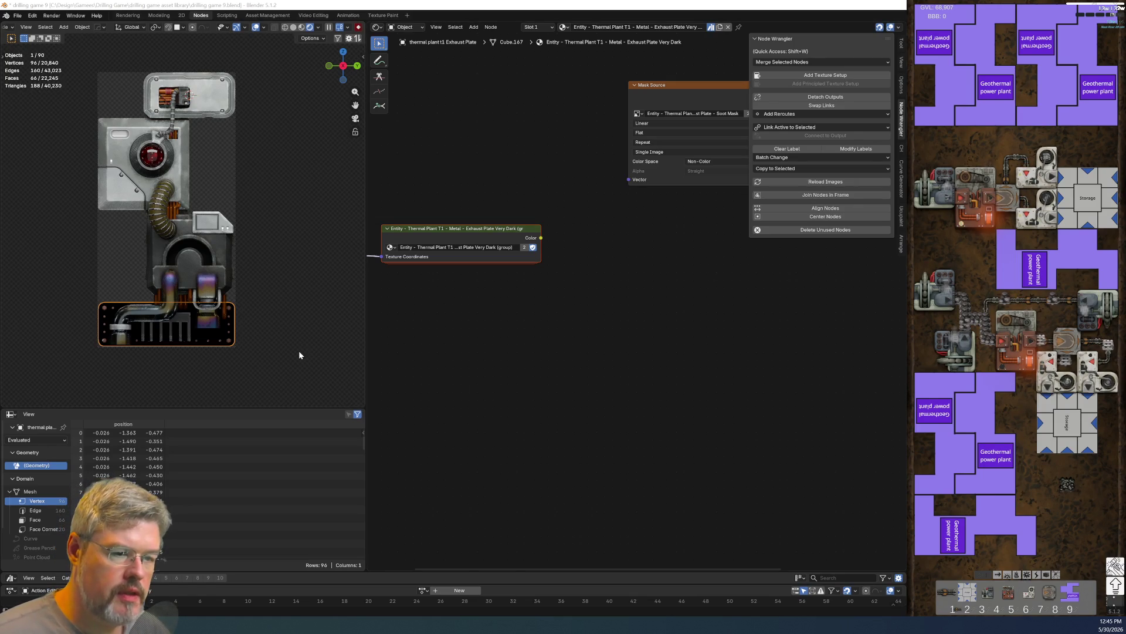
- Copy the Mask Source texture node, then add the exhaust assembly to the selection
key(Home)
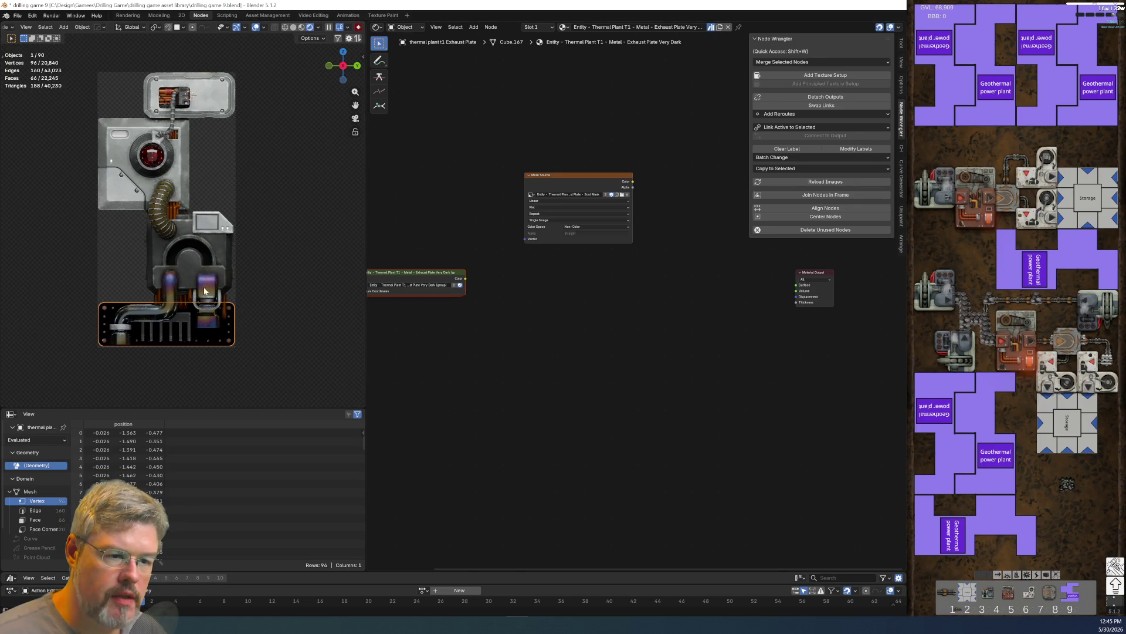
drag(540, 131, 597, 256)
key(ctrl+c)
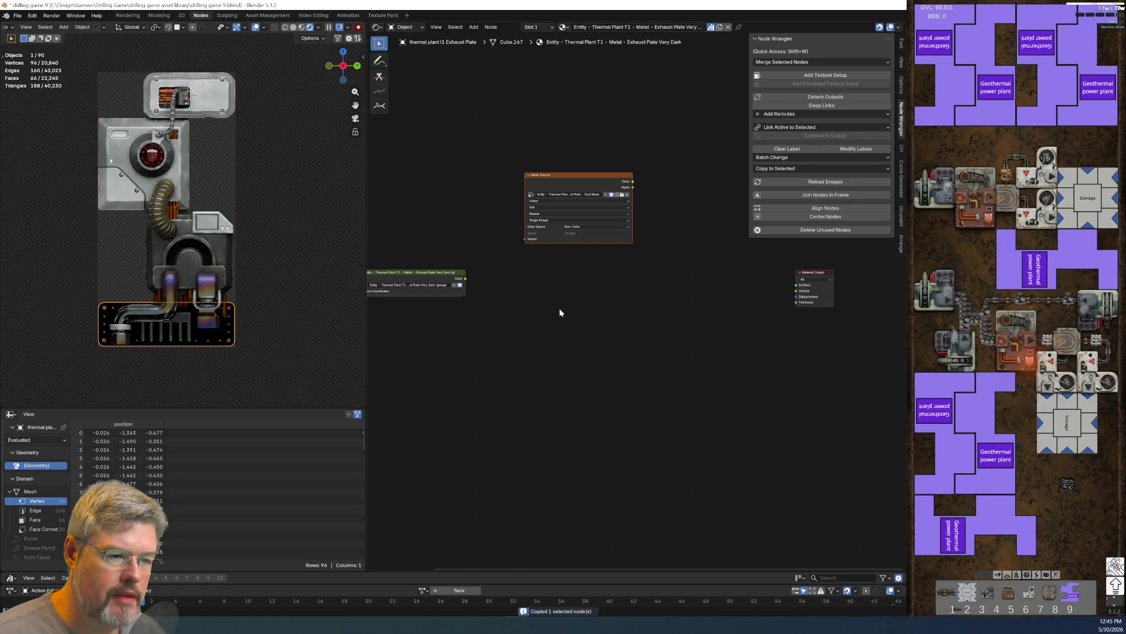
scroll(242, 372, up, 2)
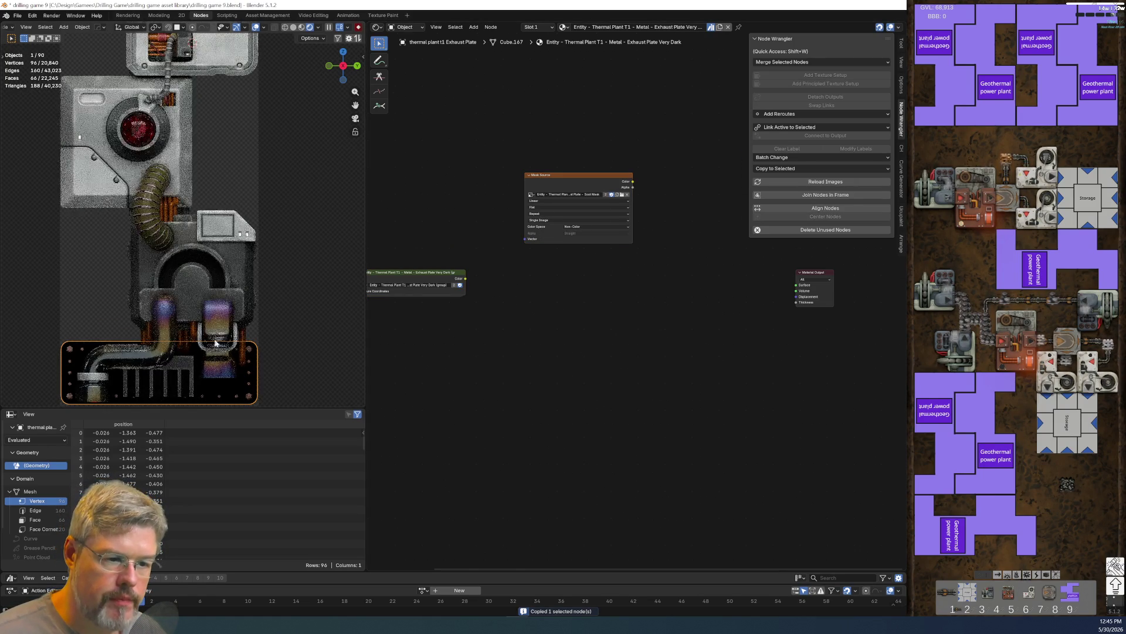
shift+click(238, 303)
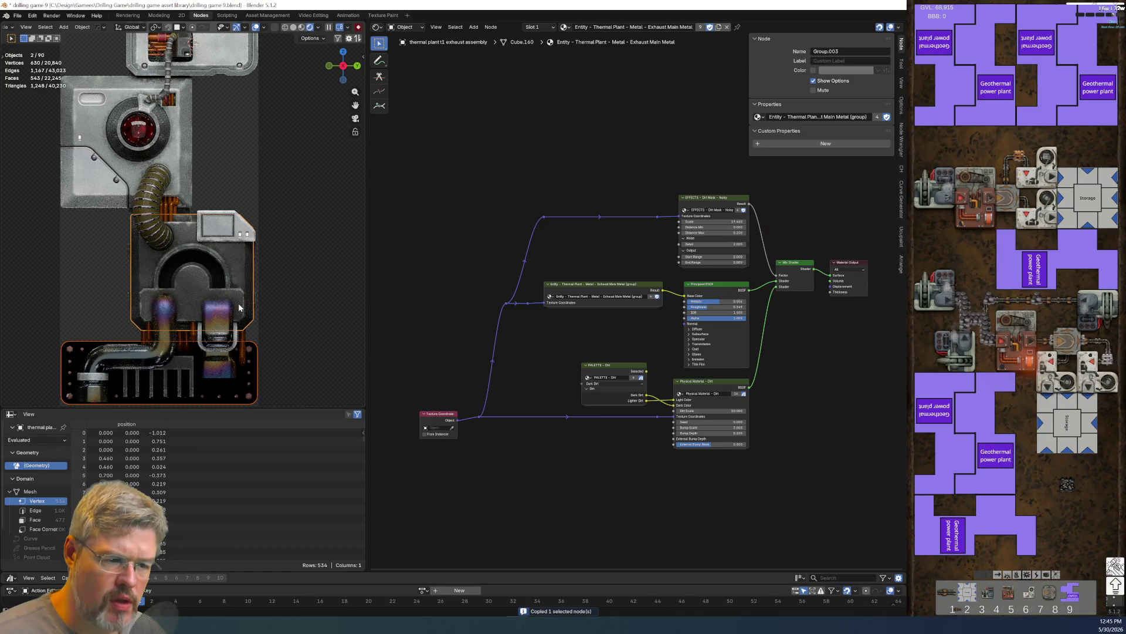
- Link the exhaust assembly's main metal material to the exhaust plate with Ctrl+L
key(ctrl+l)
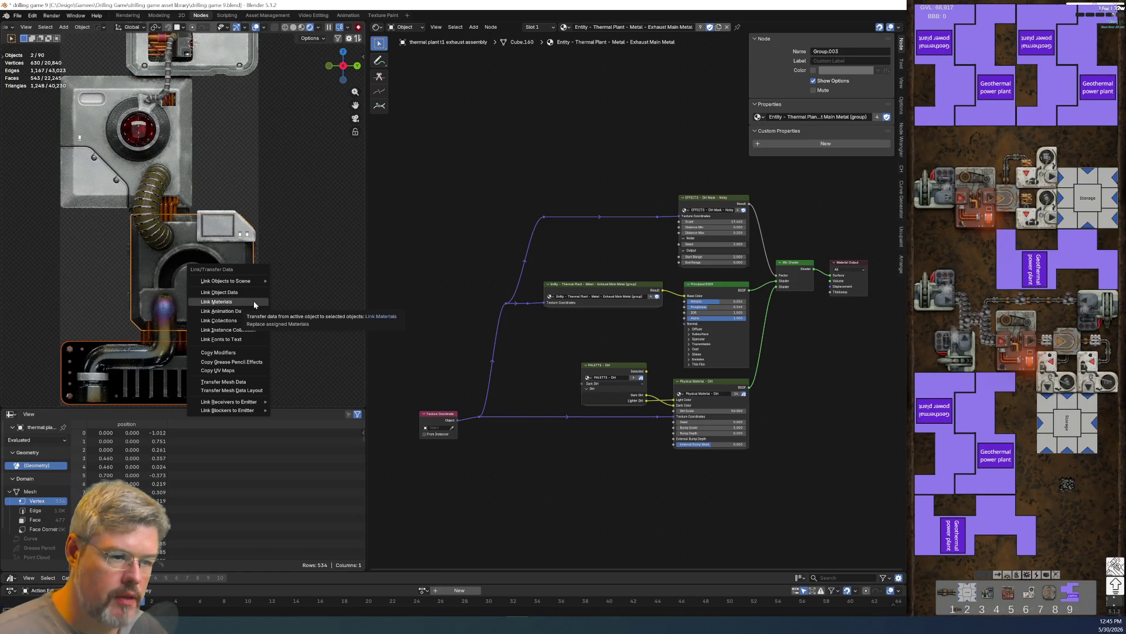
click(253, 301)
click(209, 387)
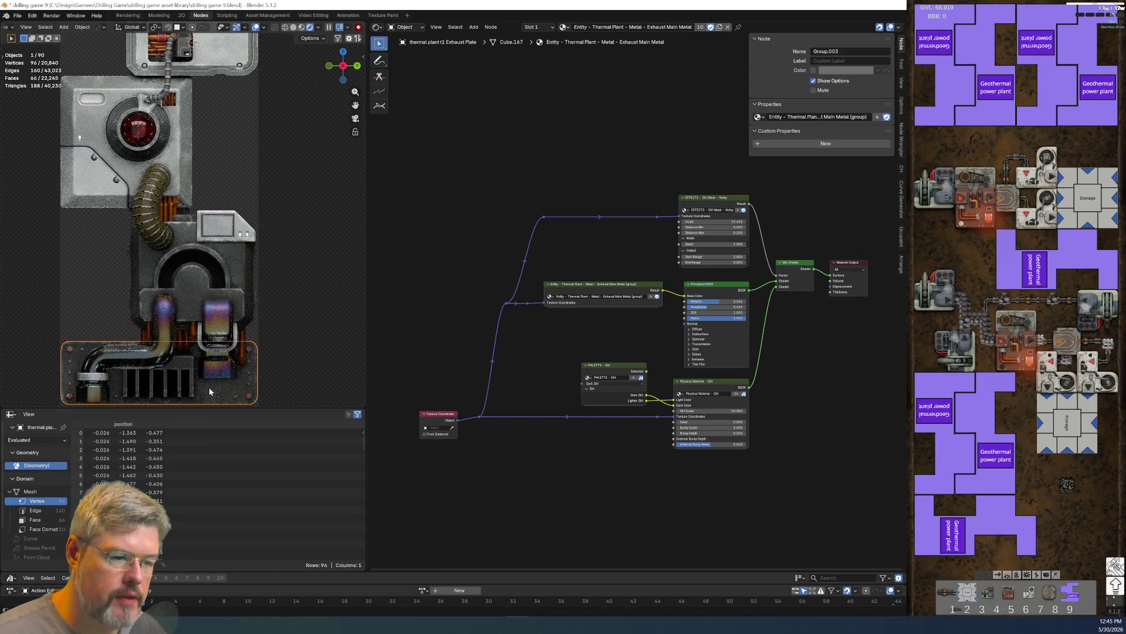
- Make the plate's material single-user, rename it Exhaust Plate, and give it a fake user
click(719, 27)
drag(668, 27, 703, 27)
text(Plate)
key(Return)
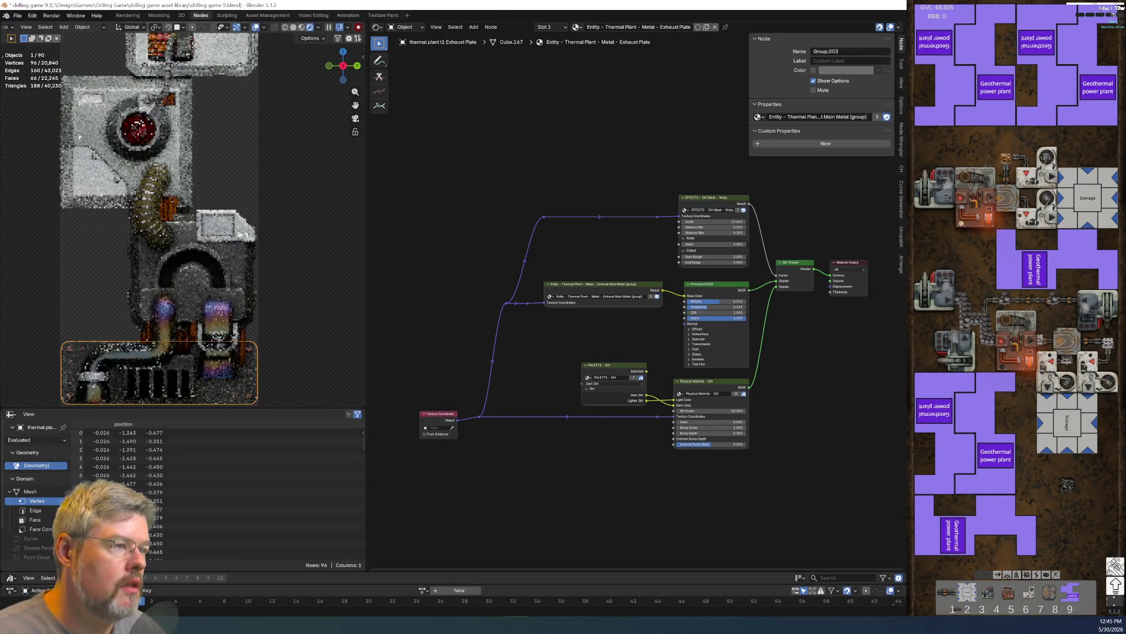
click(697, 28)
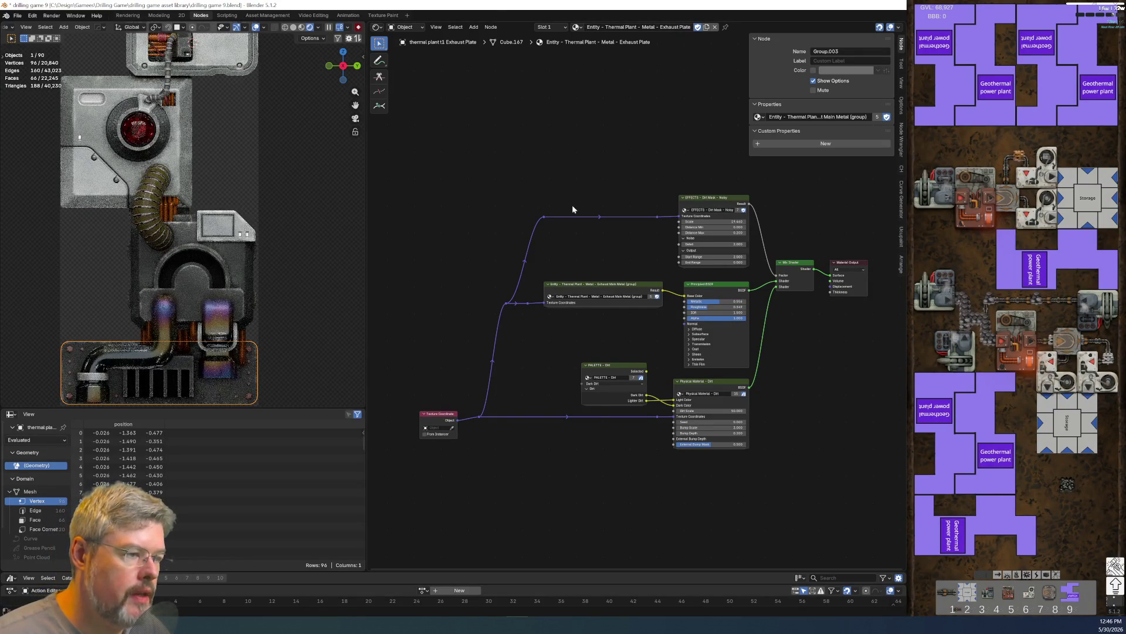
- Paste the Mask Source node into the plate material and nudge it slightly left
key(ctrl+v)
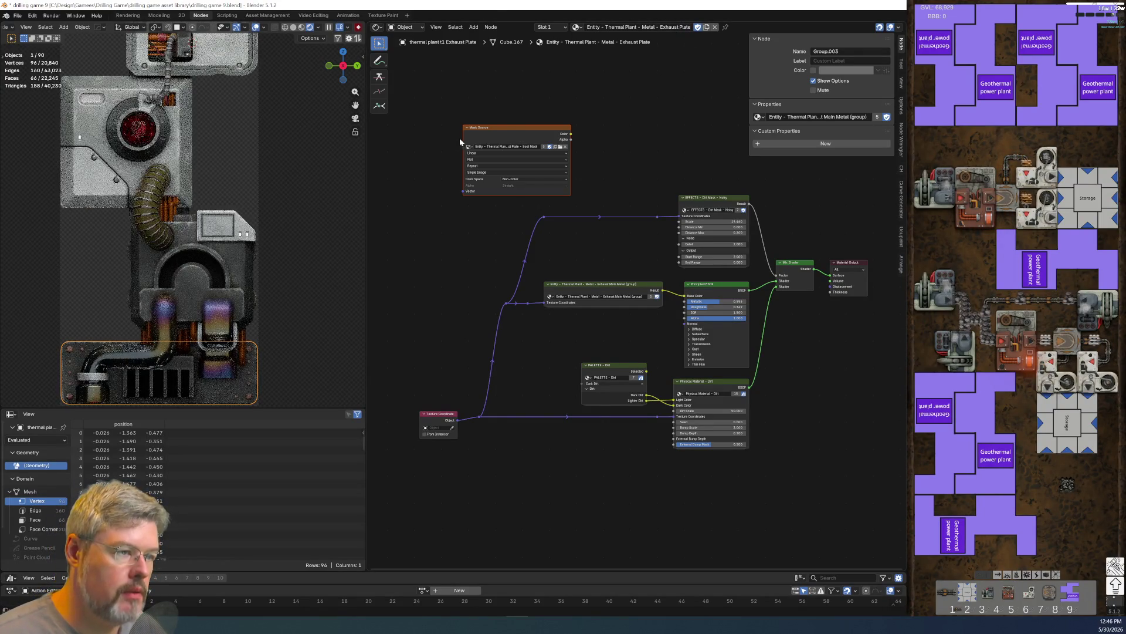
mouse_move(566, 128)
mouse_down()
mouse_move(525, 127)
mouse_move(554, 128)
mouse_up()
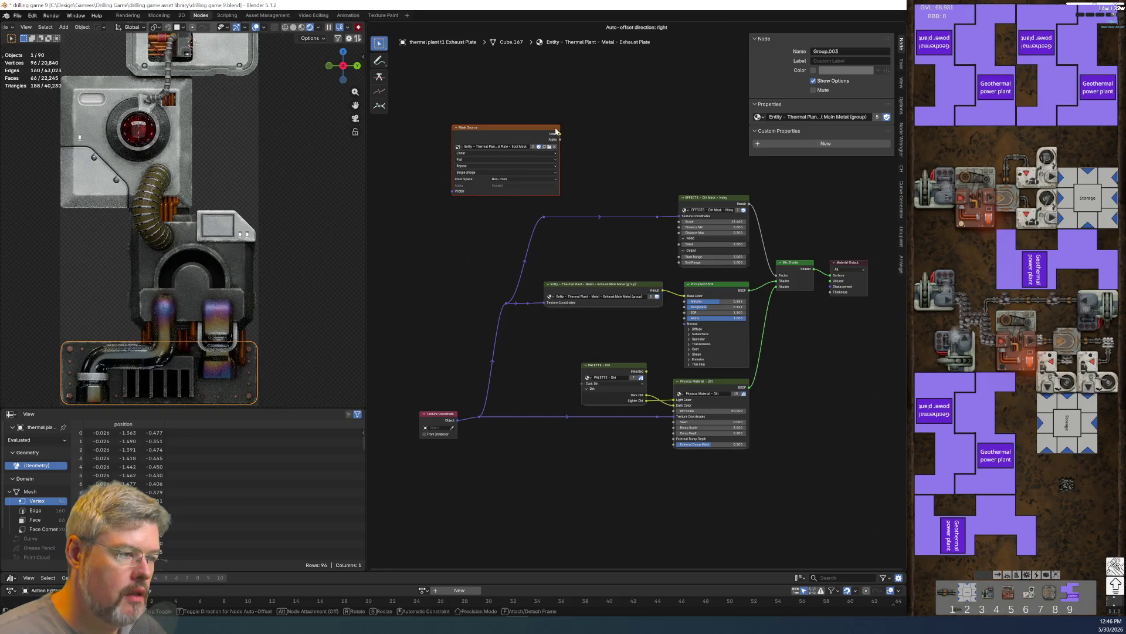
click(555, 128)
middle_drag(581, 171, 549, 202)
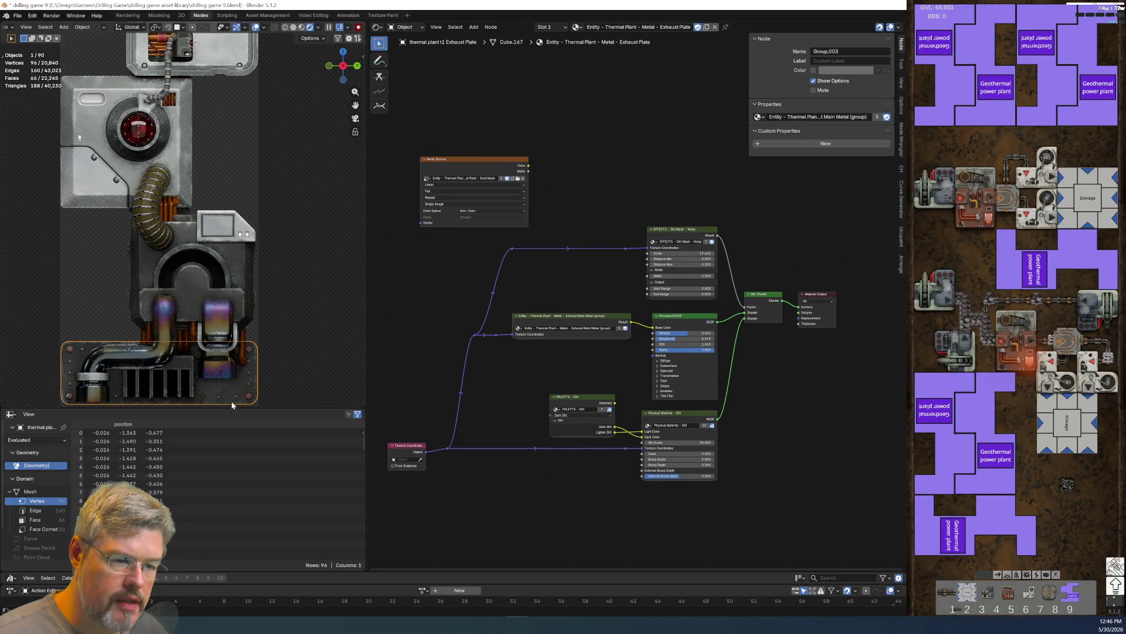
scroll(554, 366, up, 5)
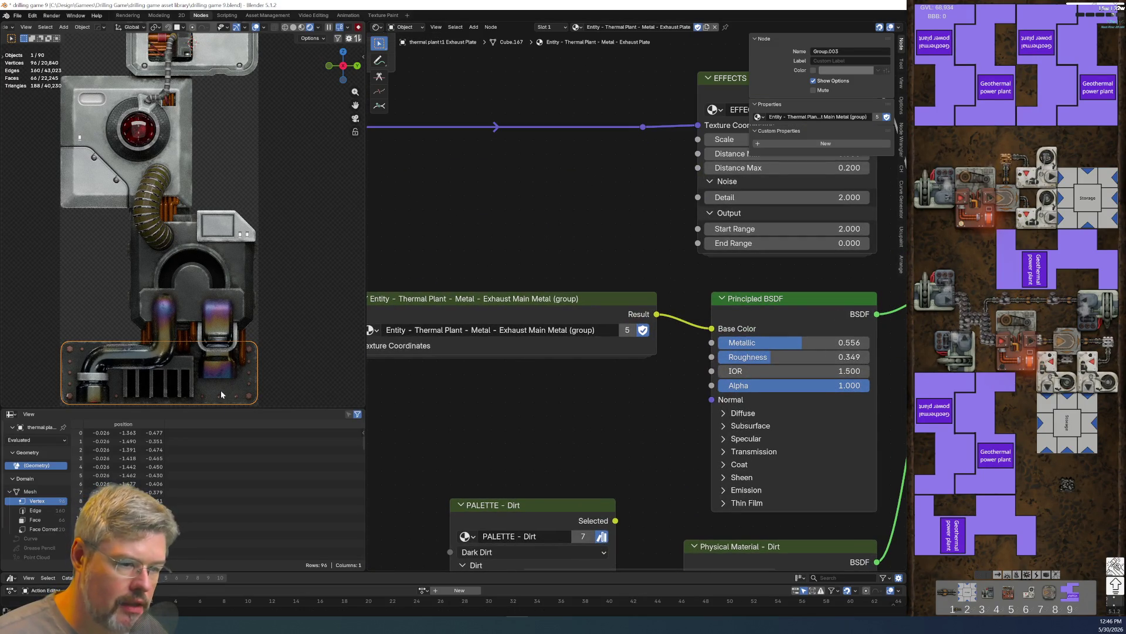
- Make the node group single-user, rename it Exhaust Plate with a fake user, and enter it
click(627, 330)
double_click(609, 331)
key(BackSpace)
key(BackSpace)
key(BackSpace)
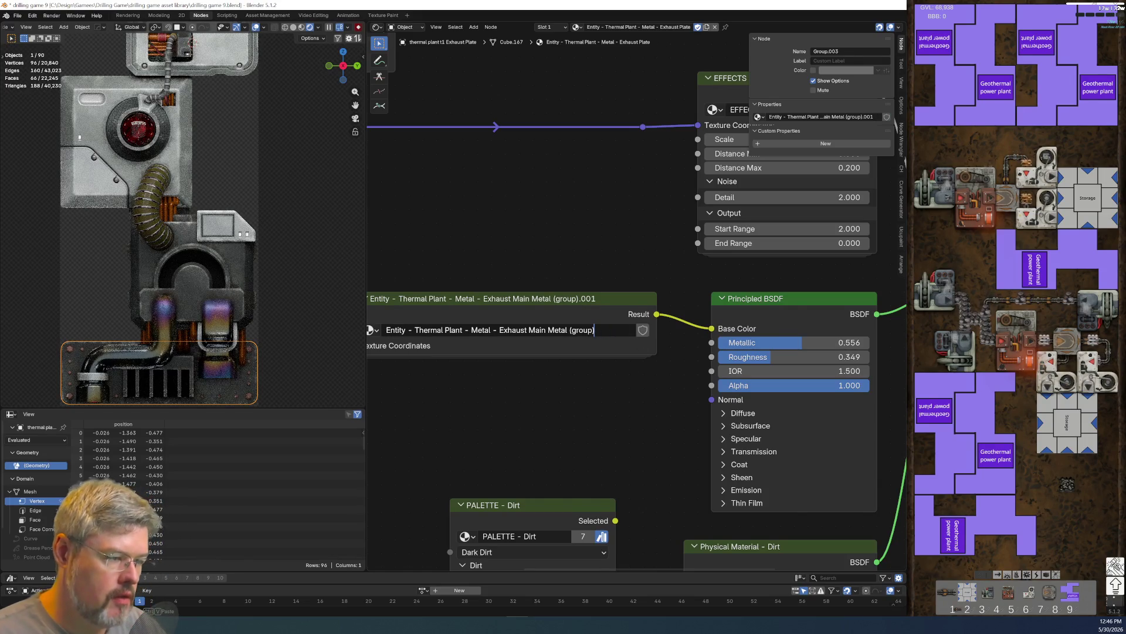
key(ctrl+Left)
key(ctrl+shift+Left)
key(ctrl+shift+Left)
text(Plate)
key(Return)
click(643, 330)
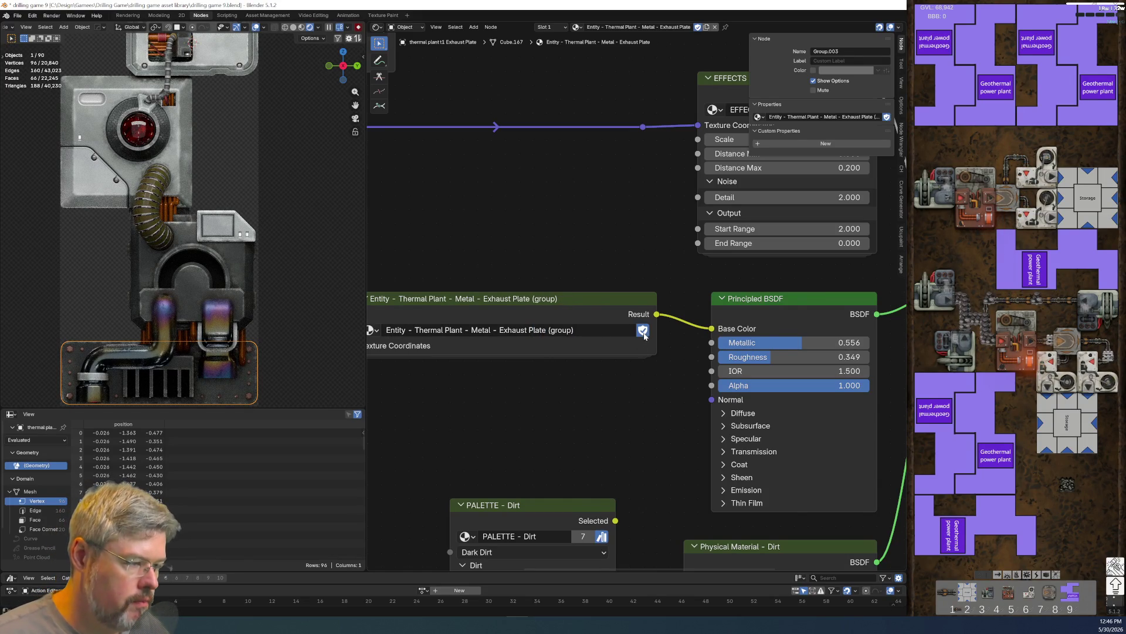
click(584, 294)
key(Tab)
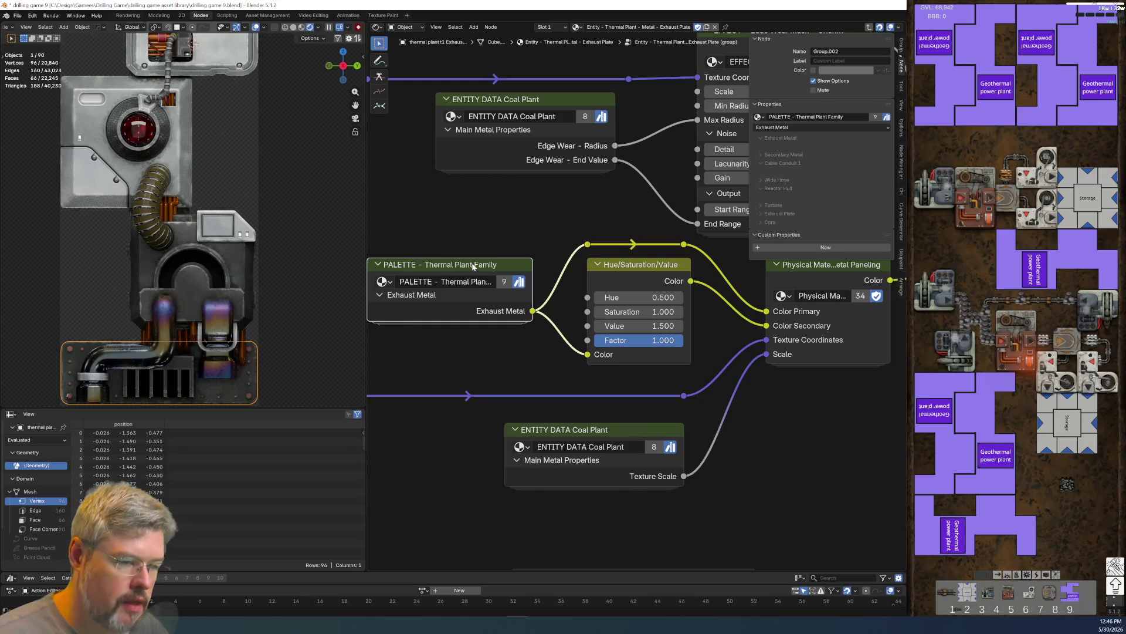
- Move both palette links from Exhaust Metal to the Exhaust Plate output
key(ctrl+h)
shift+scroll(530, 460, down, 5)
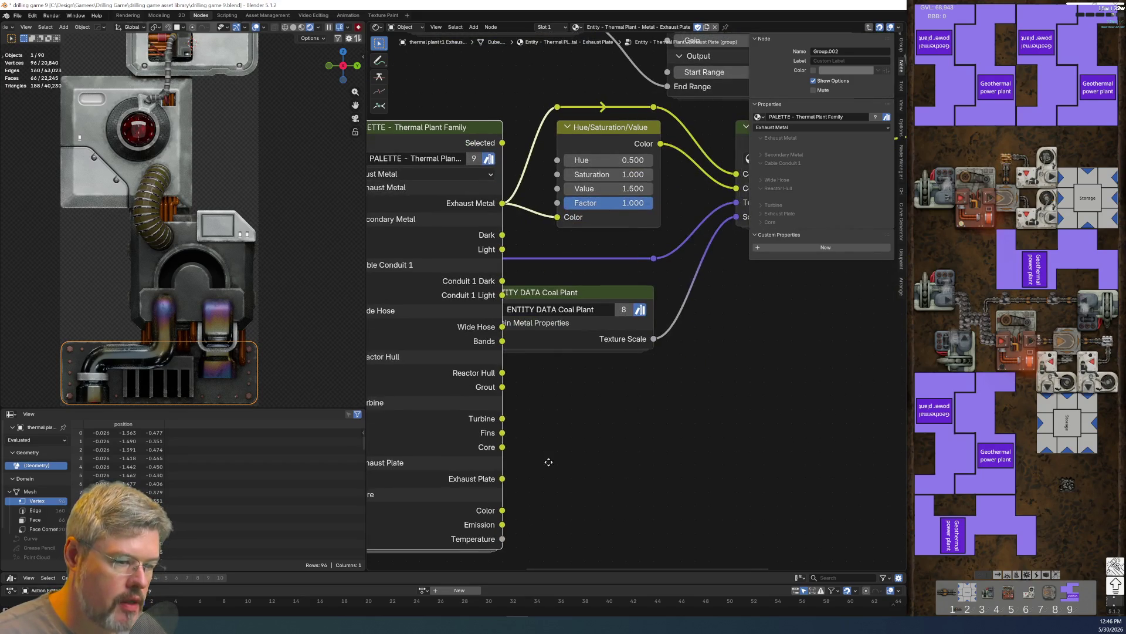
ctrl+scroll(531, 464, left, 1)
ctrl+drag(524, 203, 522, 477)
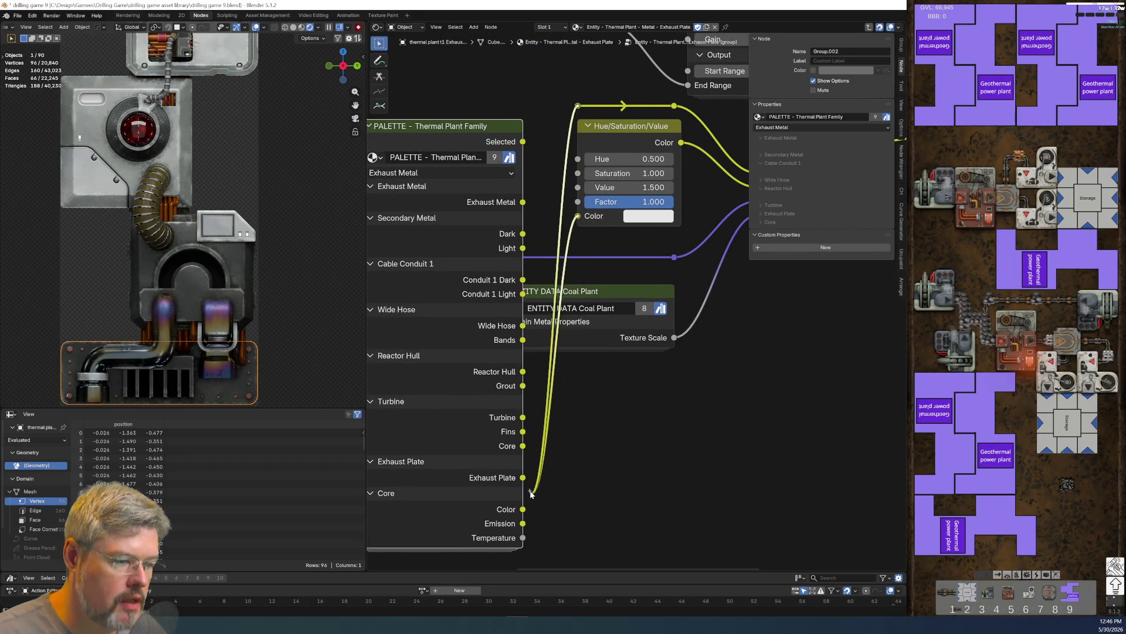
key(ctrl+h)
- Inspect the exhaust plate in the viewport from an angle and from top view
mouse_move(491, 213)
middle_down()
mouse_move(567, 292)
mouse_move(441, 397)
middle_up()
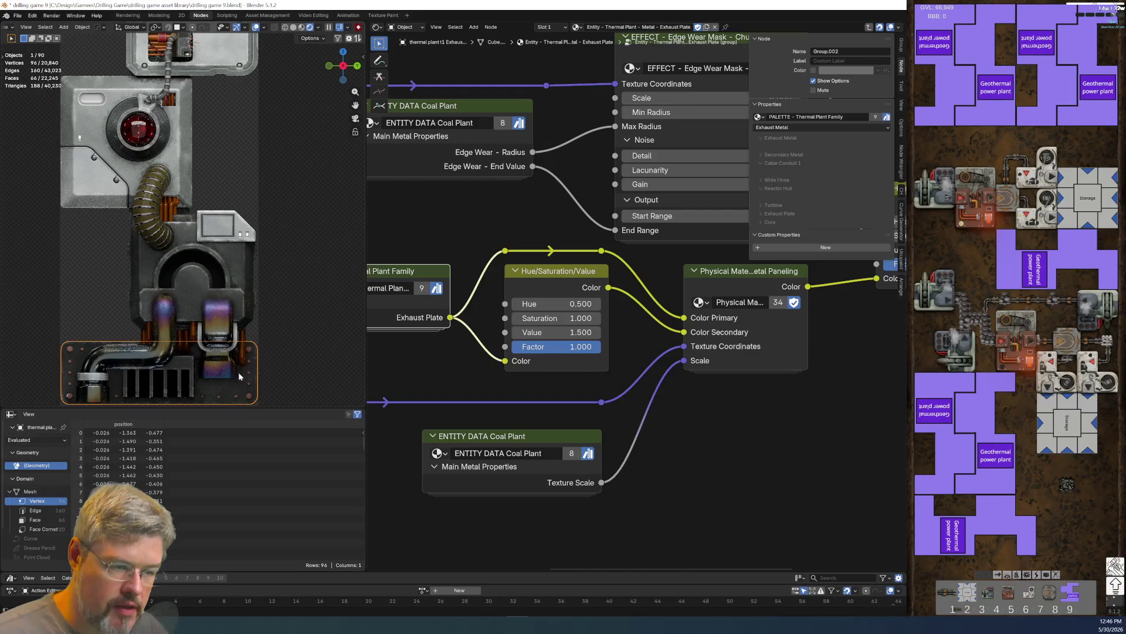
mouse_move(246, 385)
middle_down()
mouse_move(253, 304)
mouse_move(241, 282)
middle_up()
scroll(242, 283, up, 3)
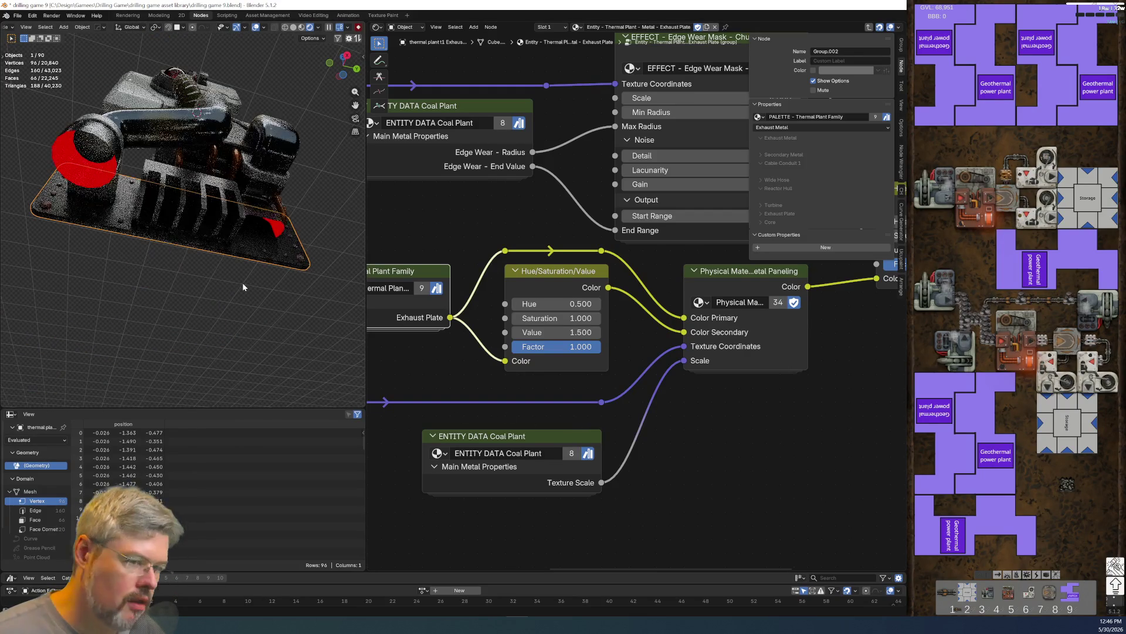
key(KP_7)
scroll(243, 287, up, 3)
mouse_move(242, 283)
shift+middle_down()
mouse_move(132, 315)
mouse_move(240, 346)
mouse_move(204, 370)
shift+middle_up()
scroll(242, 340, down, 2)
- Save the file as drilling game 9.blend and exit the group
click(19, 17)
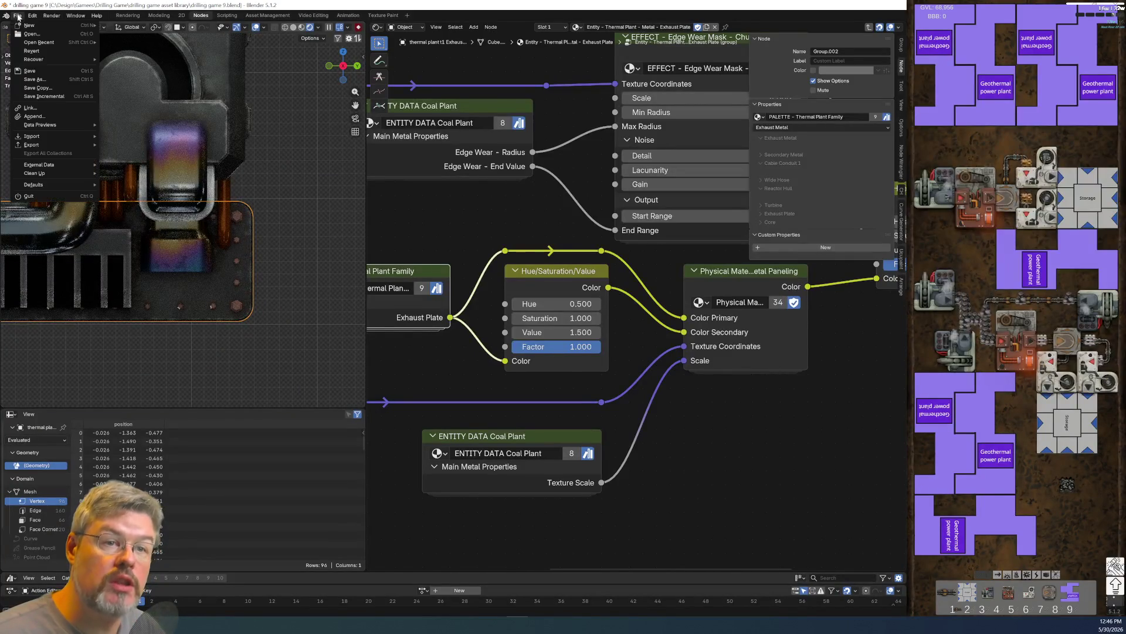
click(33, 69)
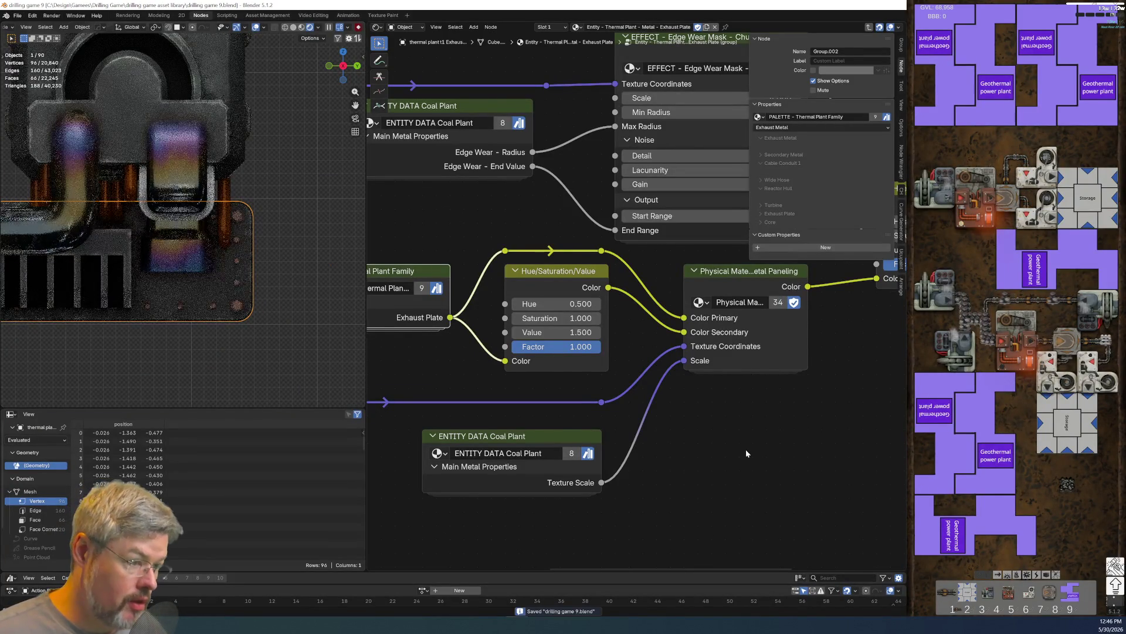
key(Tab)
key(Tab)
key(Tab)
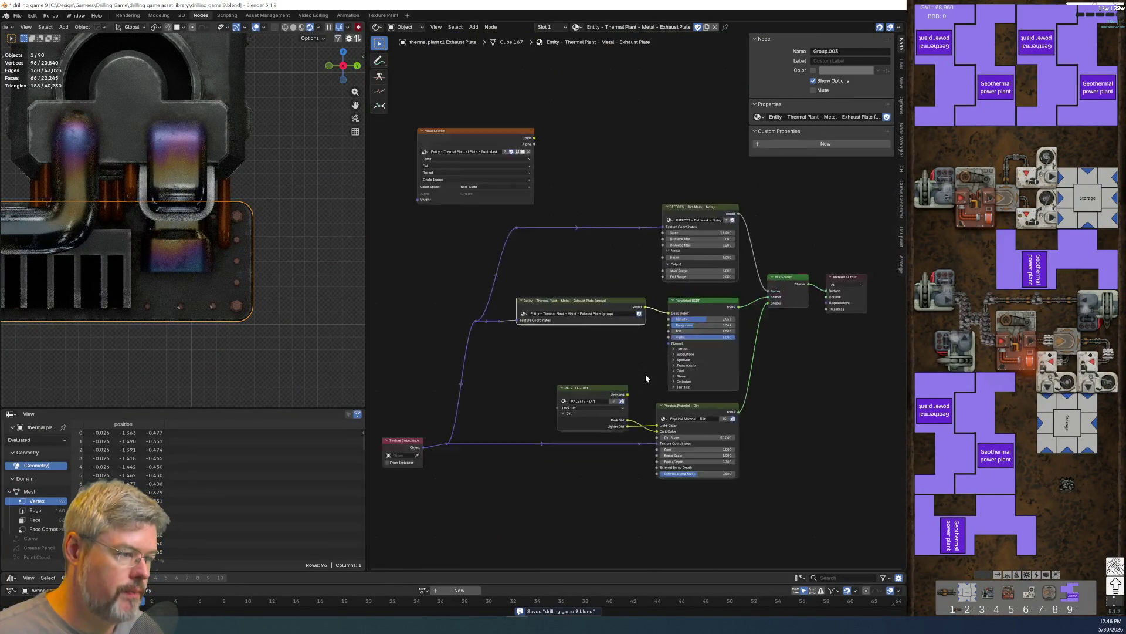
- Move the Texture Coordinate and group nodes left to make room
drag(434, 248, 596, 241)
scroll(628, 444, up, 3)
middle_drag(586, 359, 684, 362)
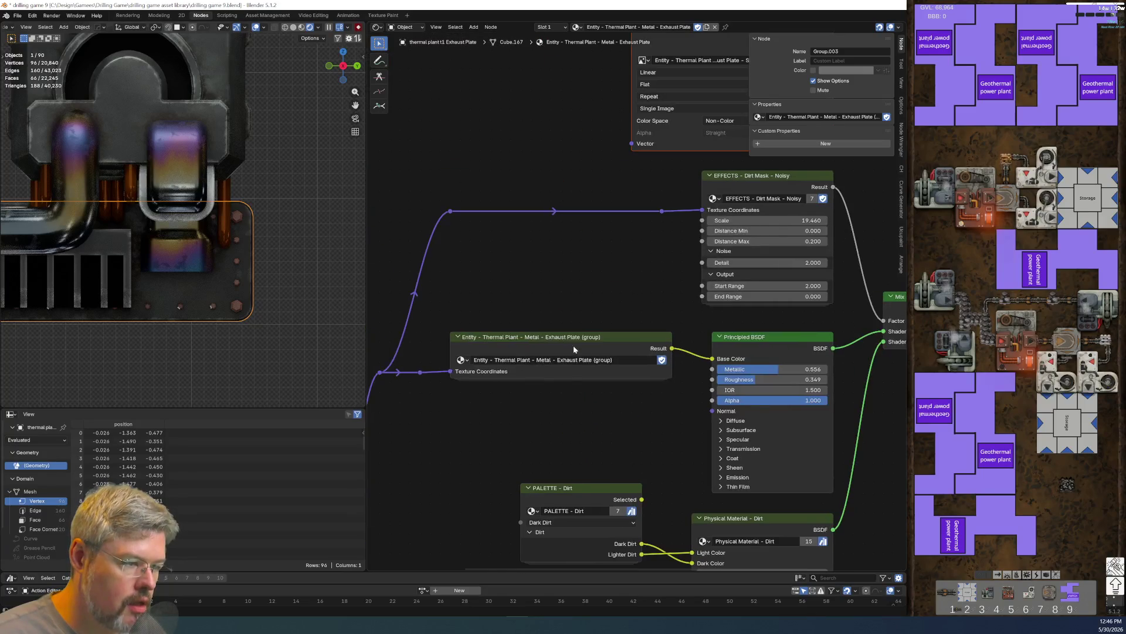
key(Home)
mouse_move(521, 151)
mouse_down()
mouse_move(647, 418)
mouse_move(694, 484)
mouse_up()
key(g)
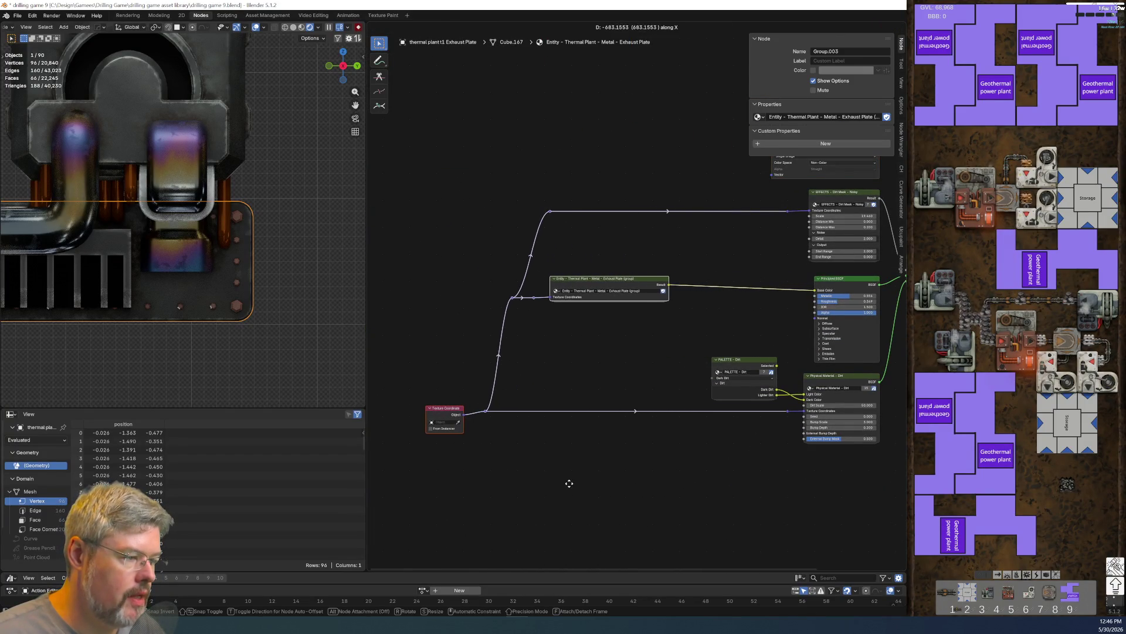
click(572, 482)
middle_drag(660, 344, 558, 428)
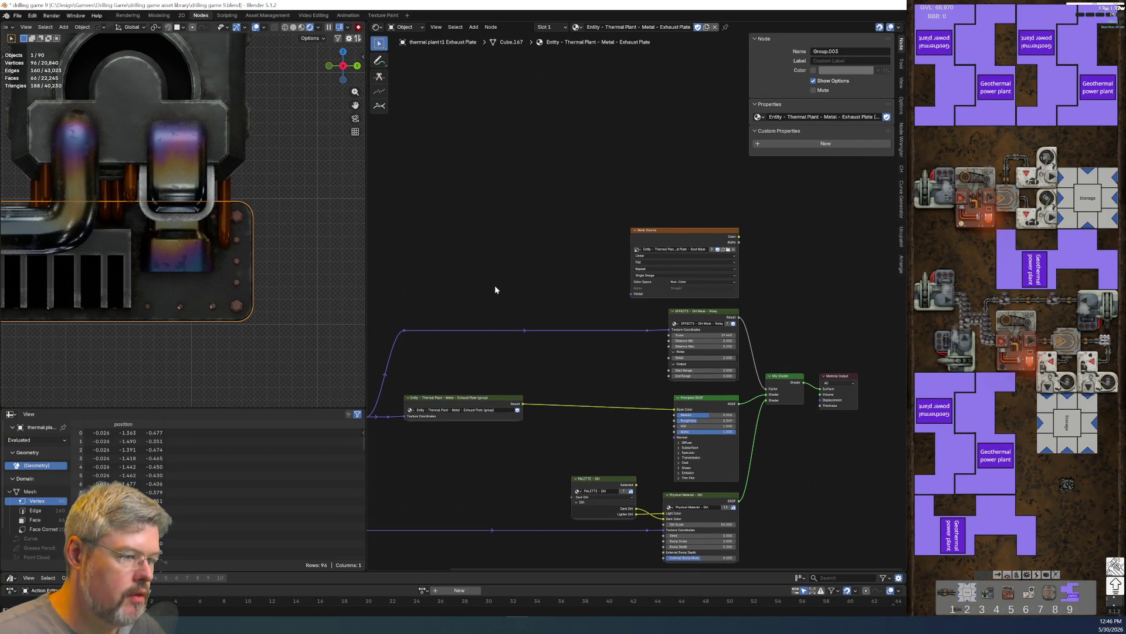
scroll(528, 261, down, 2)
- Raise the EFFECTS node vertically, place Mask Source above the Exhaust Plate group, and start a node search
mouse_move(678, 240)
mouse_down()
mouse_move(836, 415)
mouse_move(826, 472)
mouse_up()
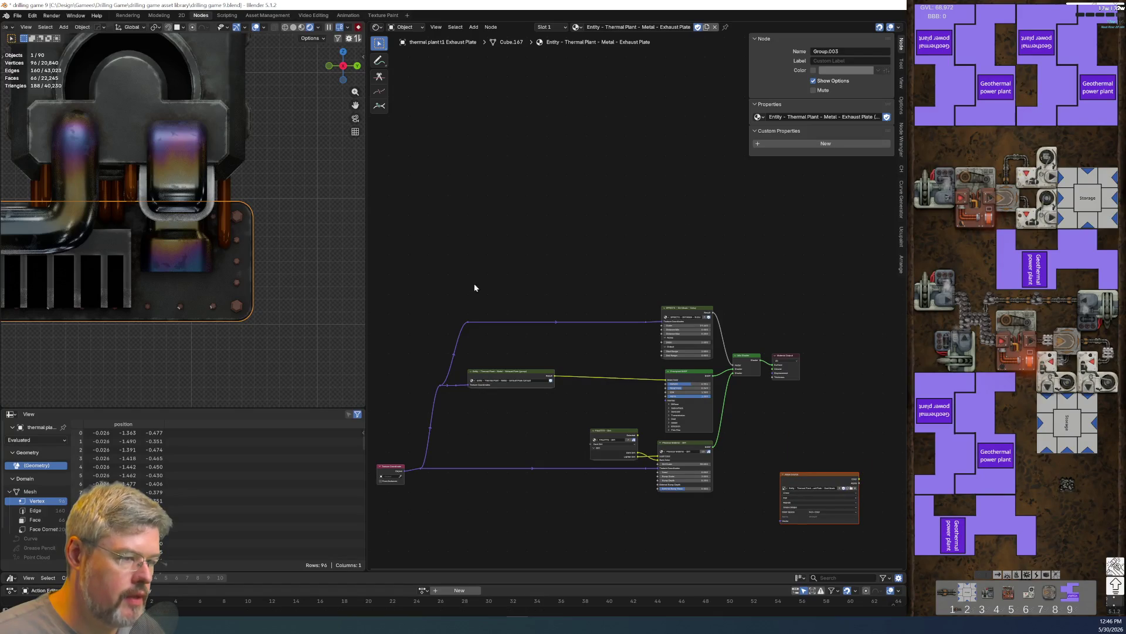
drag(474, 300, 730, 328)
key(g)
key(y)
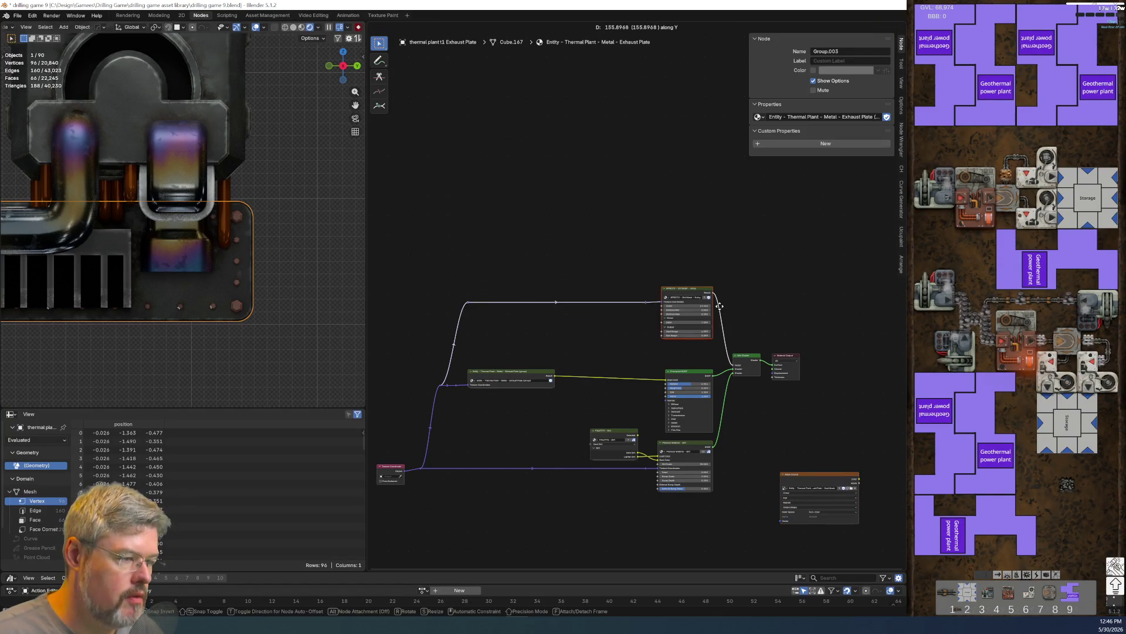
click(748, 363)
mouse_move(830, 521)
mouse_down()
mouse_move(608, 419)
mouse_move(528, 342)
mouse_move(526, 359)
mouse_up()
scroll(526, 359, up, 4)
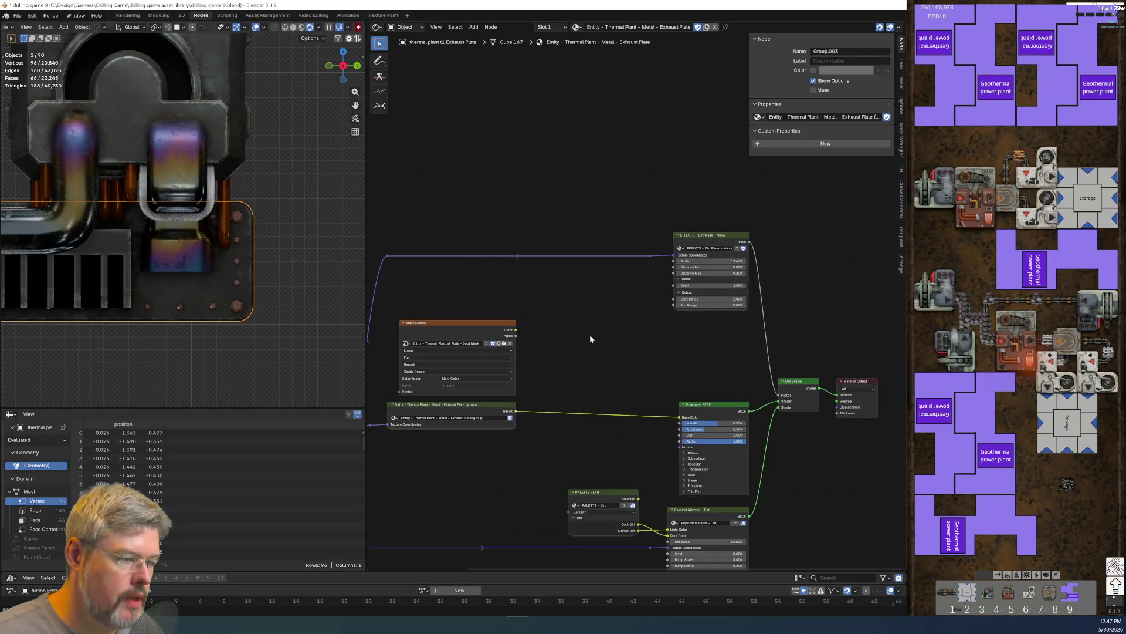
key(shift+a)
key(ctrl+v)
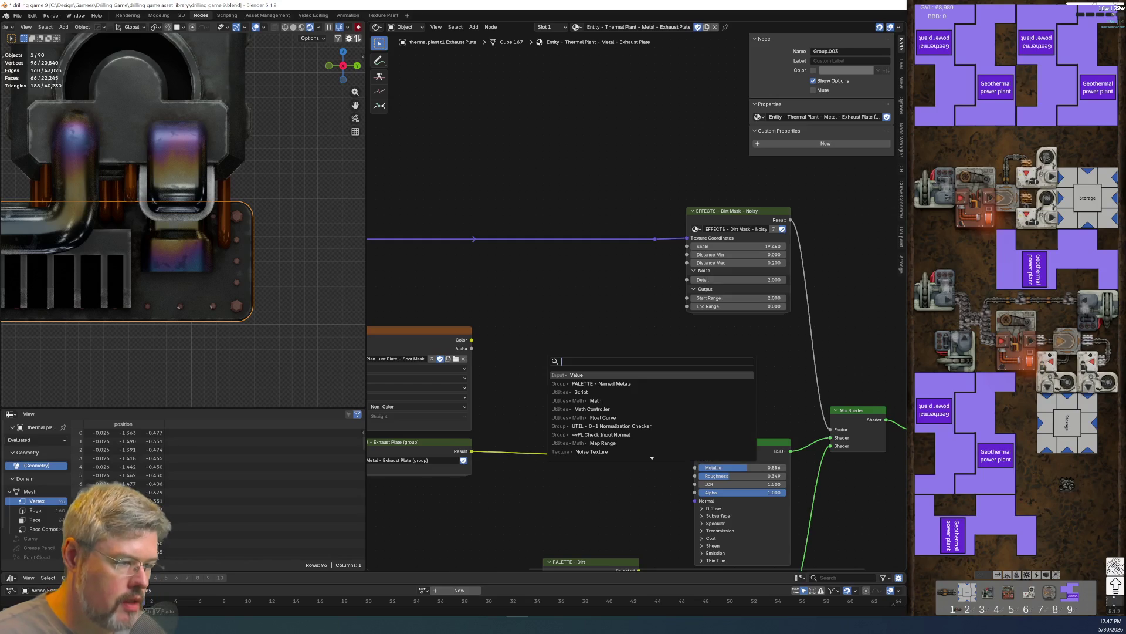
- Add a Mix Color node mixing Mask Source and Exhaust Plate into Base Color
text(mix color)
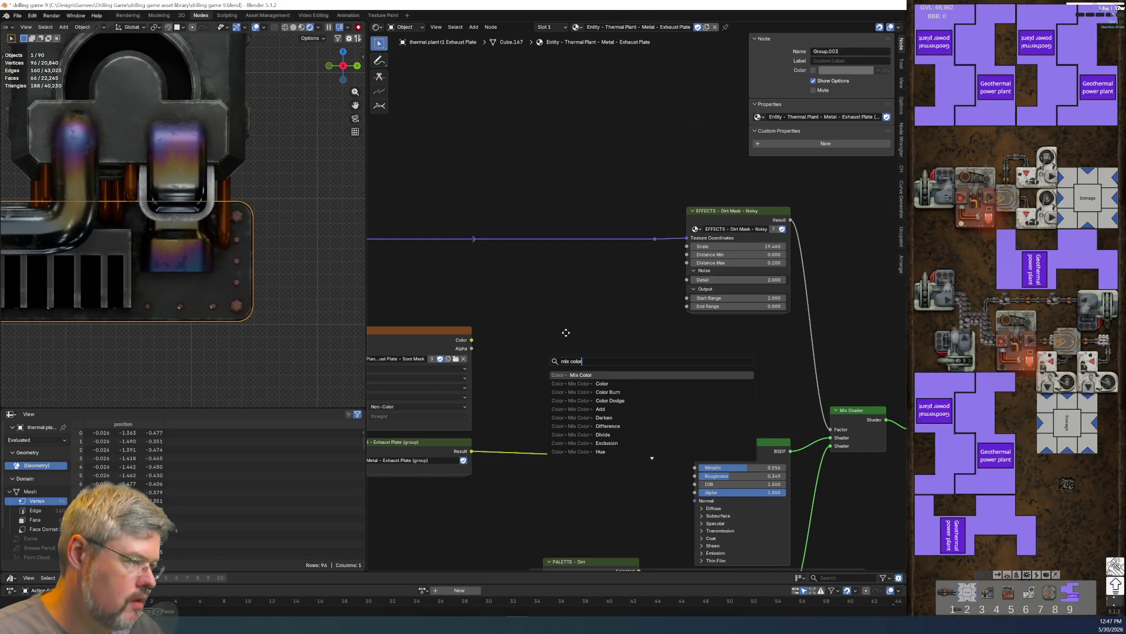
key(Return)
drag(471, 340, 568, 403)
drag(471, 451, 568, 411)
drag(623, 348, 692, 462)
- Set the mix Factor to 1.000, blending mode to Multiply, and disable Clamp Factor
ctrl+scroll(811, 483, up, 5)
scroll(688, 458, up, 2)
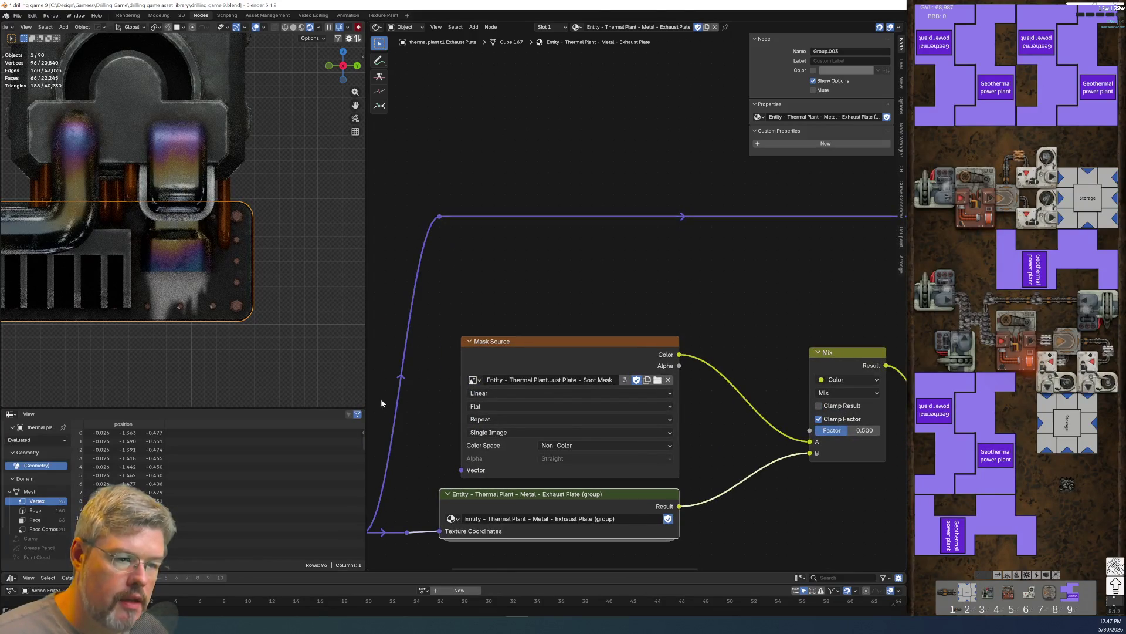
scroll(754, 493, up, 2)
drag(645, 413, 686, 413)
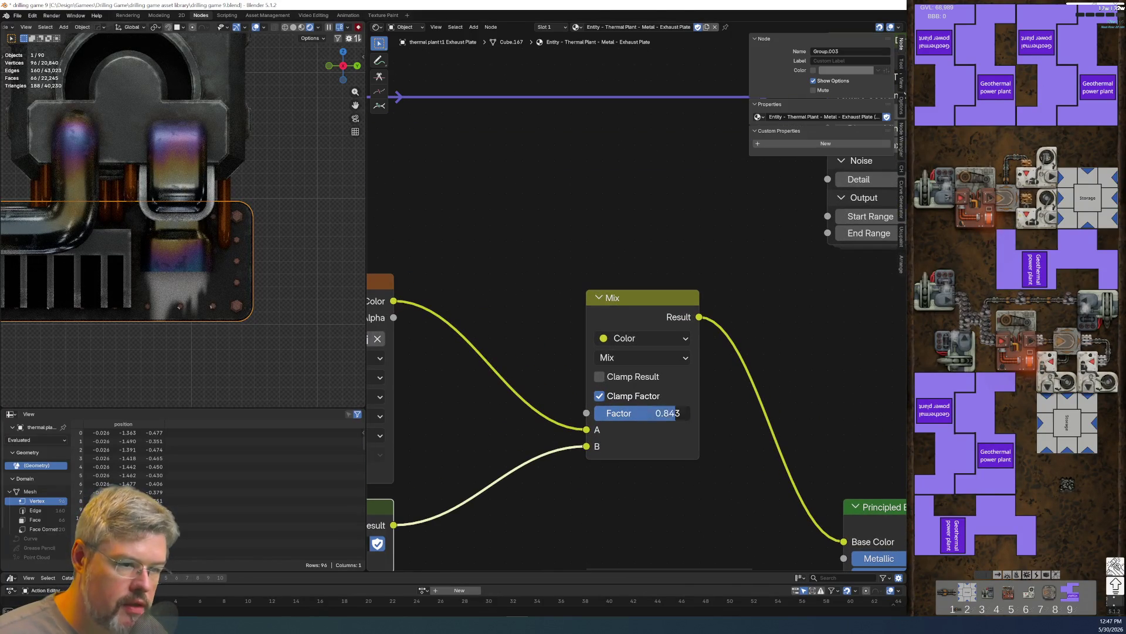
click(628, 359)
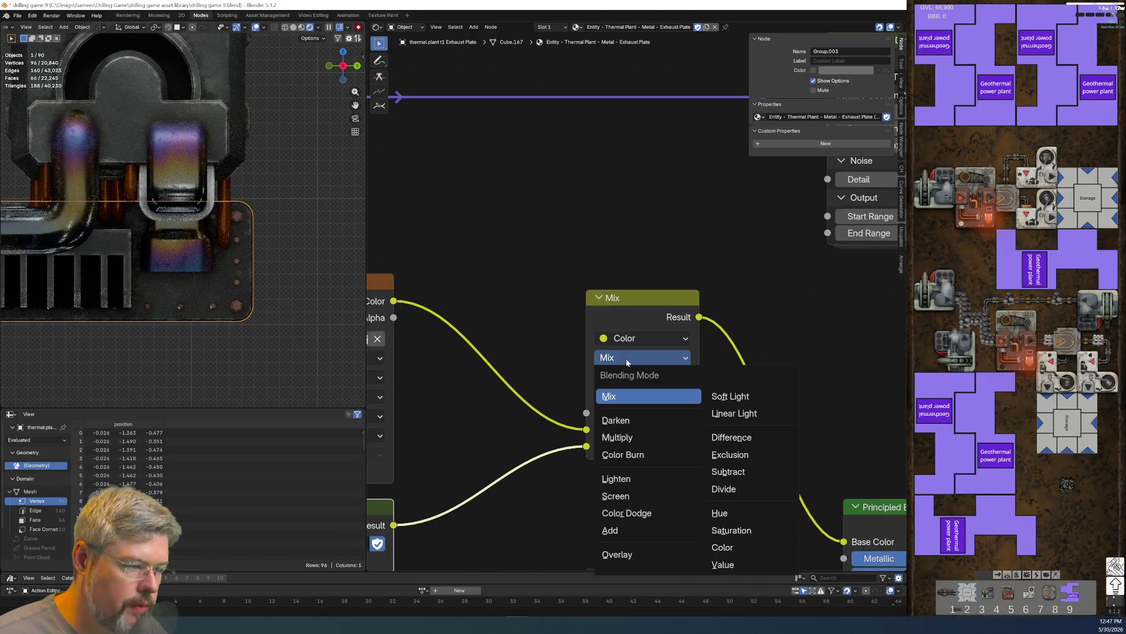
click(619, 437)
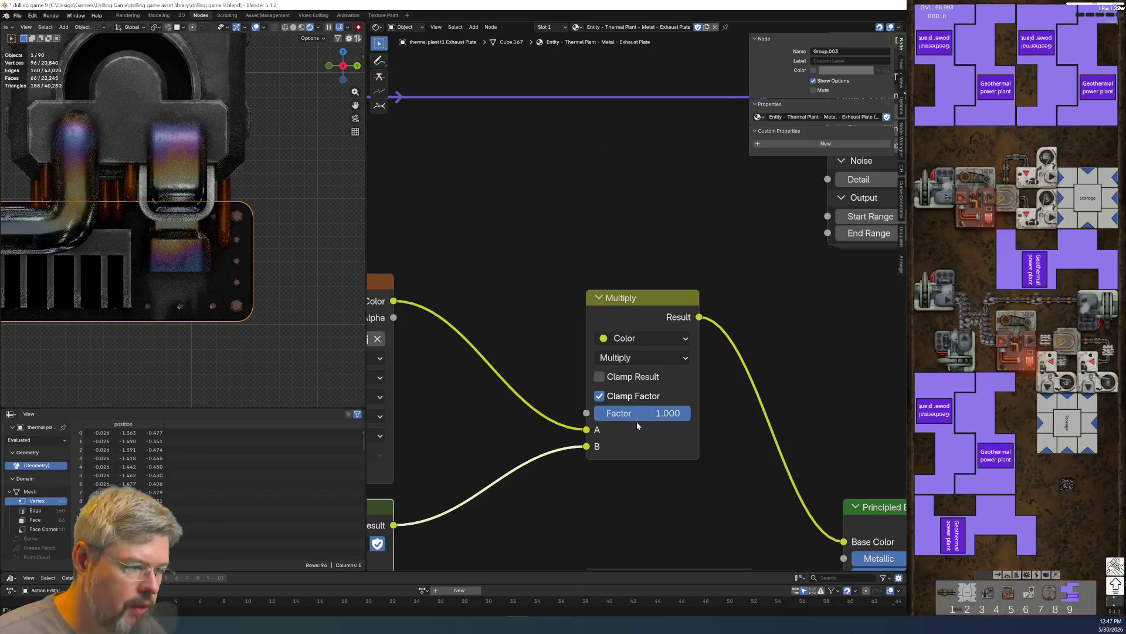
click(614, 396)
scroll(588, 508, down, 1)
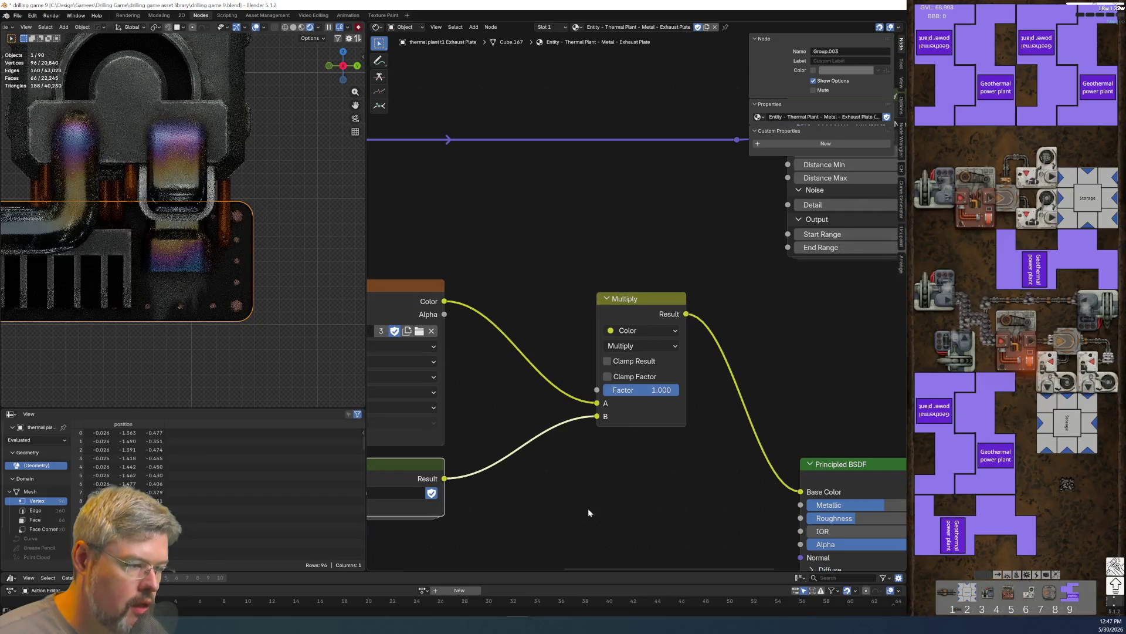
- Swap the Multiply node's inputs with Alt+S, then swap them back
click(658, 307)
key(alt+s)
middle_drag(548, 497, 597, 464)
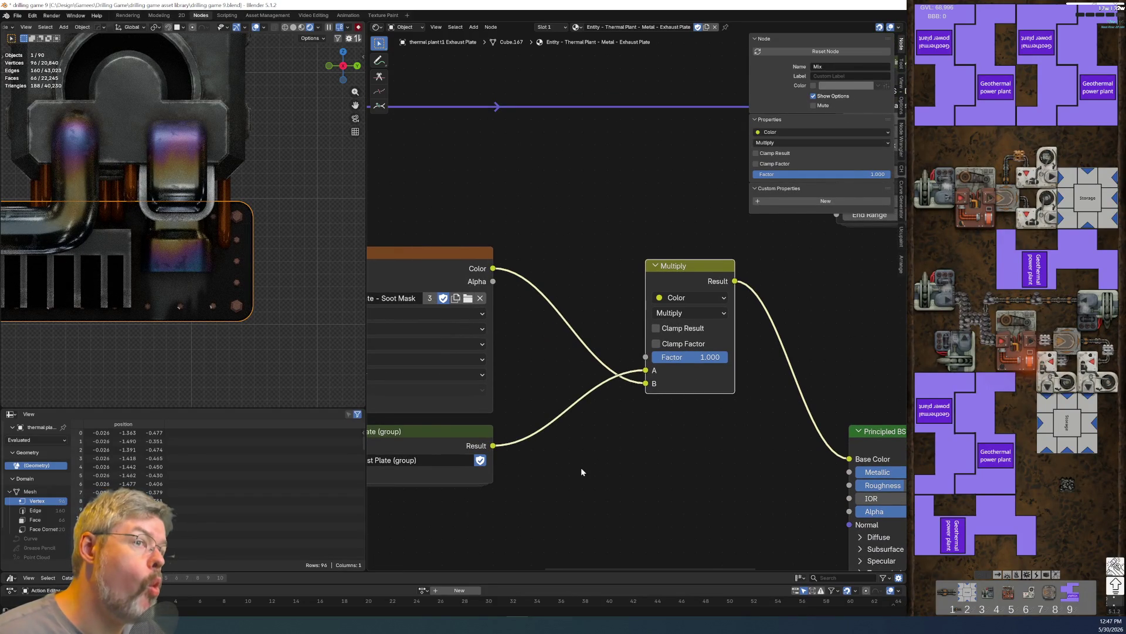
key(alt+s)
middle_drag(679, 433, 611, 454)
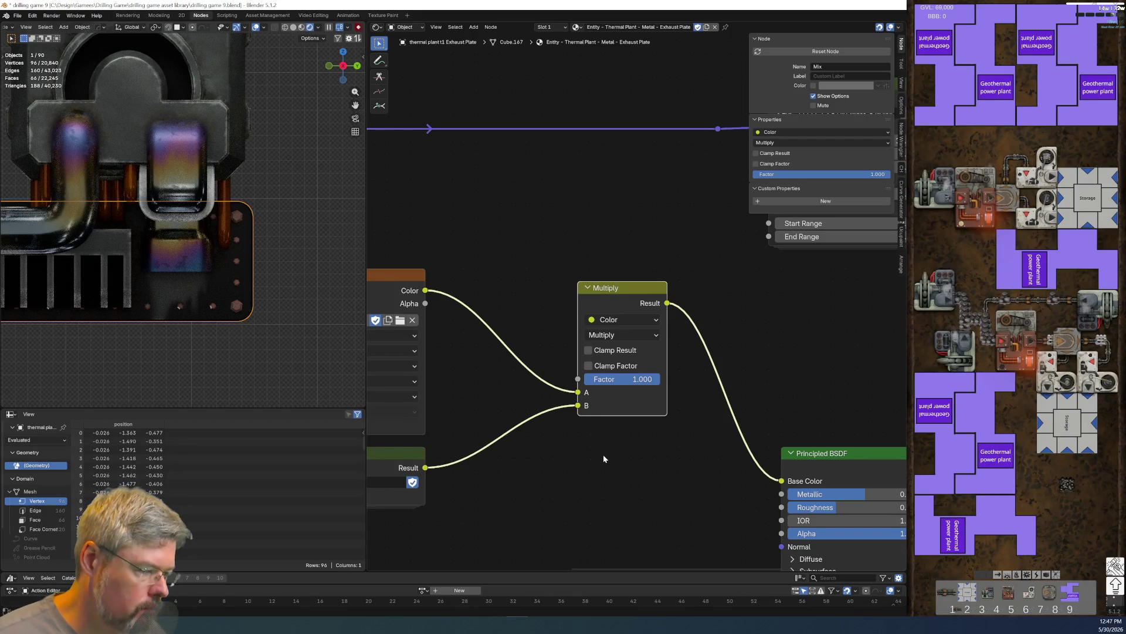
ctrl+scroll(603, 454, left, 5)
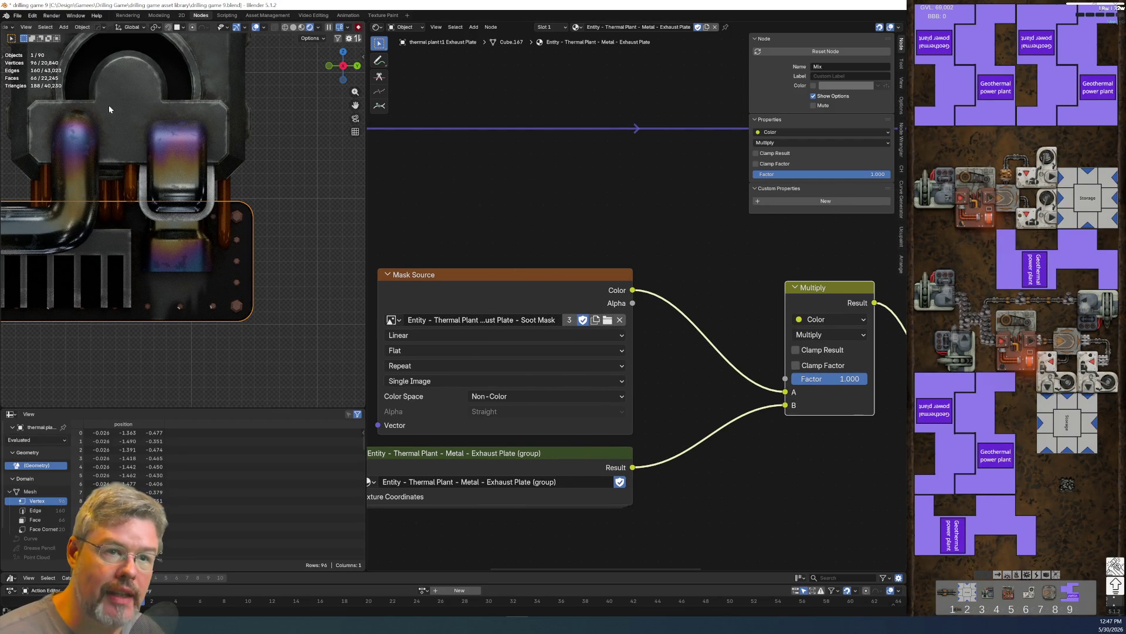
- Save the blend file and switch to the Texture Paint workspace
click(18, 15)
click(26, 70)
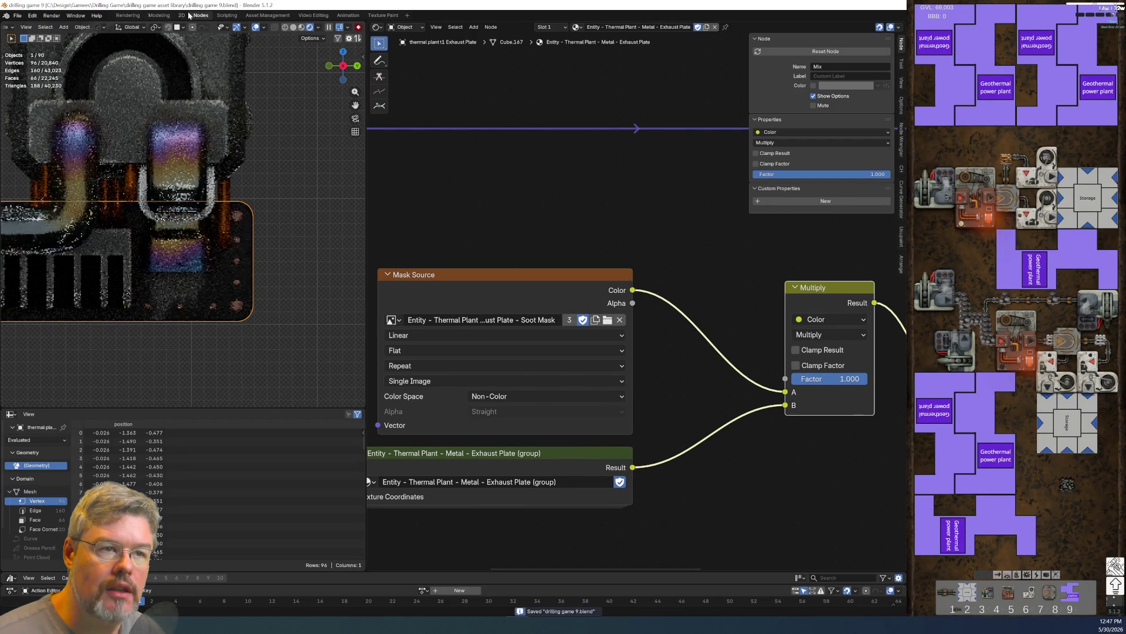
click(183, 16)
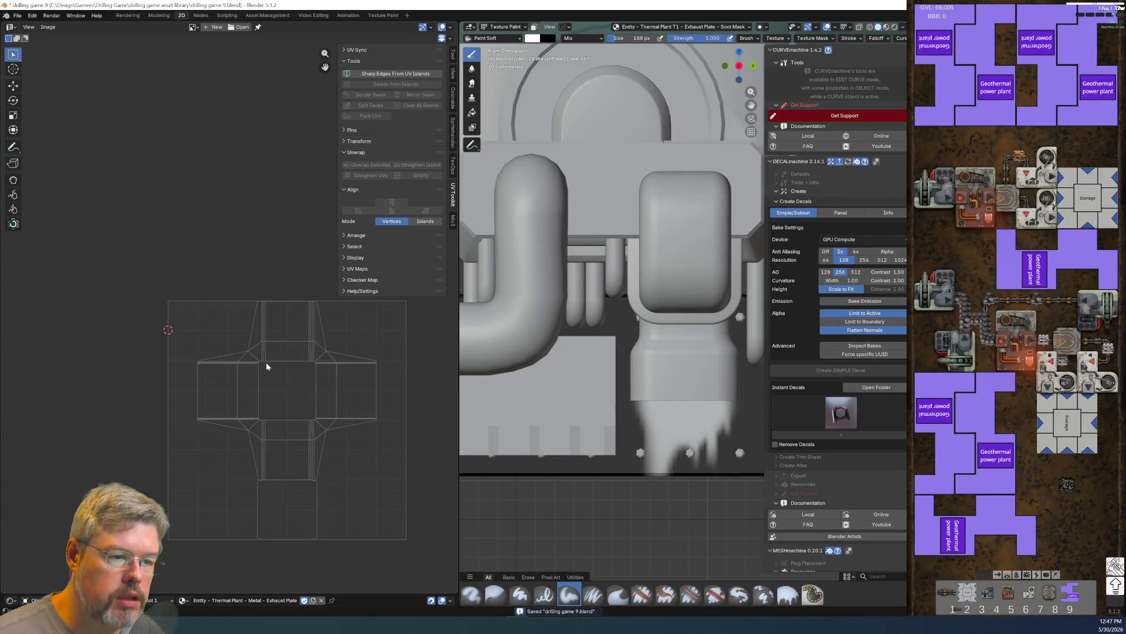
- Switch the viewport from texture painting to Object Mode
middle_drag(285, 392, 241, 258)
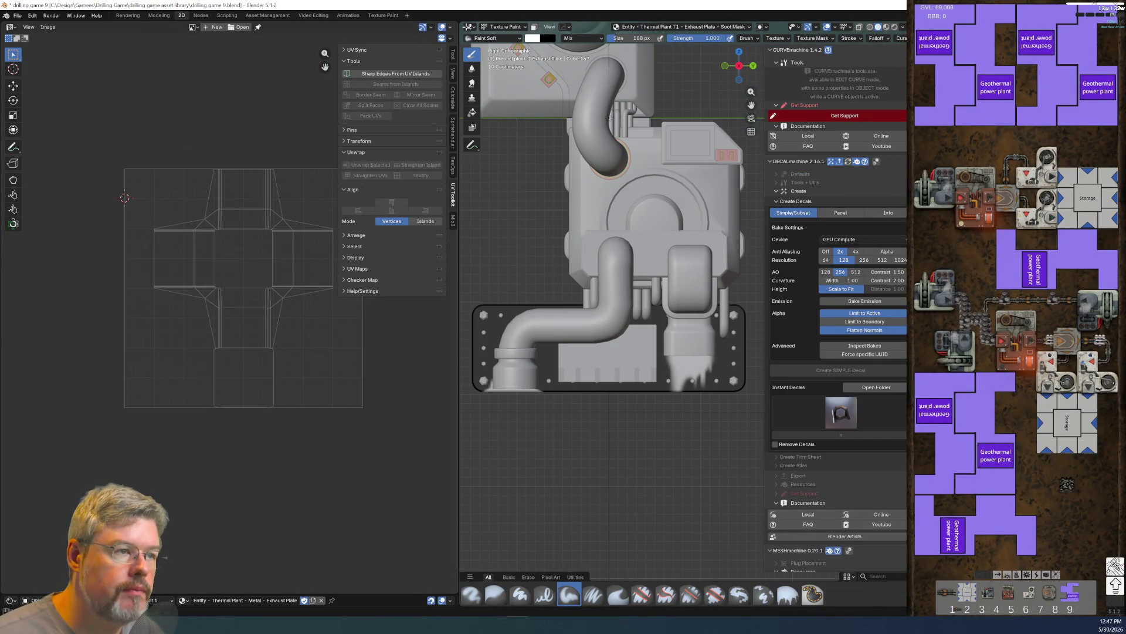
click(504, 27)
click(500, 38)
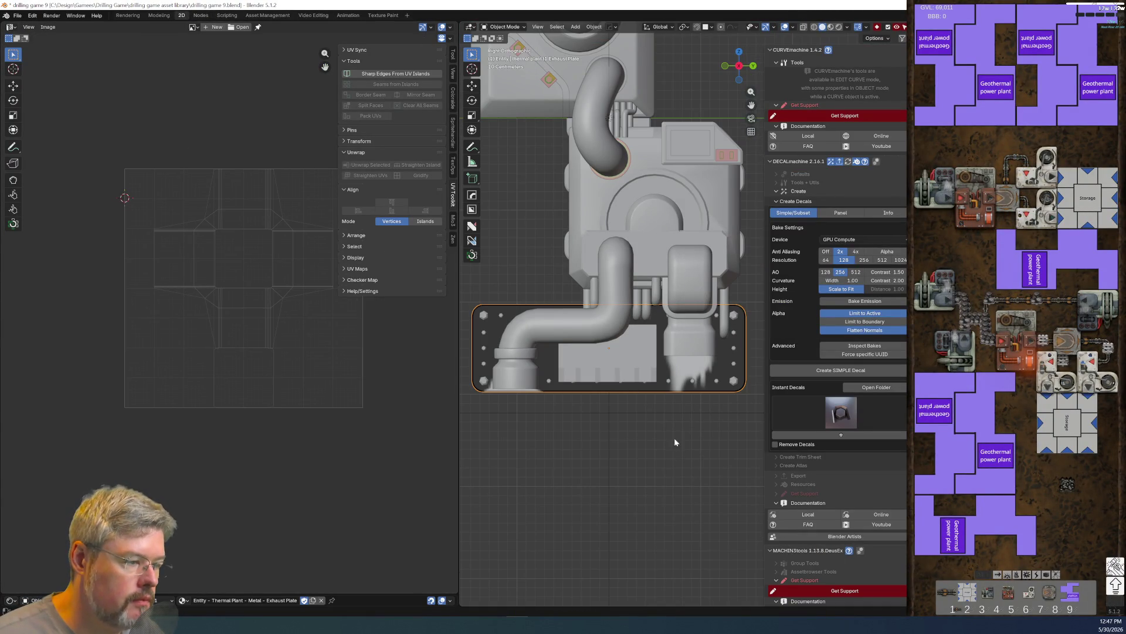
scroll(710, 381, up, 4)
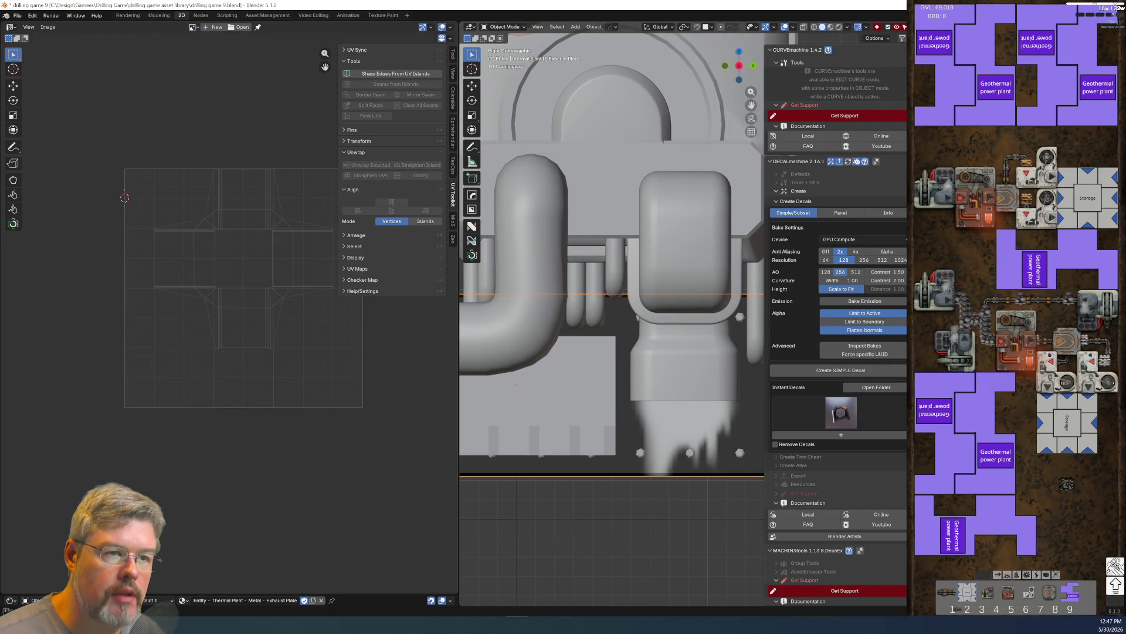
- View the Exhaust Plate Soot Mask image, unlink it, and return to the Nodes workspace
click(193, 27)
key(Down)
key(Down)
key(Down)
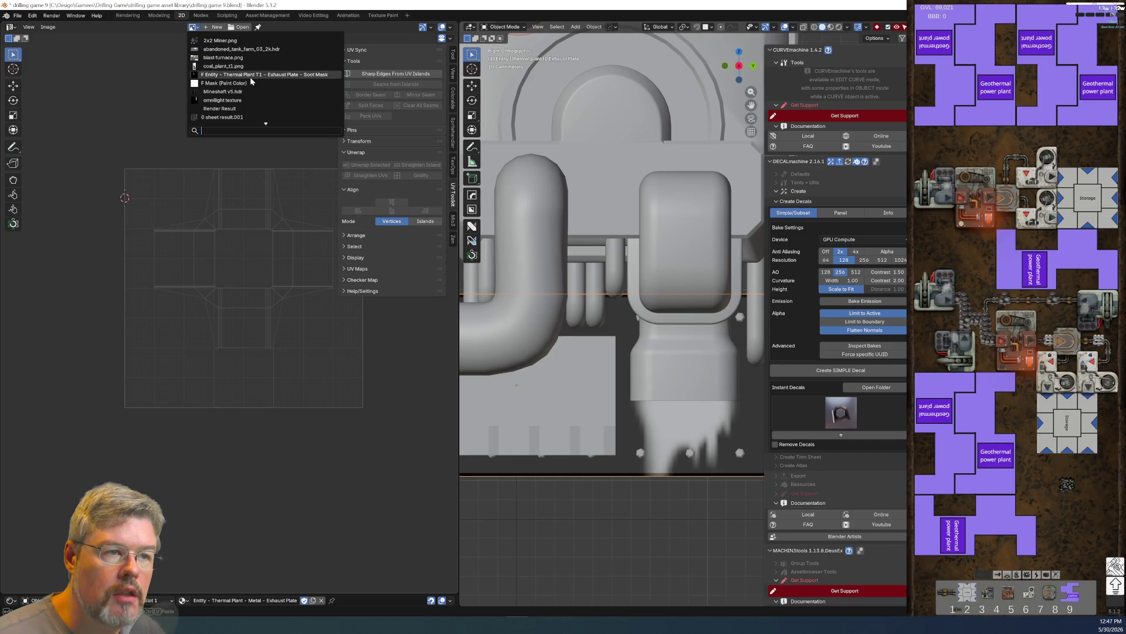
click(250, 77)
scroll(207, 303, up, 1)
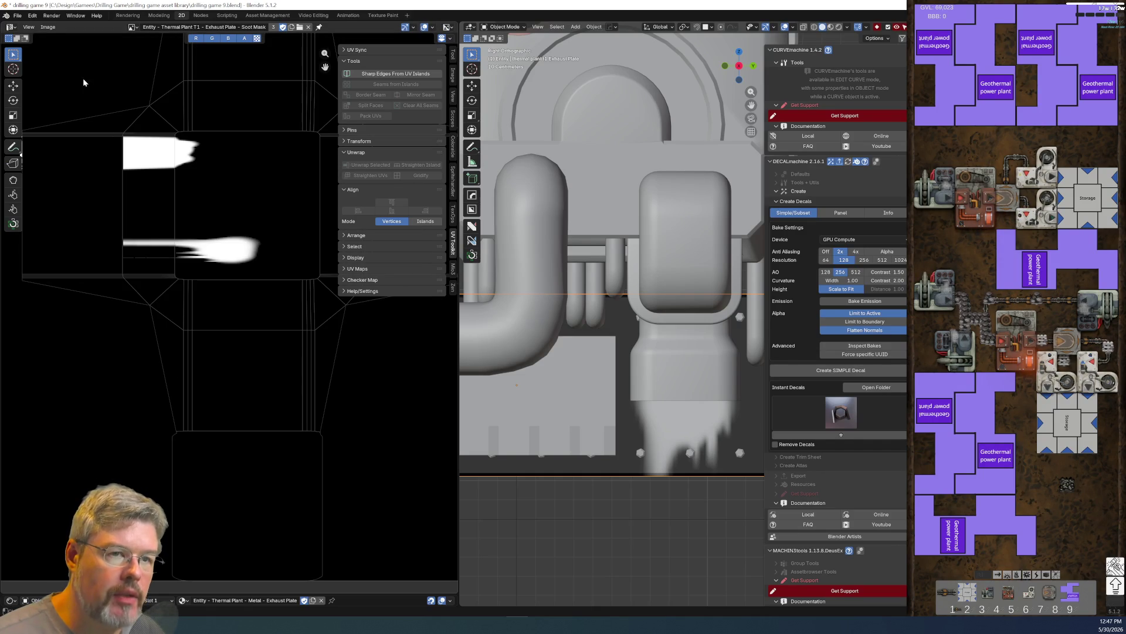
click(308, 28)
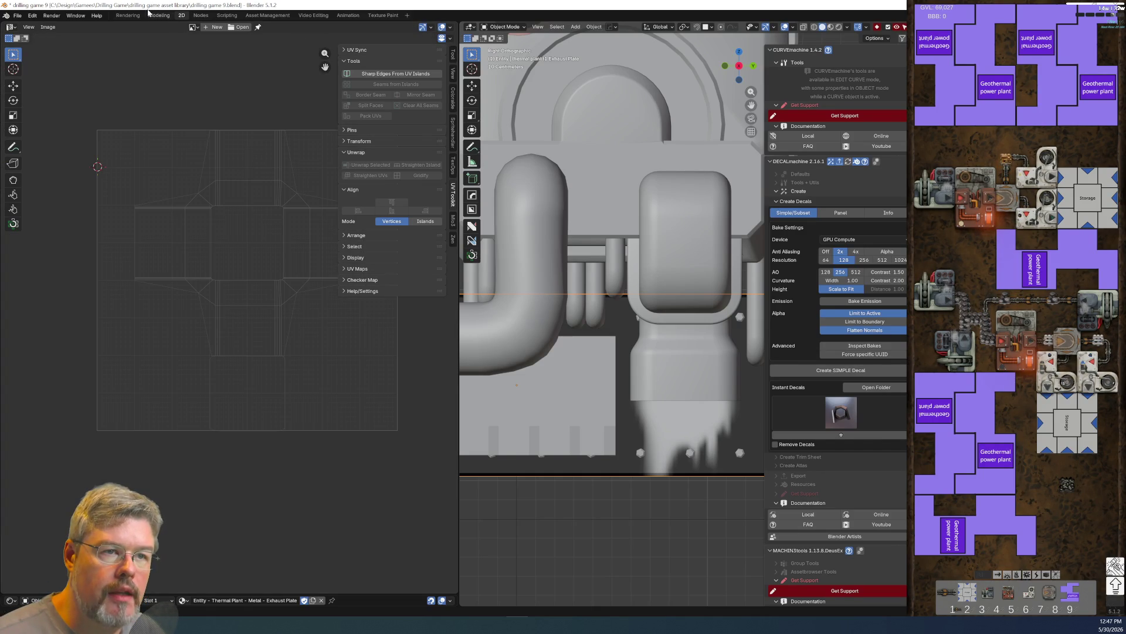
click(206, 16)
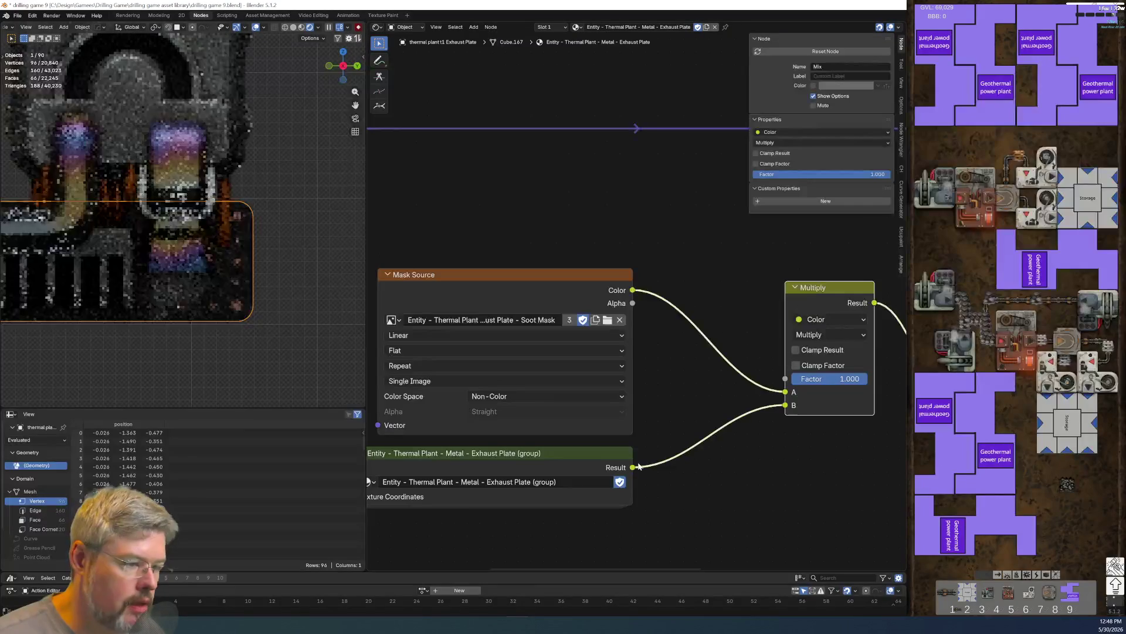
- Narrow the Mask Source image node and bring the texture coordinate links into view
click(624, 351)
drag(625, 350, 578, 350)
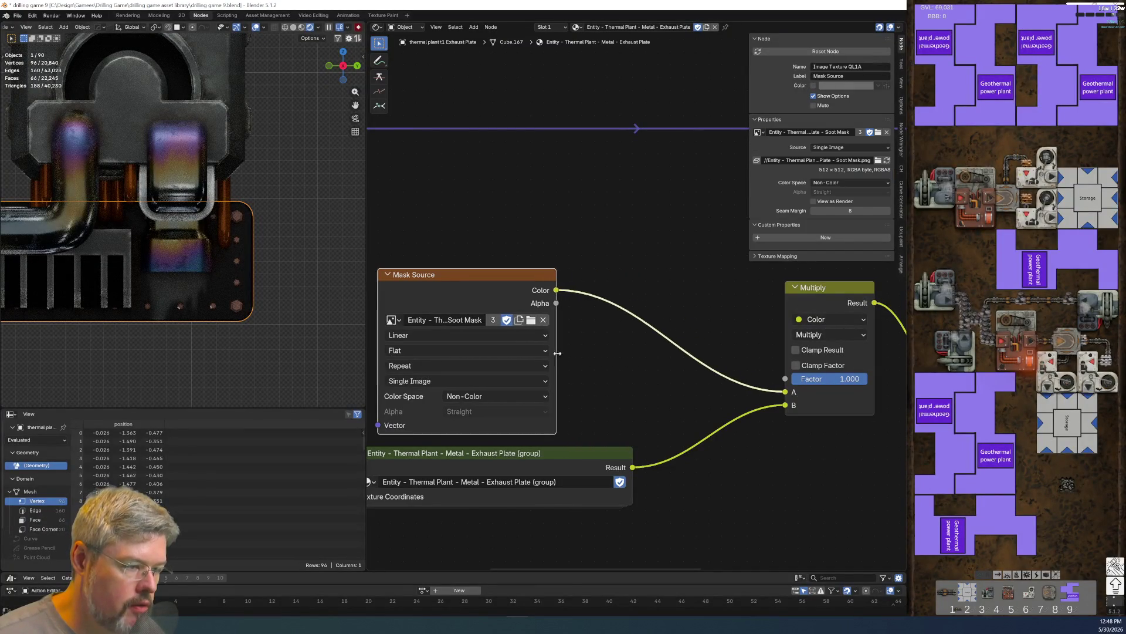
scroll(578, 351, down, 1)
middle_drag(435, 294, 598, 348)
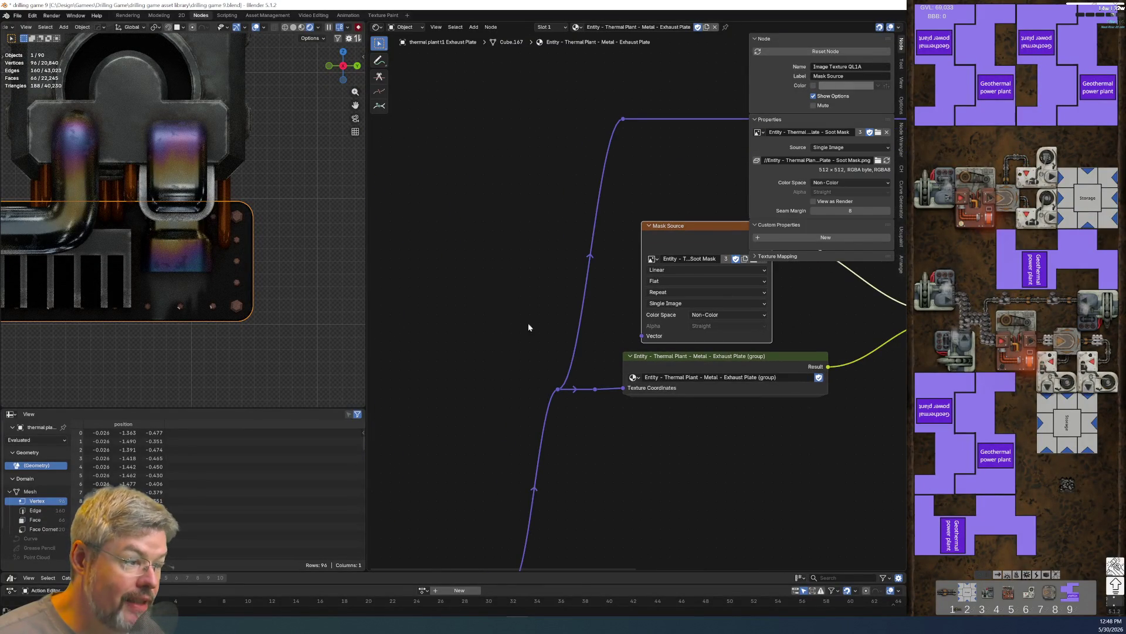
scroll(543, 351, down, 2)
- Duplicate the Texture Coordinate node and connect its UV output to Mask Source's Vector
click(522, 492)
key(shift+d)
click(517, 311)
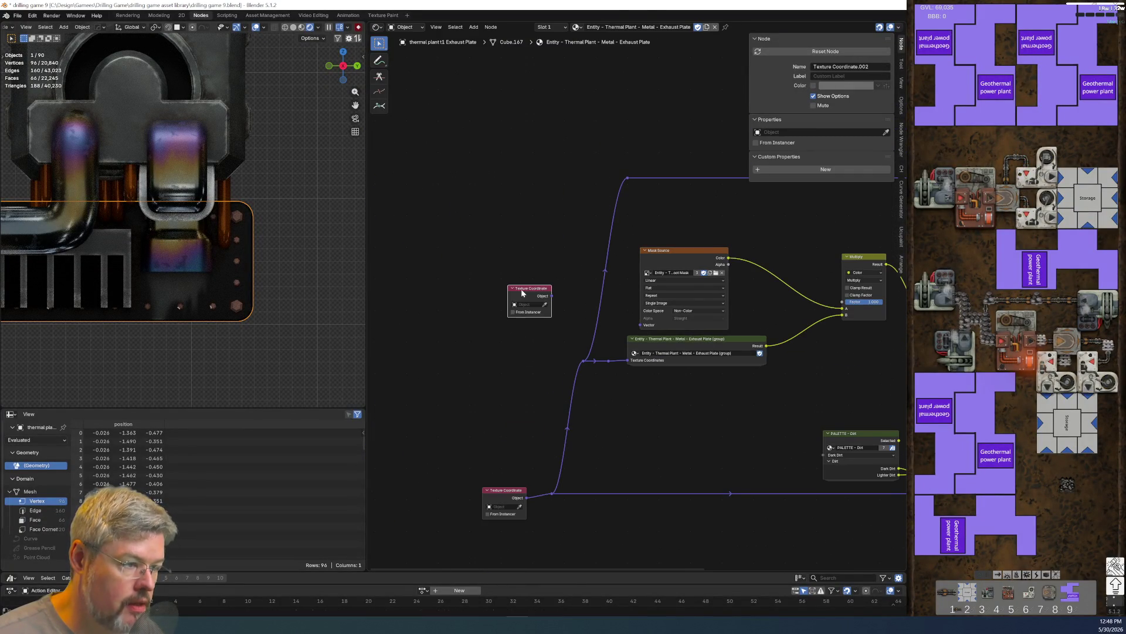
scroll(483, 307, up, 2)
key(ctrl+h)
drag(501, 312, 642, 338)
key(ctrl+h)
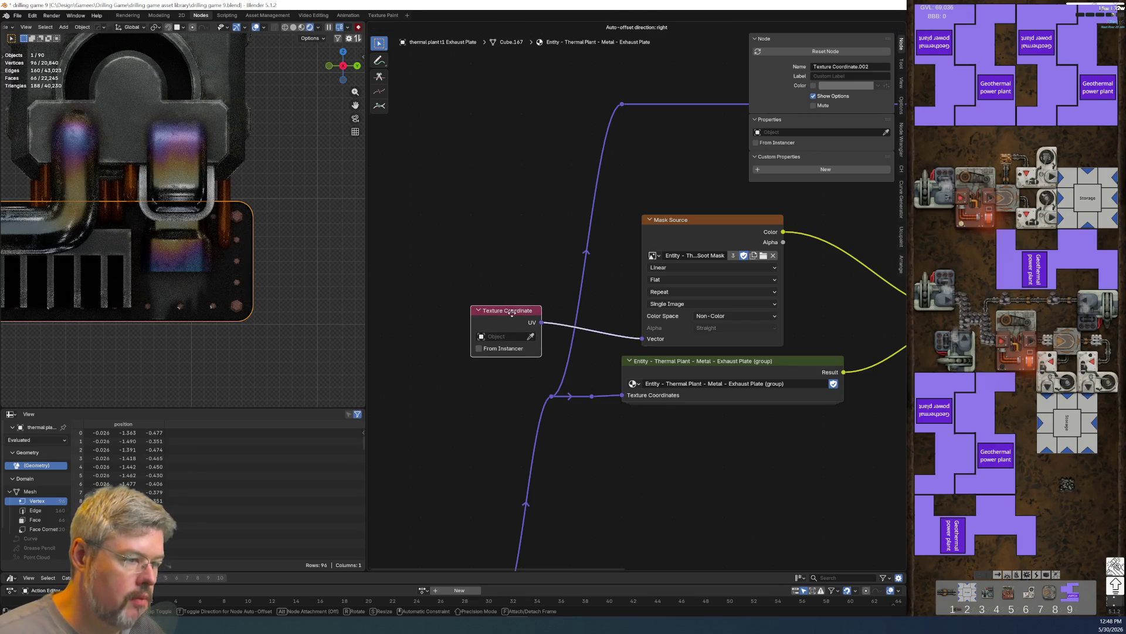
- Nudge the Mask Source node left and select the Exhaust Plate group node
middle_drag(836, 373, 495, 400)
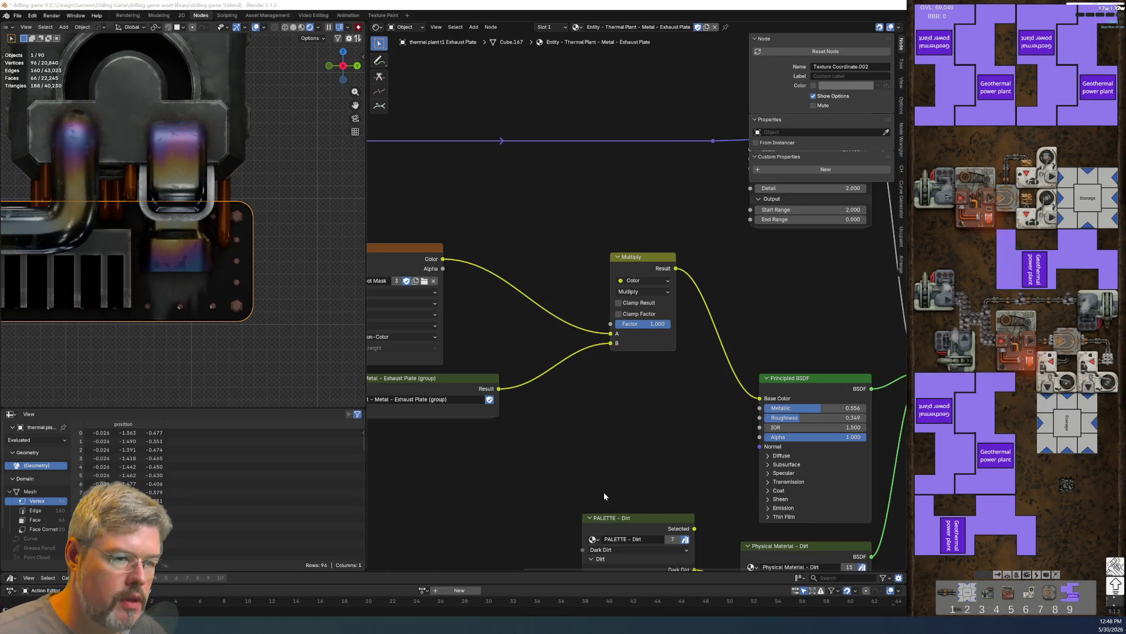
middle_drag(441, 279, 536, 314)
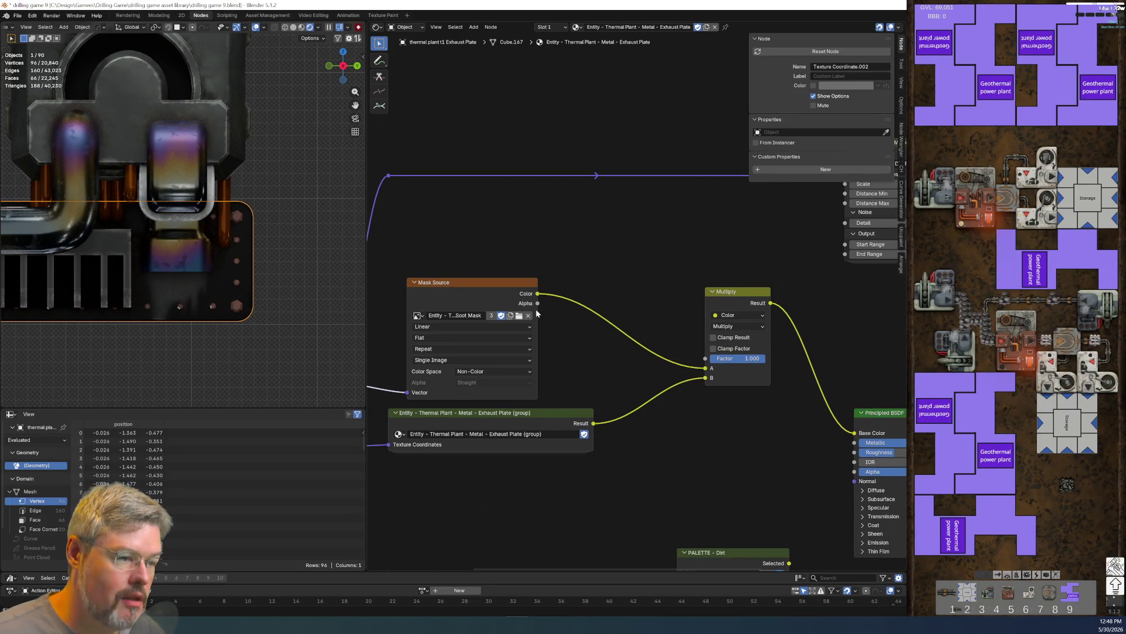
mouse_move(459, 316)
mouse_down()
mouse_move(422, 315)
mouse_move(442, 315)
mouse_up()
scroll(505, 301, up, 1)
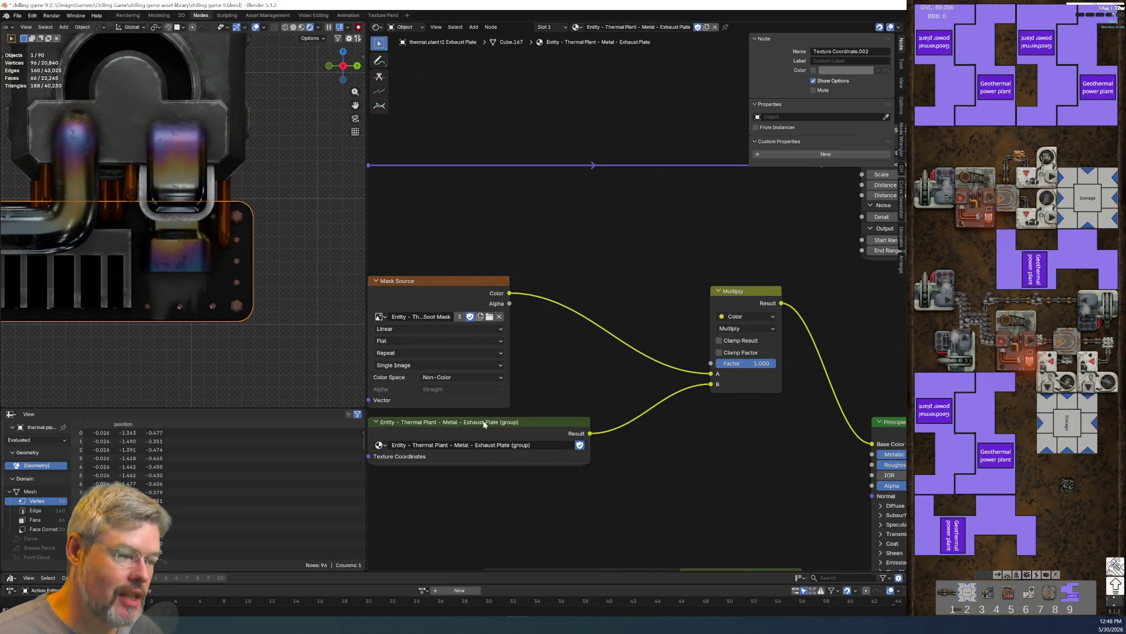
click(536, 419)
- Enter the Exhaust Plate group and its nested palette group, framing the colour nodes
key(Tab)
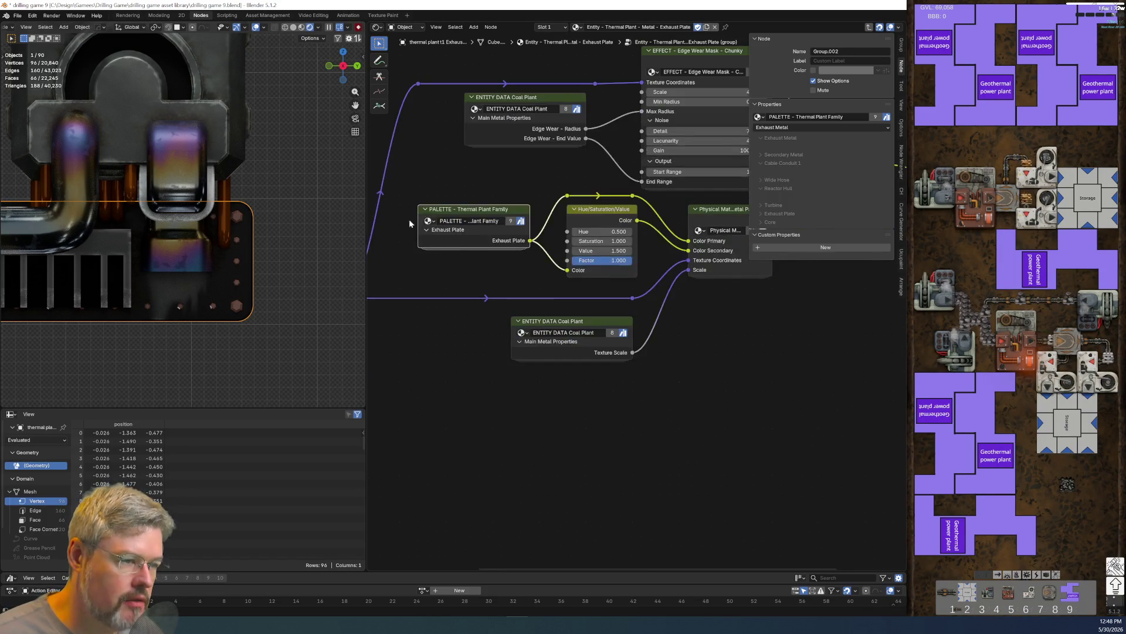
key(Tab)
scroll(447, 469, down, 2)
mouse_move(447, 470)
middle_down()
mouse_move(573, 427)
mouse_move(500, 199)
middle_up()
scroll(493, 242, up, 2)
mouse_move(493, 241)
middle_down()
mouse_move(718, 300)
mouse_move(690, 302)
mouse_move(590, 424)
middle_up()
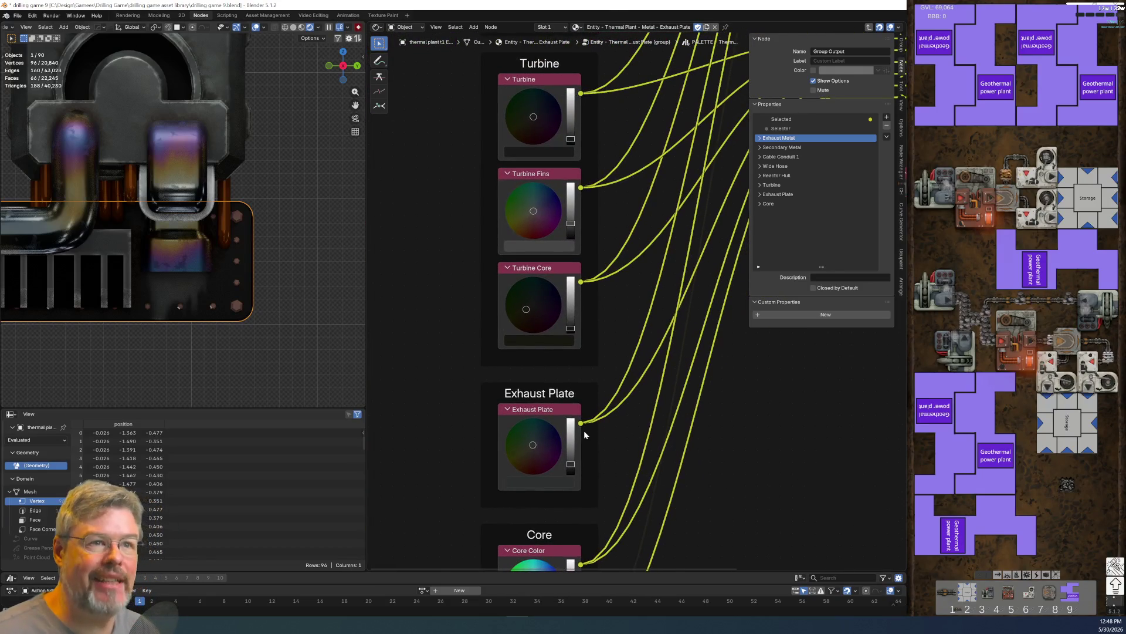
middle_drag(594, 345, 569, 203)
scroll(569, 203, down, 2)
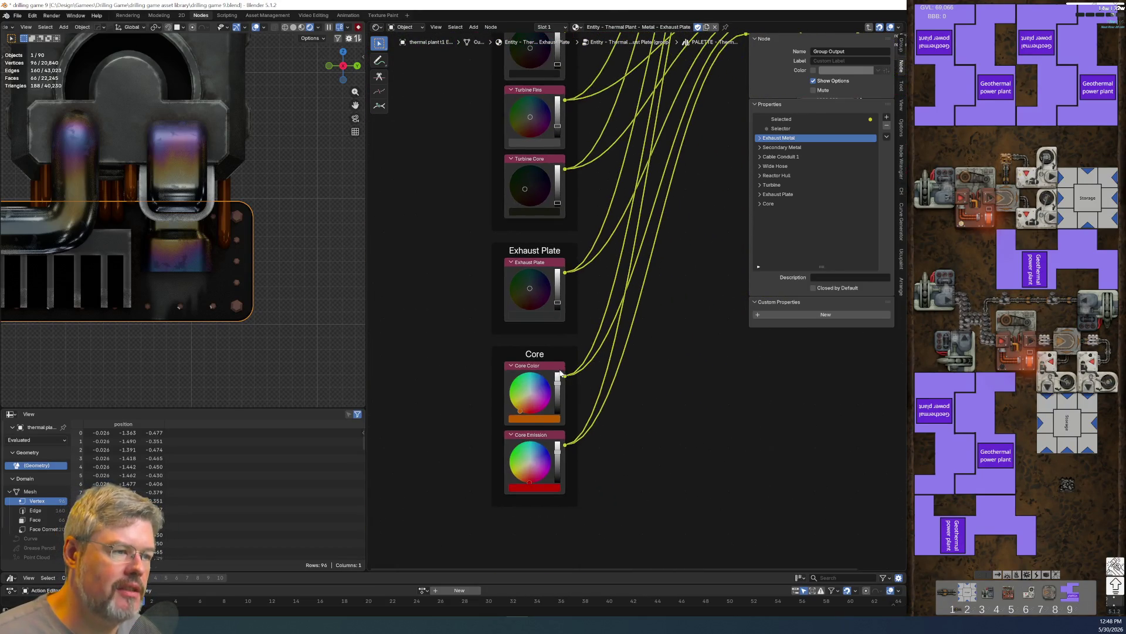
scroll(567, 367, down, 2)
mouse_move(631, 256)
middle_down()
mouse_move(572, 371)
mouse_move(408, 283)
mouse_move(590, 291)
middle_up()
scroll(590, 291, up, 2)
- Move the Core frame down and duplicate the Exhaust Plate colour as Exhaust Soot
drag(575, 223, 589, 390)
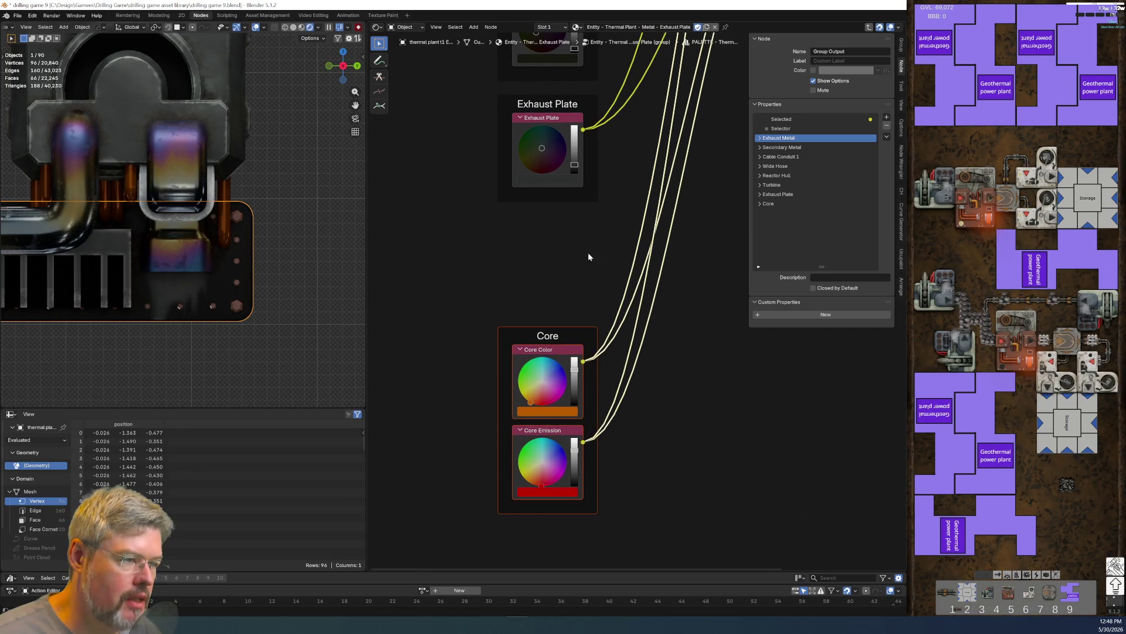
scroll(588, 254, up, 2)
click(491, 262)
key(shift+d)
click(492, 373)
key(F2)
key(End)
key(BackSpace)
key(BackSpace)
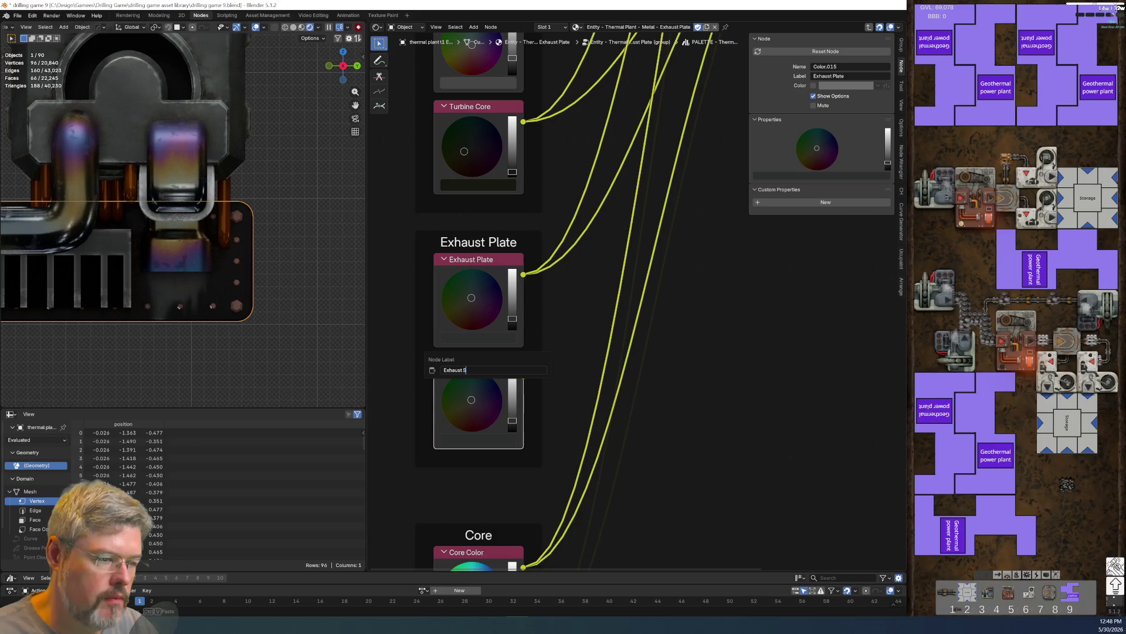
key(Return)
- Darken Exhaust Soot to near black and select the reroute points near Core Color
scroll(526, 410, down, 3)
middle_drag(540, 412, 489, 465)
scroll(501, 417, up, 4)
middle_drag(501, 418, 692, 237)
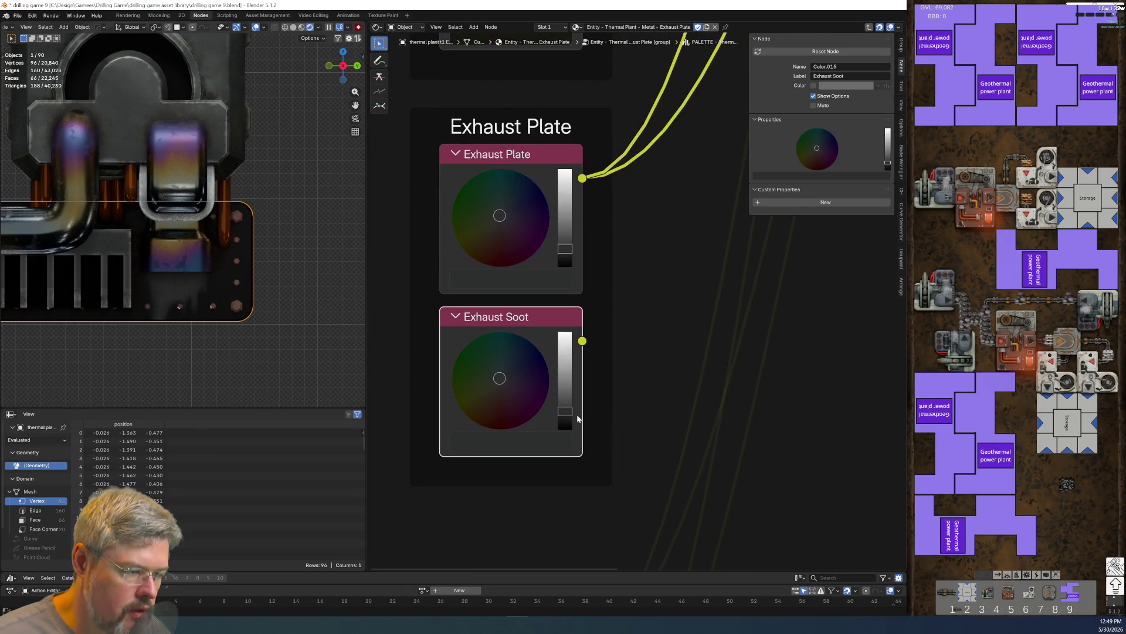
drag(564, 411, 565, 422)
scroll(629, 395, down, 4)
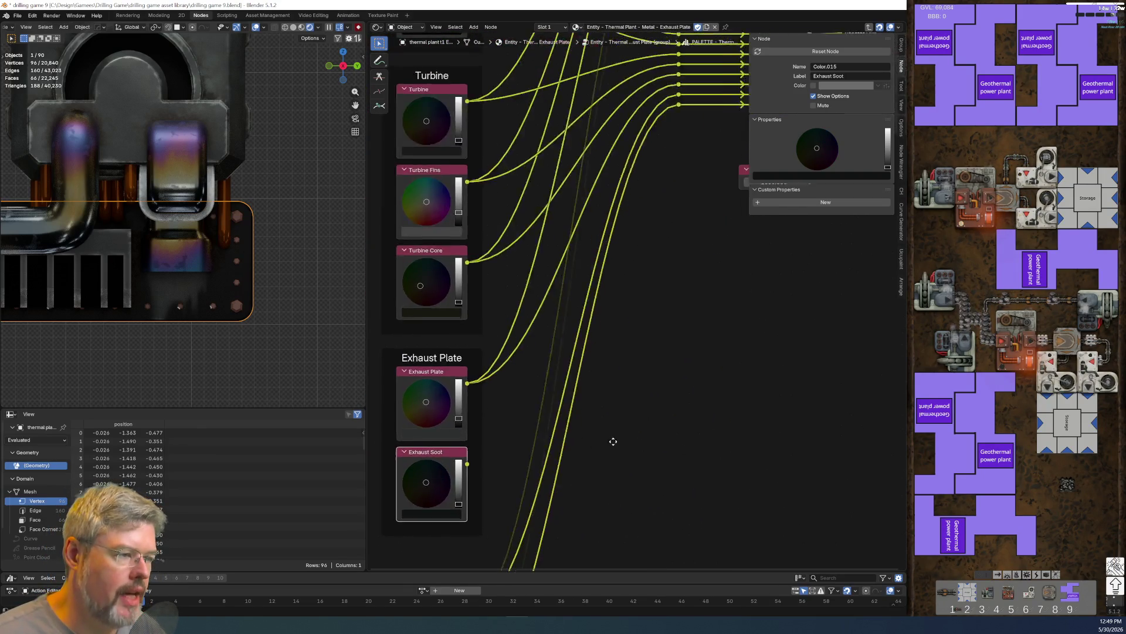
middle_drag(628, 433, 569, 378)
scroll(569, 378, up, 2)
mouse_move(648, 352)
mouse_down()
mouse_move(584, 334)
mouse_move(494, 333)
mouse_move(652, 347)
mouse_up()
- Move the reroute row down one row and duplicate it to make room for a new output
key(g)
click(515, 360)
key(shift+d)
click(649, 334)
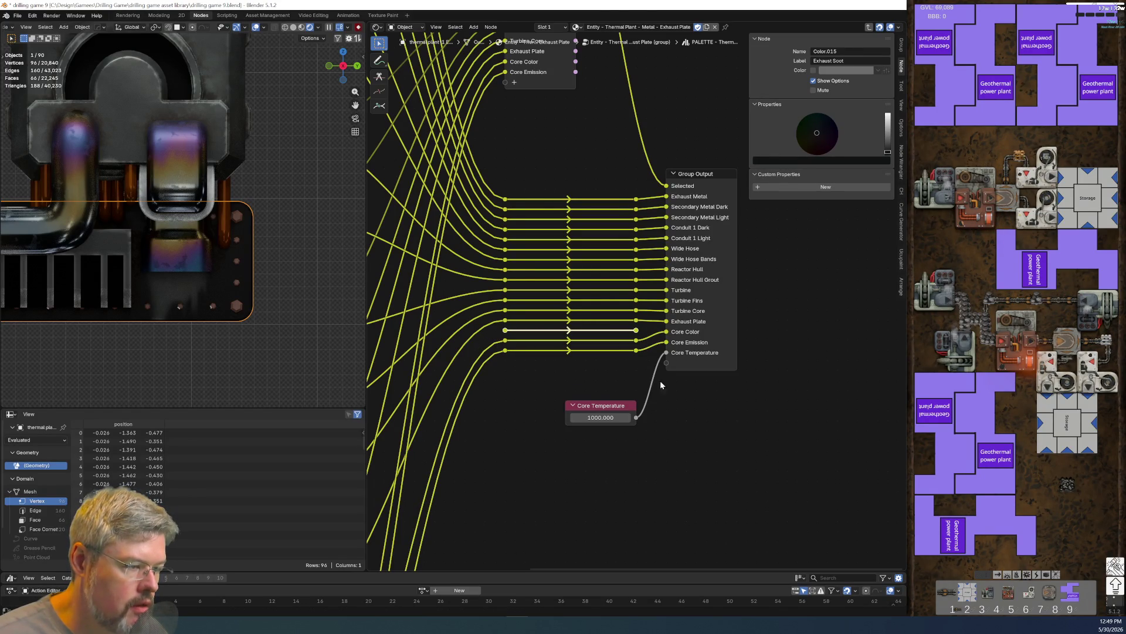
mouse_move(659, 360)
middle_down()
mouse_move(515, 490)
mouse_move(450, 380)
mouse_move(558, 395)
middle_up()
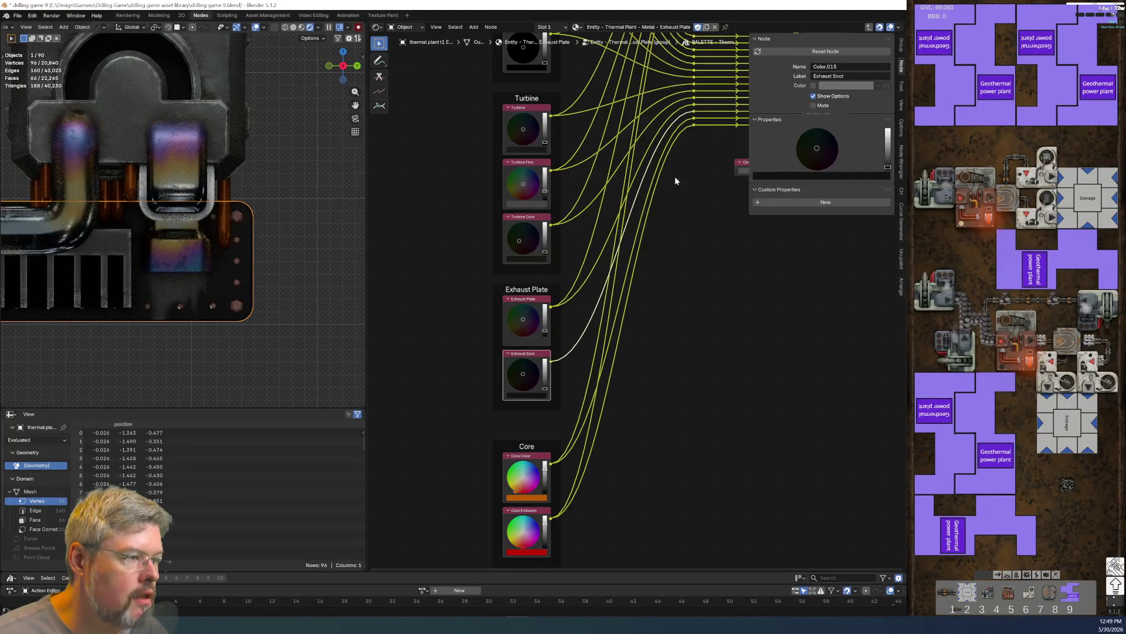
middle_drag(680, 147, 589, 504)
scroll(589, 504, down, 2)
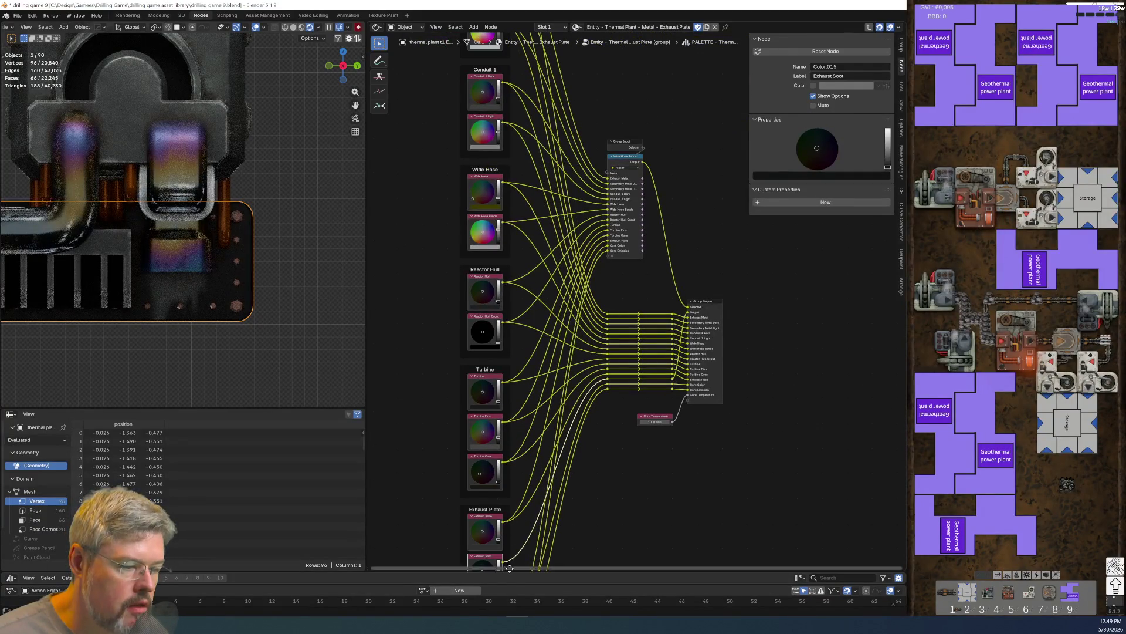
- Link the Exhaust Soot colour into the Menu Switch as a new item and move it up two places
mouse_move(504, 562)
mouse_down()
mouse_move(593, 452)
mouse_move(614, 256)
mouse_up()
scroll(611, 270, up, 2)
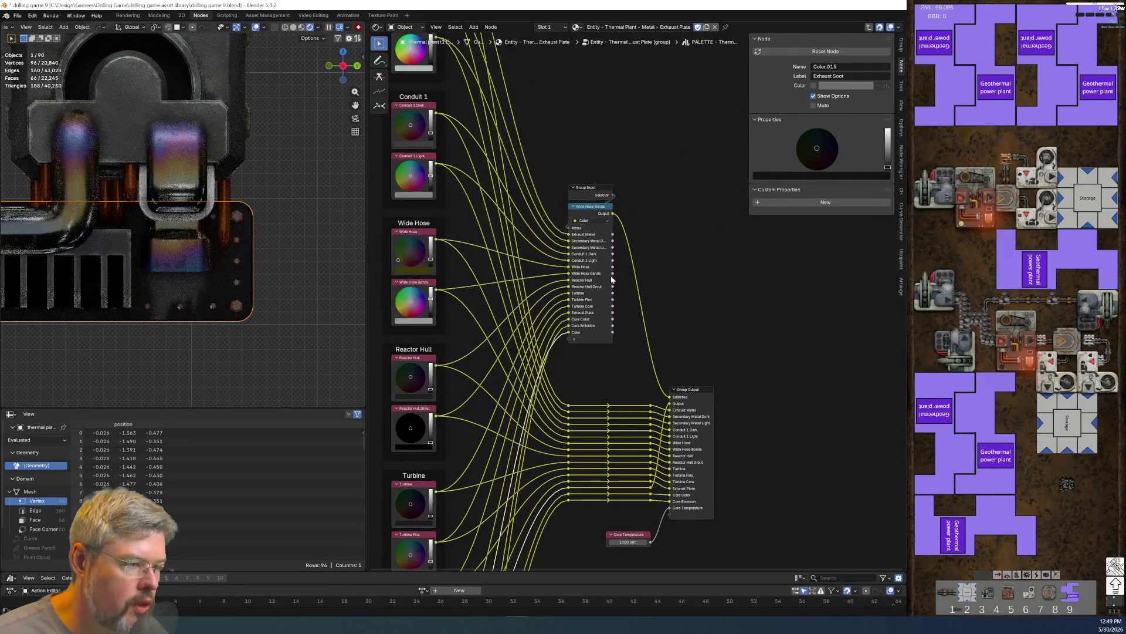
click(596, 210)
click(901, 54)
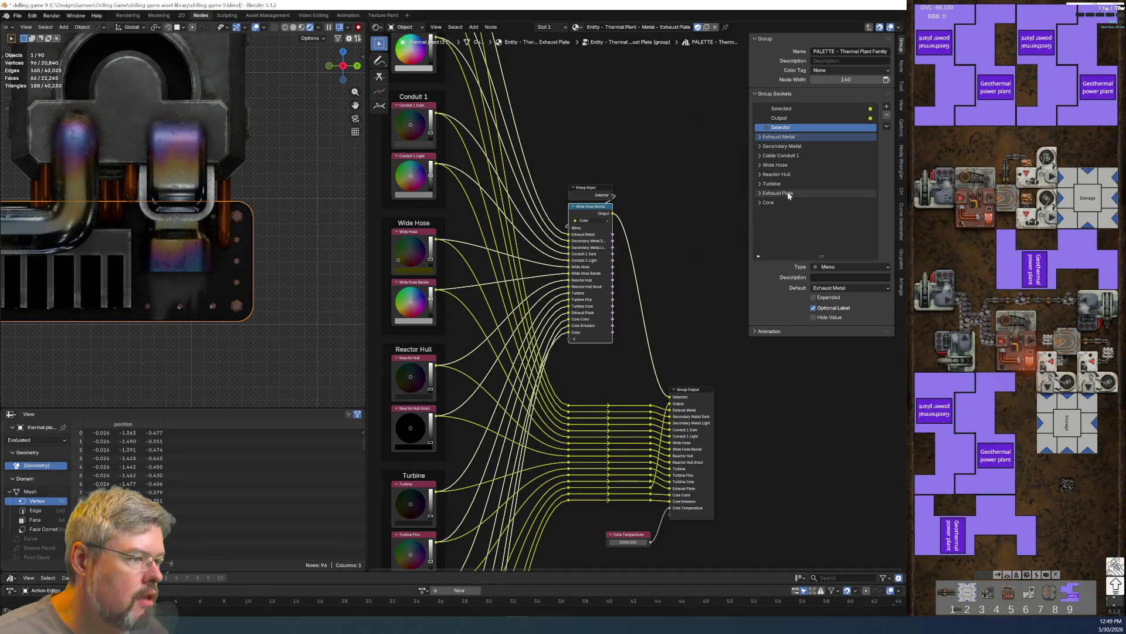
click(900, 68)
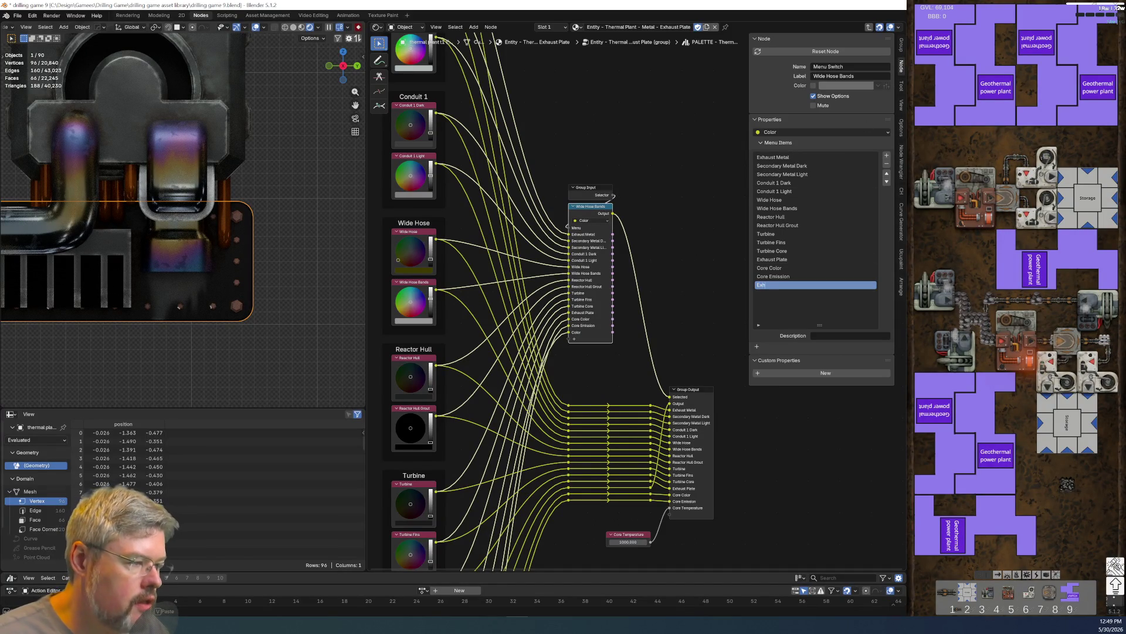
text(aust Soot)
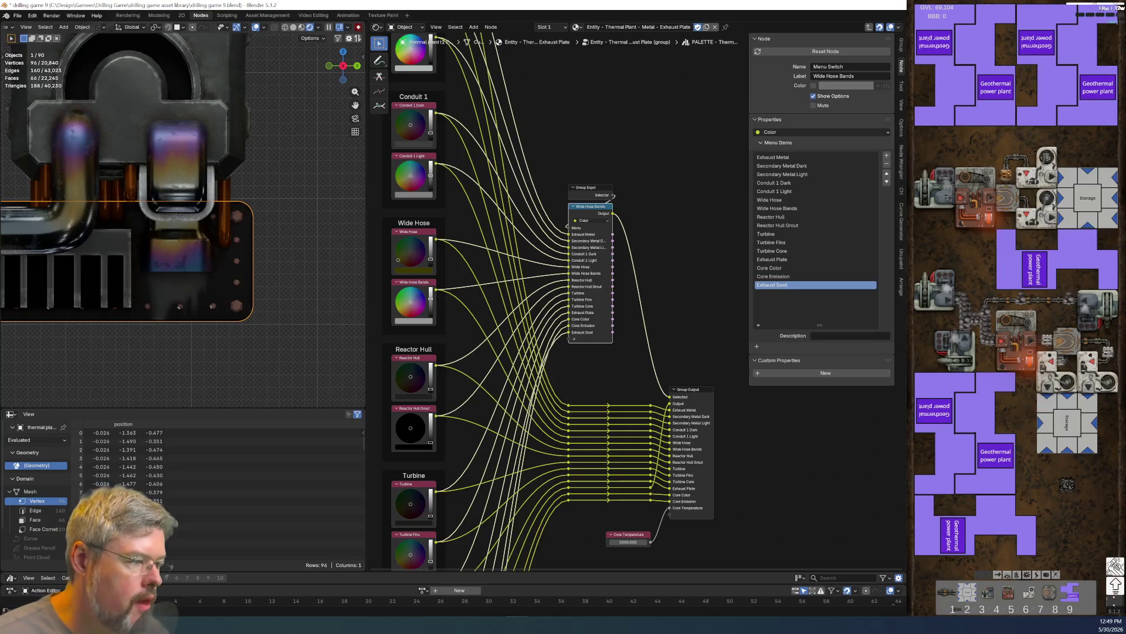
click(887, 175)
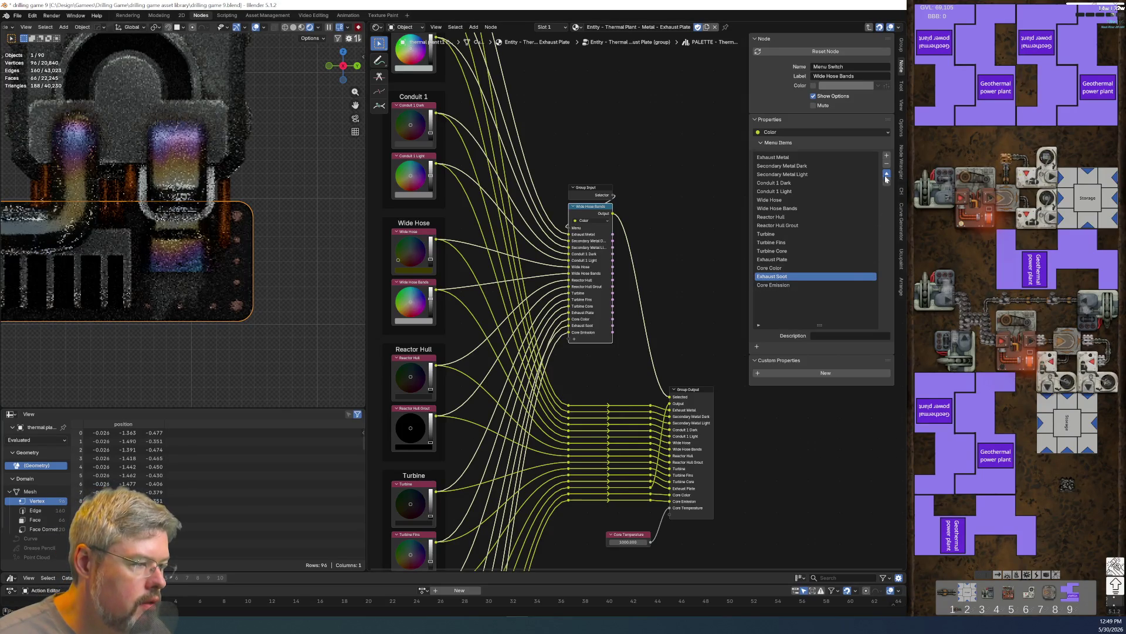
click(887, 174)
middle_drag(734, 388, 594, 195)
scroll(557, 130, up, 3)
click(557, 130)
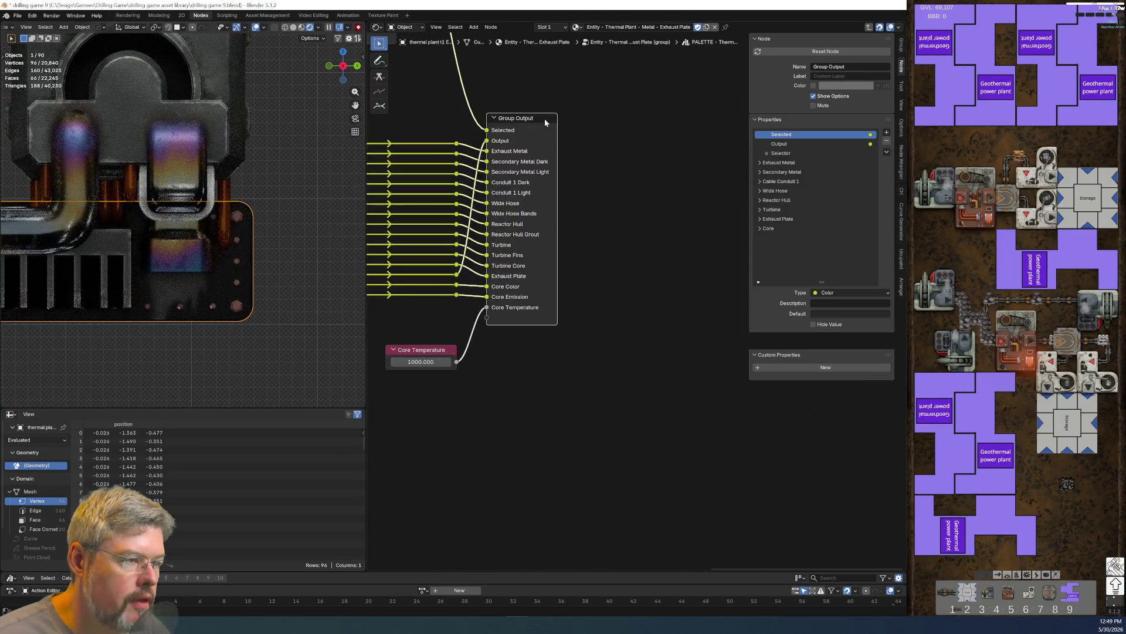
- Rename the new output socket to Exhaust Soot and move it into the Exhaust Plate panel
double_click(793, 145)
text(Ex)
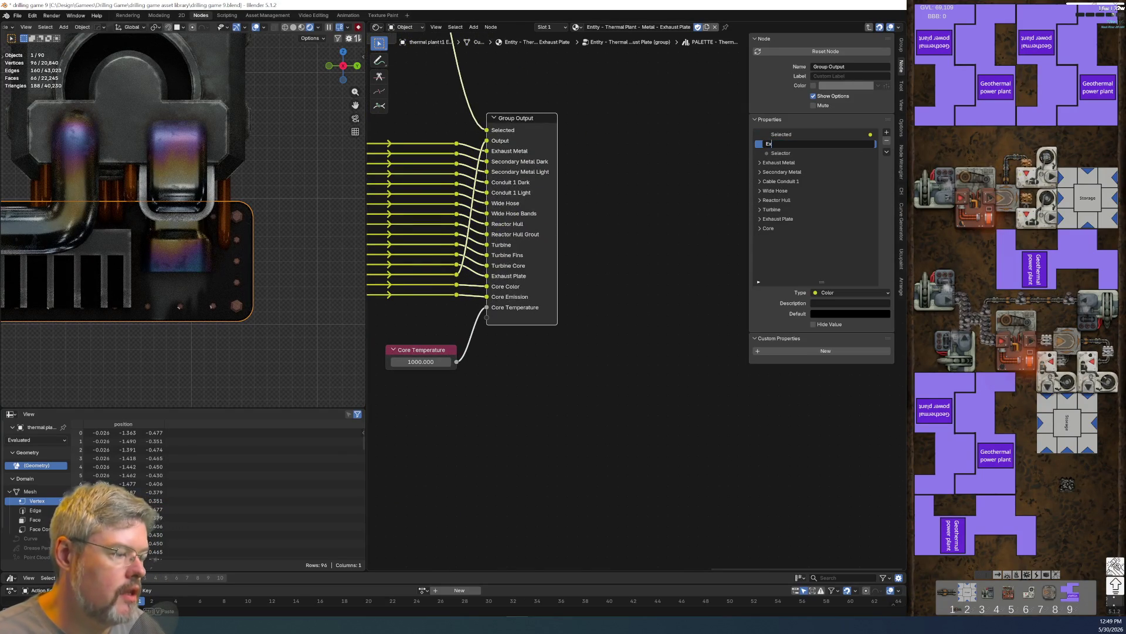
text(haust Soot)
key(Return)
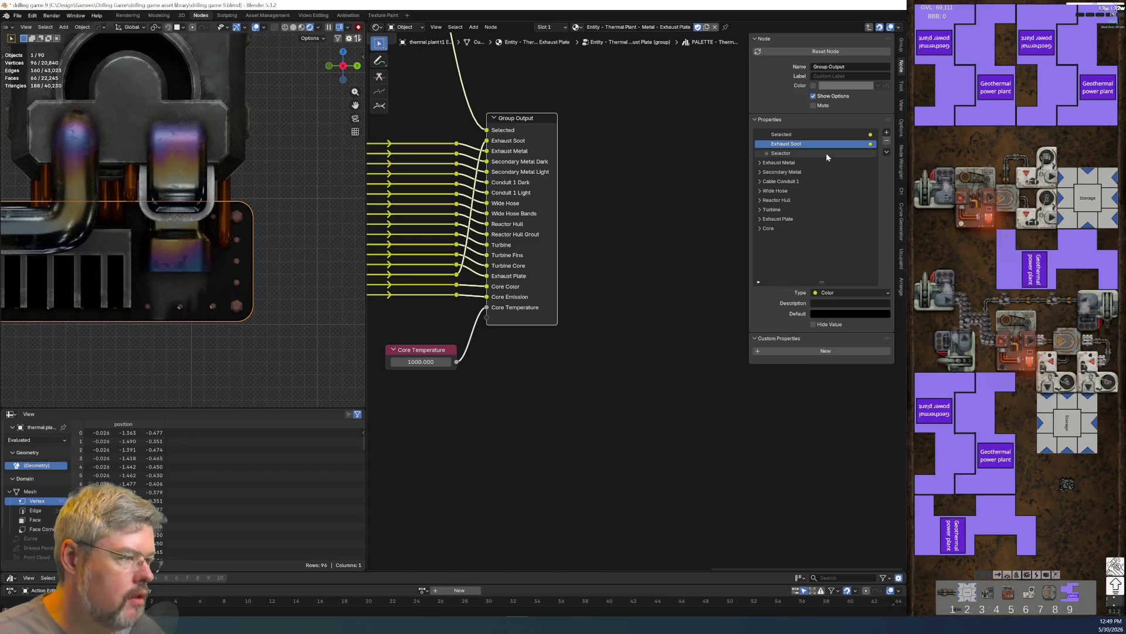
click(761, 218)
drag(798, 147, 804, 229)
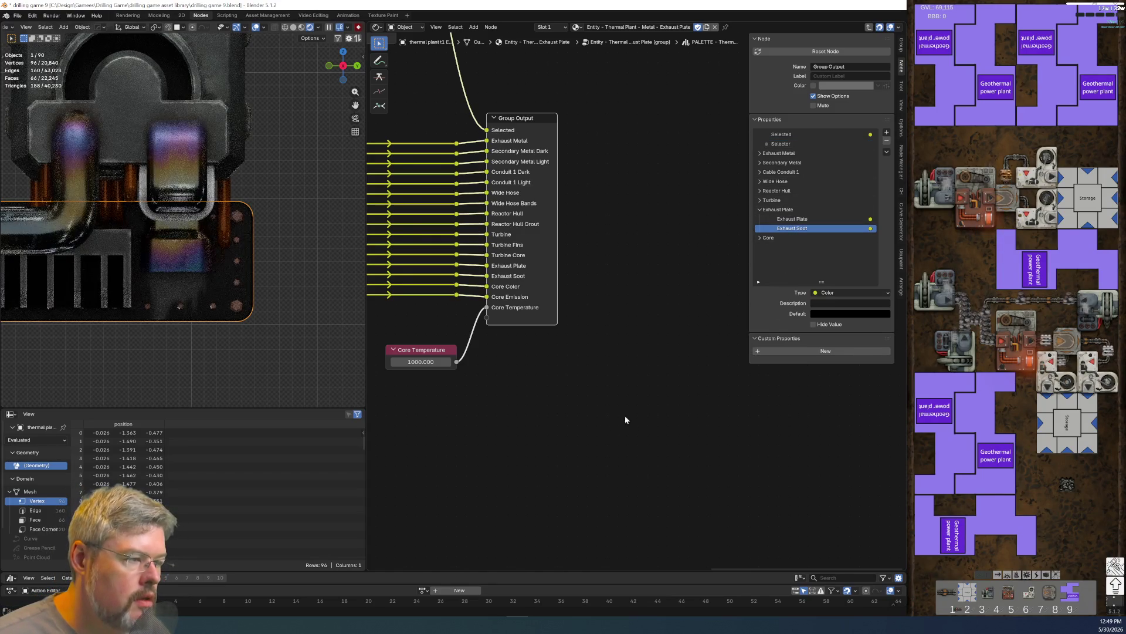
scroll(606, 427, down, 3)
- Save drilling game 9.blend and exit the palette group back to the Exhaust Plate group
click(17, 15)
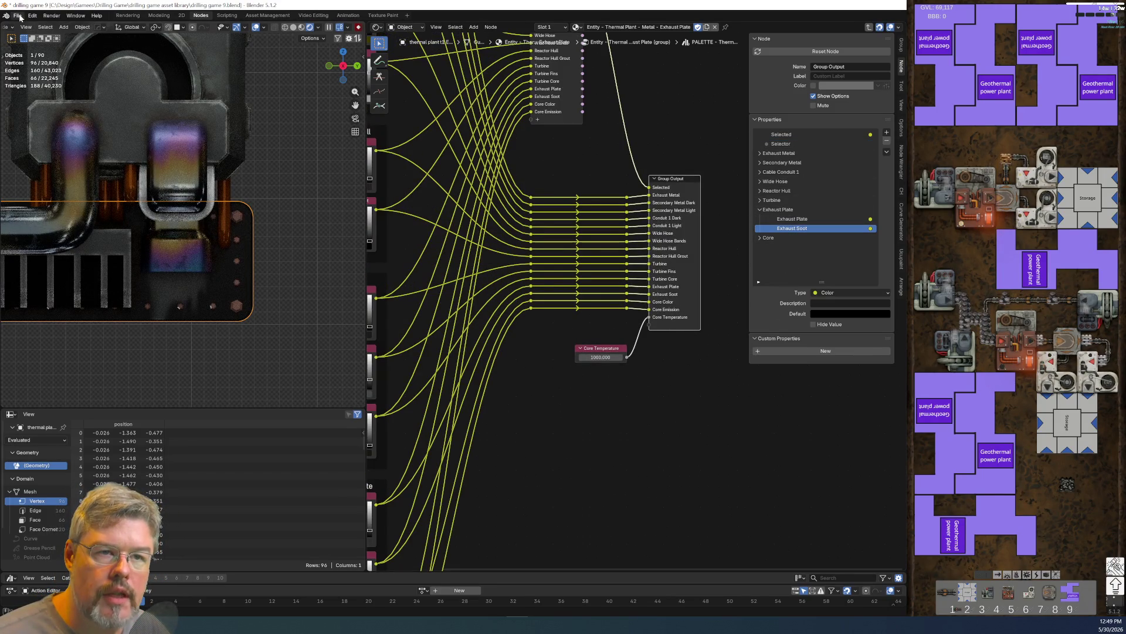
click(29, 89)
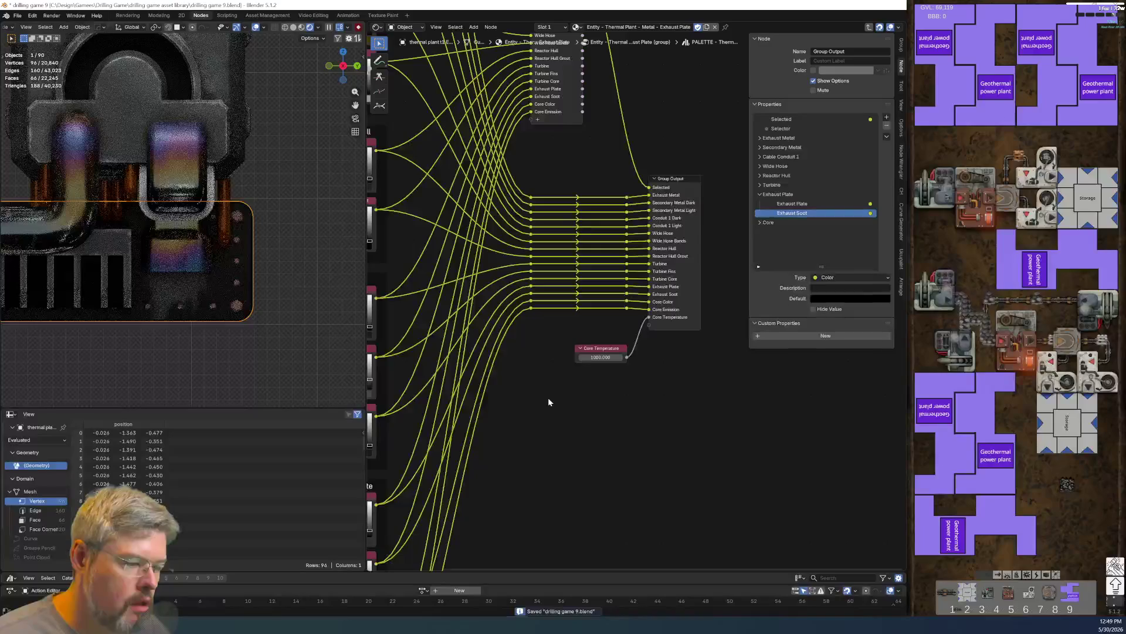
key(Tab)
scroll(539, 478, up, 2)
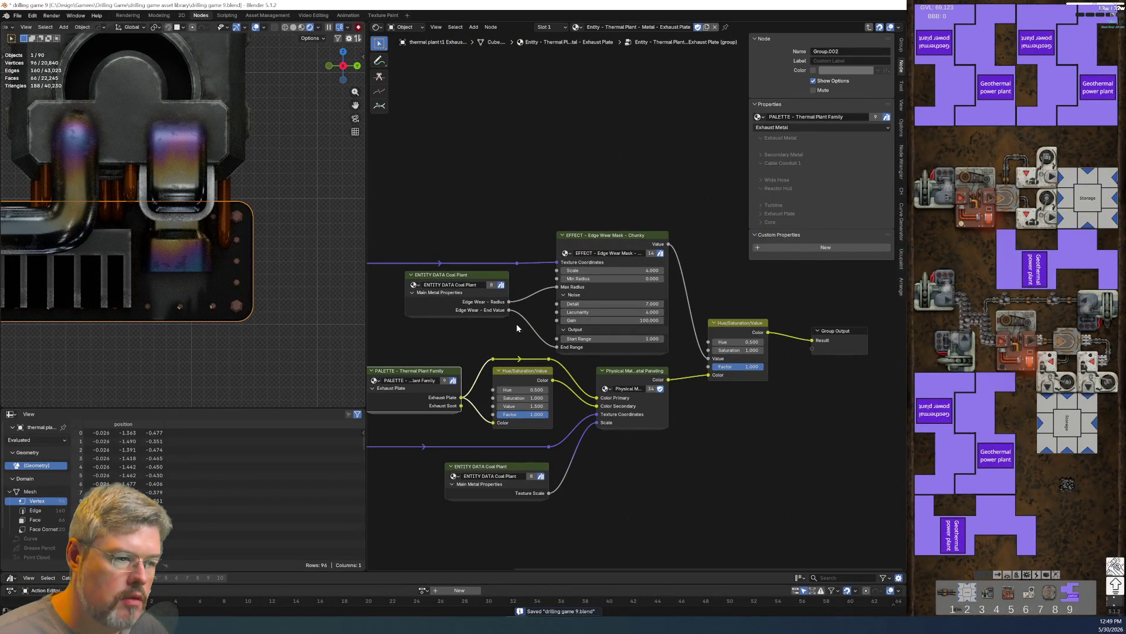
- In the material tree, move Mask Source up, unlink Multiply's B input, and lower the plate group node
key(Tab)
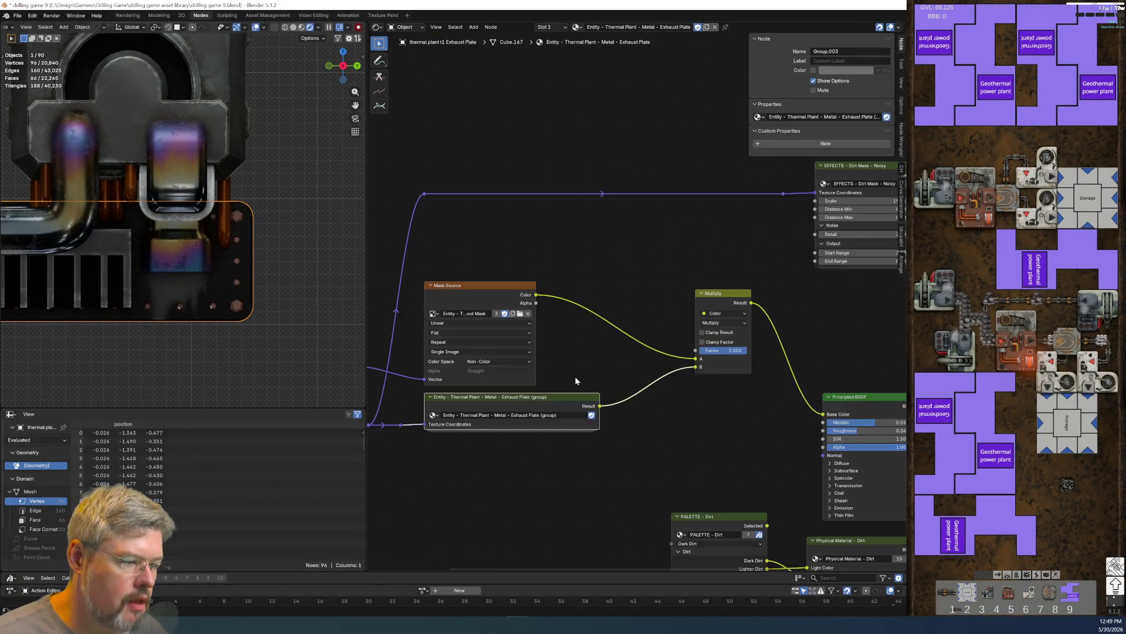
scroll(622, 397, up, 2)
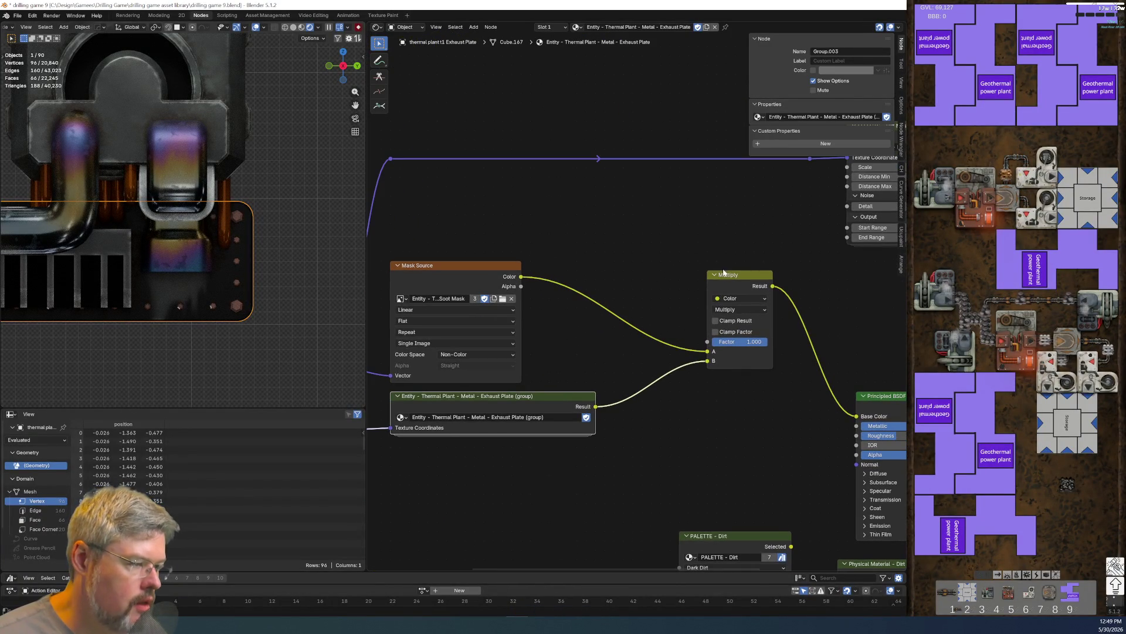
drag(491, 264, 491, 208)
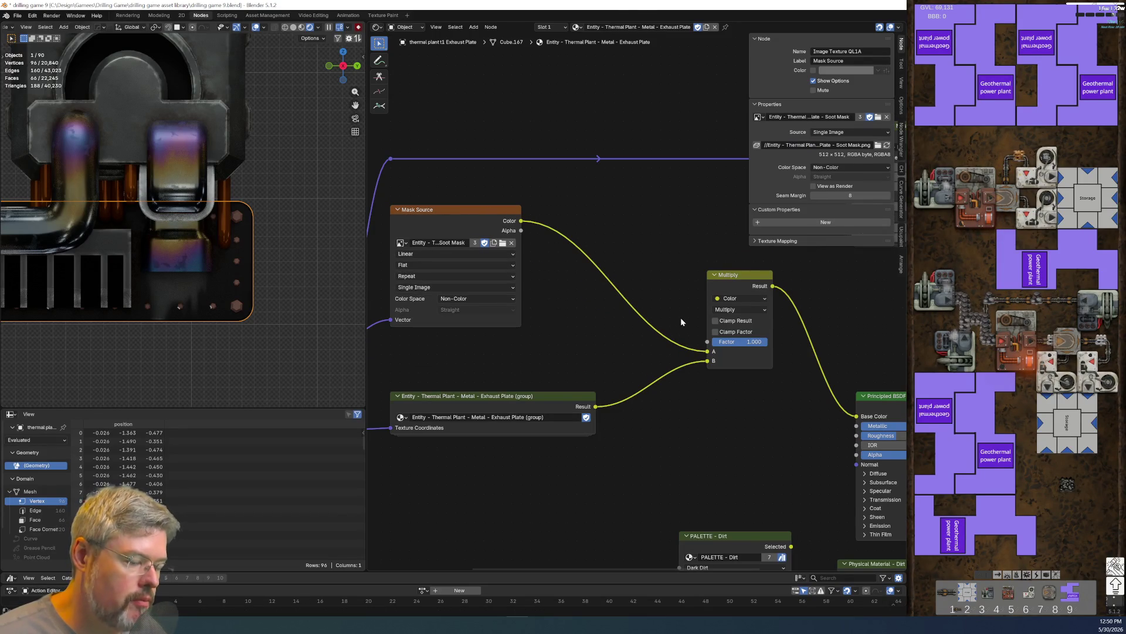
drag(708, 360, 679, 423)
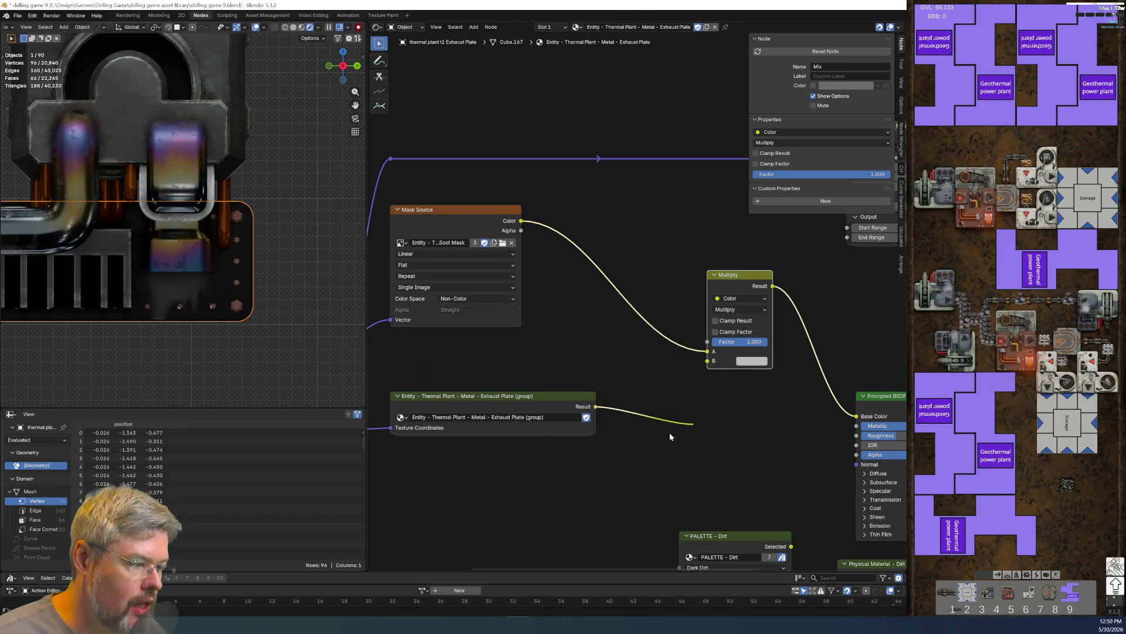
middle_drag(592, 440, 732, 336)
drag(519, 274, 643, 338)
key(g)
click(651, 409)
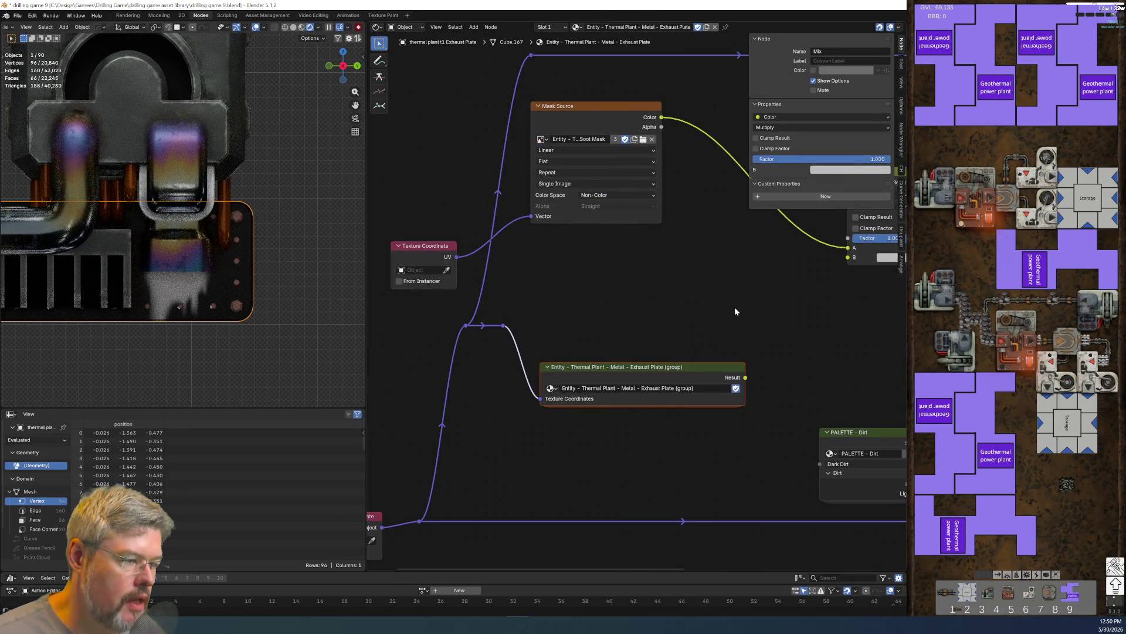
middle_drag(732, 317, 566, 387)
- Insert a duplicate Multiply before the BSDF, feed it the group result, and set it to Color
key(shift+d)
click(602, 203)
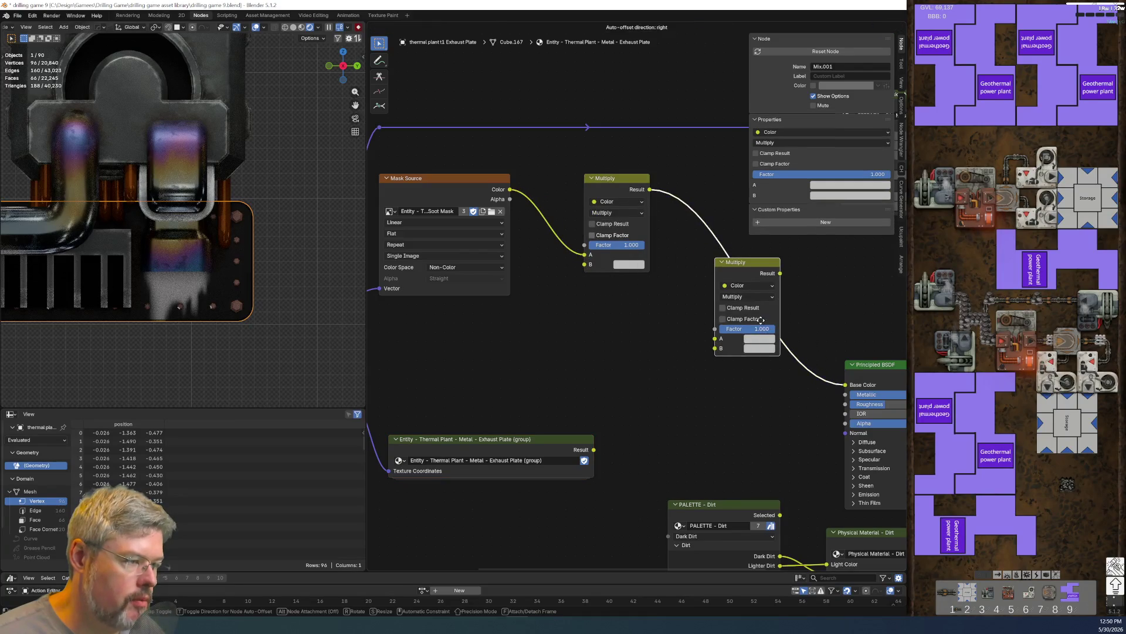
scroll(600, 371, up, 2)
middle_drag(600, 372, 618, 362)
drag(601, 478, 753, 350)
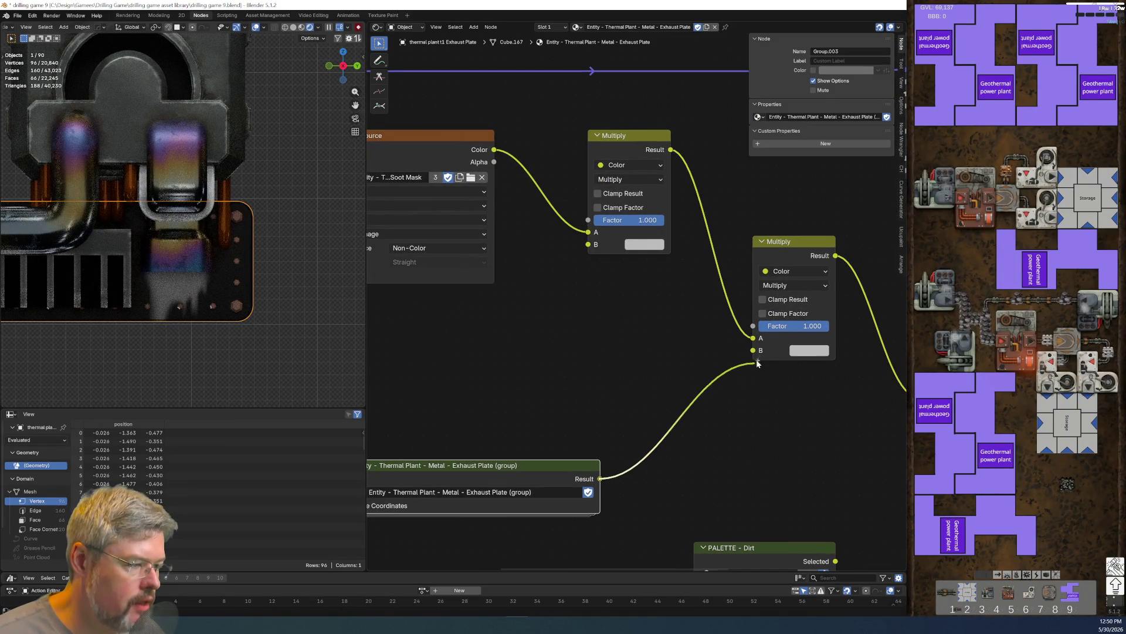
click(792, 286)
click(855, 427)
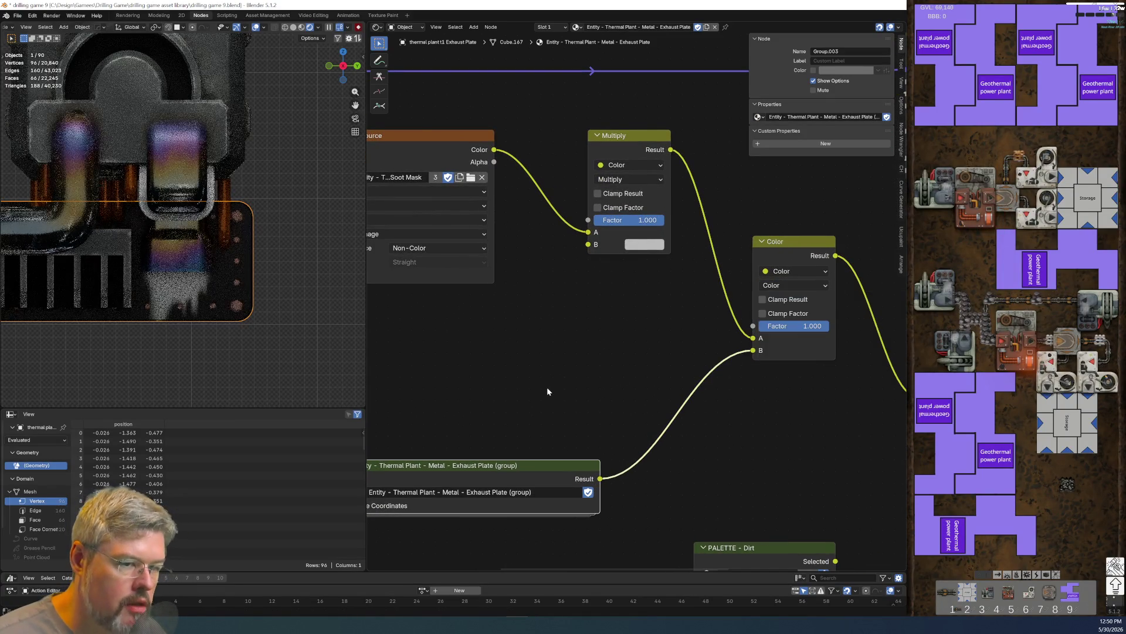
mouse_move(558, 355)
middle_down()
mouse_move(711, 346)
mouse_move(772, 297)
middle_up()
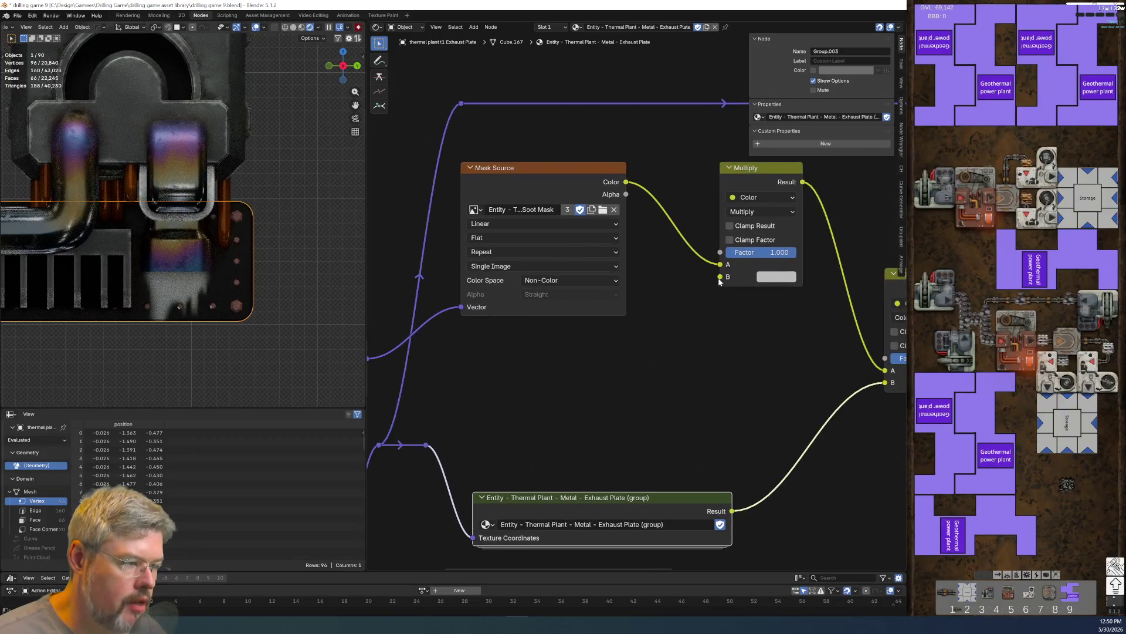
scroll(677, 407, down, 3)
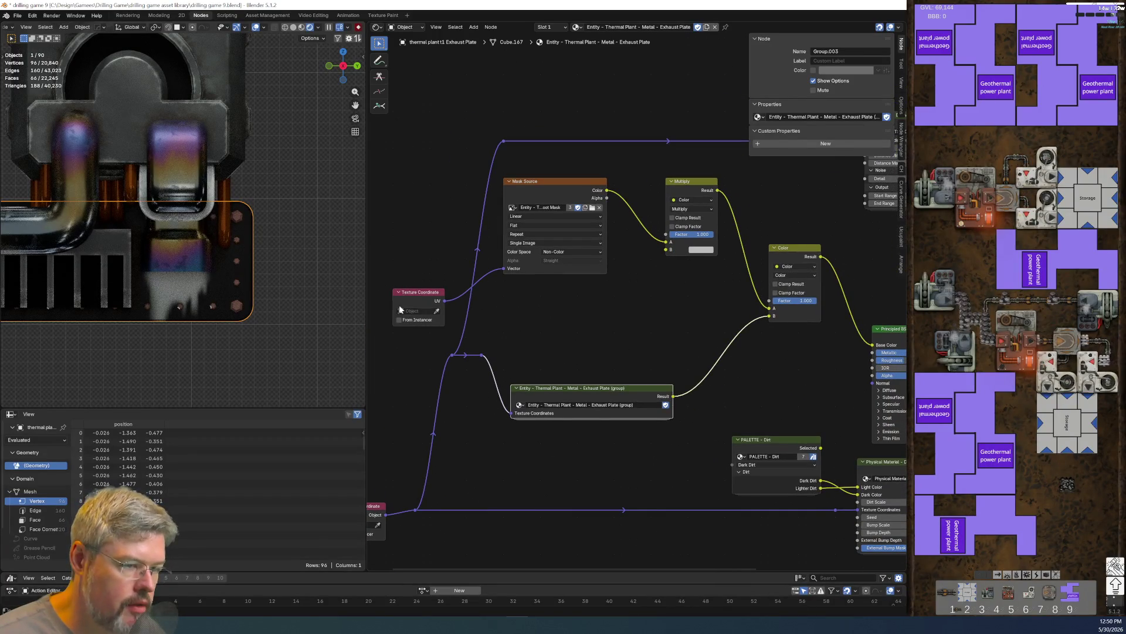
- Duplicate the PALETTE - Dirt node and switch the copy to PALETTE - Thermal Plant Family
key(shift+d)
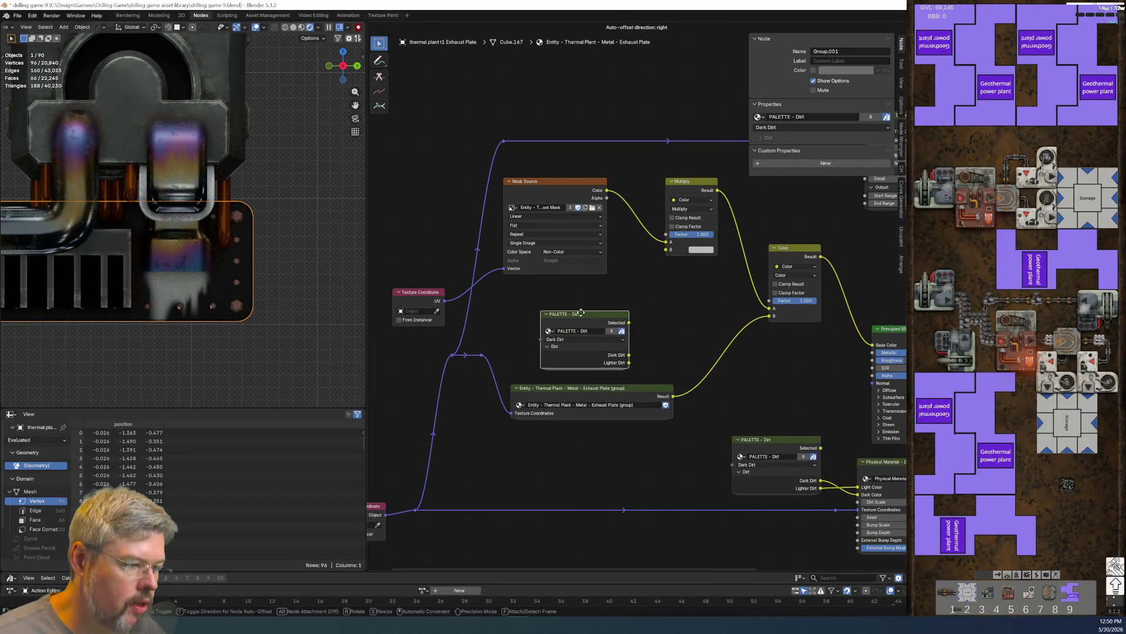
click(572, 321)
scroll(616, 335, up, 3)
click(493, 353)
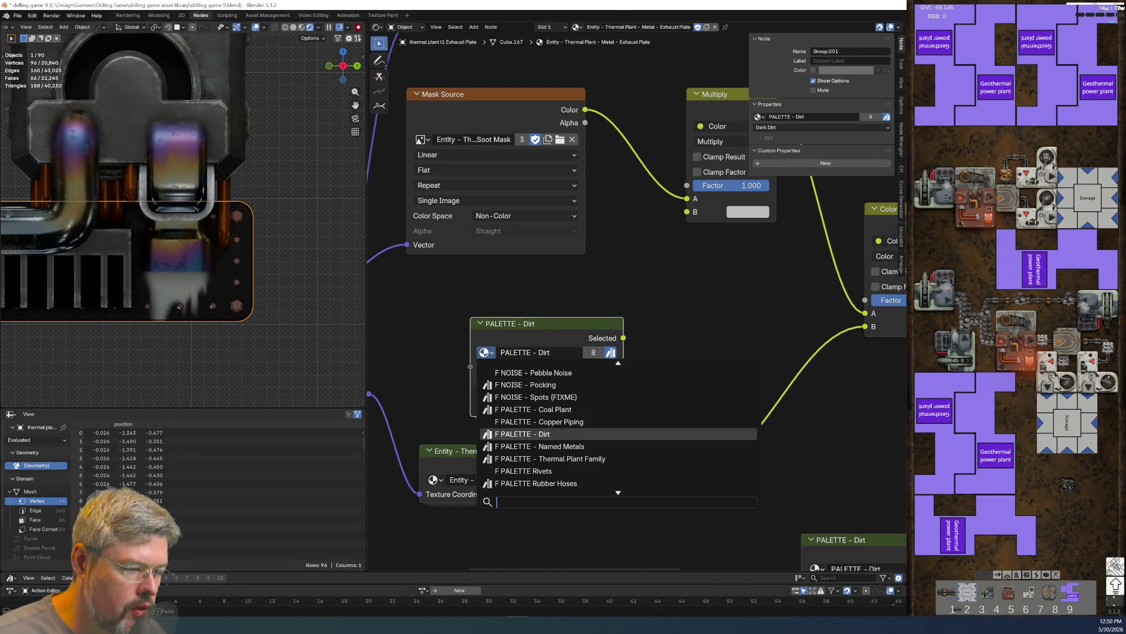
click(549, 455)
scroll(632, 276, down, 4)
scroll(586, 492, up, 2)
- Connect the palette's Exhaust Soot colour to Multiply's B and tidy the nodes, hiding unused outputs
drag(585, 444, 627, 148)
middle_drag(551, 227, 577, 304)
drag(577, 304, 552, 270)
key(ctrl+h)
drag(697, 188, 654, 187)
click(654, 187)
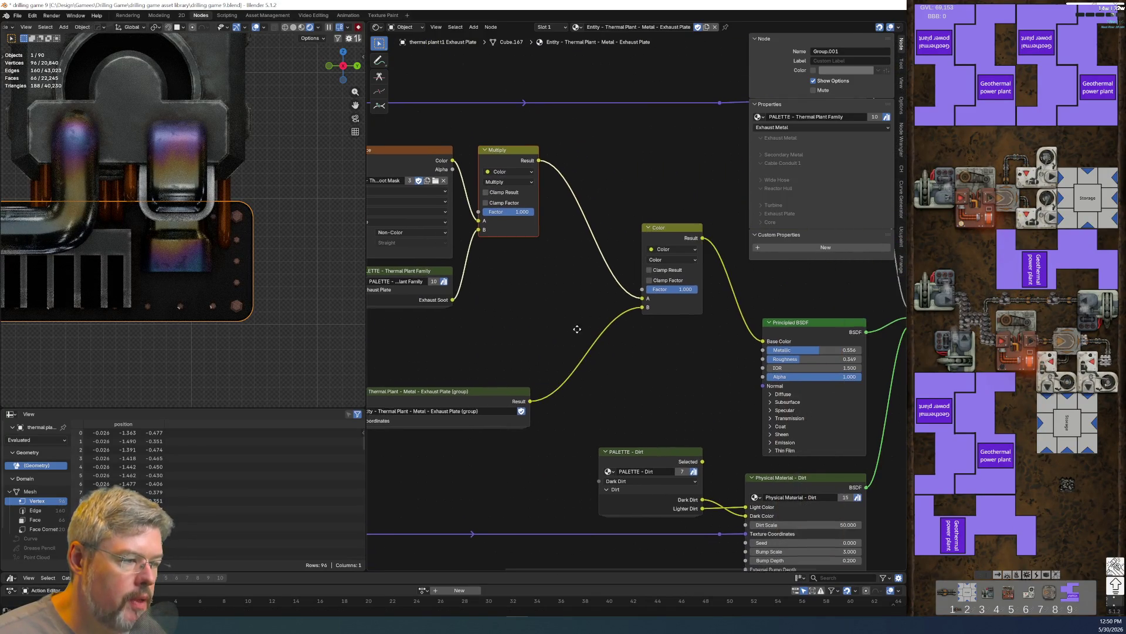
- Move the Mask Source, Multiply and palette nodes down together and bring the Principled BSDF into view
drag(568, 230, 670, 352)
key(g)
click(671, 379)
scroll(662, 361, up, 1)
middle_drag(662, 361, 600, 377)
scroll(599, 376, up, 2)
middle_drag(746, 429, 558, 409)
scroll(558, 408, down, 1)
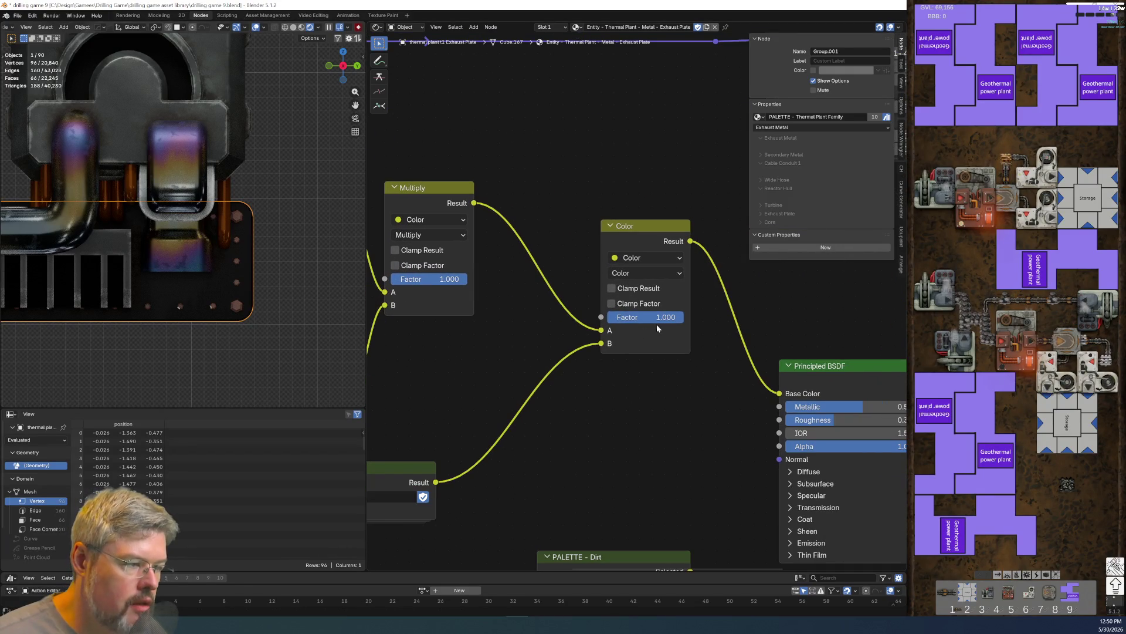
- Set the Color blend factor to 0.000, lower that node, and route the Multiply result onward
drag(646, 317, 600, 385)
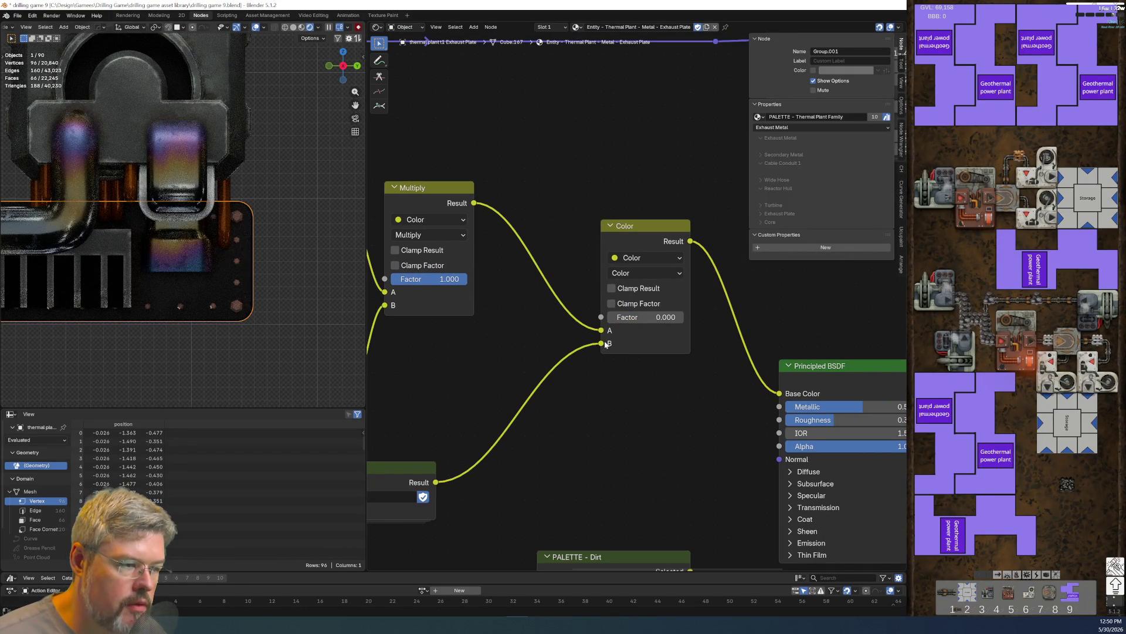
click(635, 233)
drag(635, 233, 622, 285)
mouse_move(472, 224)
middle_down()
mouse_move(609, 222)
mouse_move(429, 231)
middle_up()
ctrl+shift+click(404, 228)
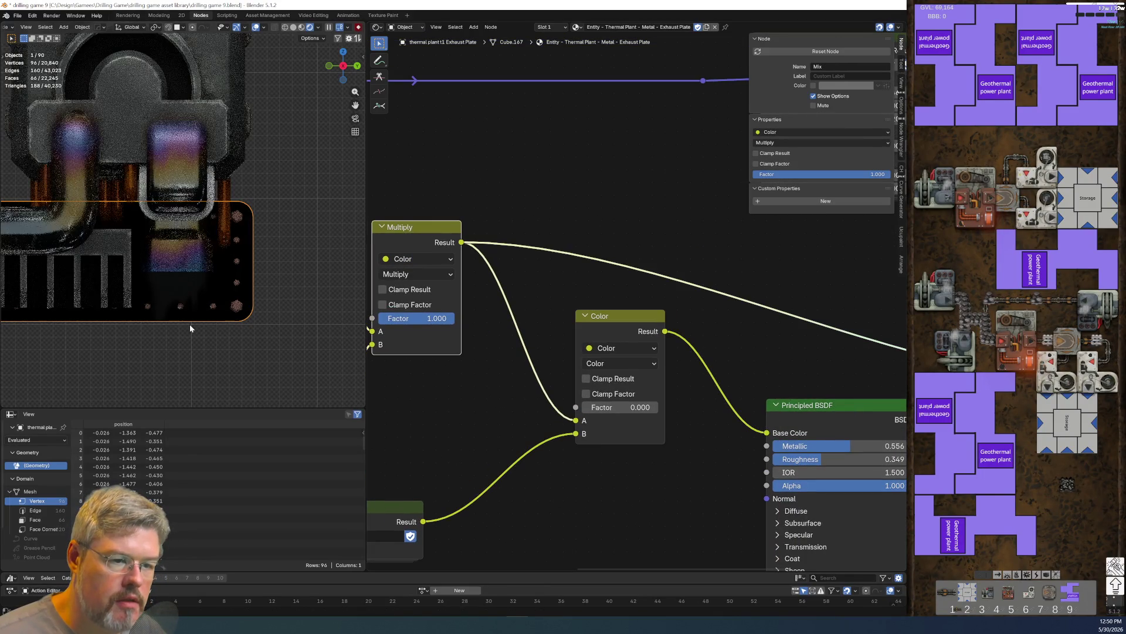
- Save drilling game 9.blend again and switch to the Modeling workspace
scroll(453, 413, down, 4)
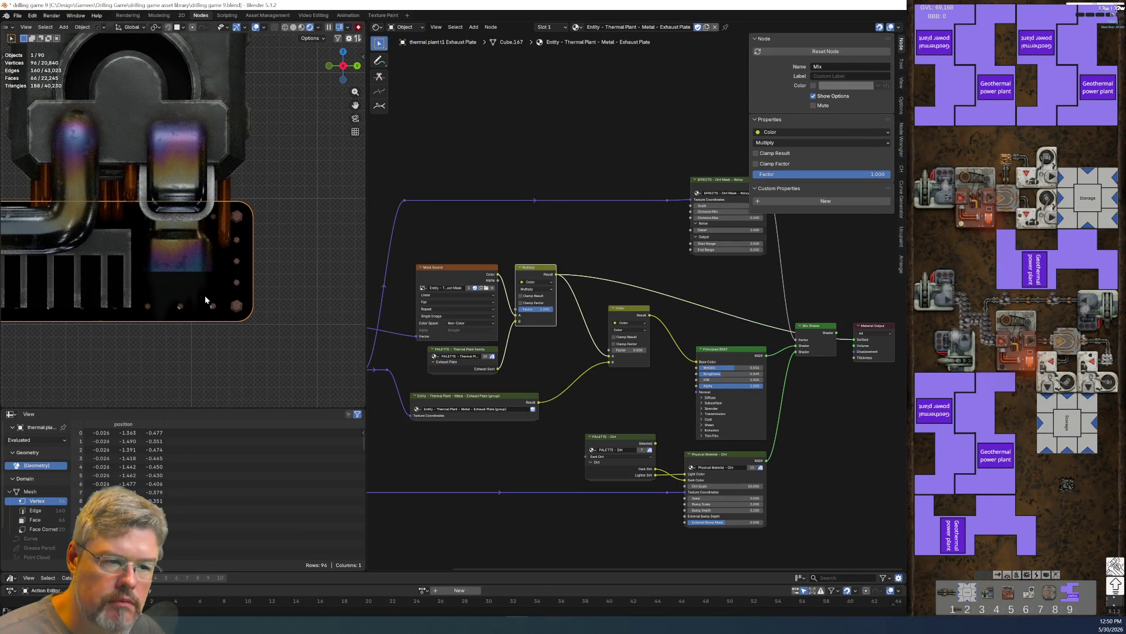
scroll(199, 287, up, 3)
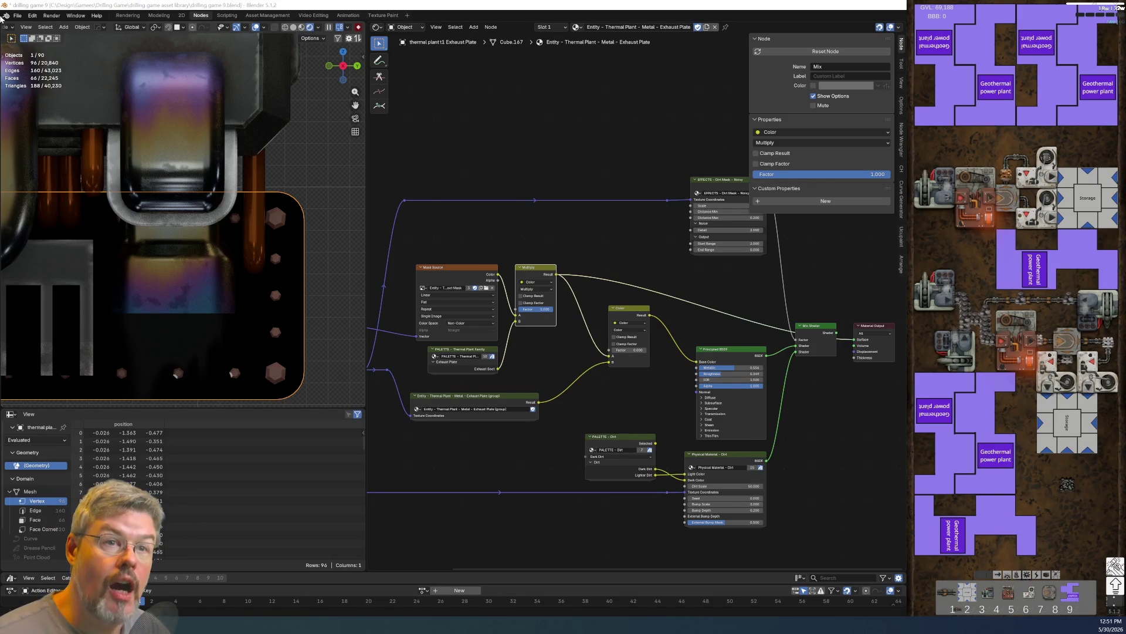
click(20, 14)
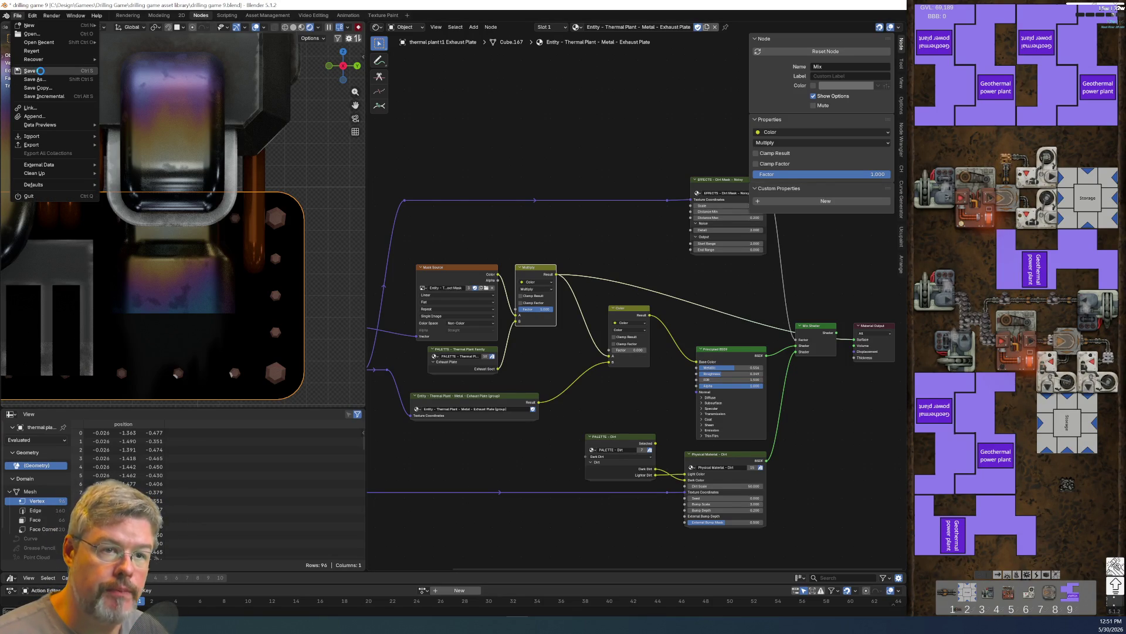
click(42, 74)
click(41, 74)
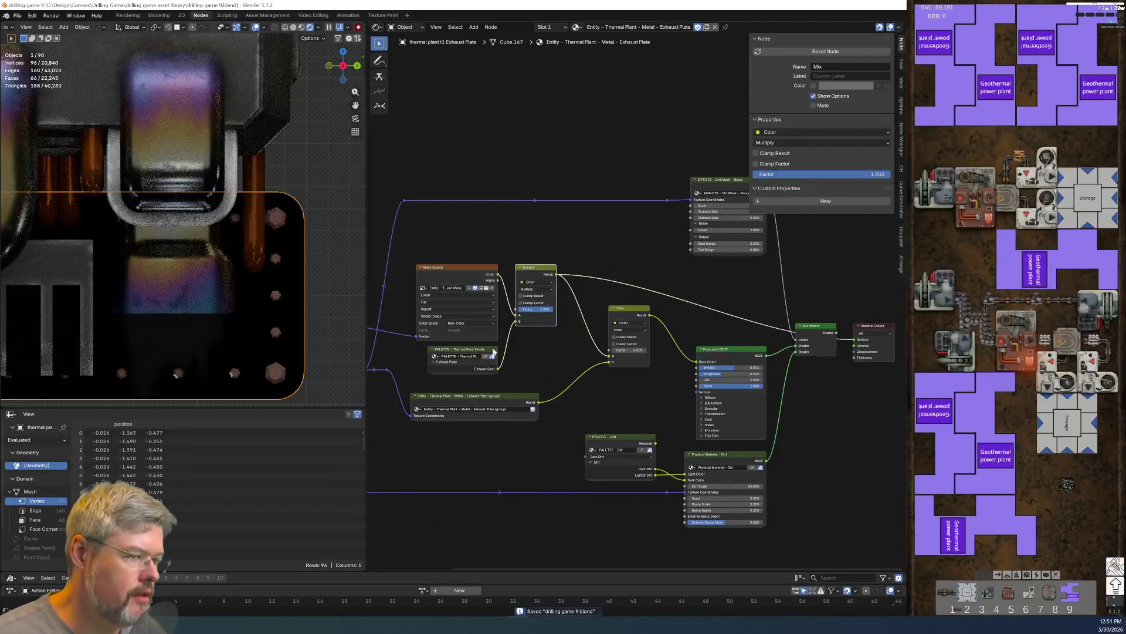
click(160, 16)
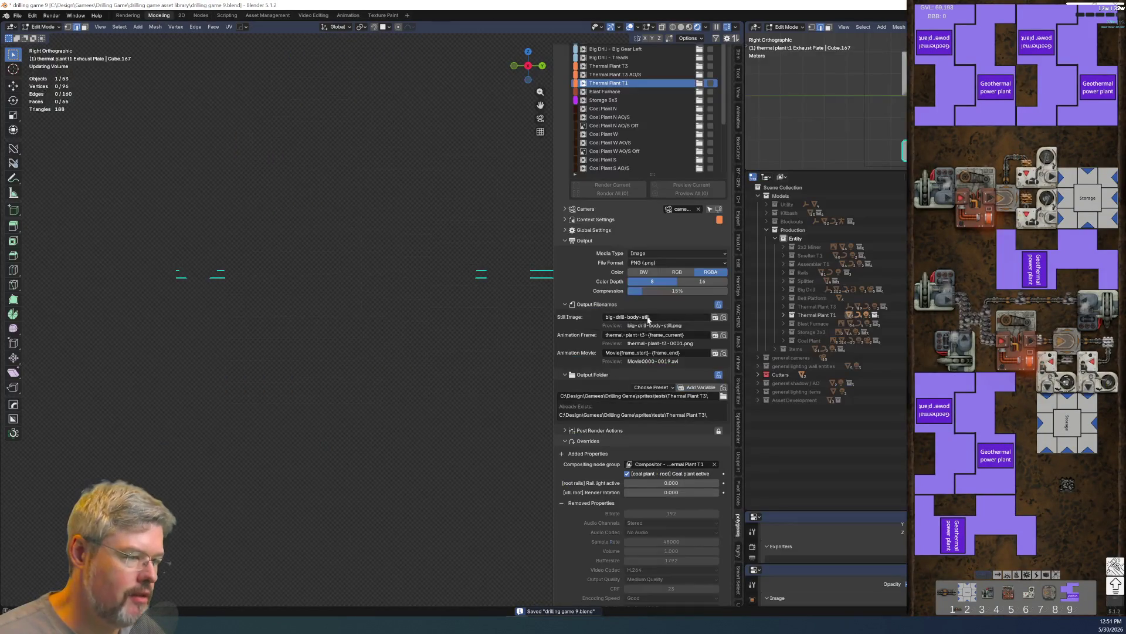
- Enlarge the render list and preview the Coal Plant N, W and S AO/S Off setups
scroll(363, 337, down, 5)
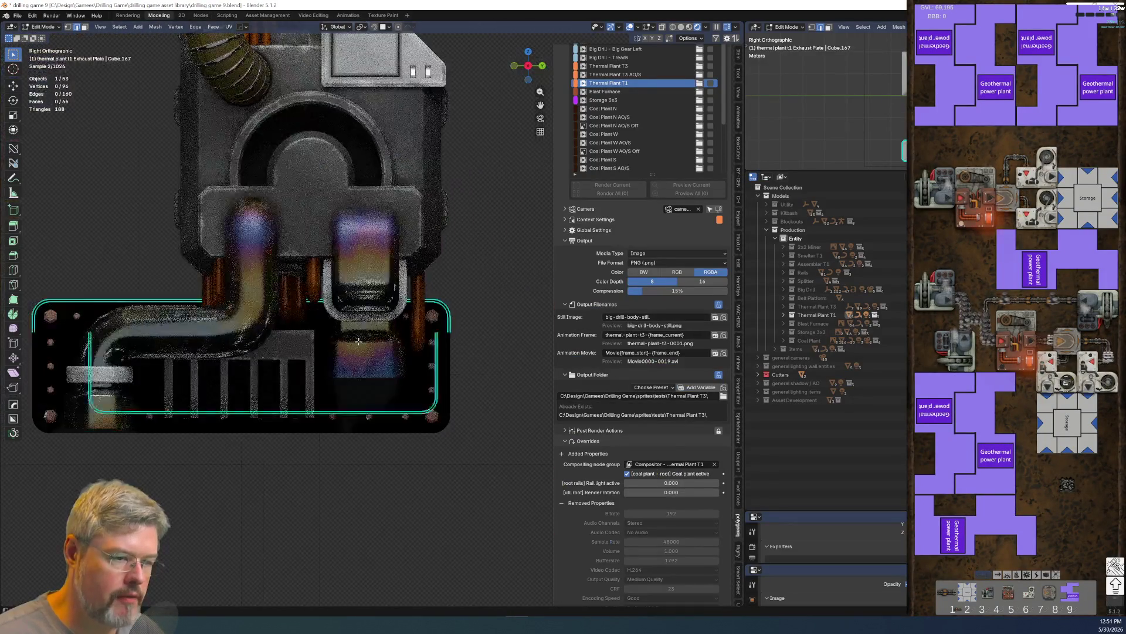
scroll(362, 337, down, 4)
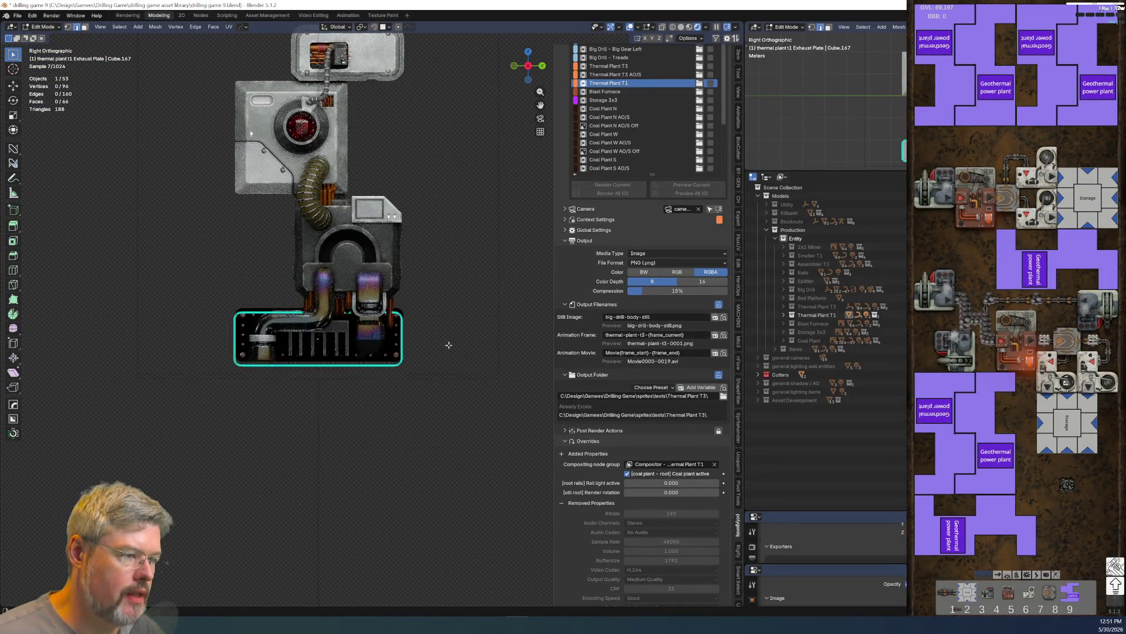
shift+middle_drag(462, 305, 423, 449)
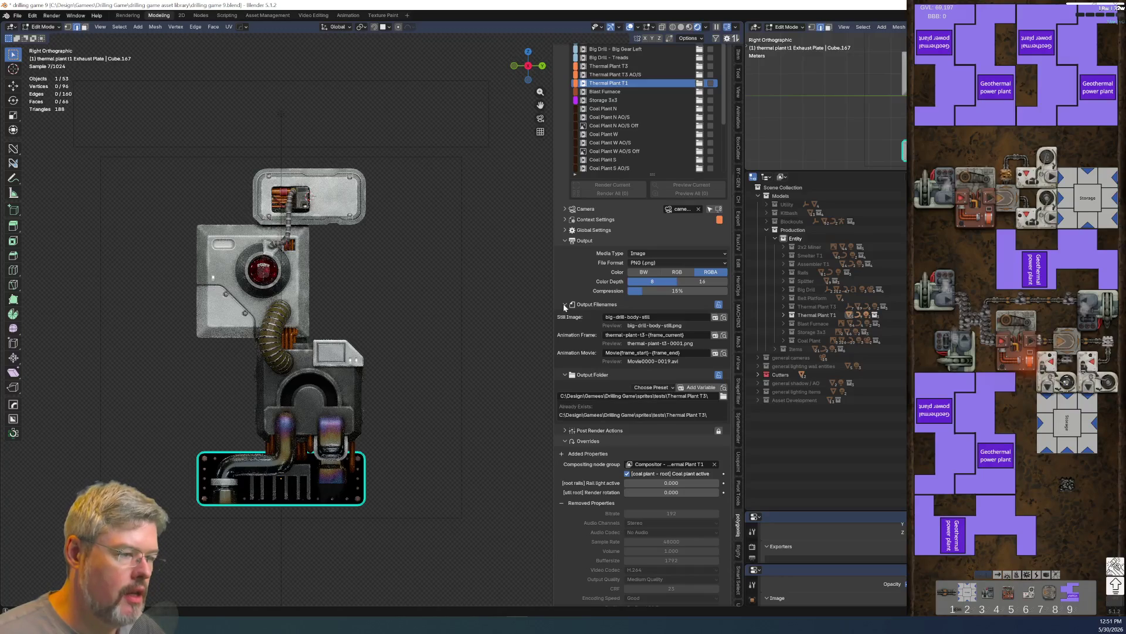
drag(652, 174, 652, 351)
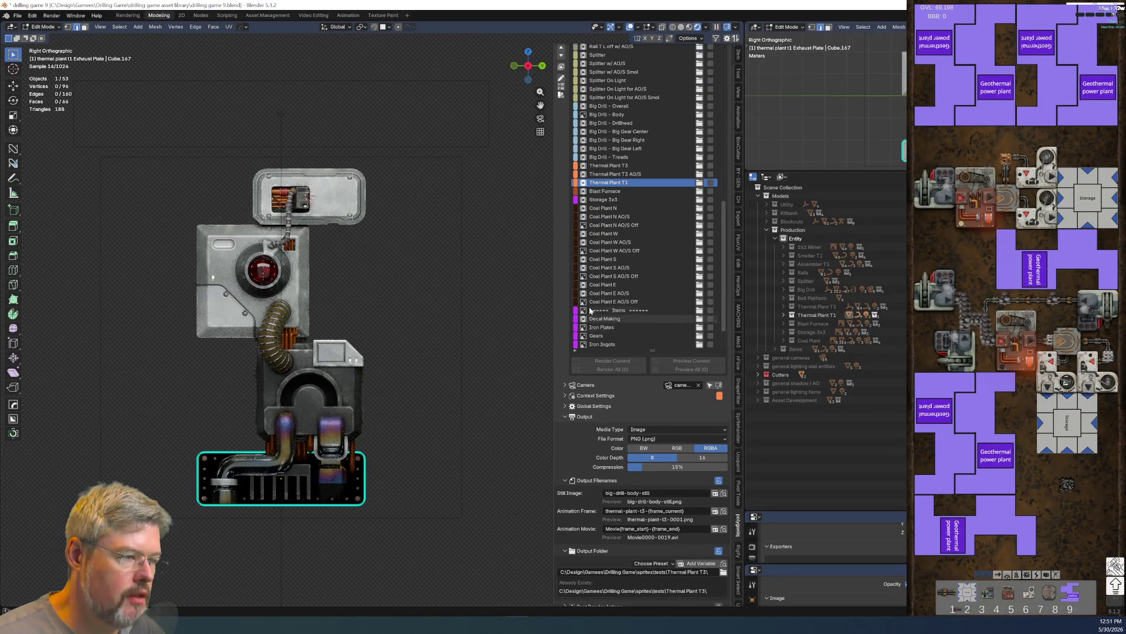
click(608, 225)
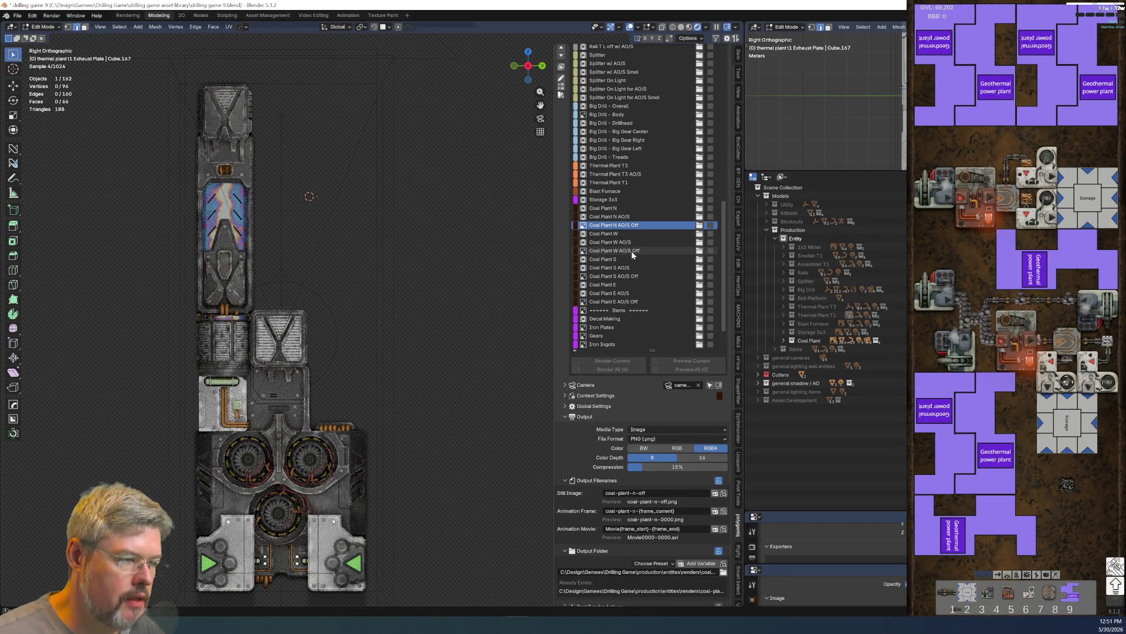
click(633, 251)
click(626, 276)
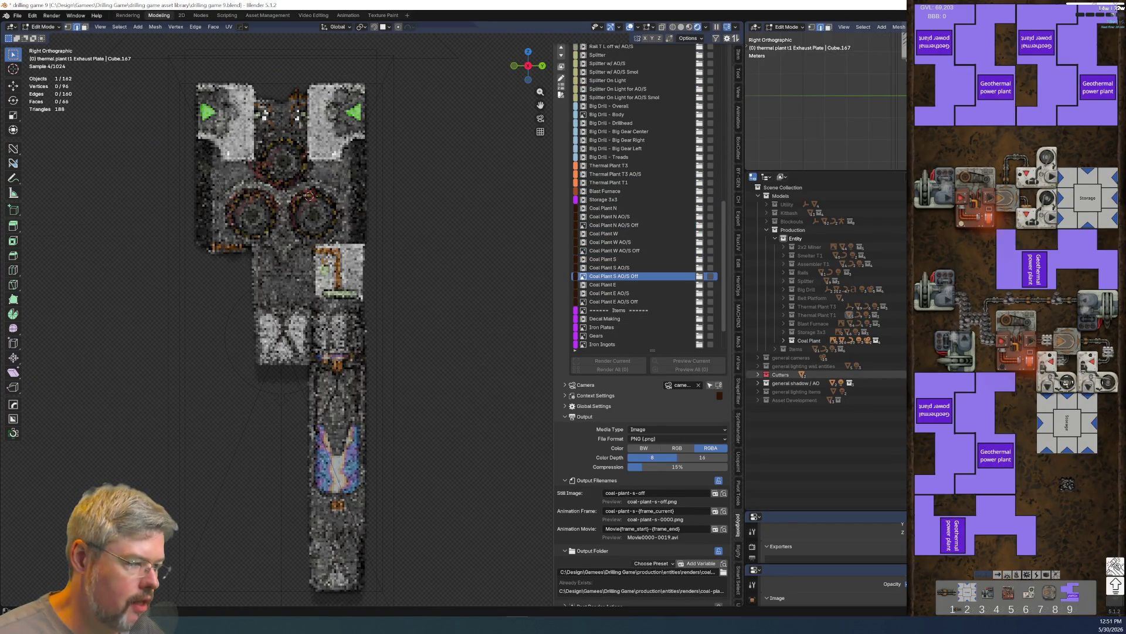
- Expand the Coal Plant collection, revisit Thermal Plant T1, then activate Coal Plant N AO/S
click(783, 341)
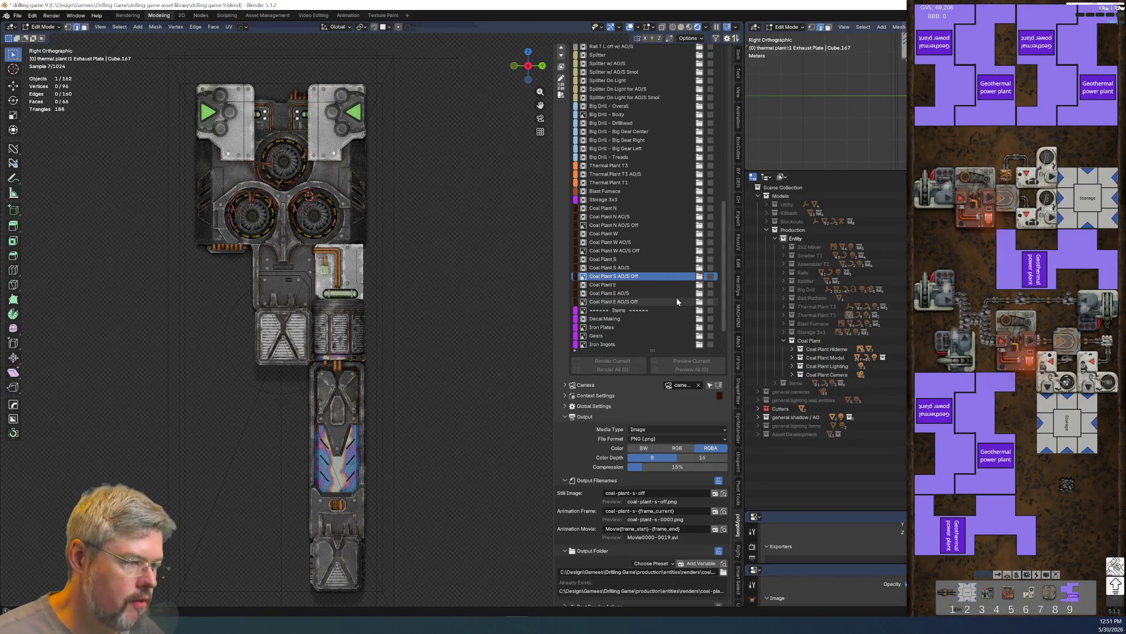
click(622, 183)
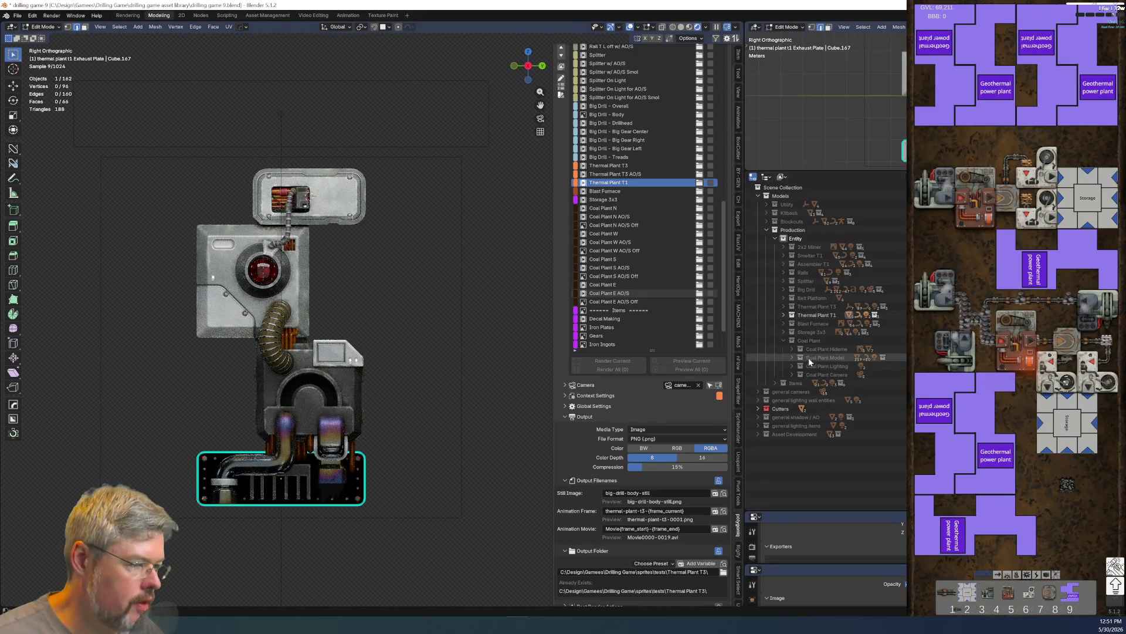
click(783, 340)
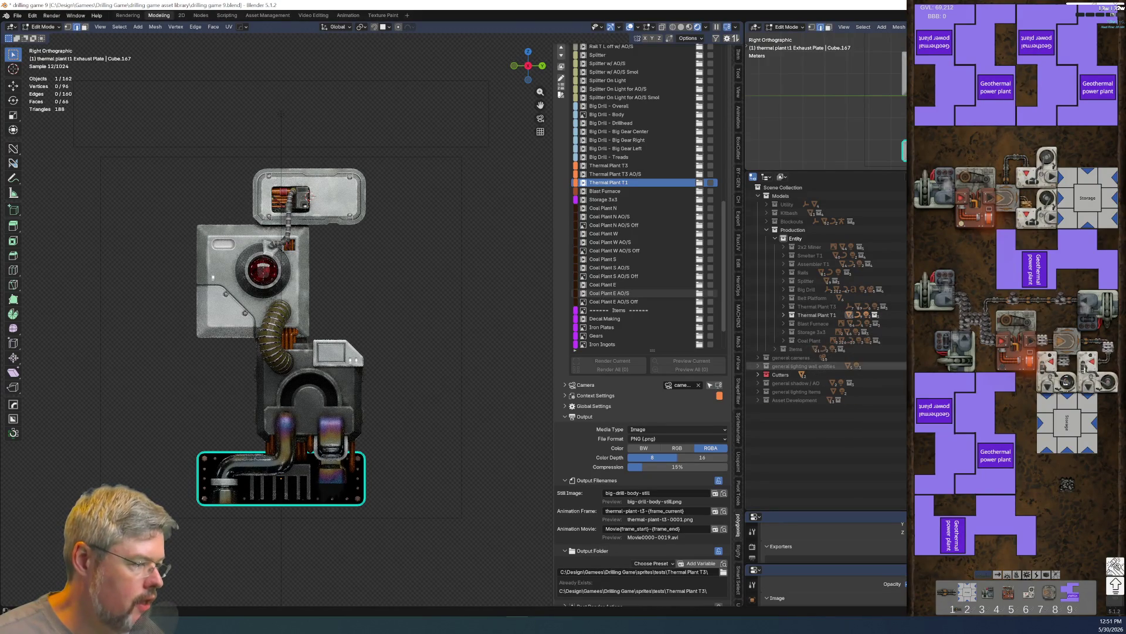
click(783, 340)
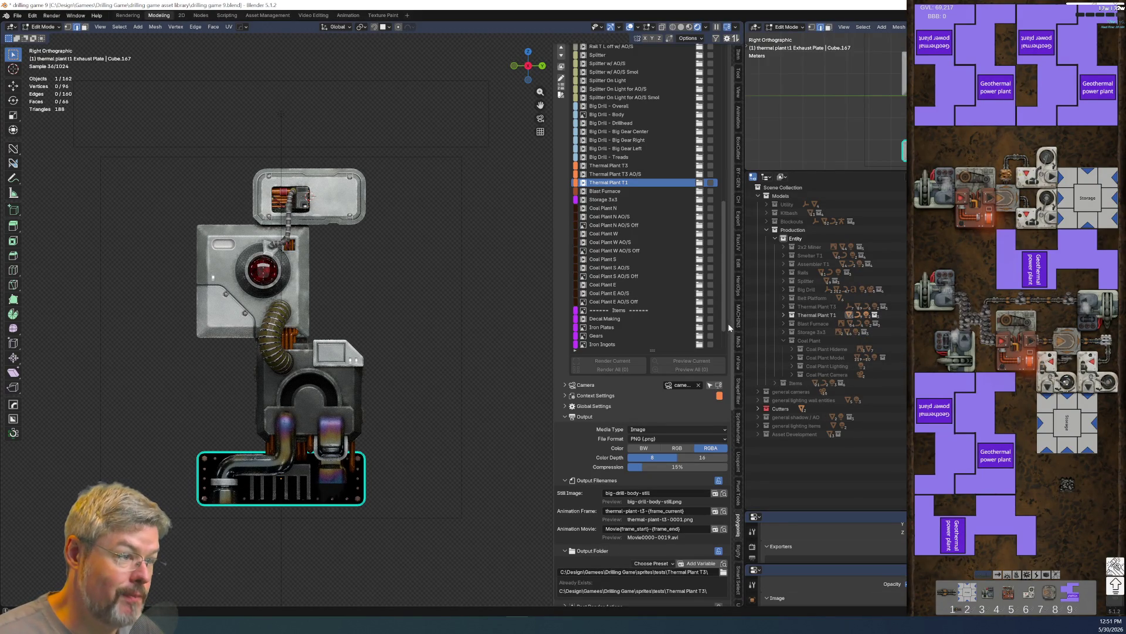
click(610, 217)
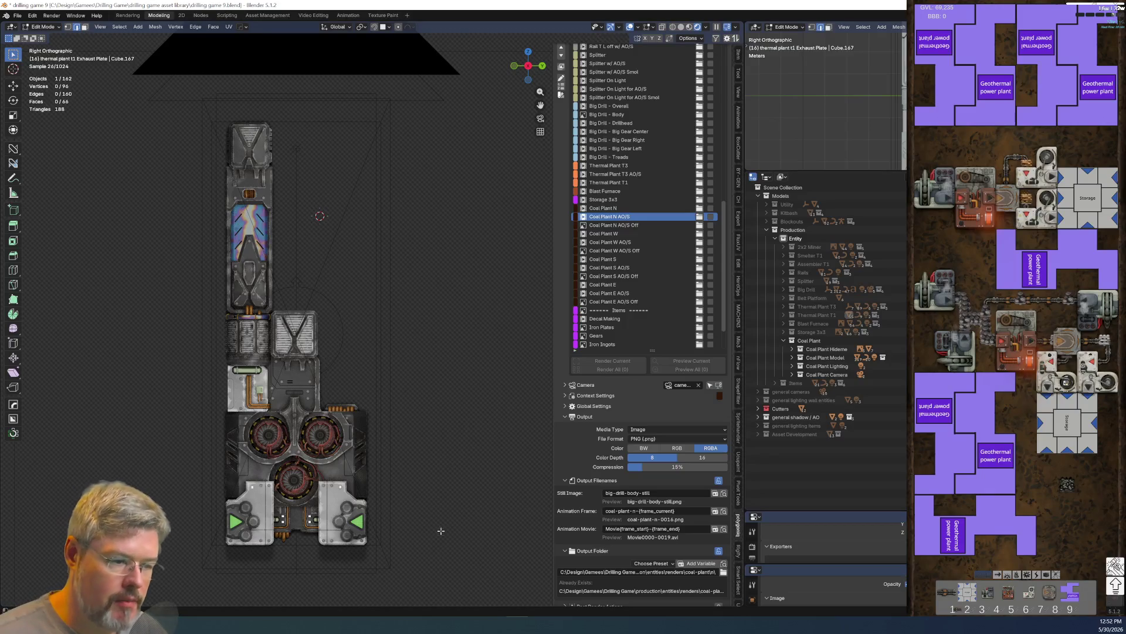
- Zoom in on the fan area and activate the Coal Plant N AO/S Off render setup
shift+middle_drag(397, 429, 438, 317)
scroll(439, 317, up, 6)
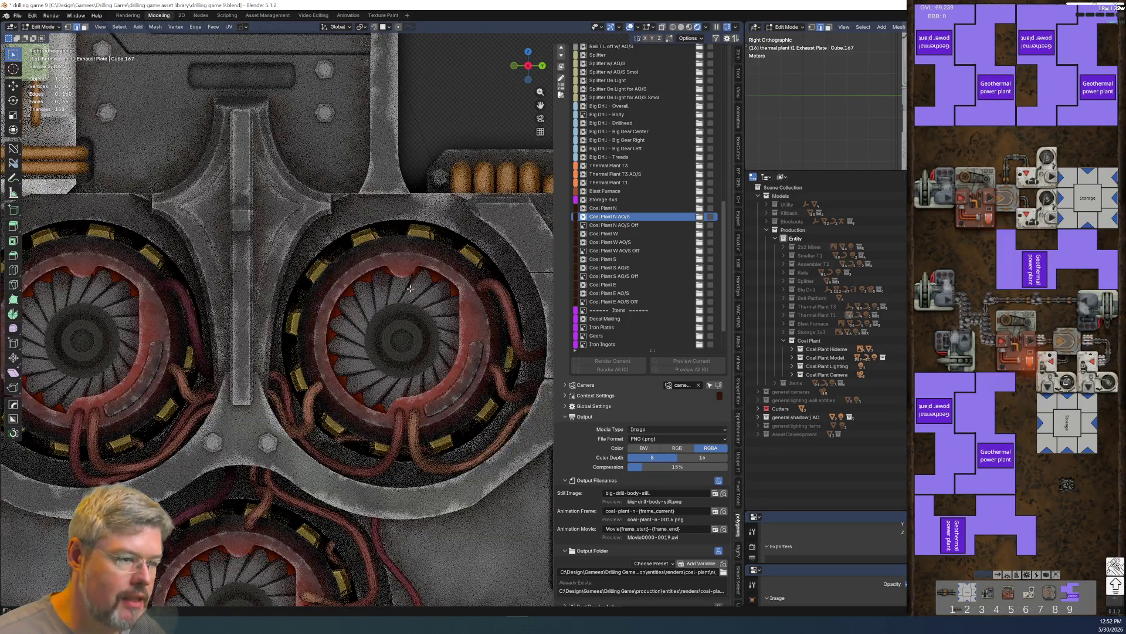
click(639, 225)
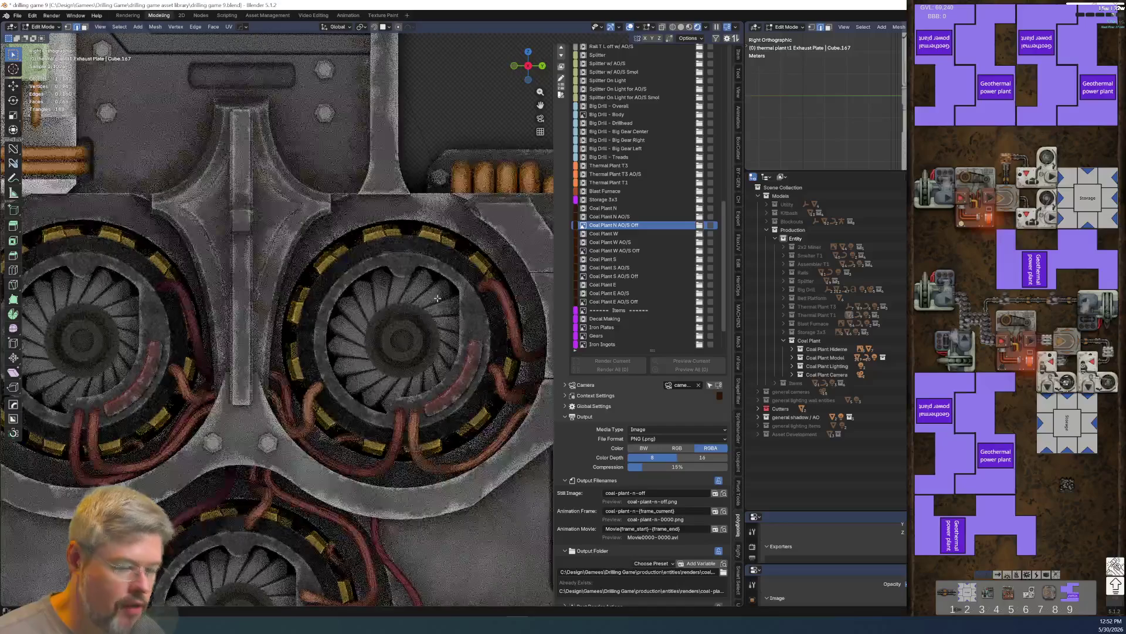
- Leave Edit Mode for Object Mode and select the coal plant root object
scroll(666, 454, down, 10)
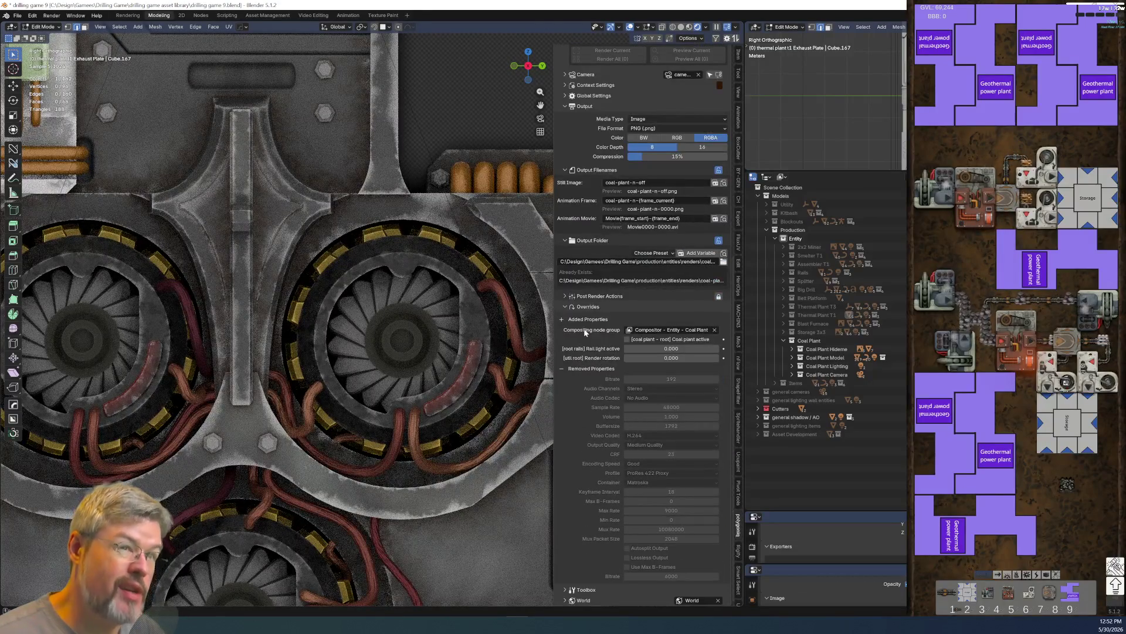
scroll(421, 104, down, 3)
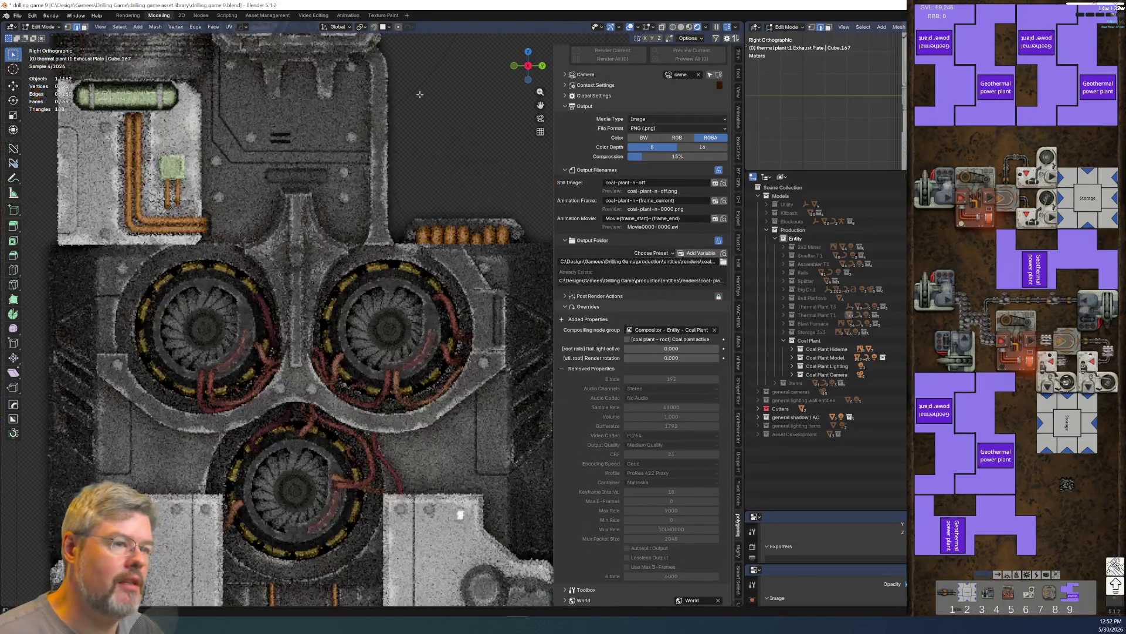
key(Tab)
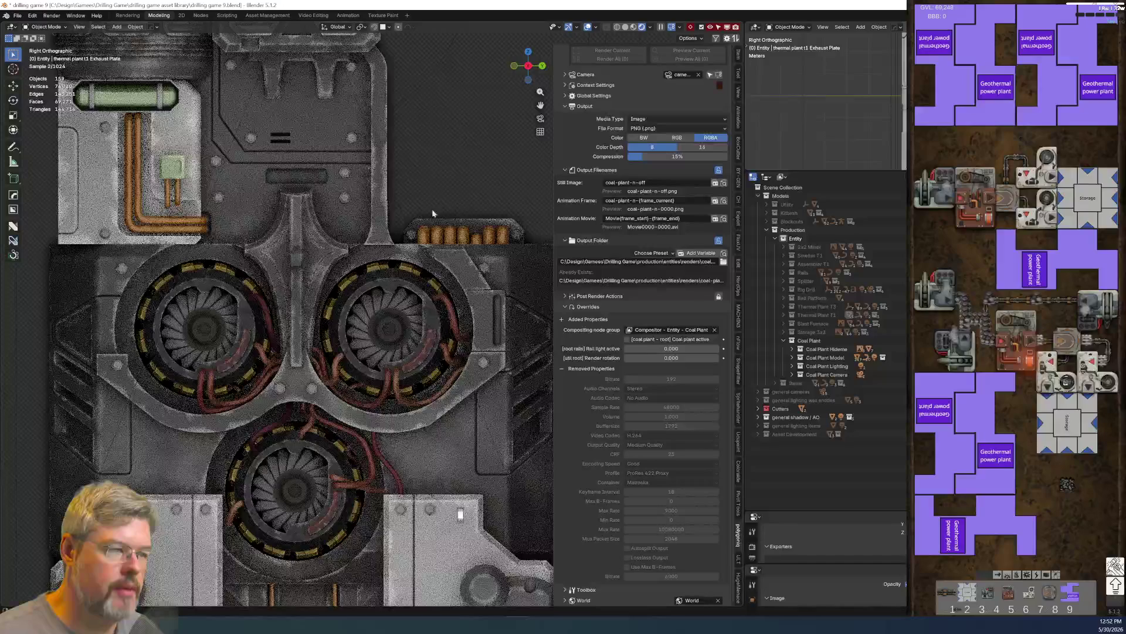
scroll(442, 175, up, 2)
click(417, 166)
scroll(418, 163, down, 4)
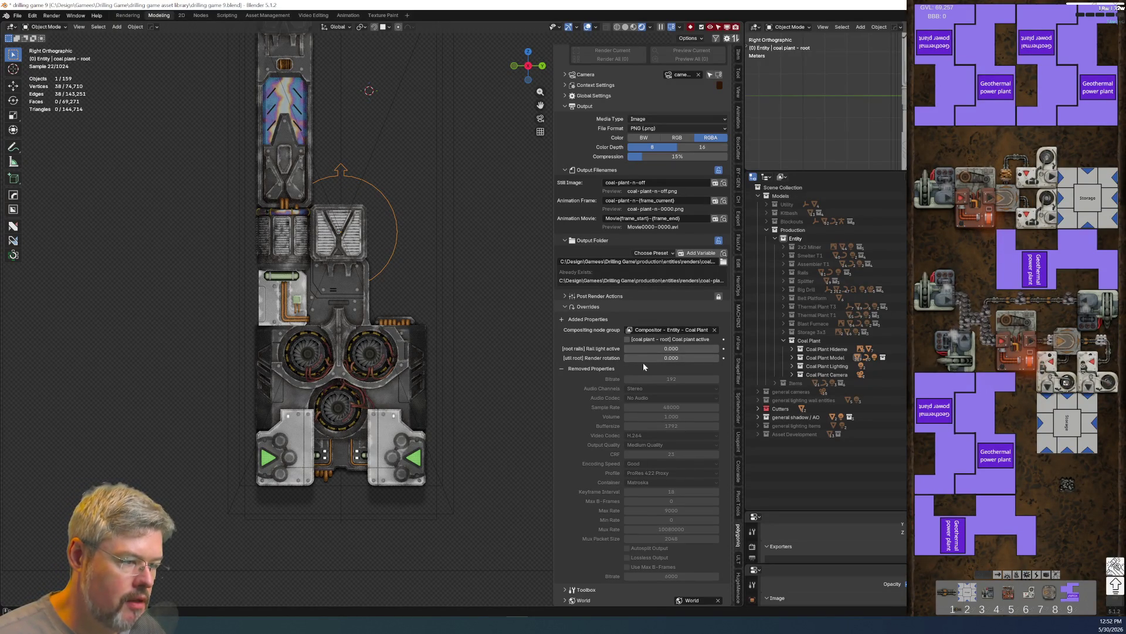
scroll(613, 366, up, 6)
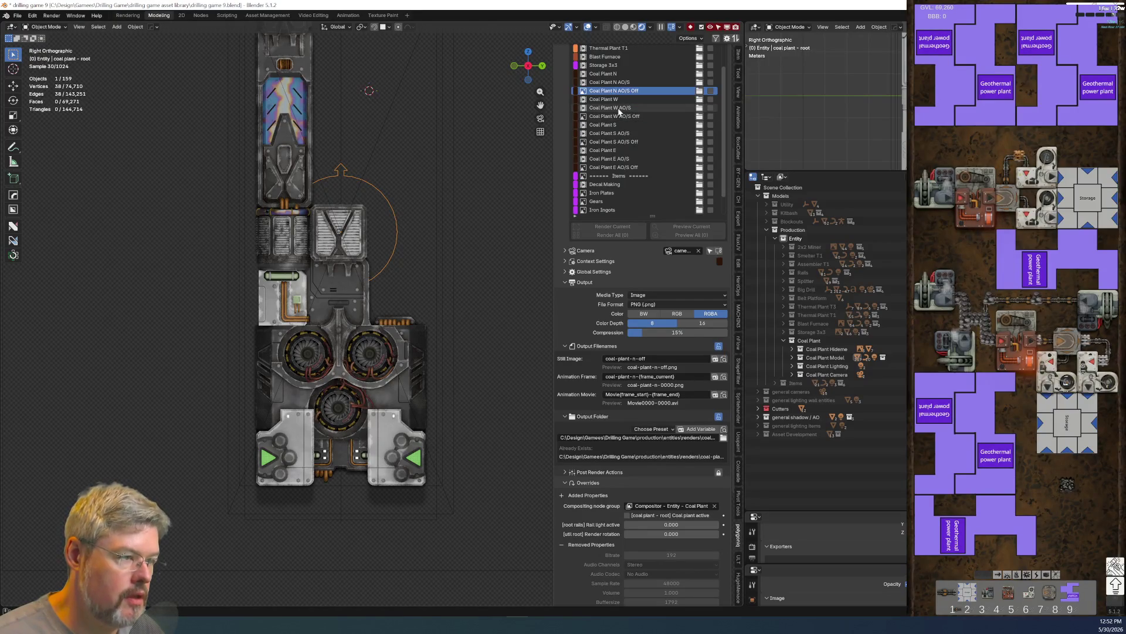
click(616, 108)
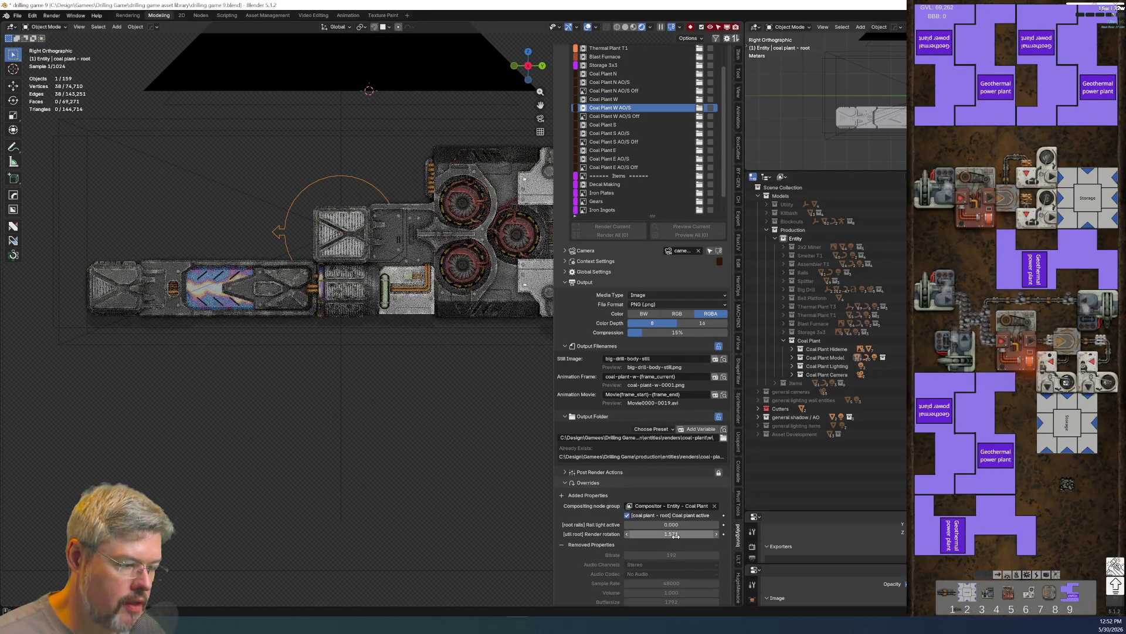
click(641, 133)
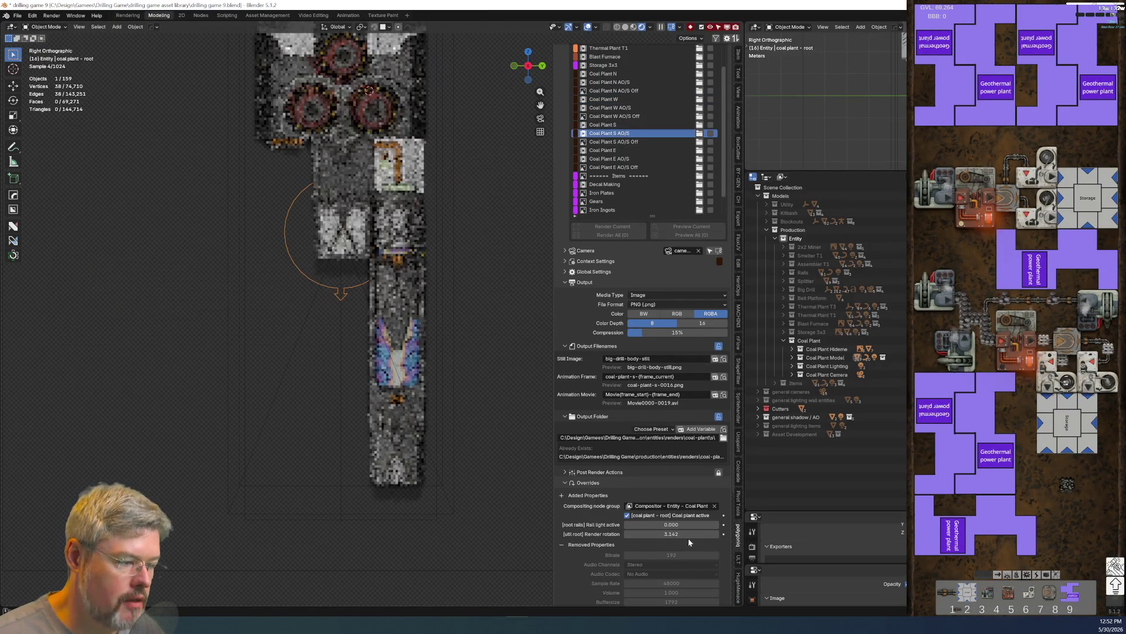
click(641, 157)
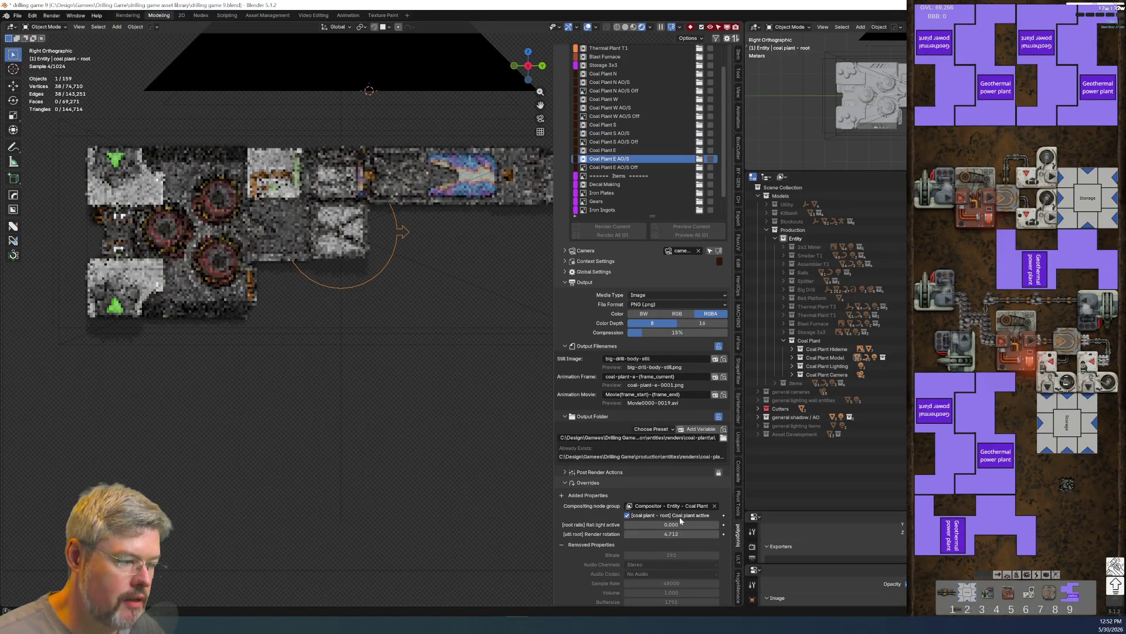
click(641, 73)
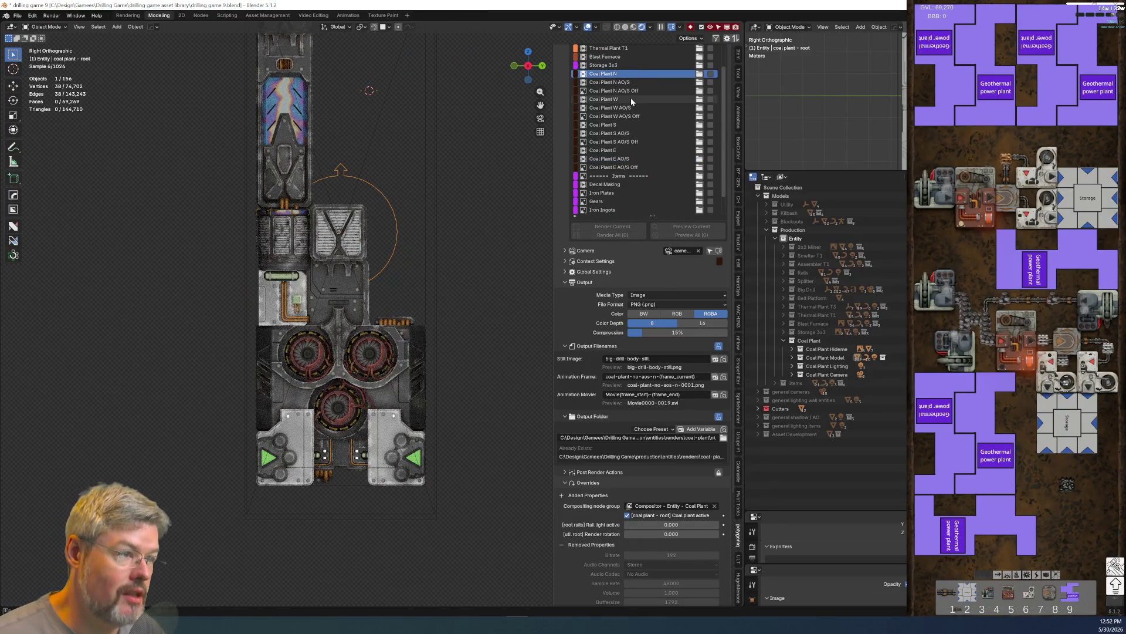
click(632, 91)
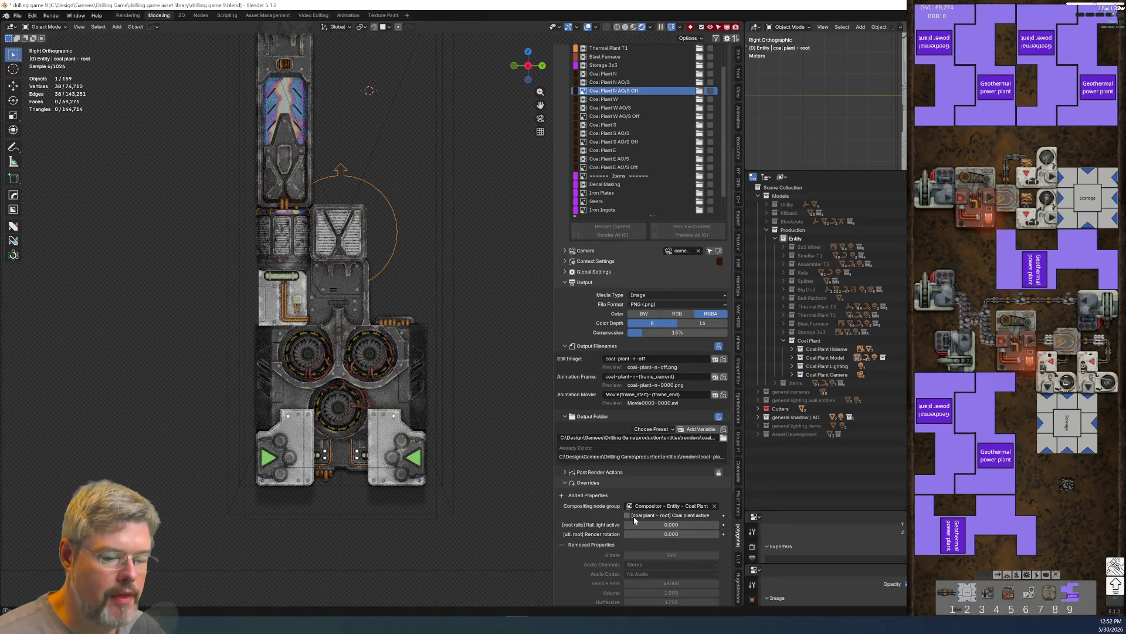
click(624, 117)
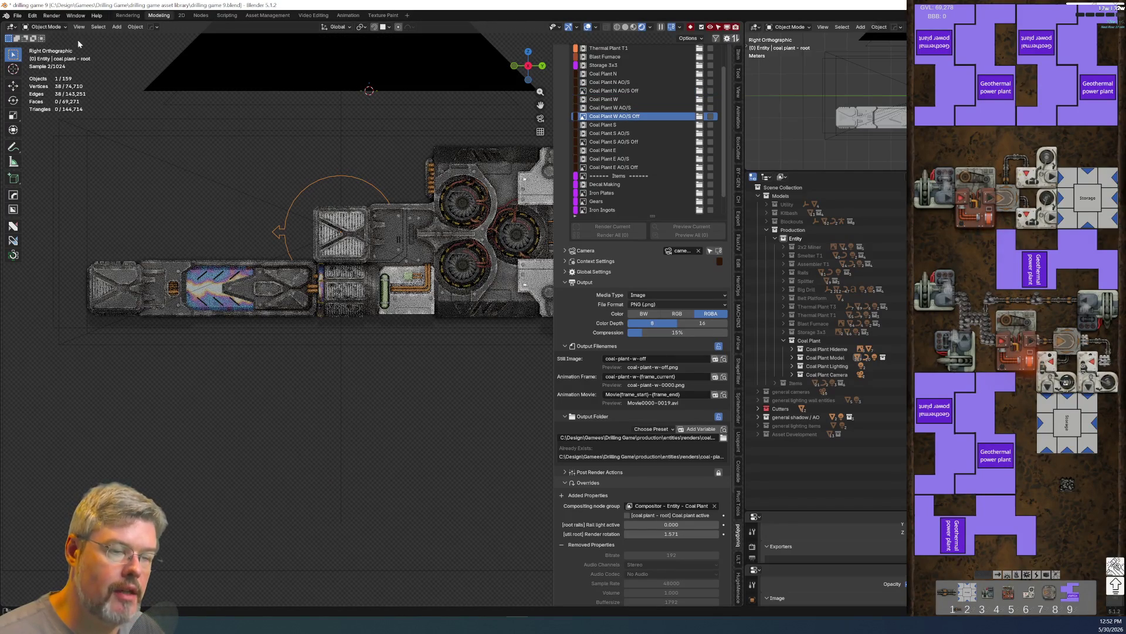
click(624, 91)
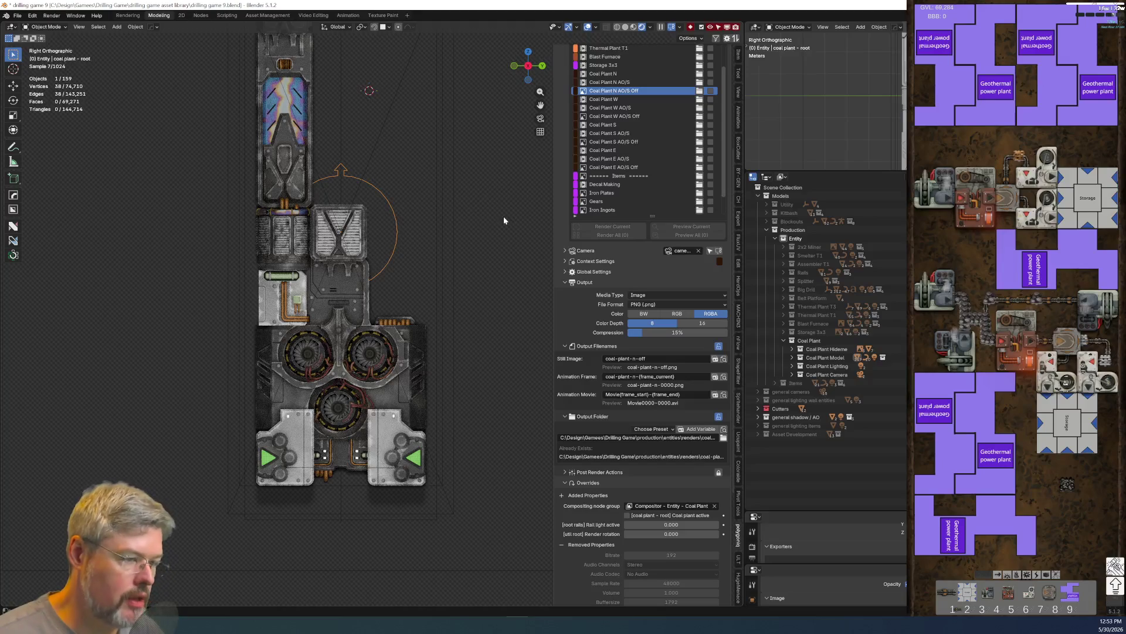
click(201, 15)
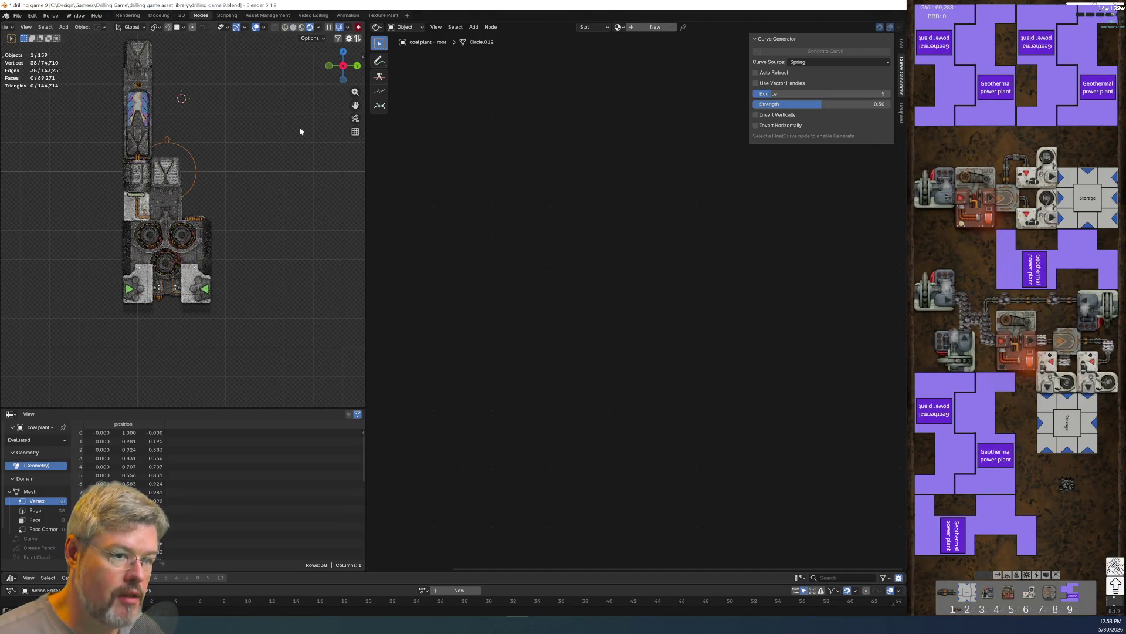
- Select the turbine housing to show its metal material, with Coal Plant Active at 0.000
scroll(200, 169, up, 3)
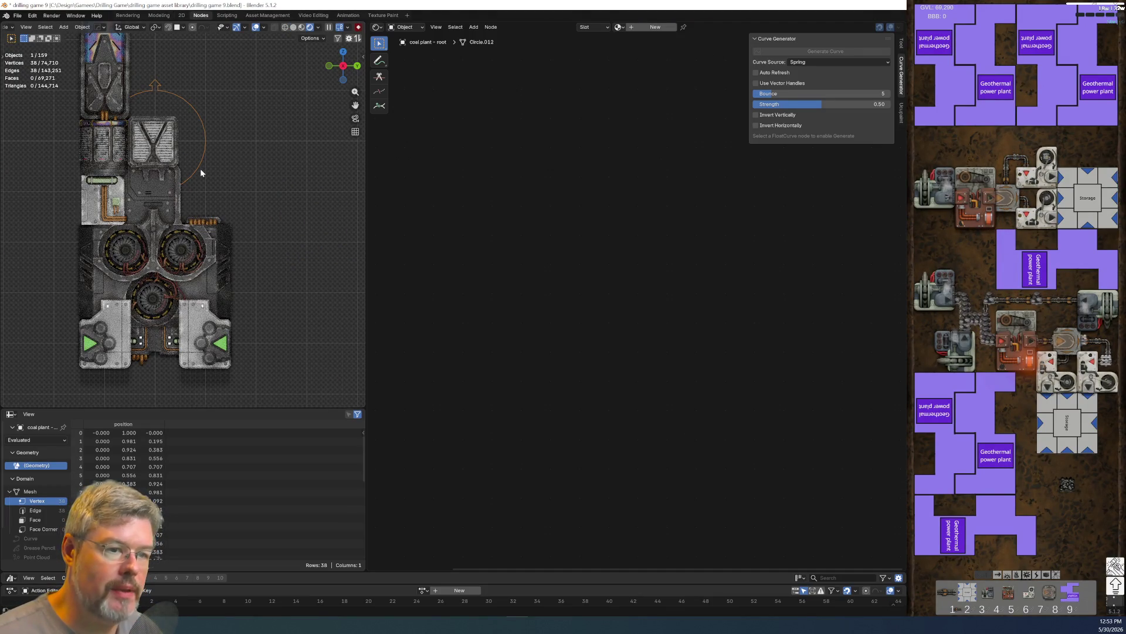
scroll(201, 265, up, 5)
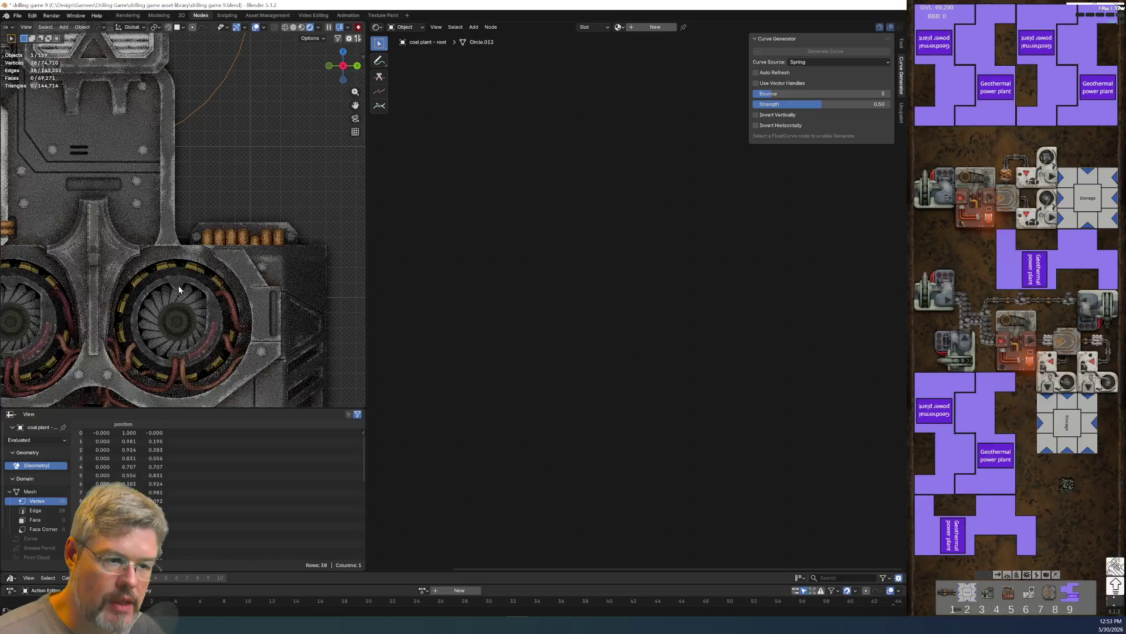
click(179, 288)
scroll(648, 406, up, 4)
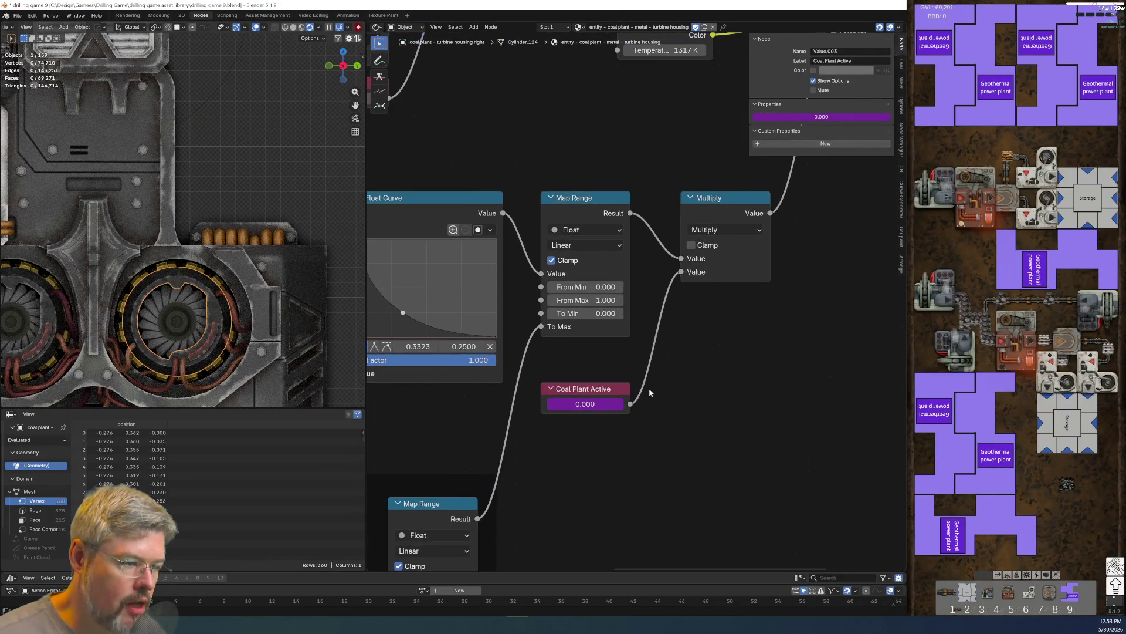
- Open the Coal Plant Active driver in the Drivers editor, move it aside, then select the fan blades
right_click(584, 406)
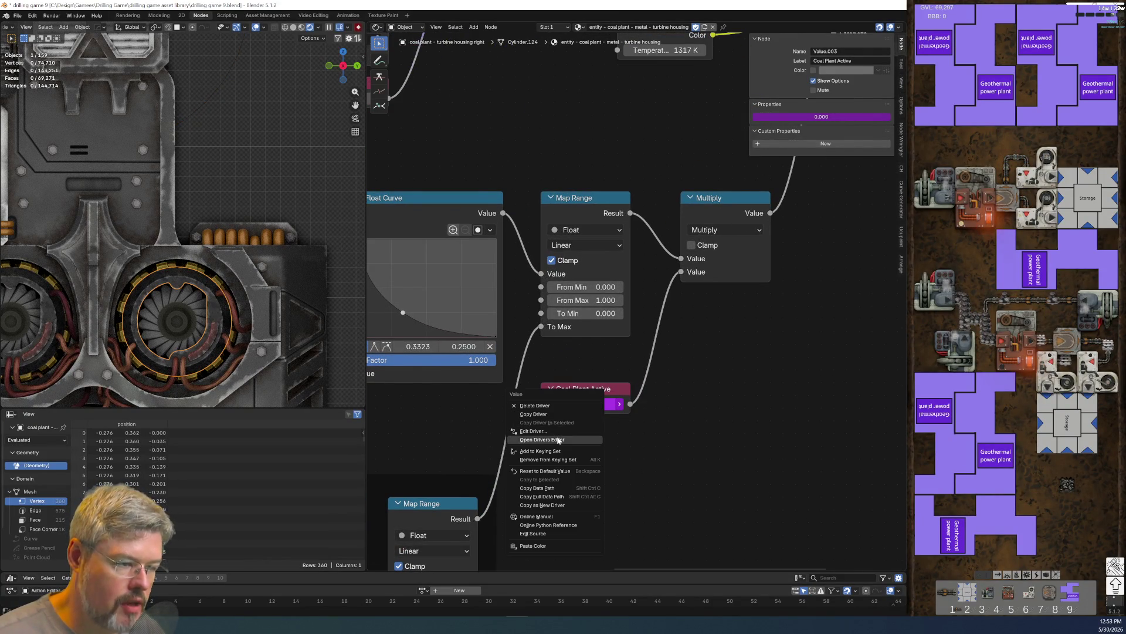
click(558, 440)
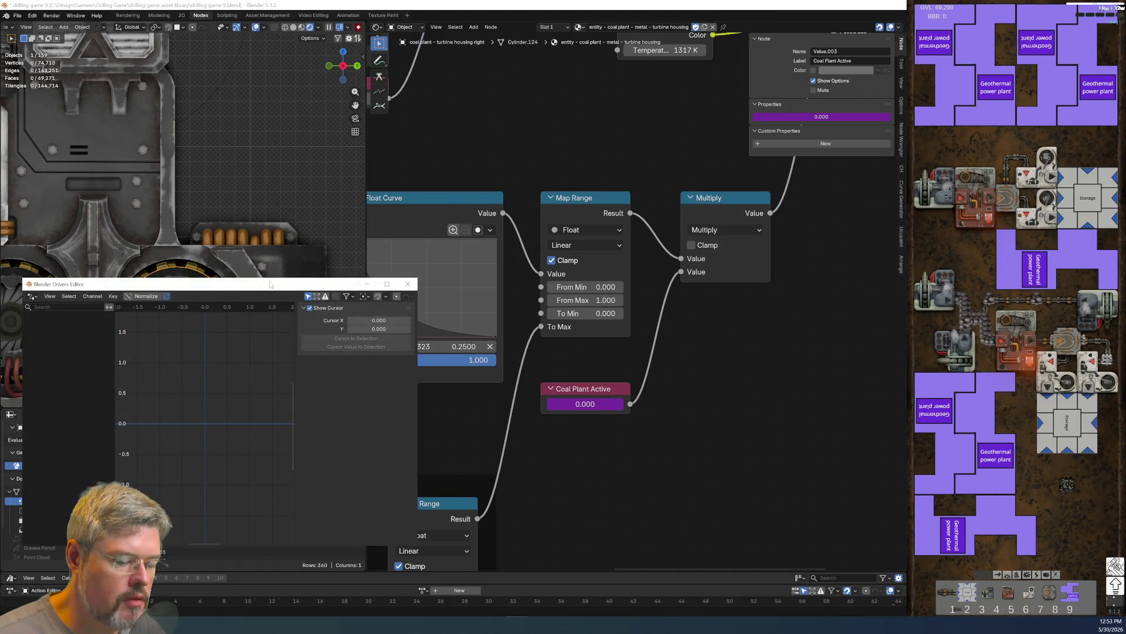
scroll(342, 304, down, 5)
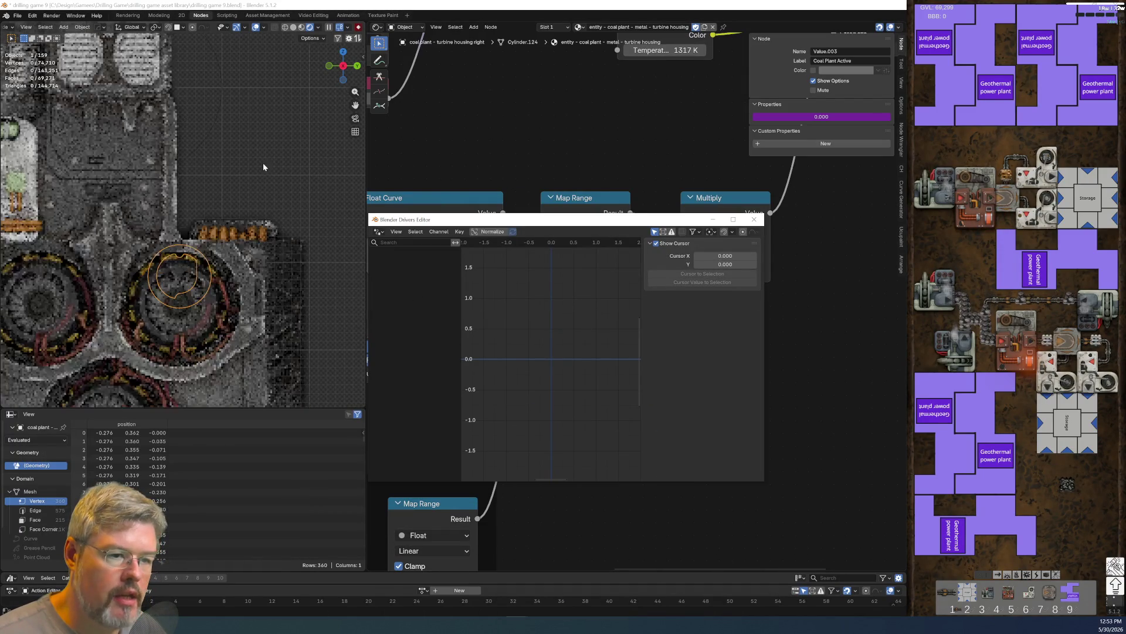
mouse_move(637, 220)
mouse_down()
mouse_move(679, 125)
mouse_move(705, 230)
mouse_up()
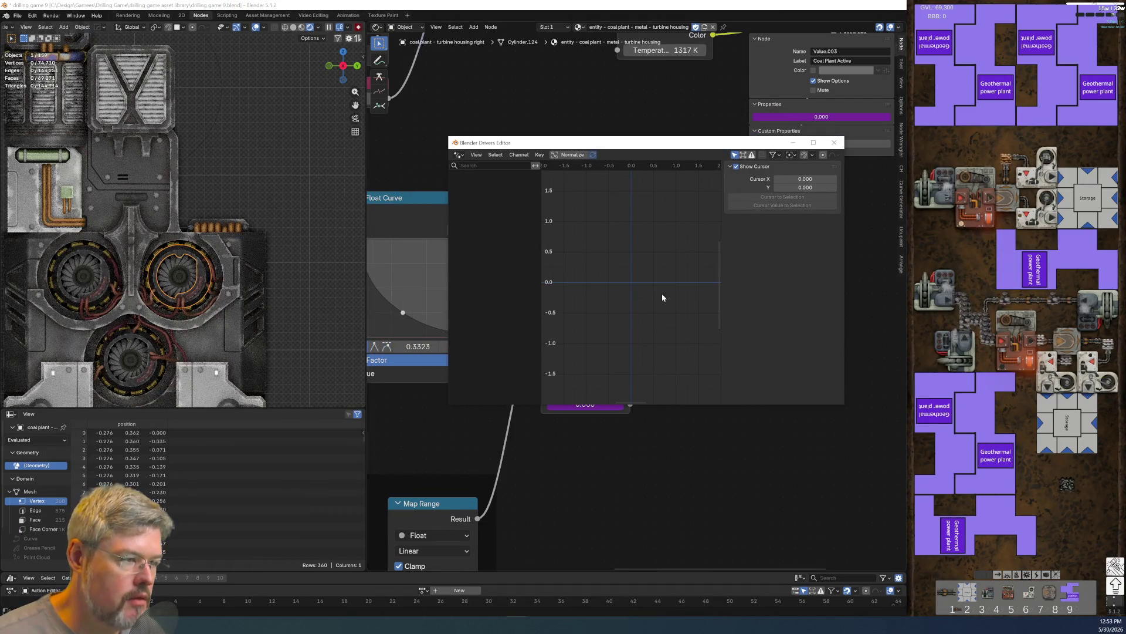
drag(656, 163, 593, 82)
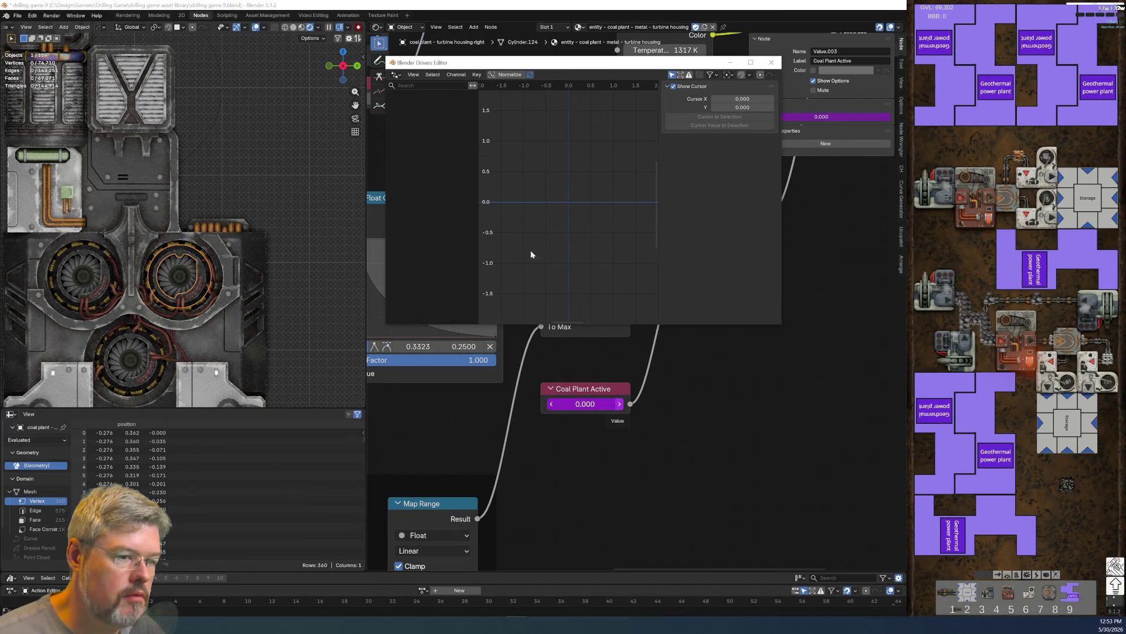
scroll(184, 280, up, 4)
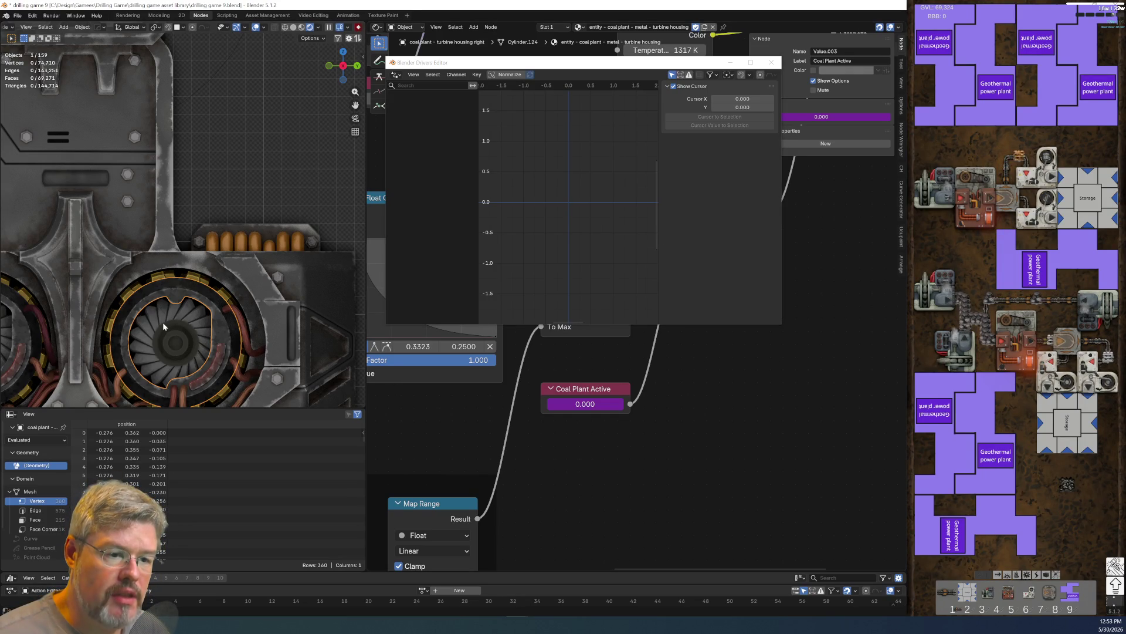
scroll(153, 331, up, 5)
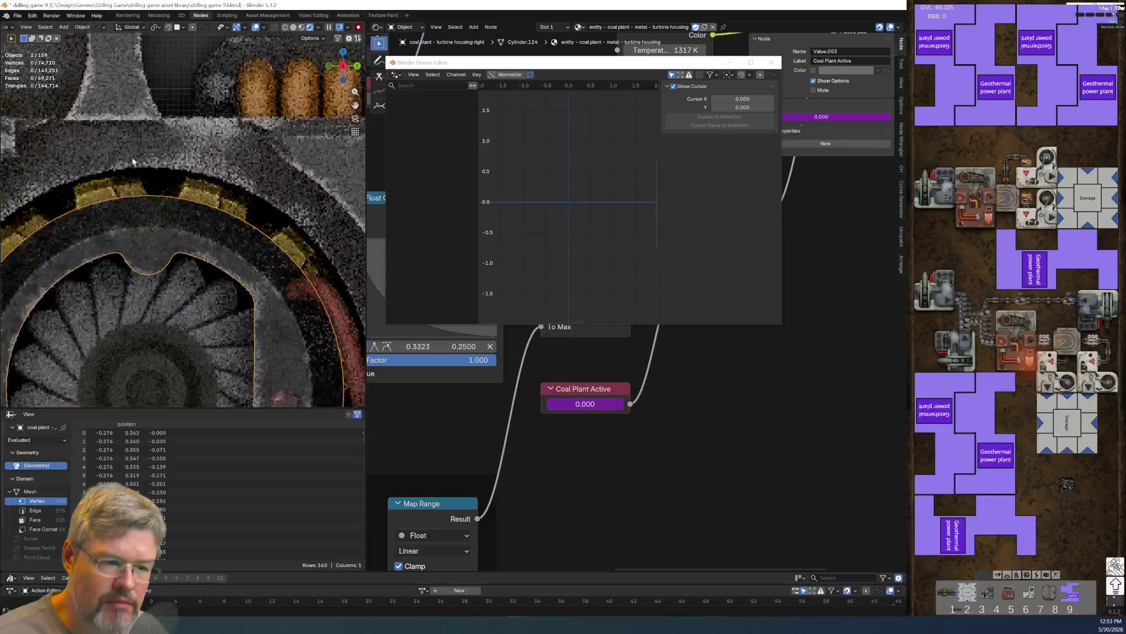
click(116, 262)
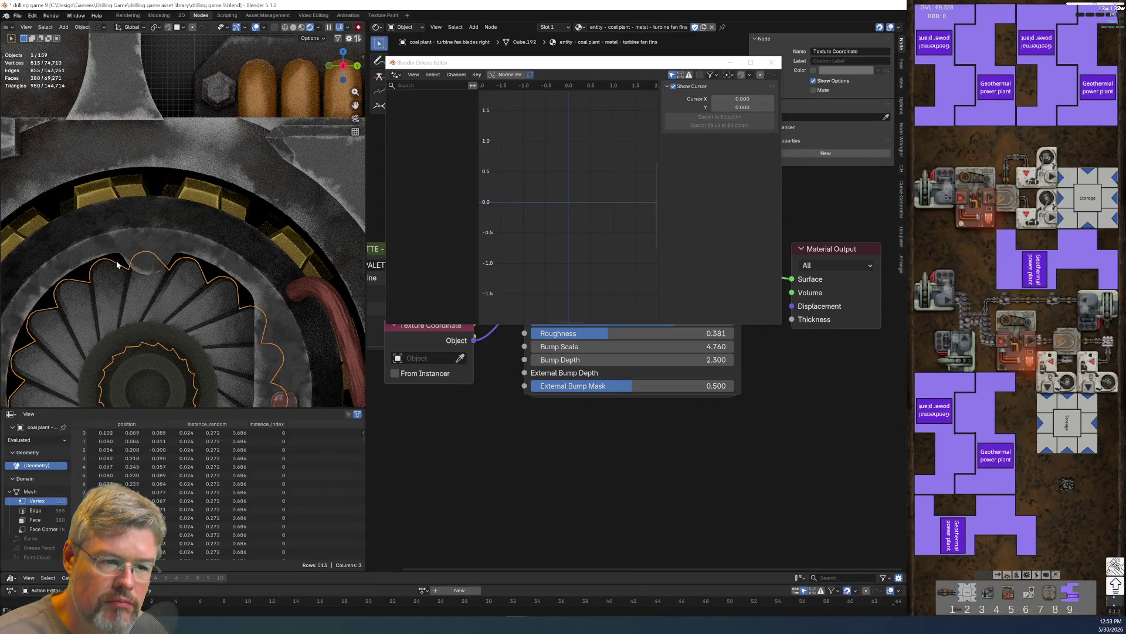
- Select the turbine glow object, inspect its Coal Plant Active driver, and close the Drivers editor
click(116, 261)
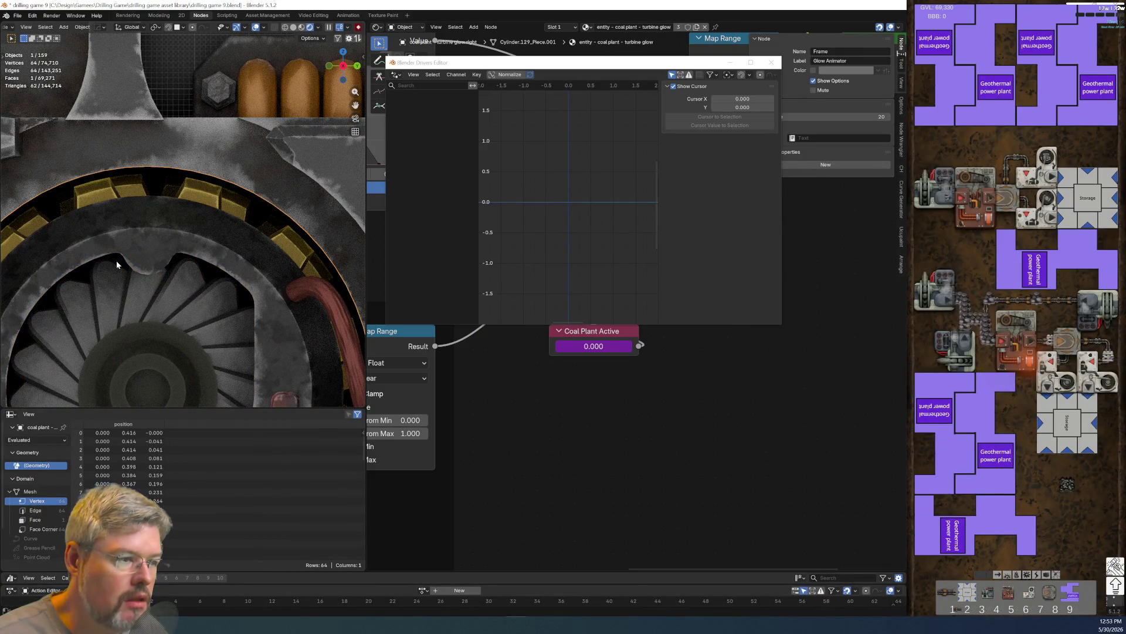
right_click(590, 348)
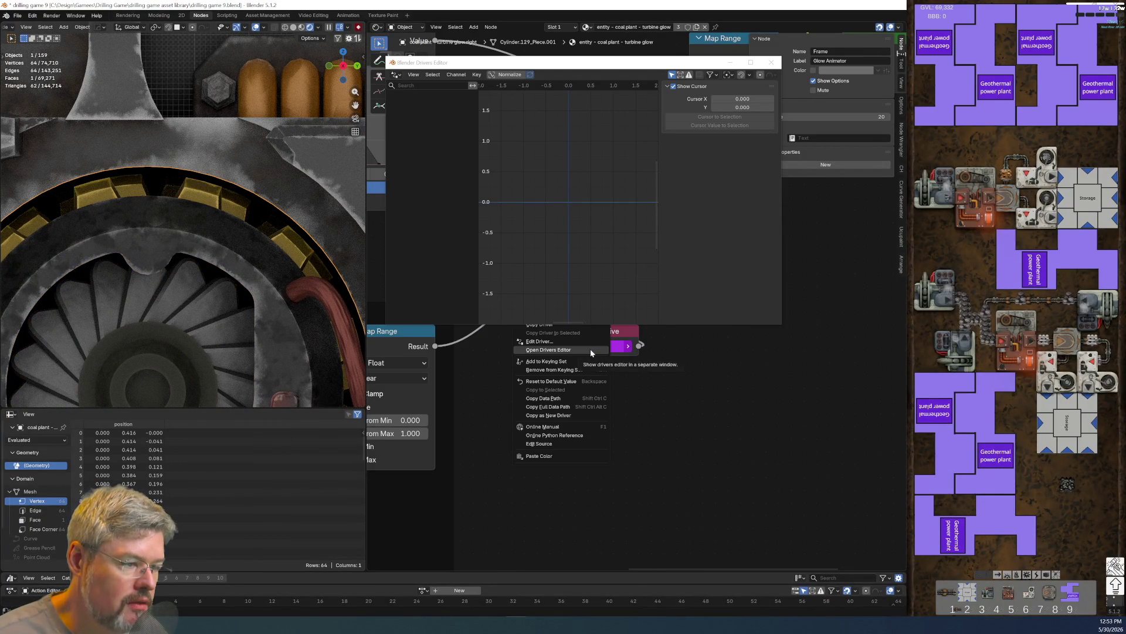
click(590, 349)
right_click(591, 350)
click(590, 348)
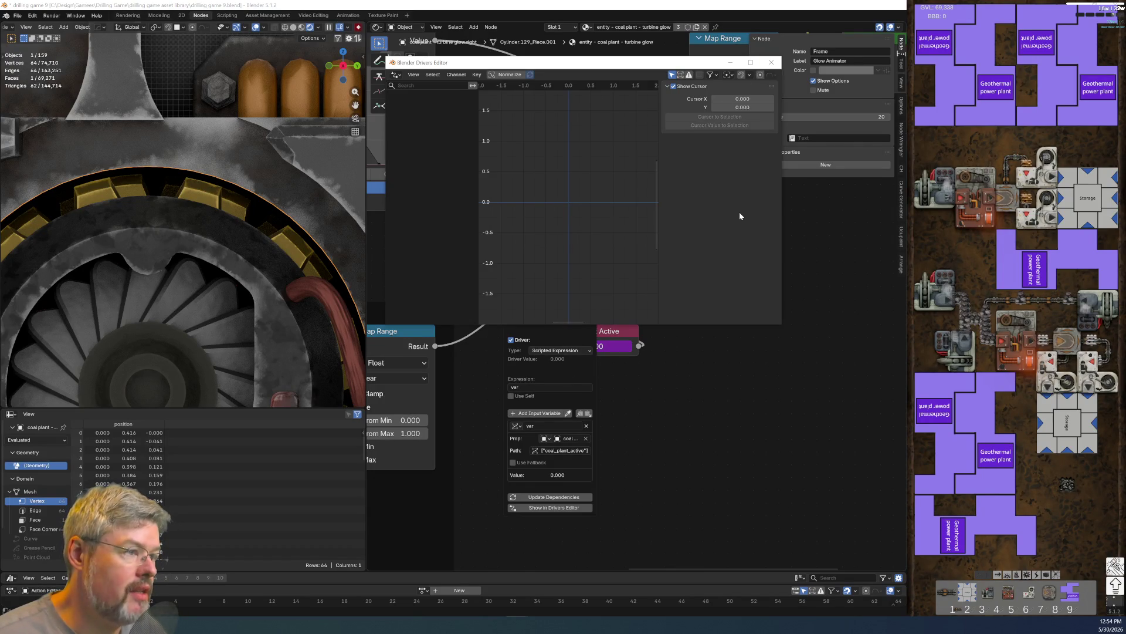
click(562, 420)
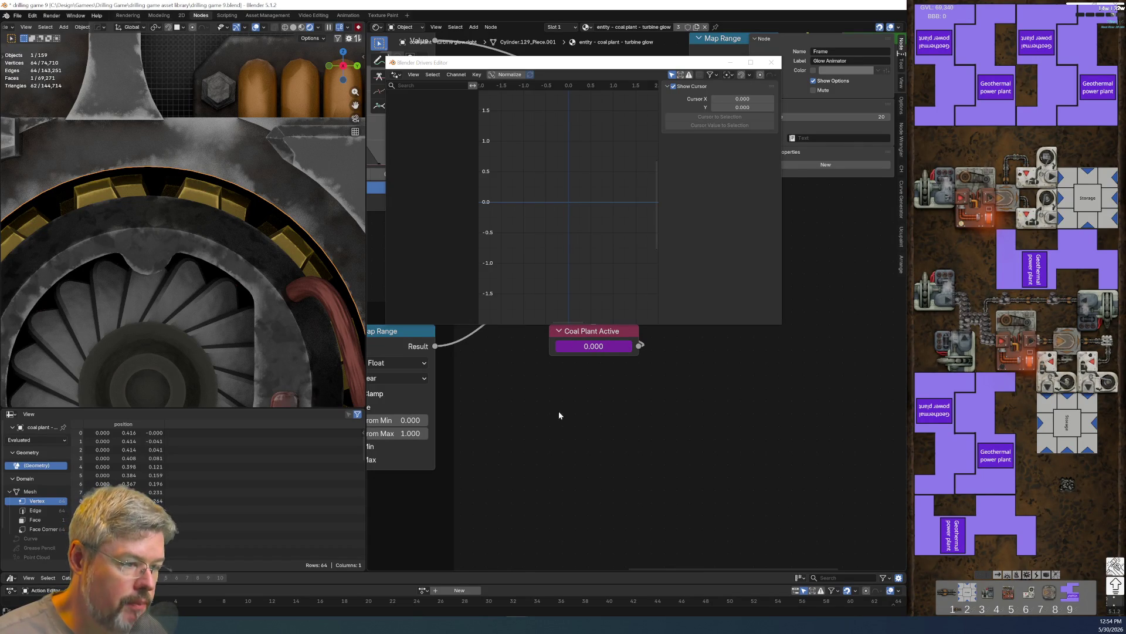
click(770, 63)
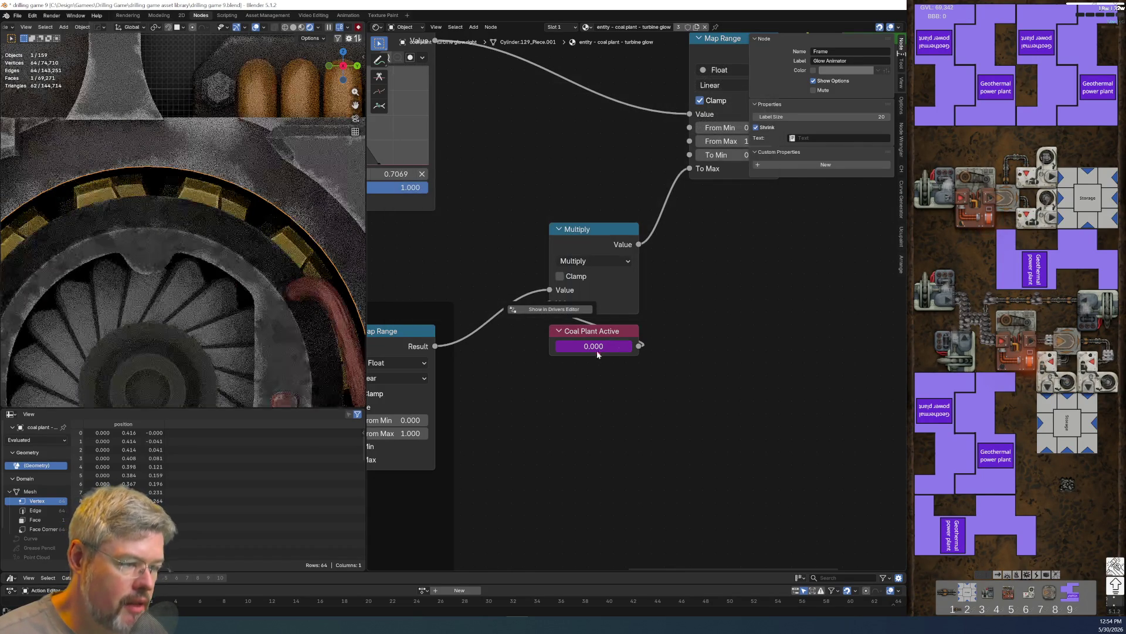
- Review the Coal Plant Active driver settings again, then select the Multiply and Coal Plant Active nodes
right_click(572, 344)
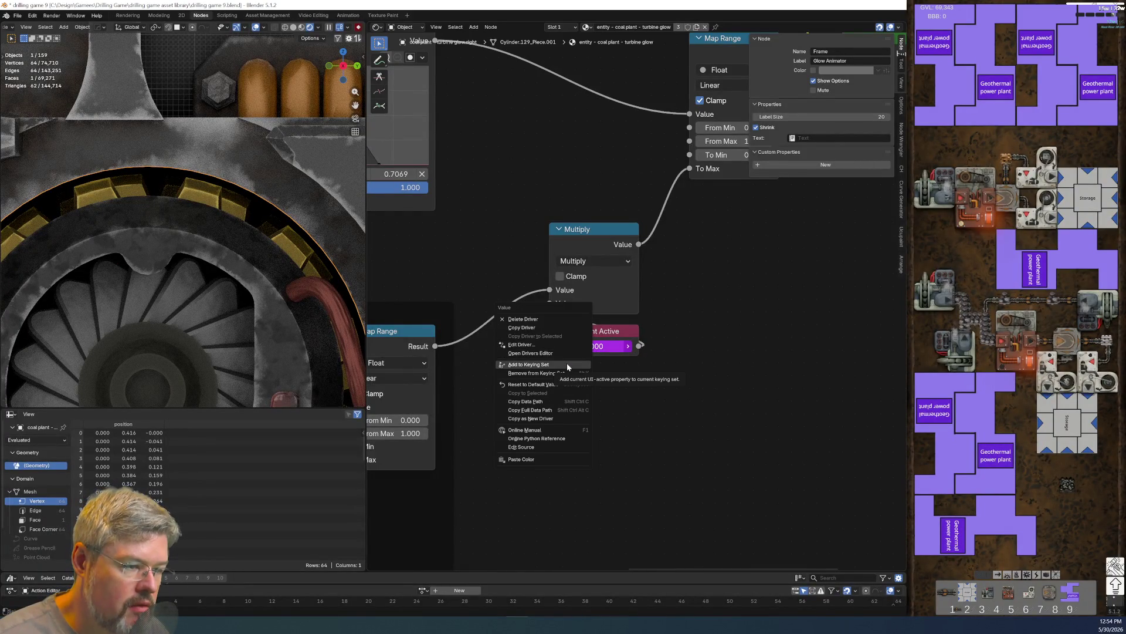
click(565, 345)
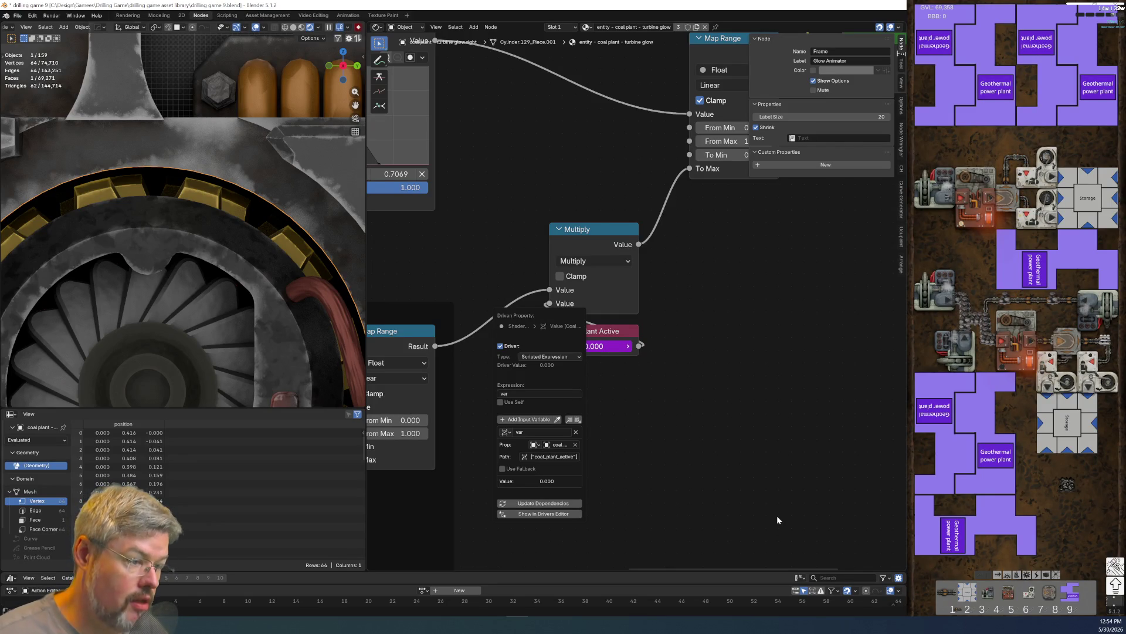
scroll(360, 187, down, 6)
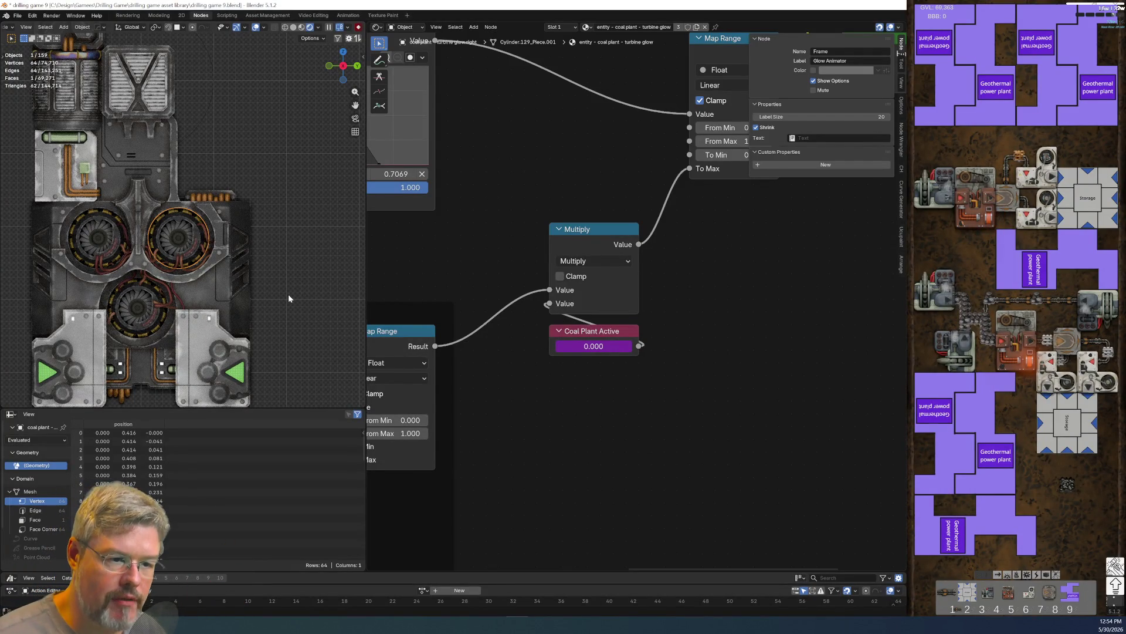
scroll(194, 276, up, 6)
scroll(184, 209, up, 4)
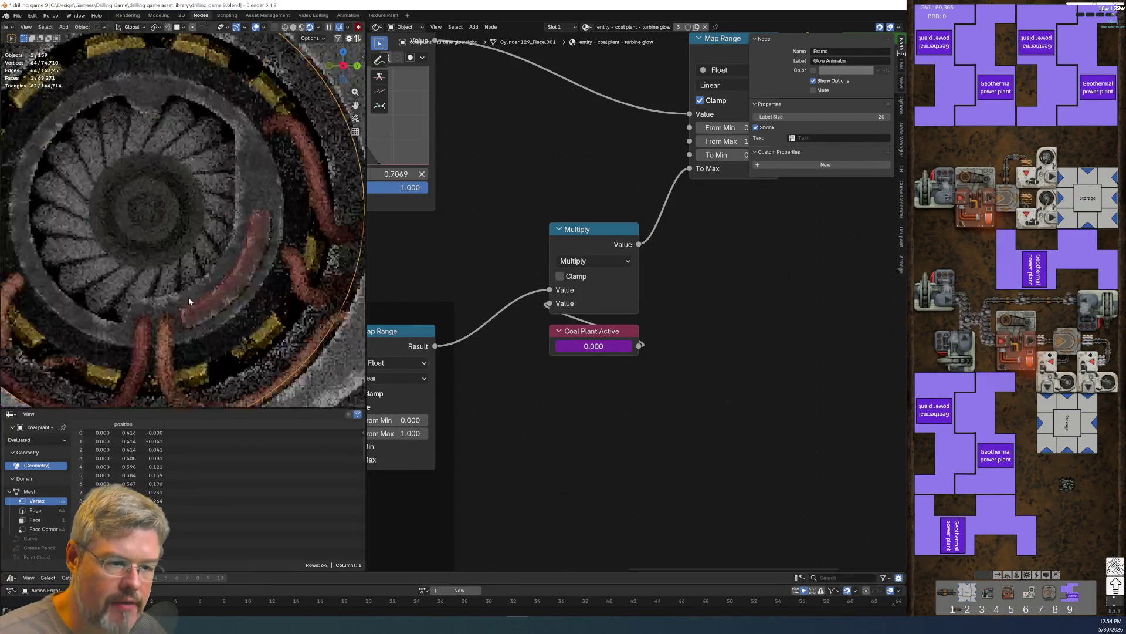
scroll(234, 294, down, 7)
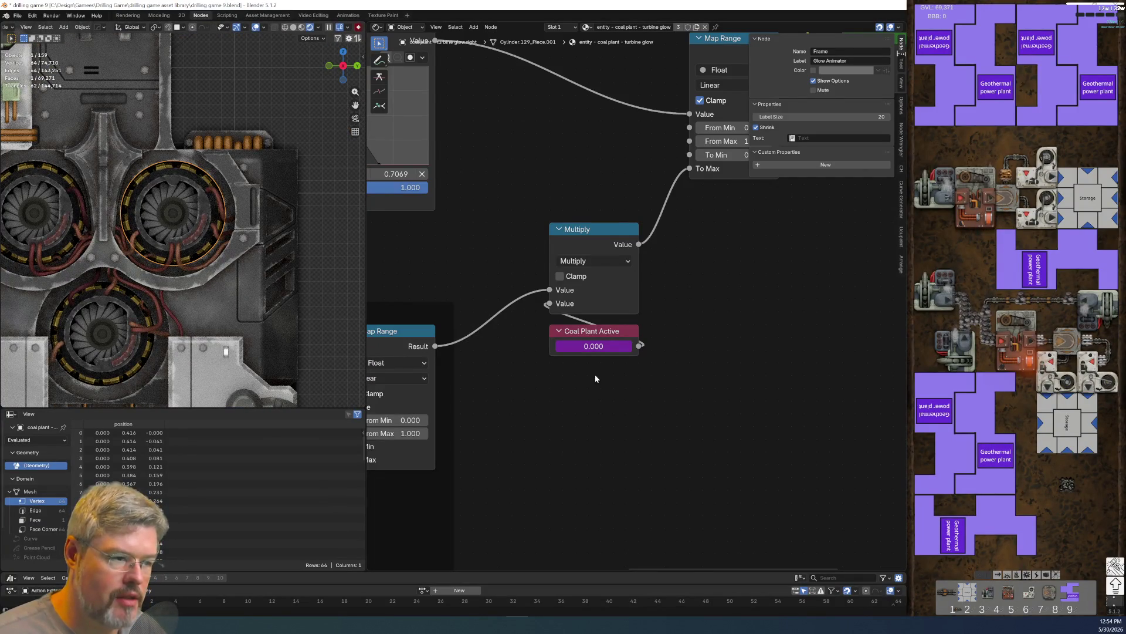
drag(528, 187, 622, 395)
- Copy the Multiply and Coal Plant Active nodes and paste them into the turbine housing notch material
key(ctrl+c)
click(623, 399)
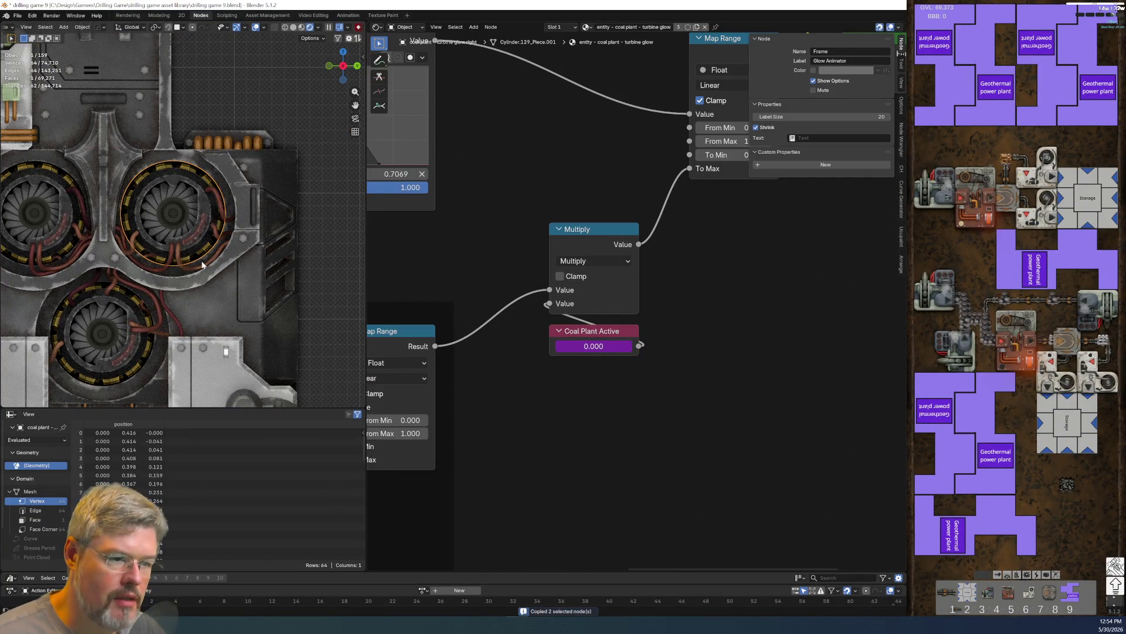
click(193, 238)
scroll(540, 371, down, 3)
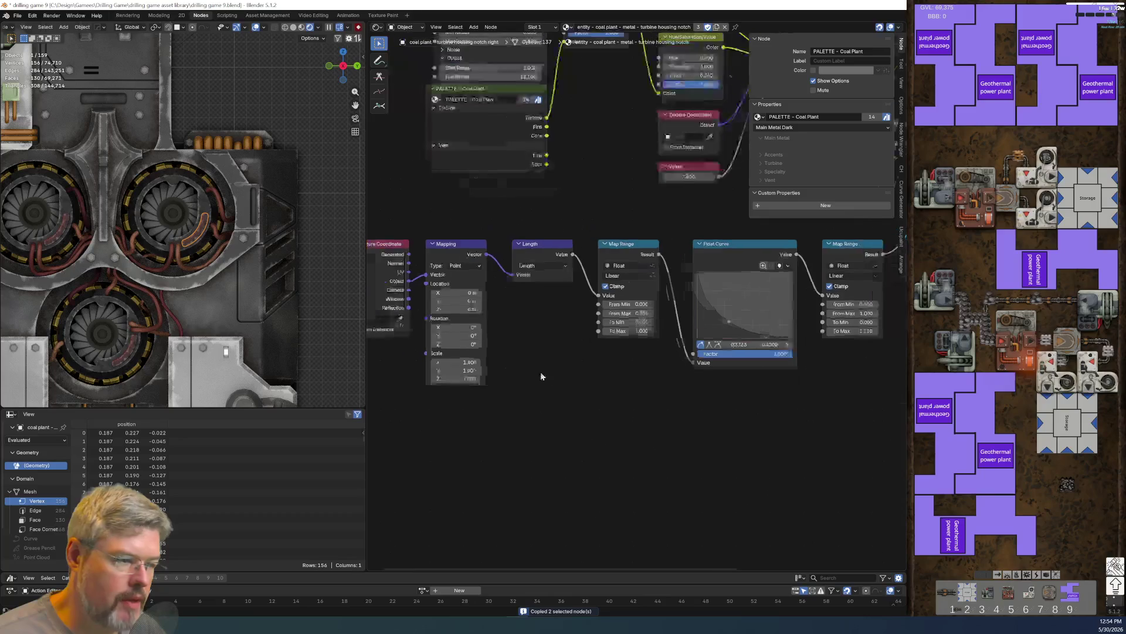
middle_drag(540, 371, 407, 445)
scroll(592, 334, up, 2)
key(ctrl+v)
scroll(591, 270, up, 4)
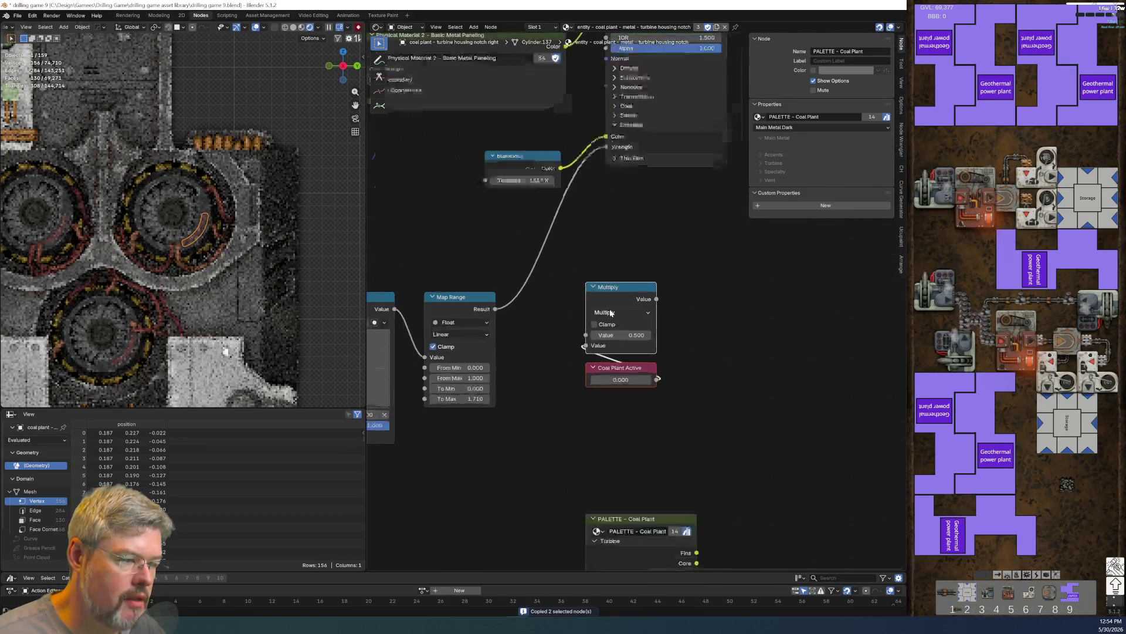
- Wire Map Range Result through Multiply into Emission Strength and place the pasted nodes beside Map Range
drag(458, 311, 572, 343)
middle_drag(583, 268, 631, 306)
mouse_move(710, 336)
mouse_down()
mouse_move(640, 187)
mouse_move(646, 145)
mouse_up()
middle_drag(628, 271, 629, 206)
drag(681, 289, 593, 302)
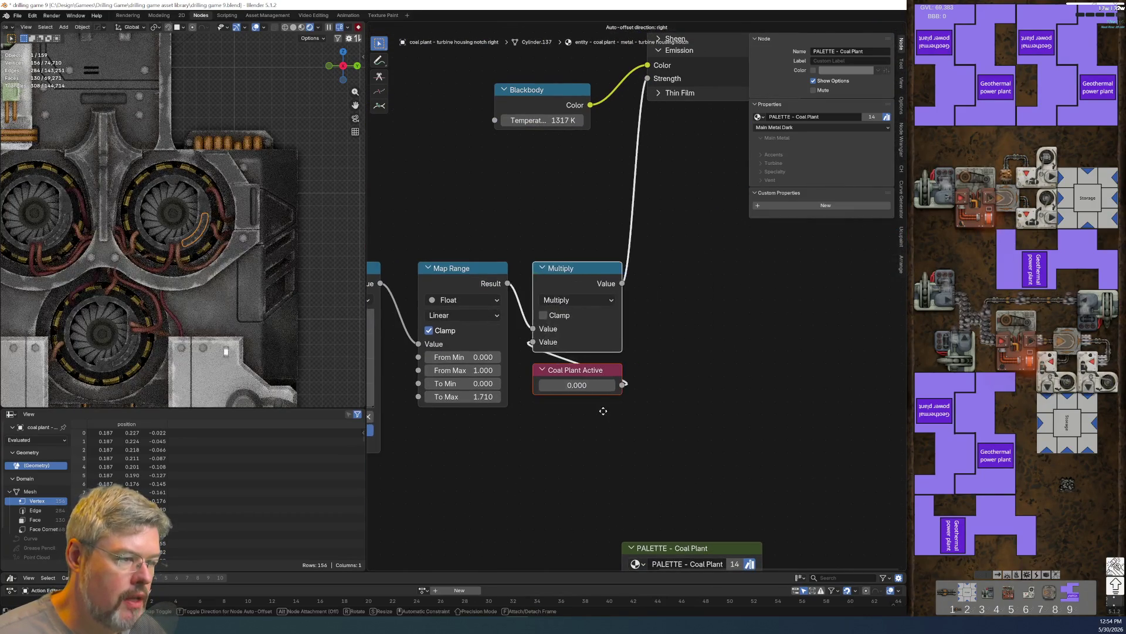
key(alt+a)
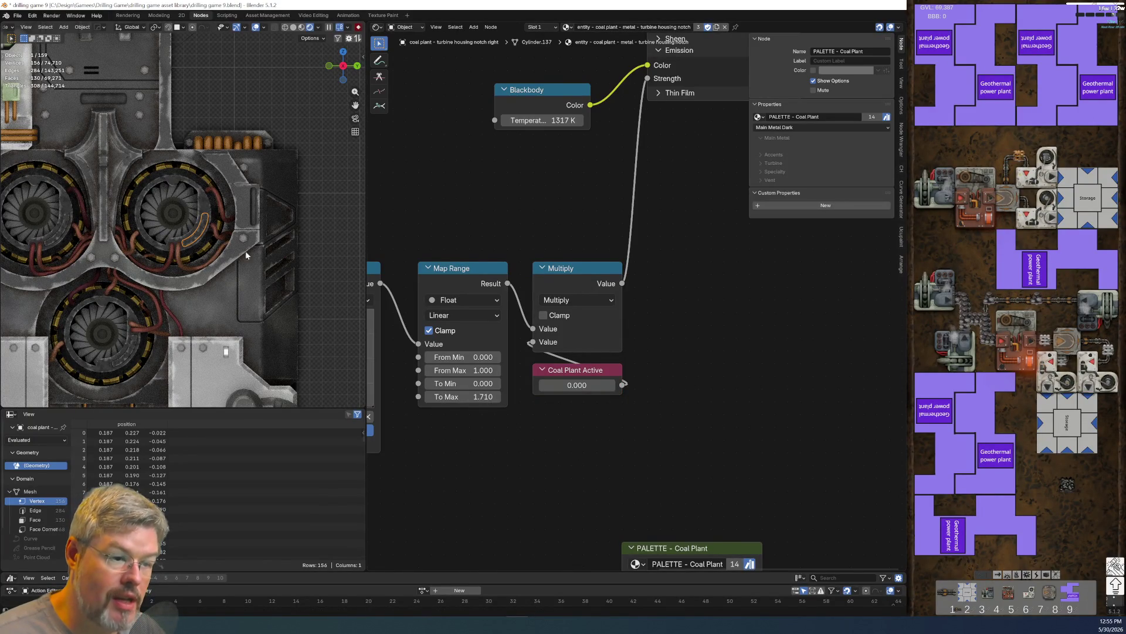
- Leave the notch's Coal Plant Active value at 0.000 and bring up its context options
scroll(553, 450, up, 1)
click(574, 392)
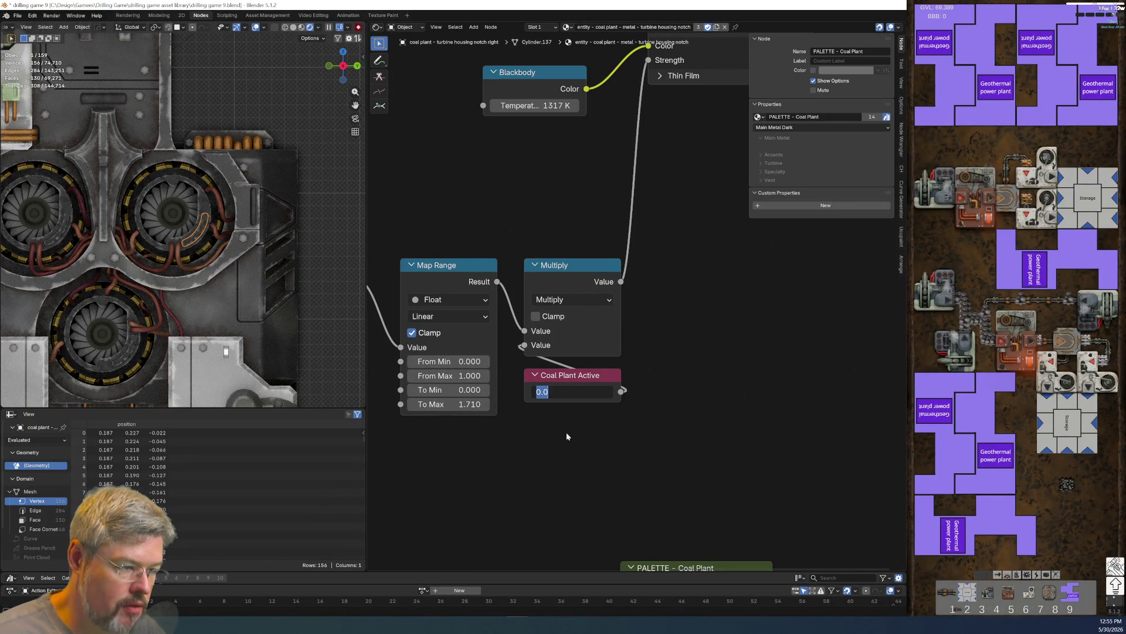
key(Return)
right_click(575, 392)
- Add a Single Property driver to Coal Plant Active and show it in the drivers editor
click(562, 403)
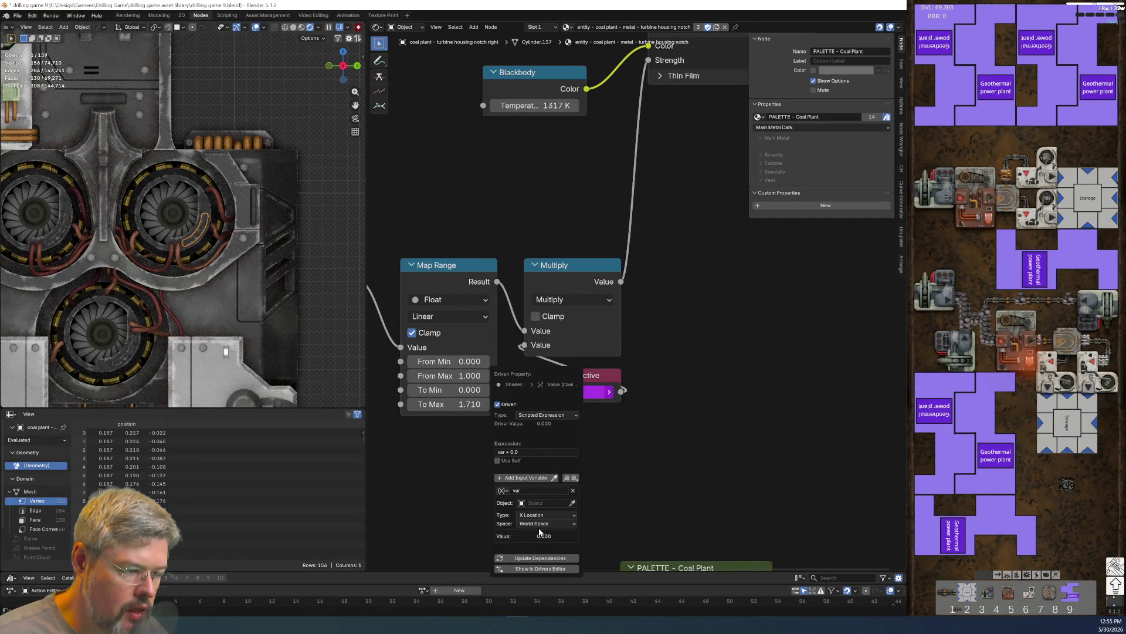
click(502, 492)
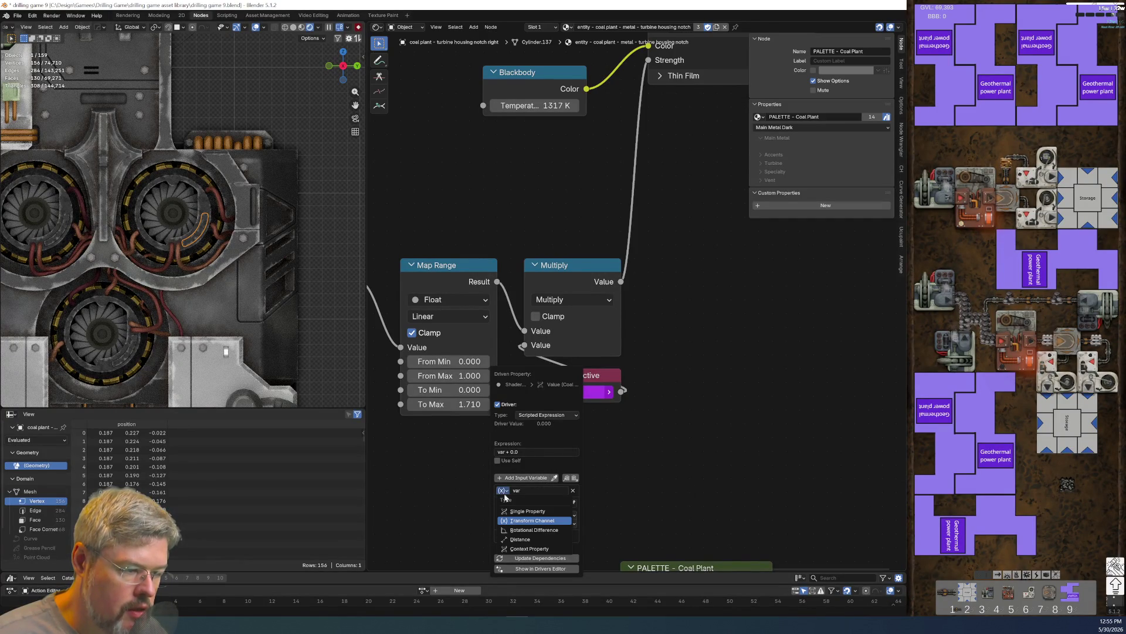
click(528, 514)
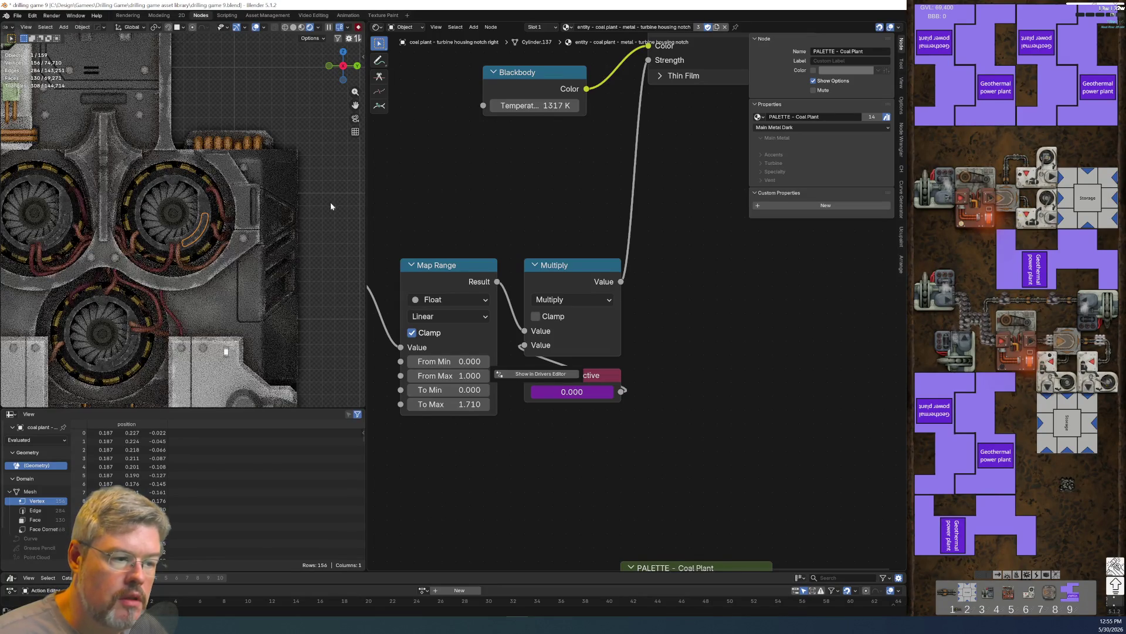
click(523, 374)
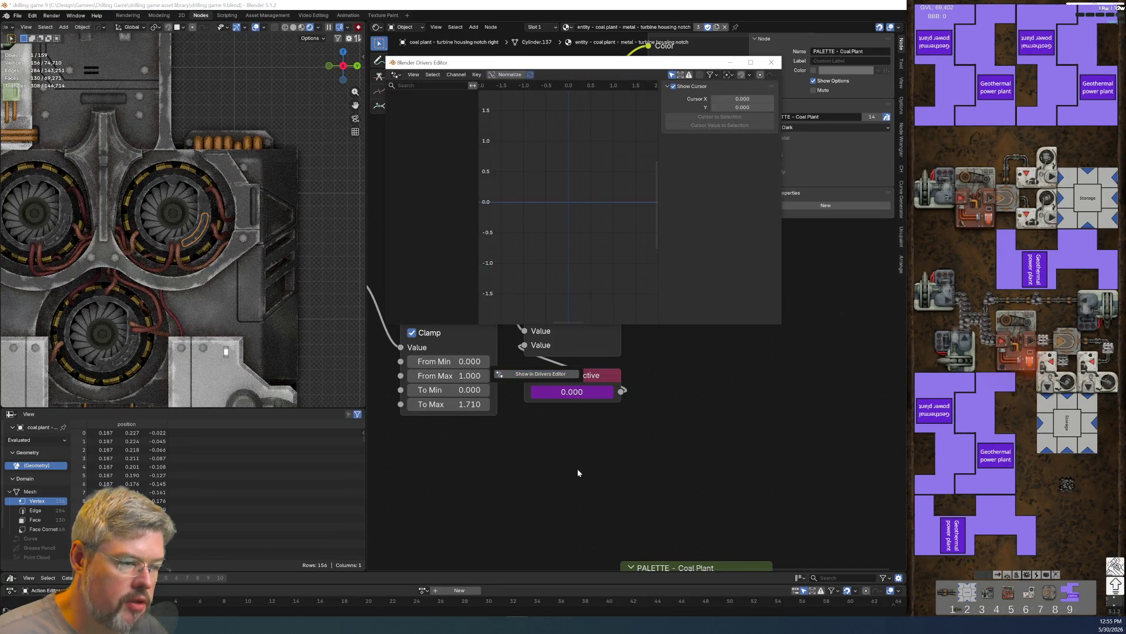
- Toggle the drivers editor between all and selected channels while selecting the UTIL AO Plane and curved part
middle_drag(563, 352, 617, 534)
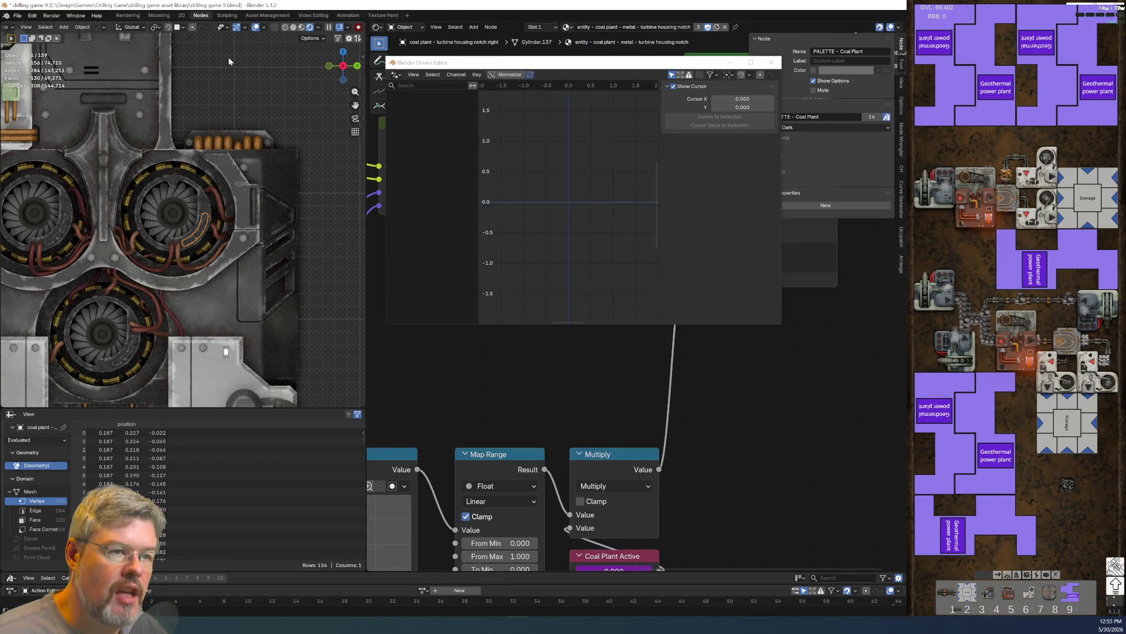
mouse_move(240, 146)
middle_down()
mouse_move(199, 302)
mouse_move(160, 275)
middle_up()
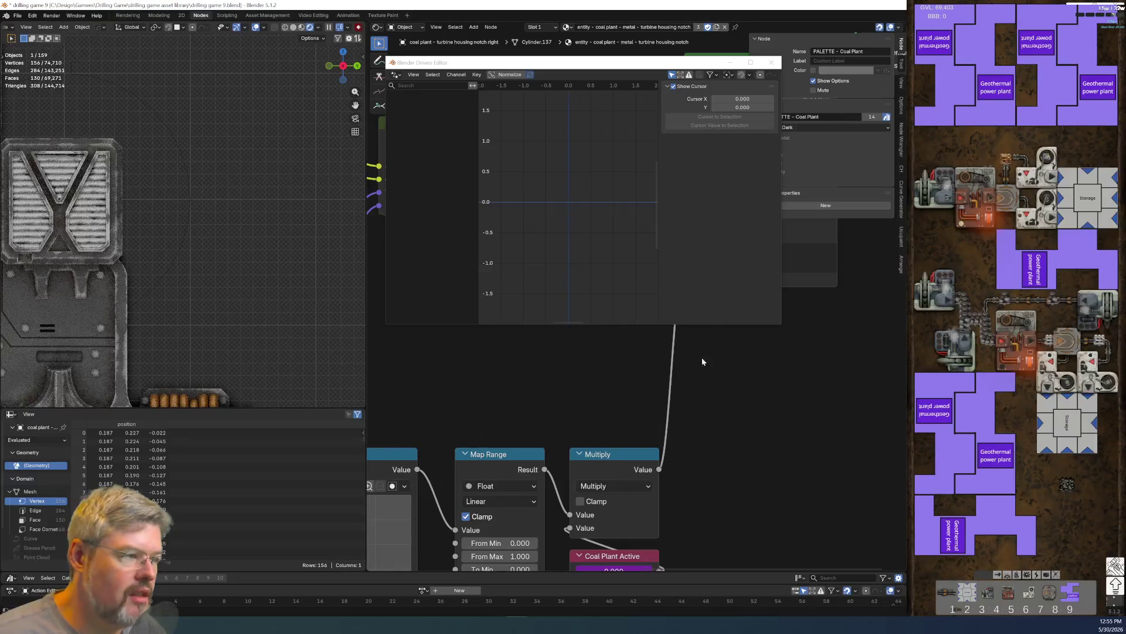
click(674, 86)
click(674, 86)
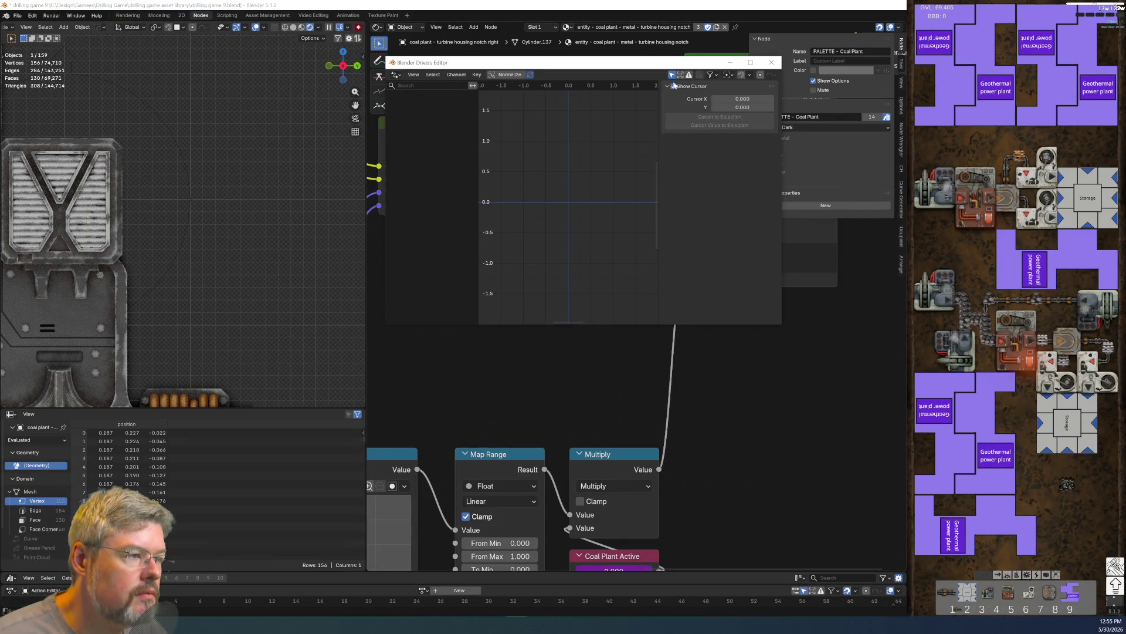
click(672, 76)
click(672, 76)
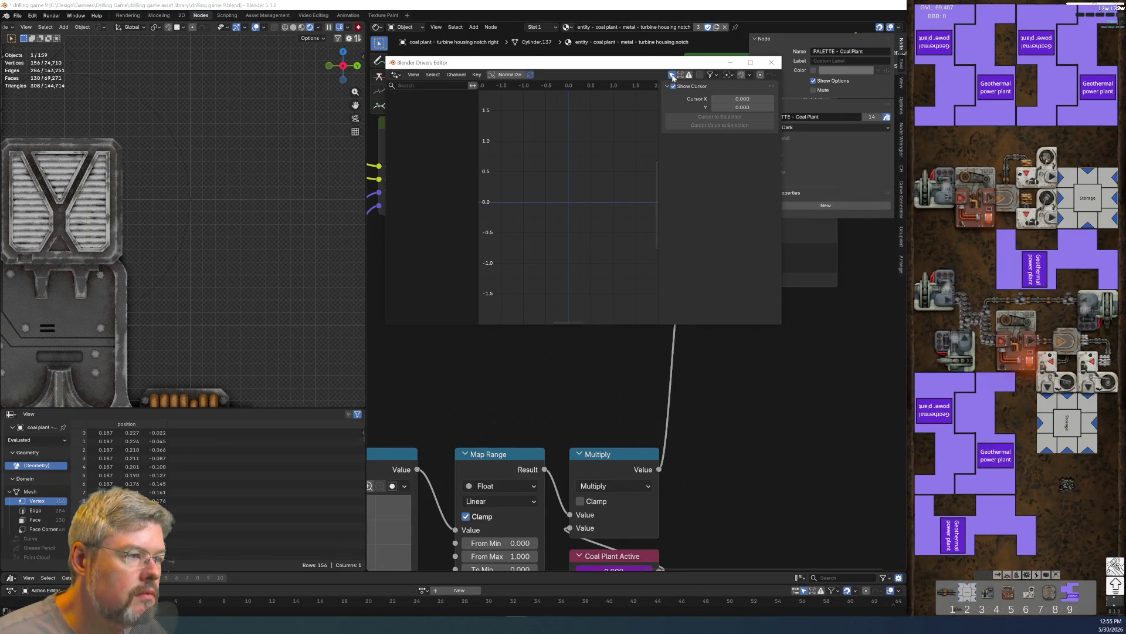
middle_drag(224, 343, 209, 230)
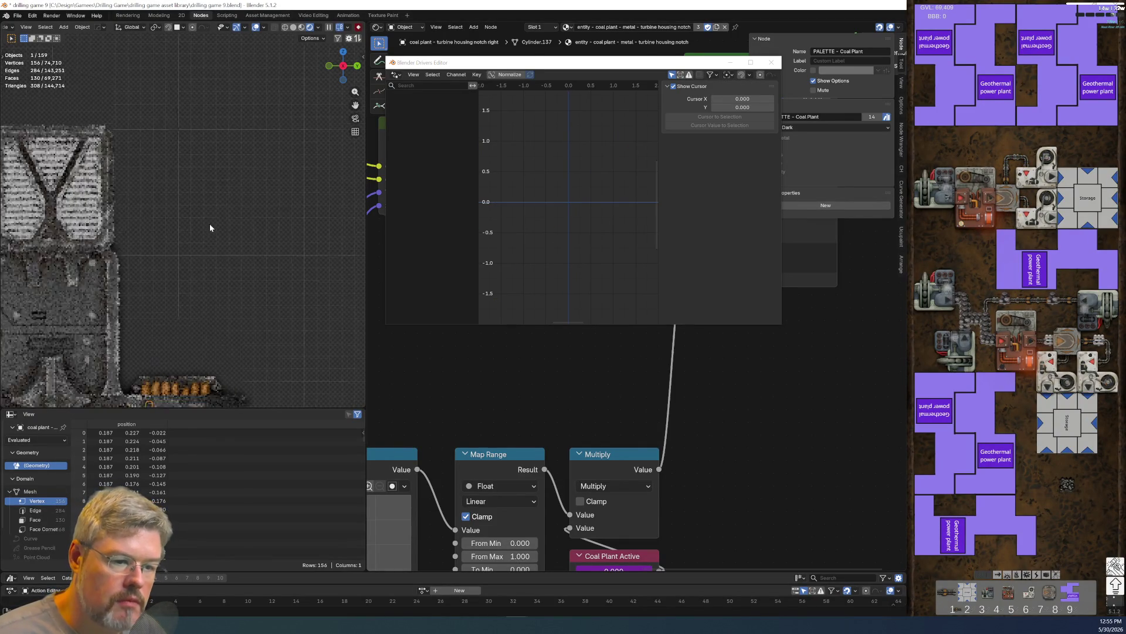
click(138, 378)
click(150, 373)
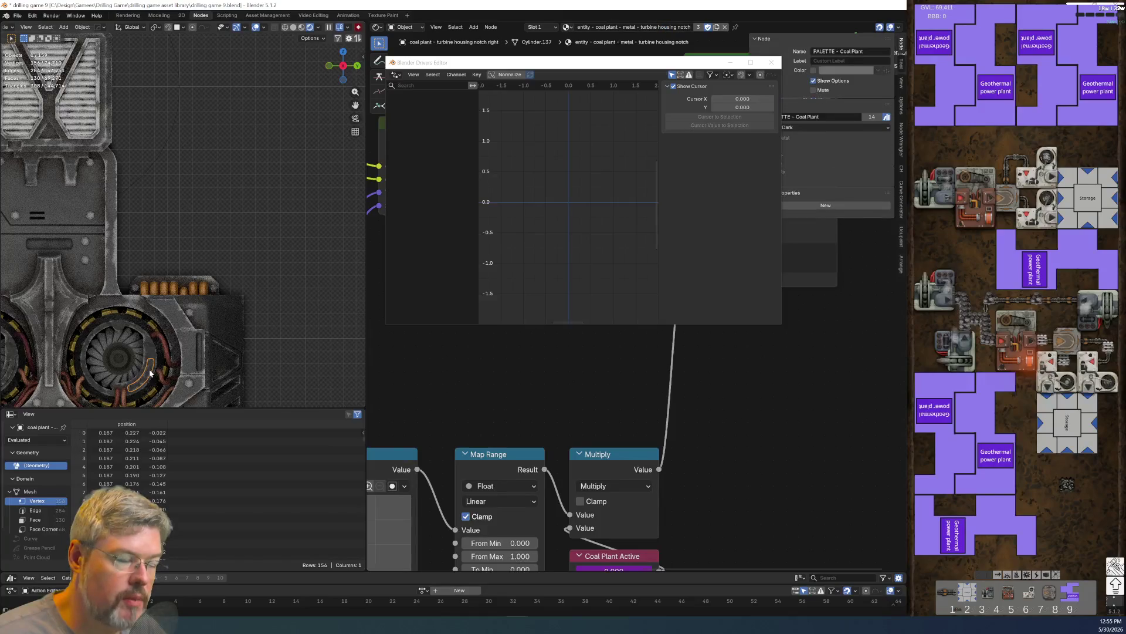
- Save drilling game 9 and bring the Coal Plant Active and PALETTE nodes into view
click(414, 75)
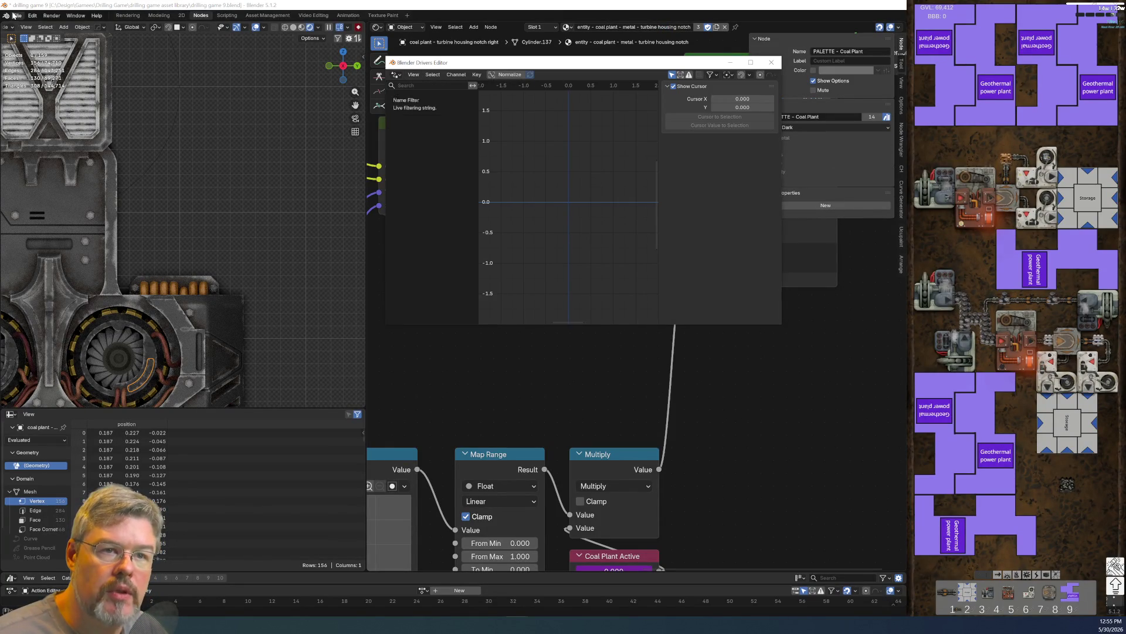
click(18, 15)
click(30, 70)
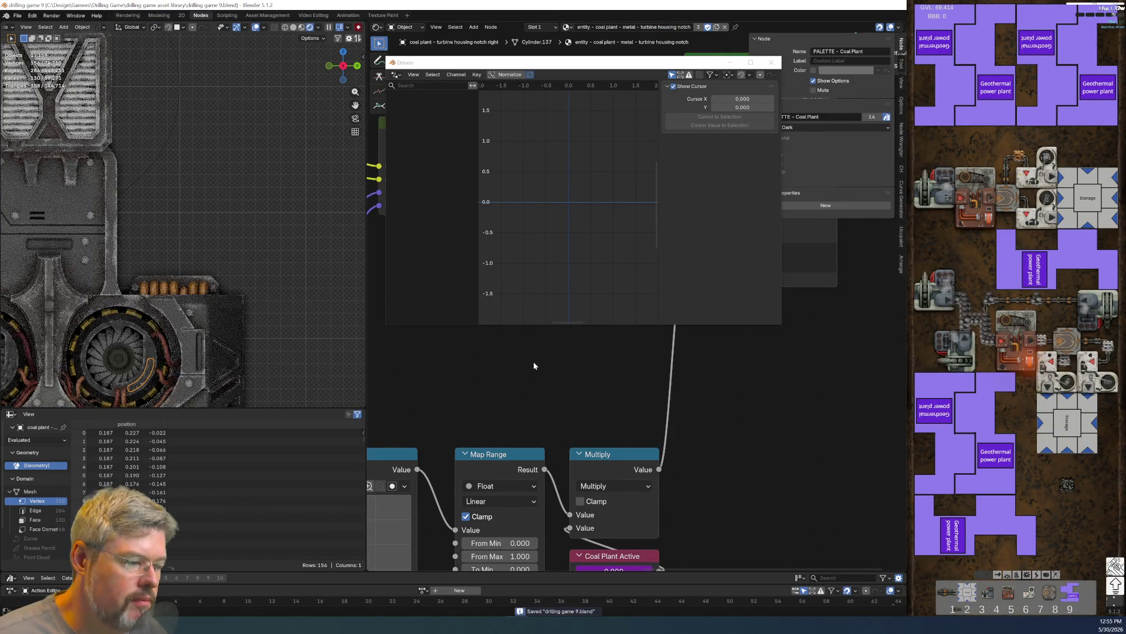
middle_drag(688, 463, 663, 254)
- Close the floating Drivers window, open Coal Plant Active's driver settings, and make the general AO plane active
click(771, 62)
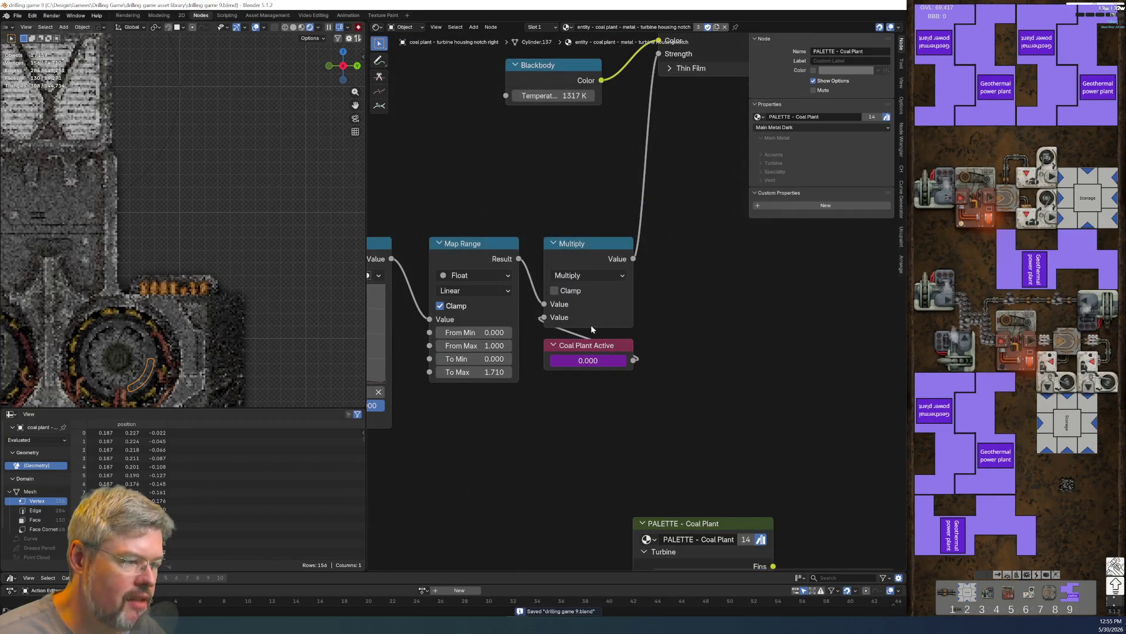
right_click(573, 361)
click(563, 387)
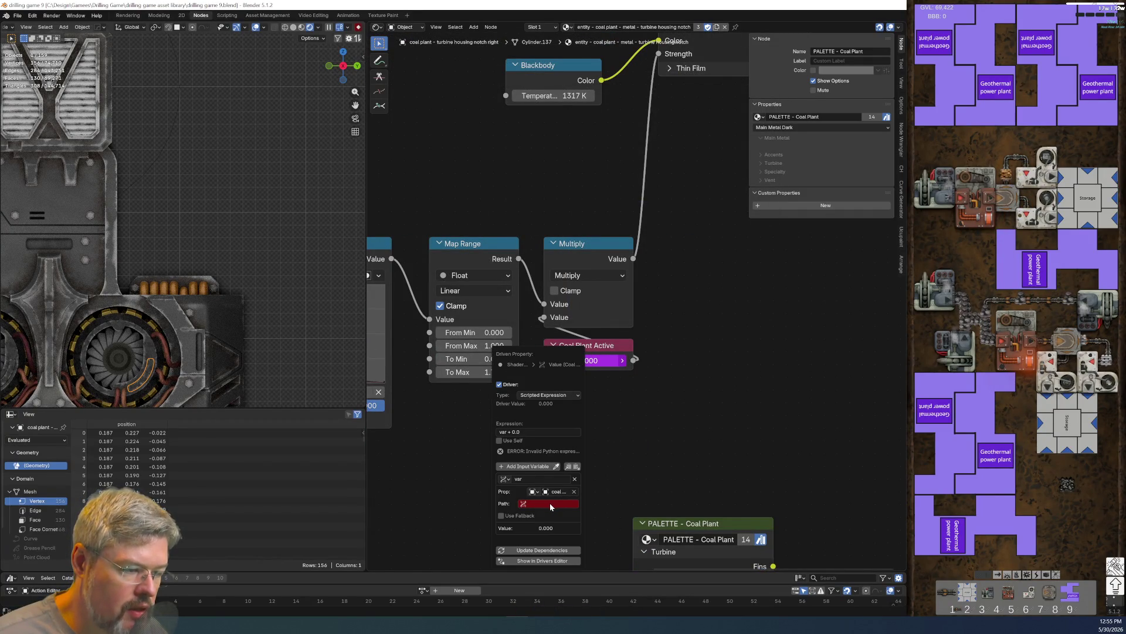
scroll(640, 305, down, 2)
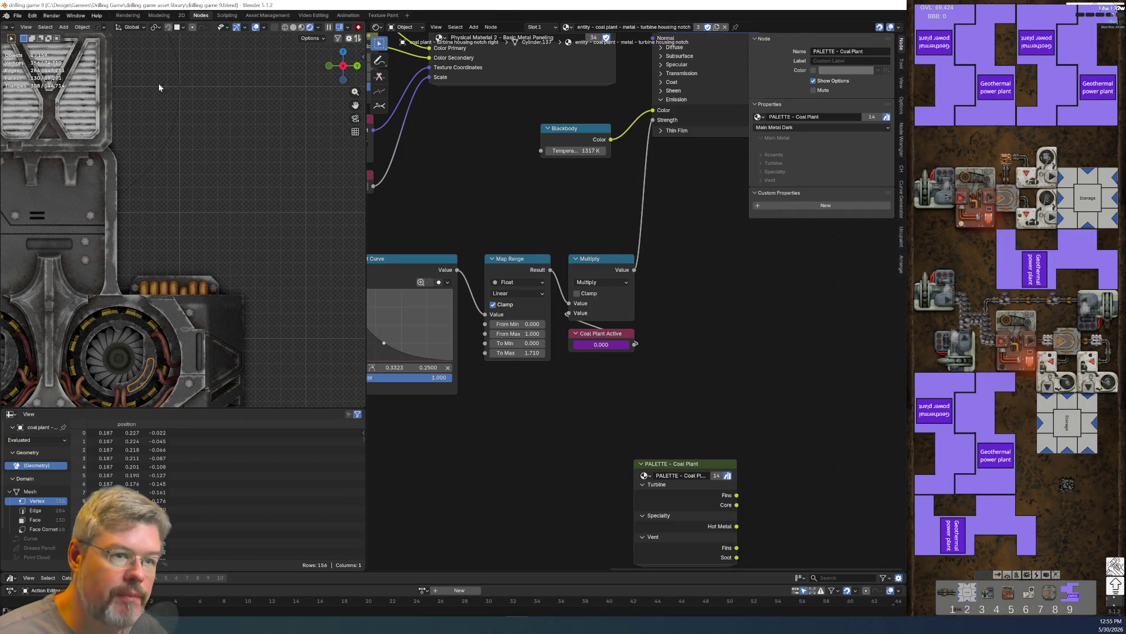
click(169, 141)
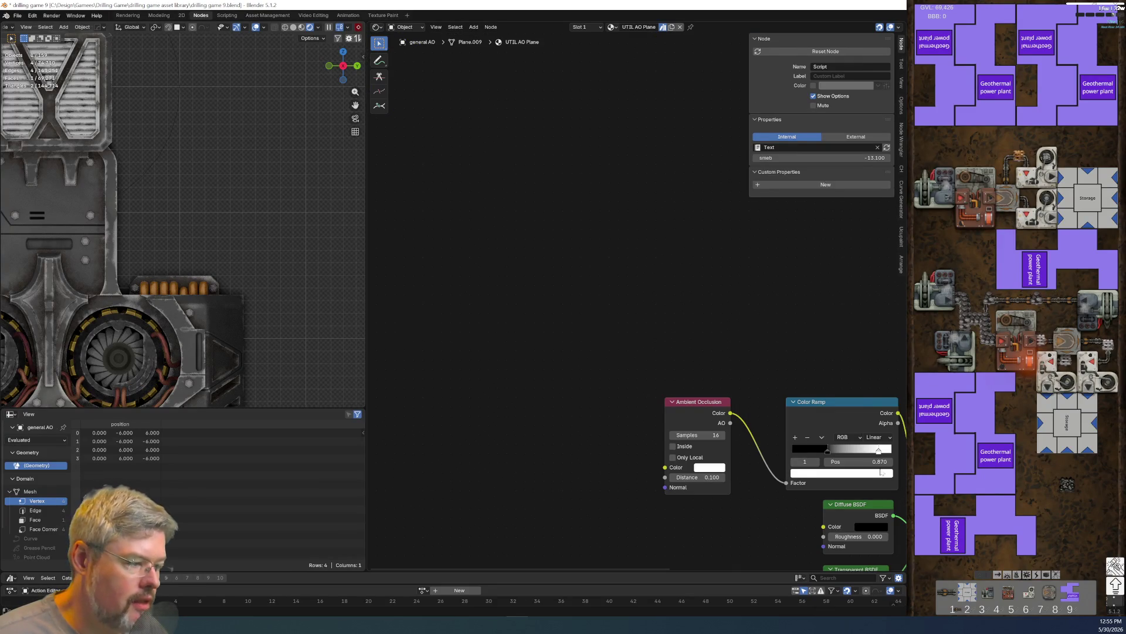
- Make Circle.012 active, then quit Blender with Ctrl+Q and confirm closing the file
click(163, 145)
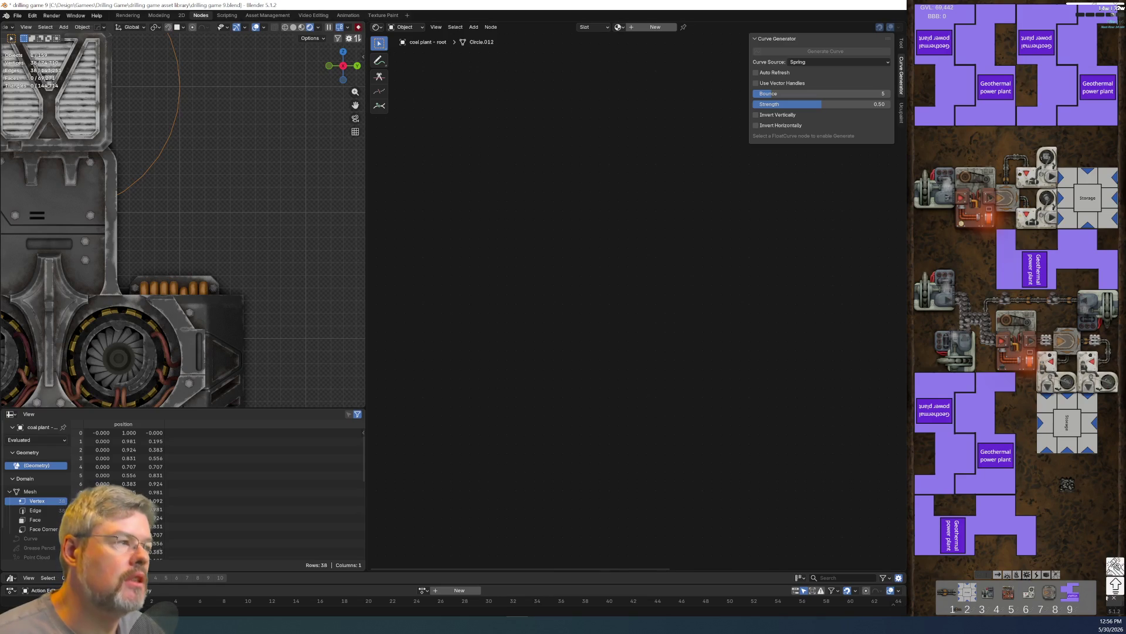
key(ctrl+q)
click(574, 326)
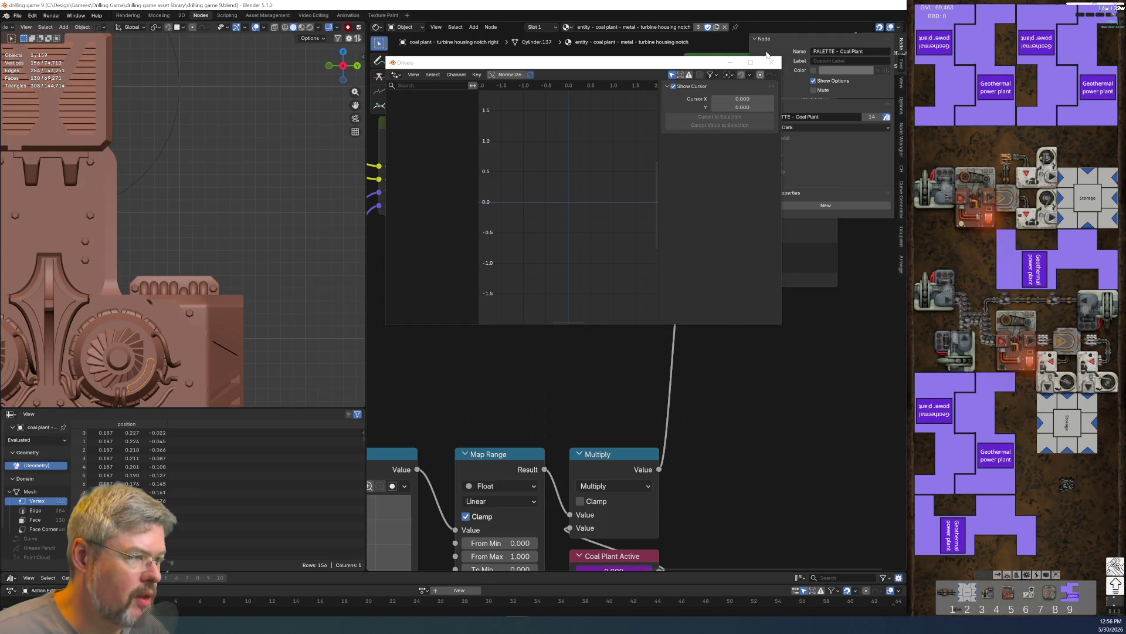
- Close the floating Drivers window and switch the viewport to Rendered shading
click(771, 62)
click(310, 27)
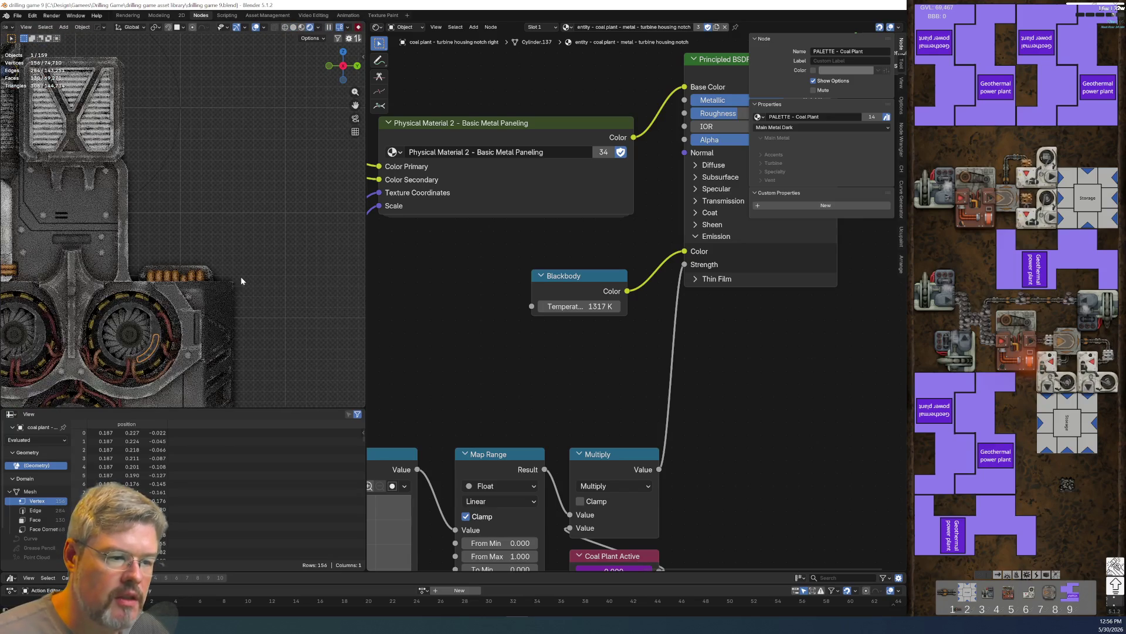
- In the sidebar render list, try Coal Plant N AO/S, return to its Off entry, then frame Map Range
key(n)
scroll(276, 188, up, 10)
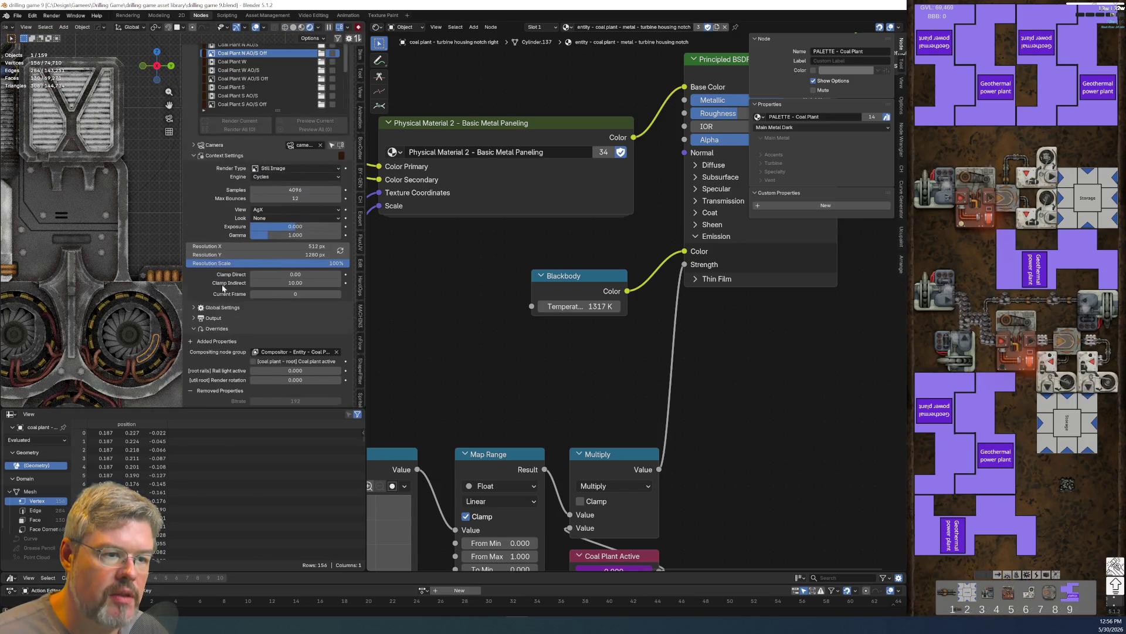
click(264, 169)
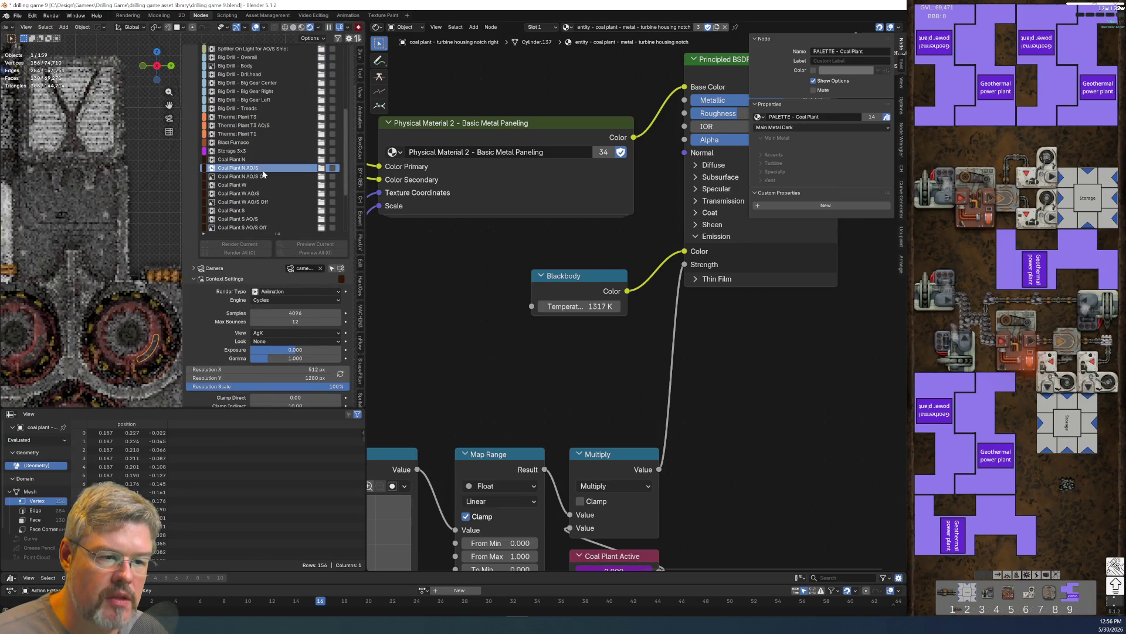
click(260, 177)
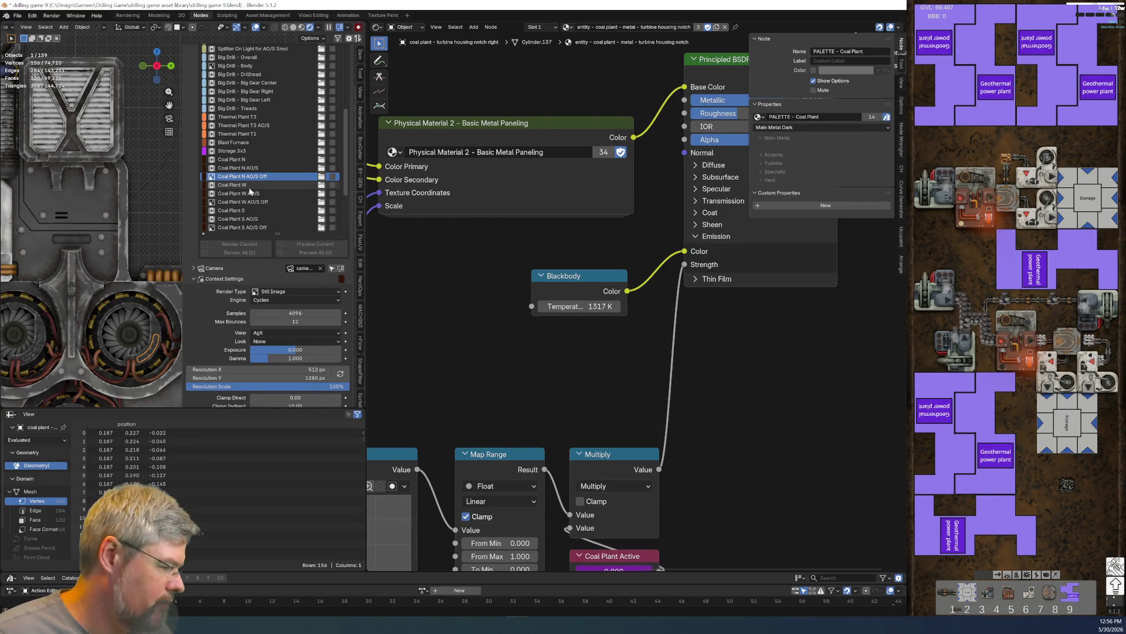
scroll(249, 191, up, 1)
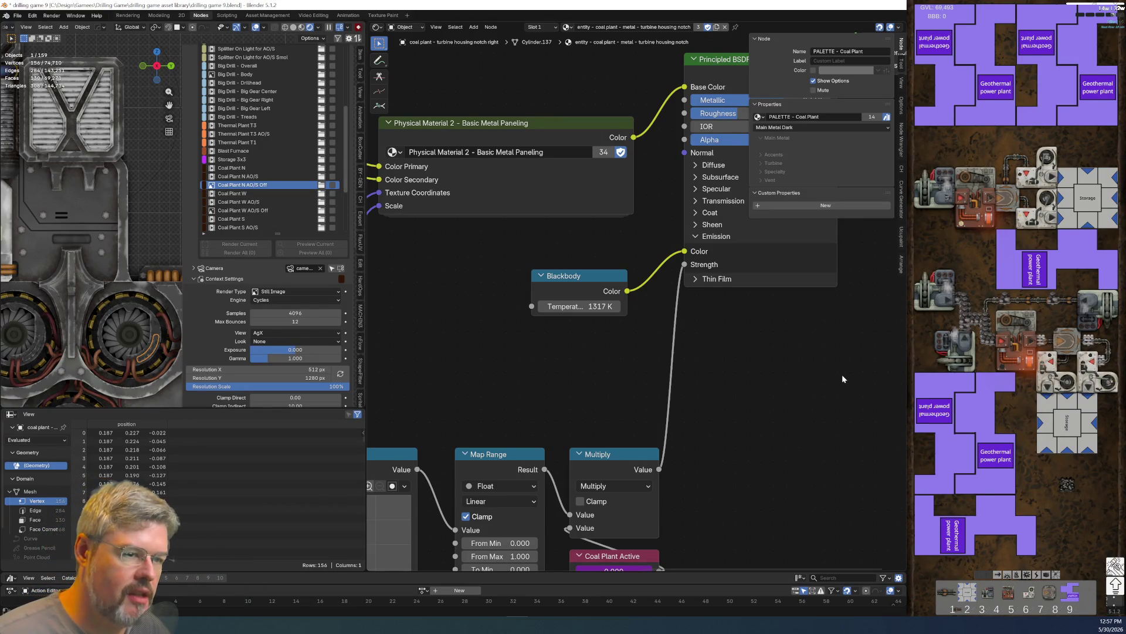
mouse_move(730, 504)
middle_down()
mouse_move(653, 321)
mouse_move(699, 354)
middle_up()
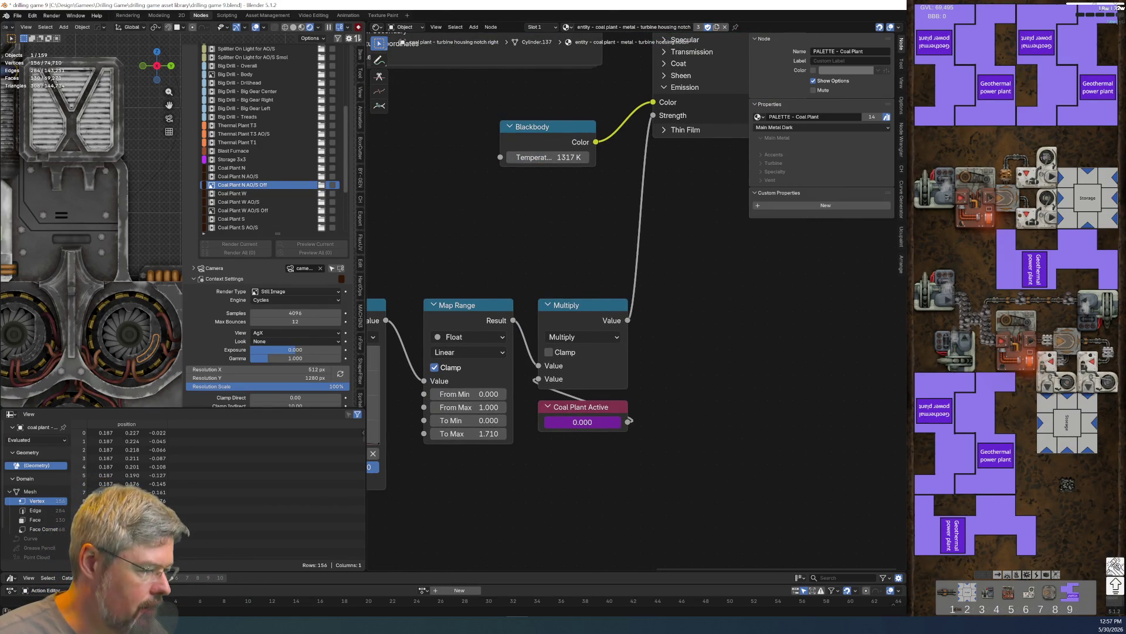
- Switch the selection between Circle.012 and the turbine housing notch, ending on the notch
click(151, 177)
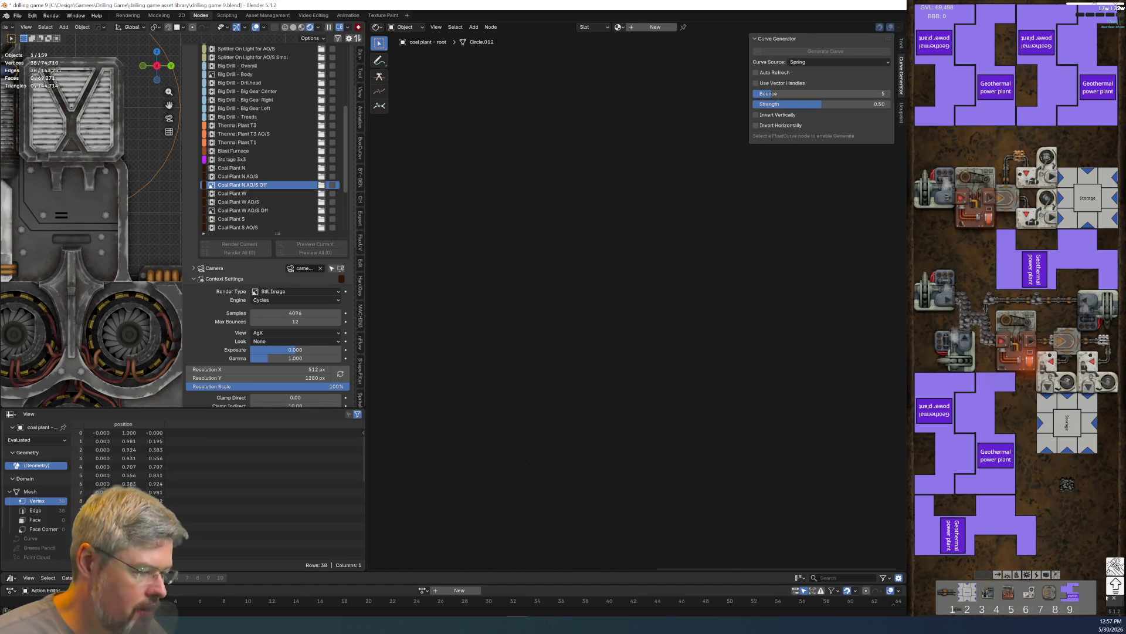
click(149, 356)
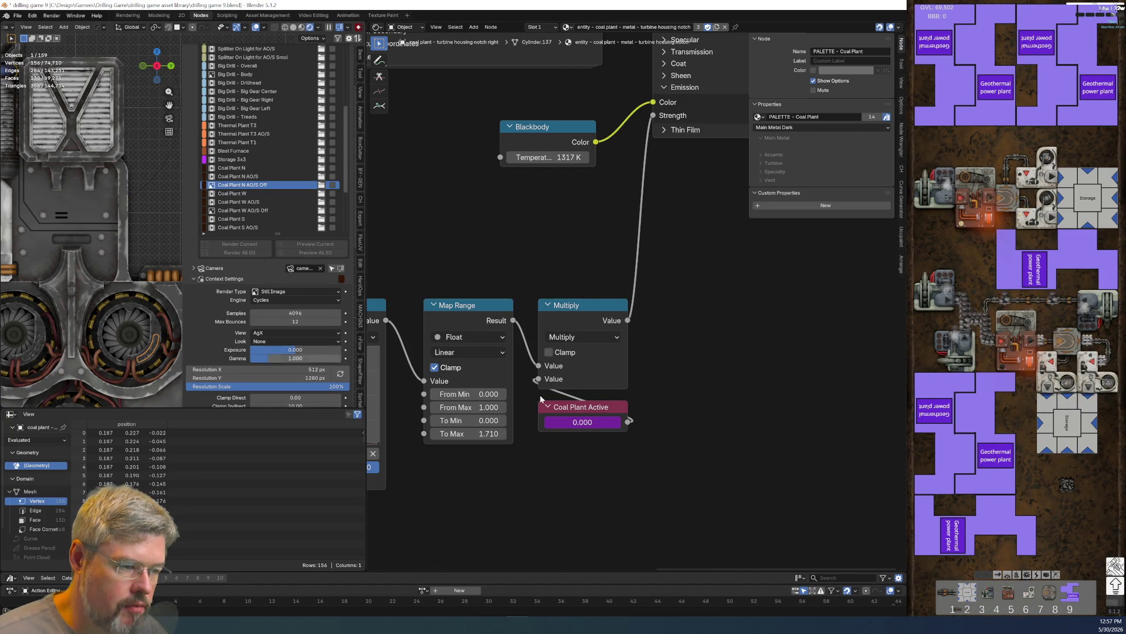
click(144, 188)
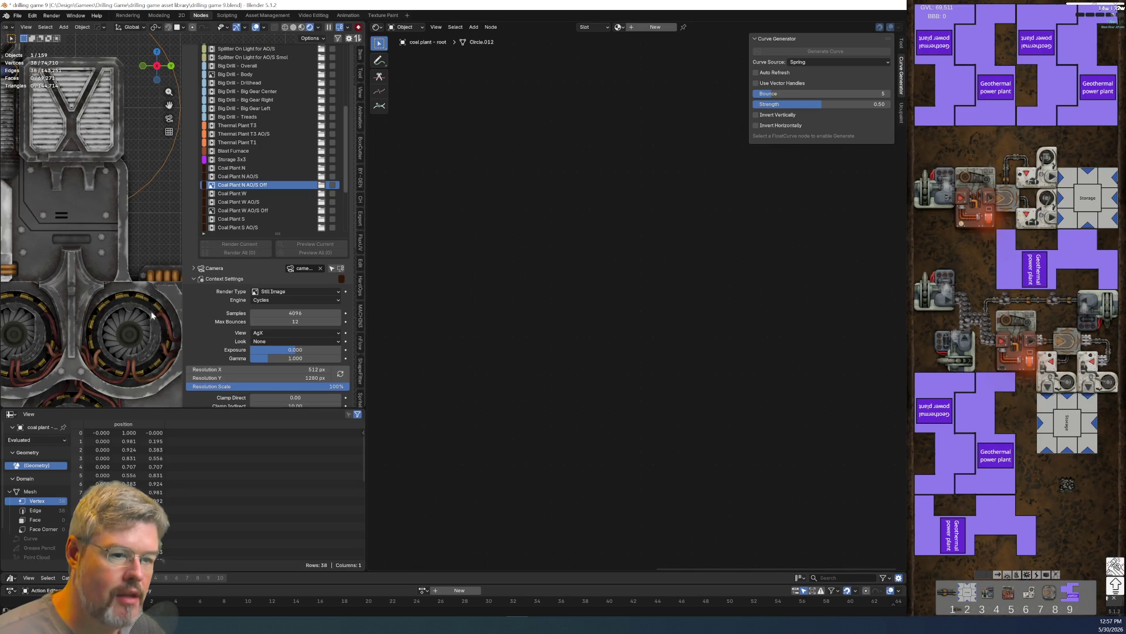
click(148, 354)
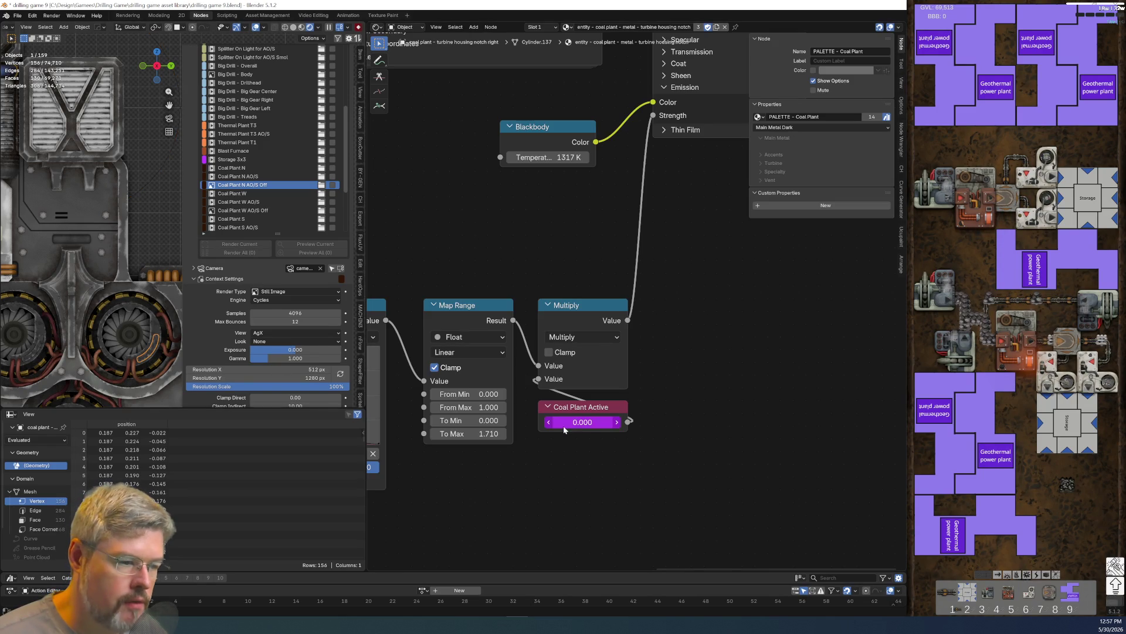
- Paste ["coal_plant_active"] into the Coal Plant Active driver variable's path and confirm it
right_click(593, 421)
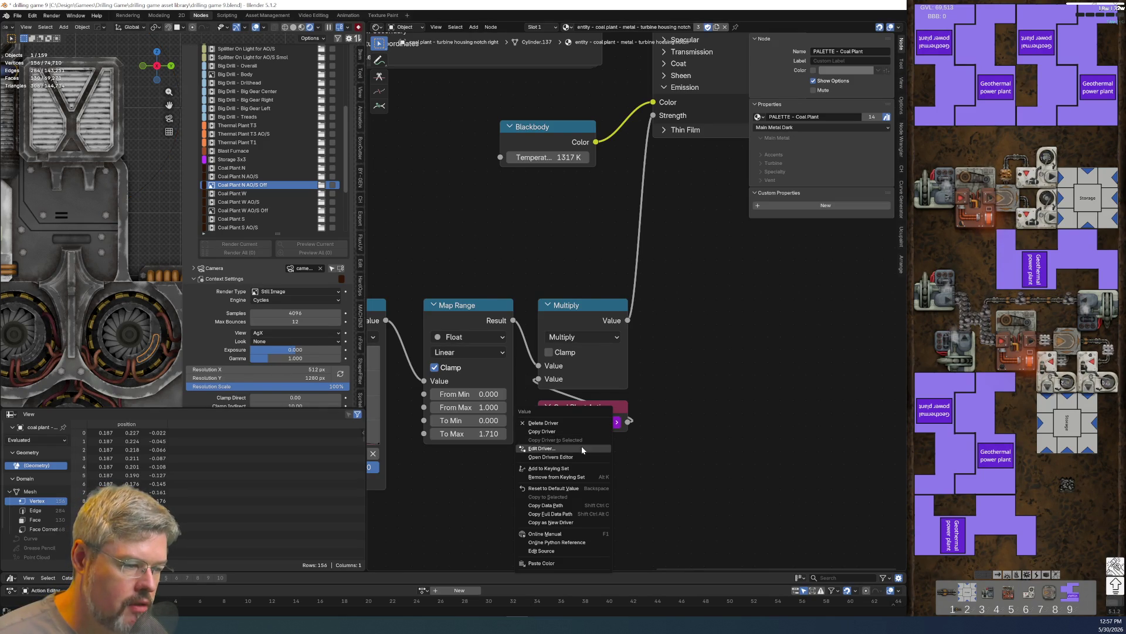
click(582, 448)
click(566, 547)
text(["coal_plant_active"])
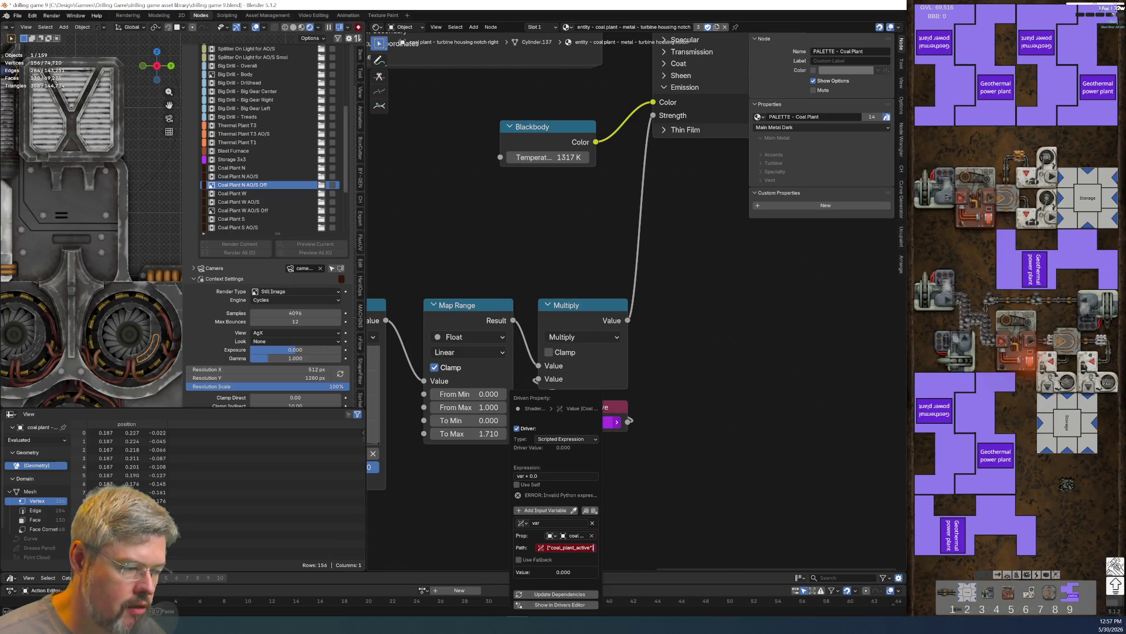
key(Return)
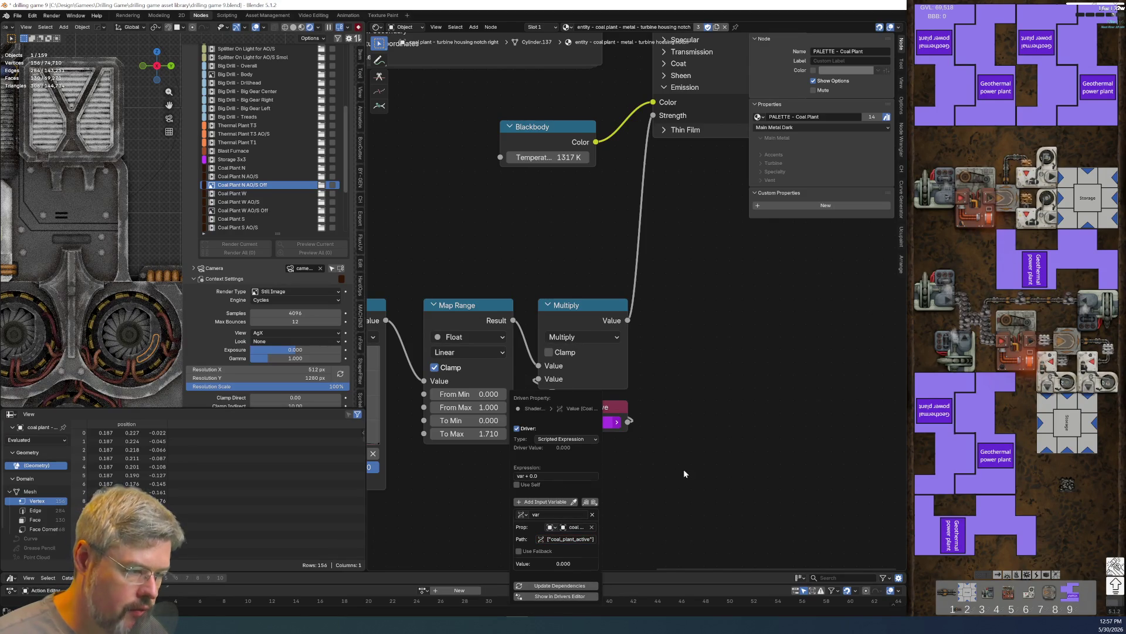
click(684, 474)
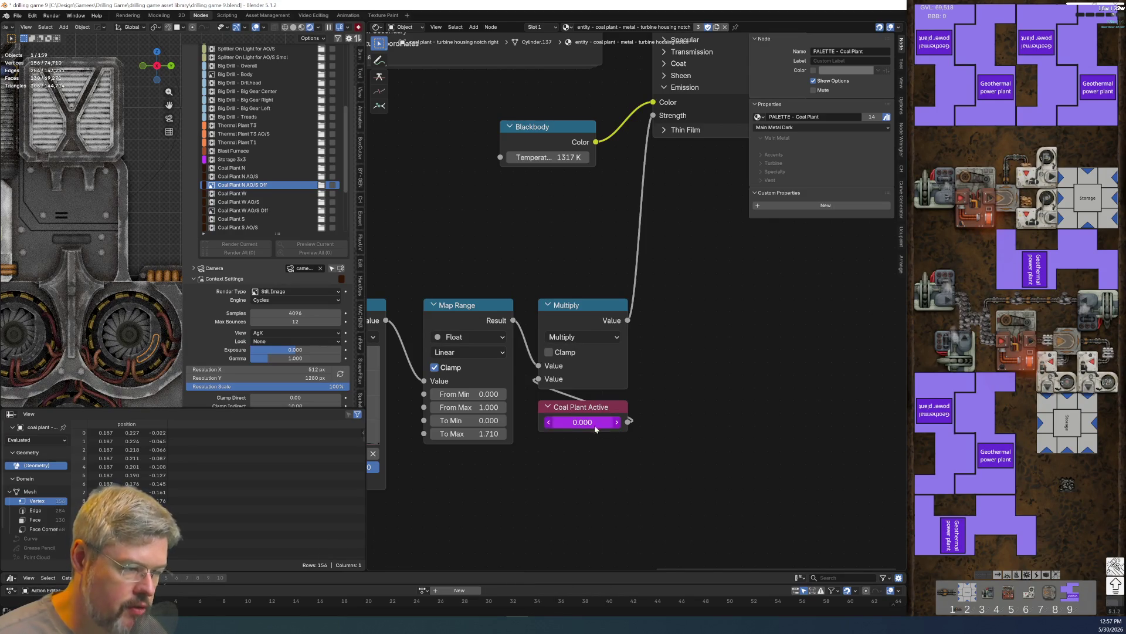
- Step through Coal Plant N AO/S, N AO/S Off, and W AO/S Off to check Coal Plant Active
click(262, 177)
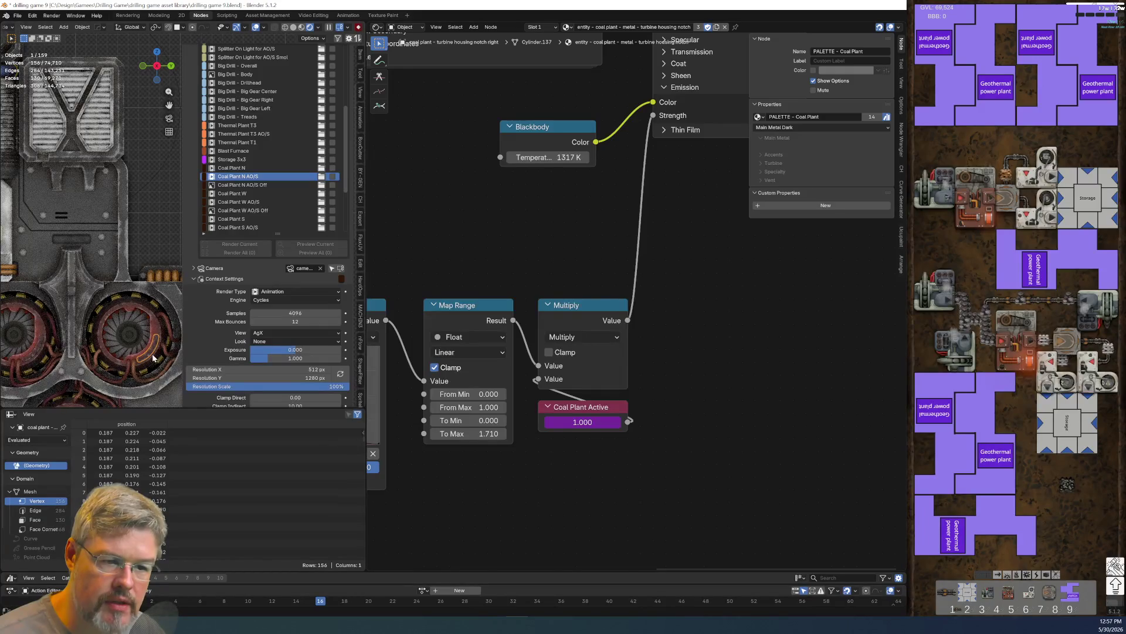
click(247, 185)
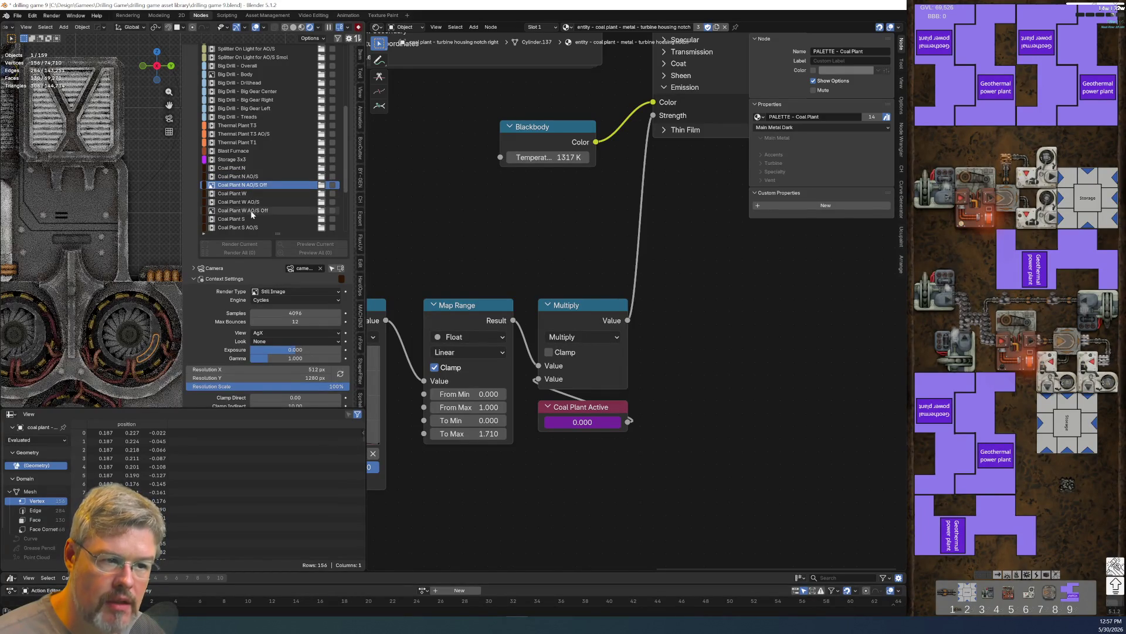
click(252, 212)
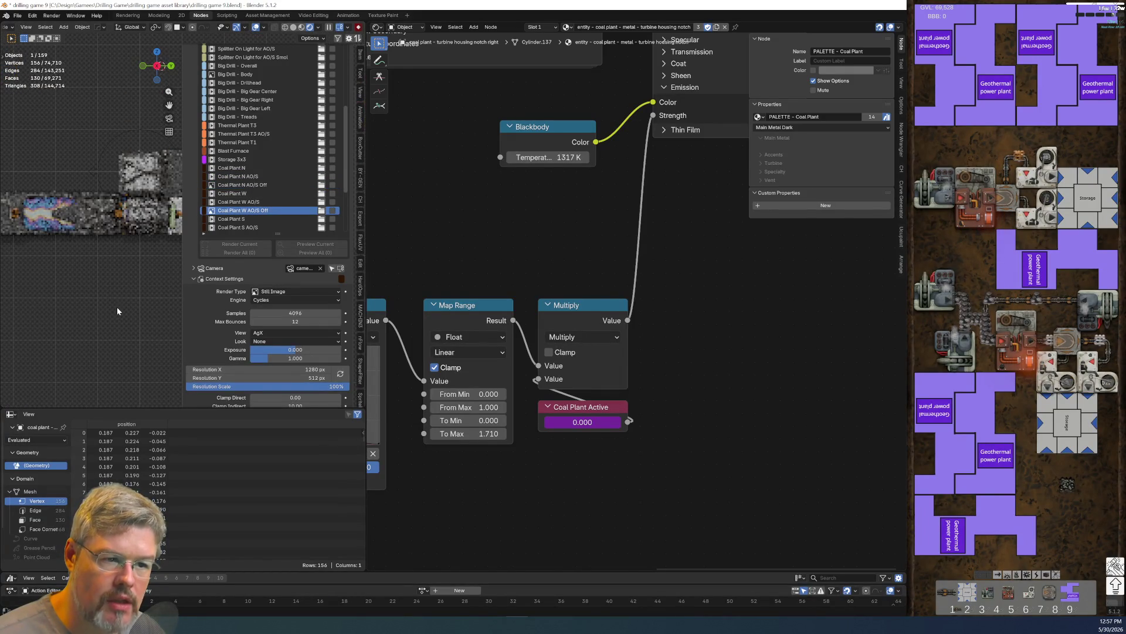
- Hide the sidebar, deselect everything, save drilling game 9, and reselect Coal Plant W AO/S Off
key(n)
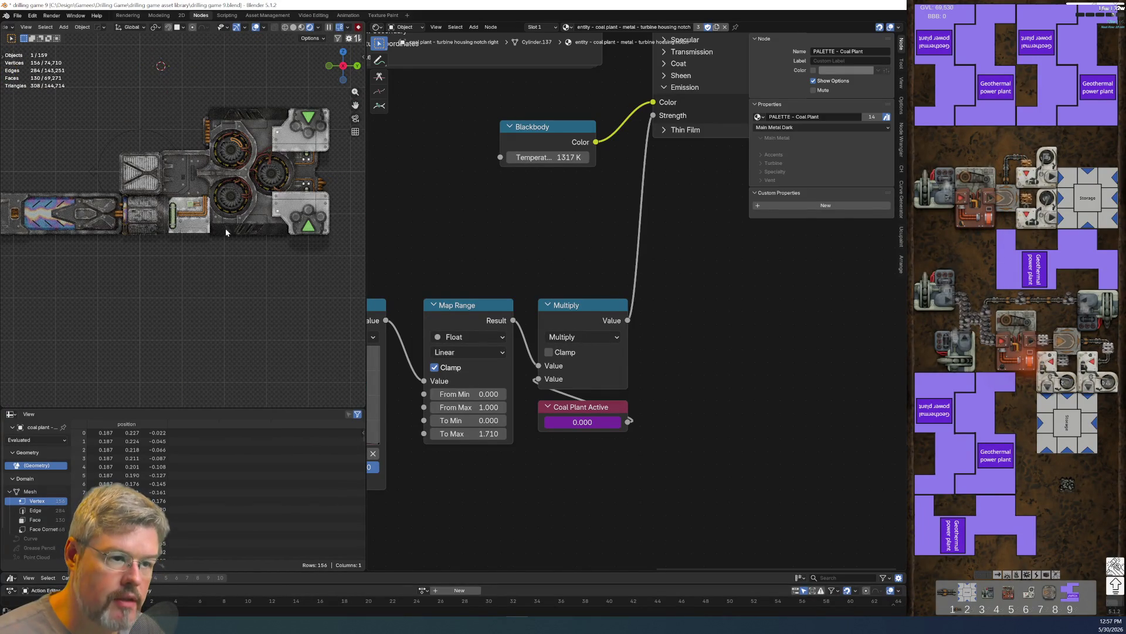
scroll(247, 216, up, 4)
click(277, 364)
scroll(274, 343, down, 6)
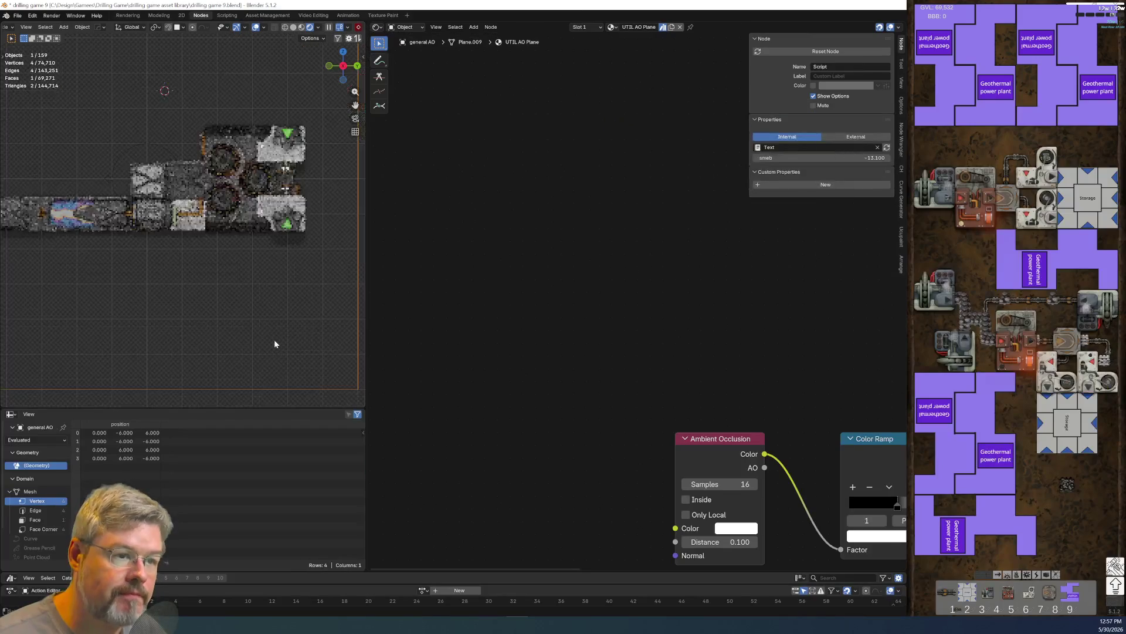
click(85, 79)
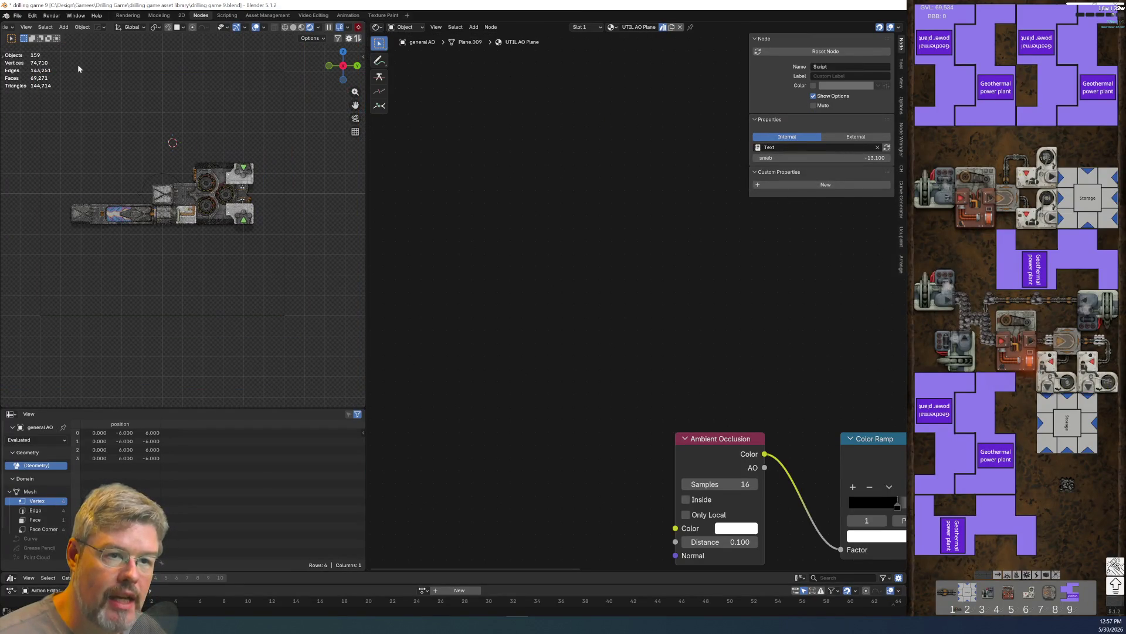
click(17, 15)
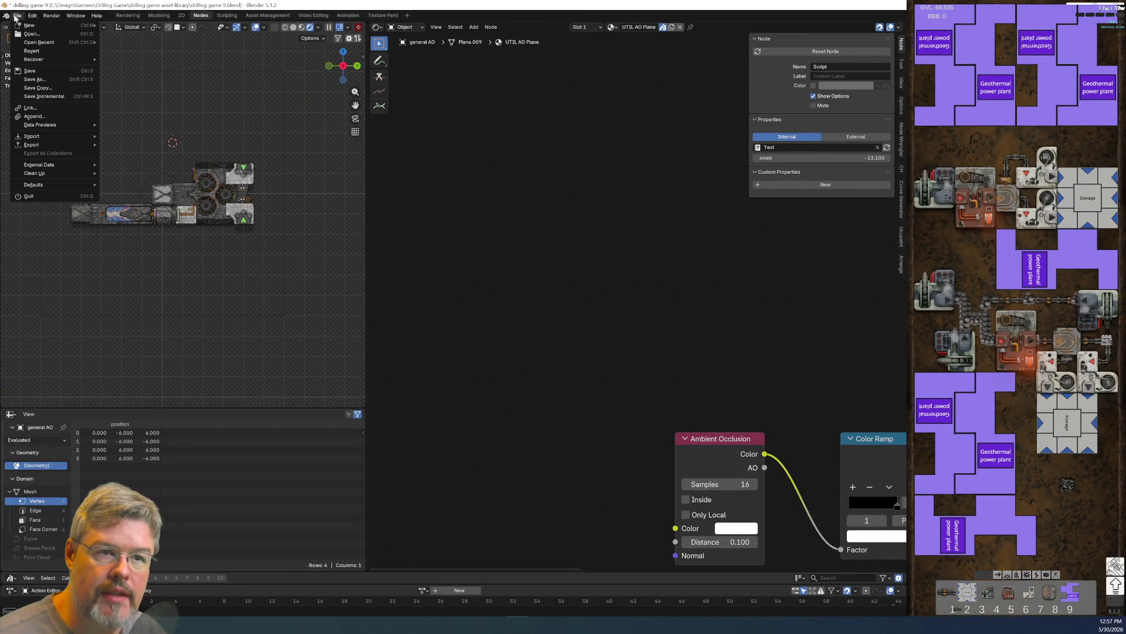
click(34, 70)
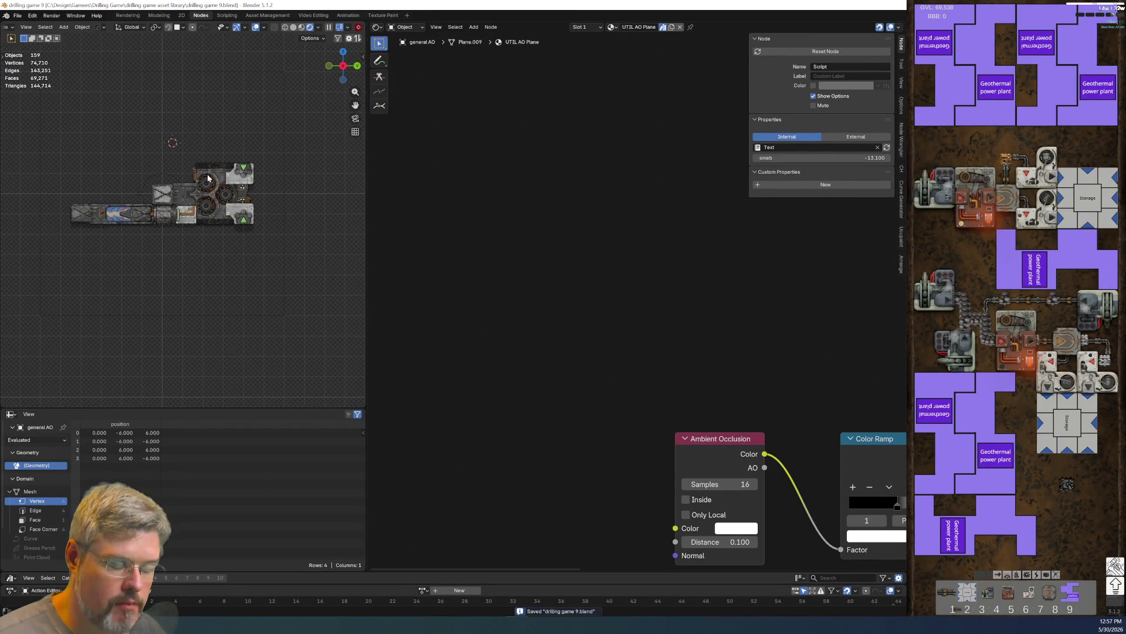
key(n)
click(264, 176)
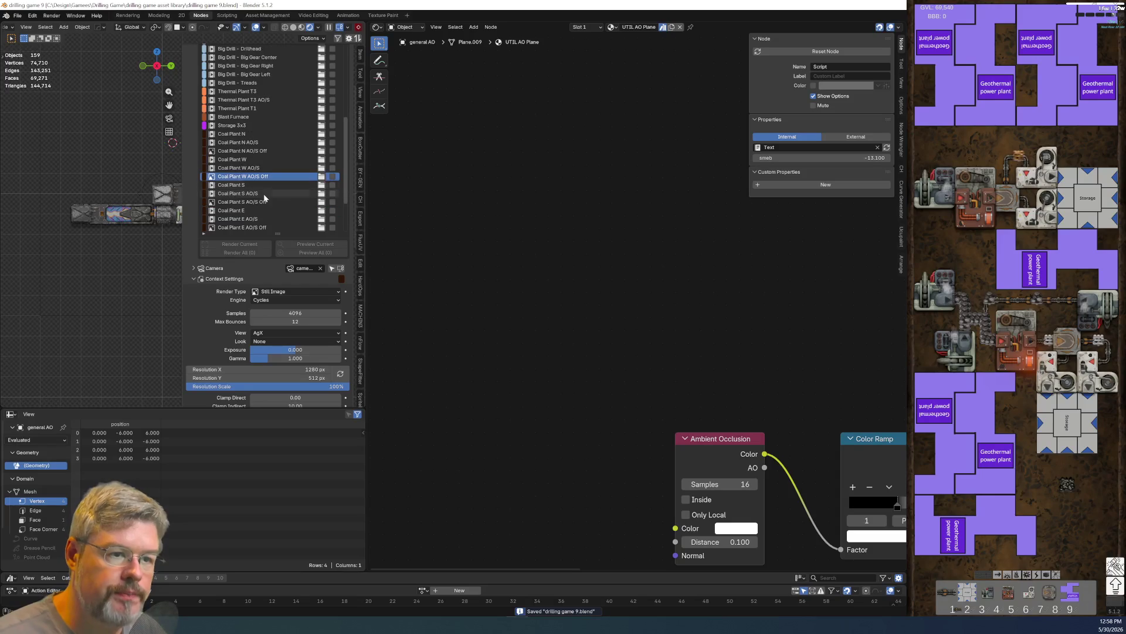
- Make Thermal Plant T1 the active render item and save the blend file
scroll(258, 195, down, 1)
scroll(256, 191, up, 2)
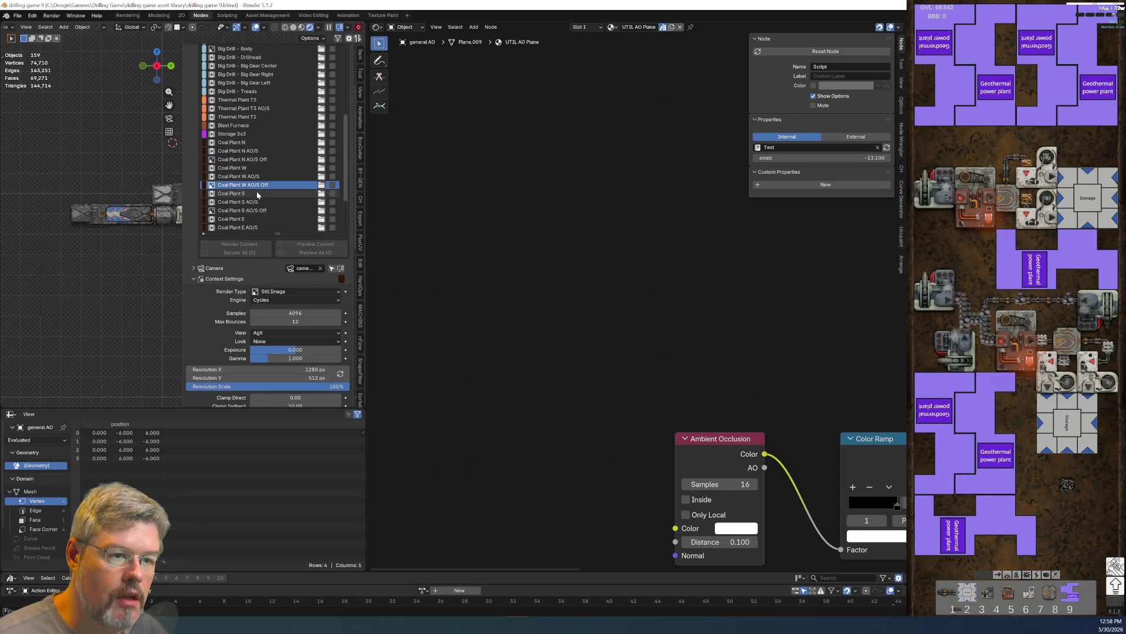
click(256, 117)
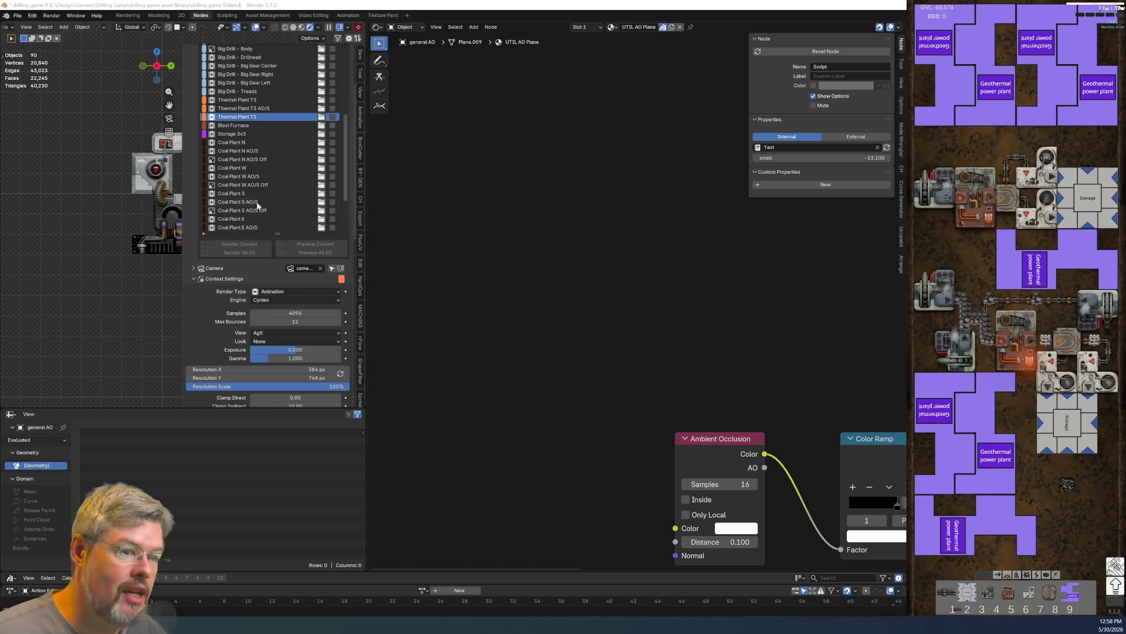
click(18, 16)
click(38, 72)
click(39, 71)
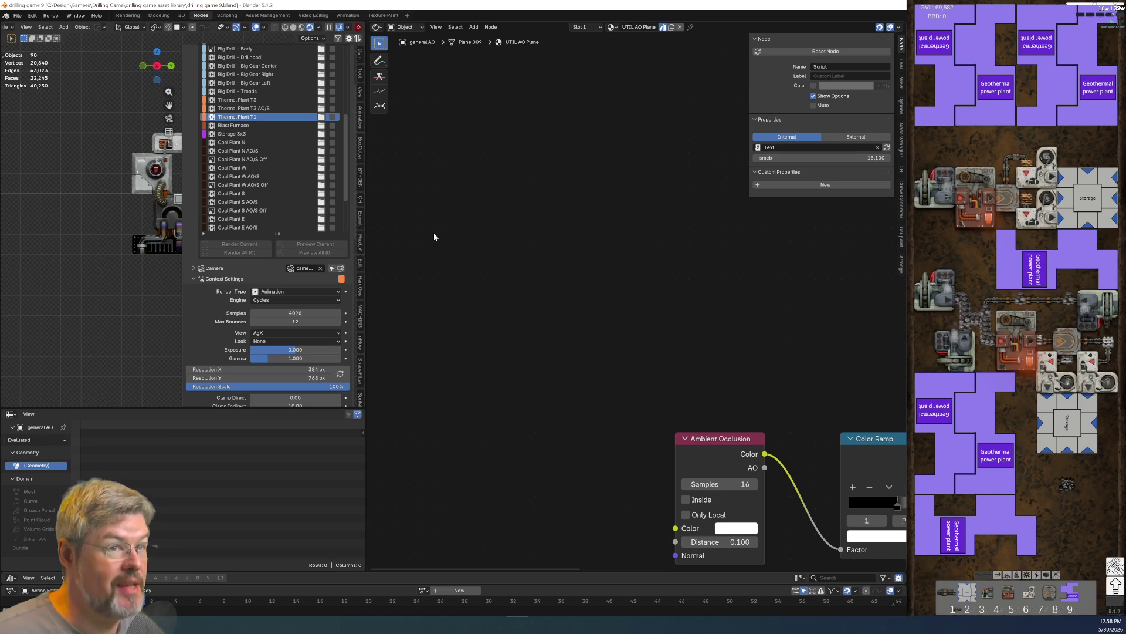
- Frame the plant model closer and select the exhaust plate to show its material nodes
scroll(576, 329, down, 3)
click(653, 346)
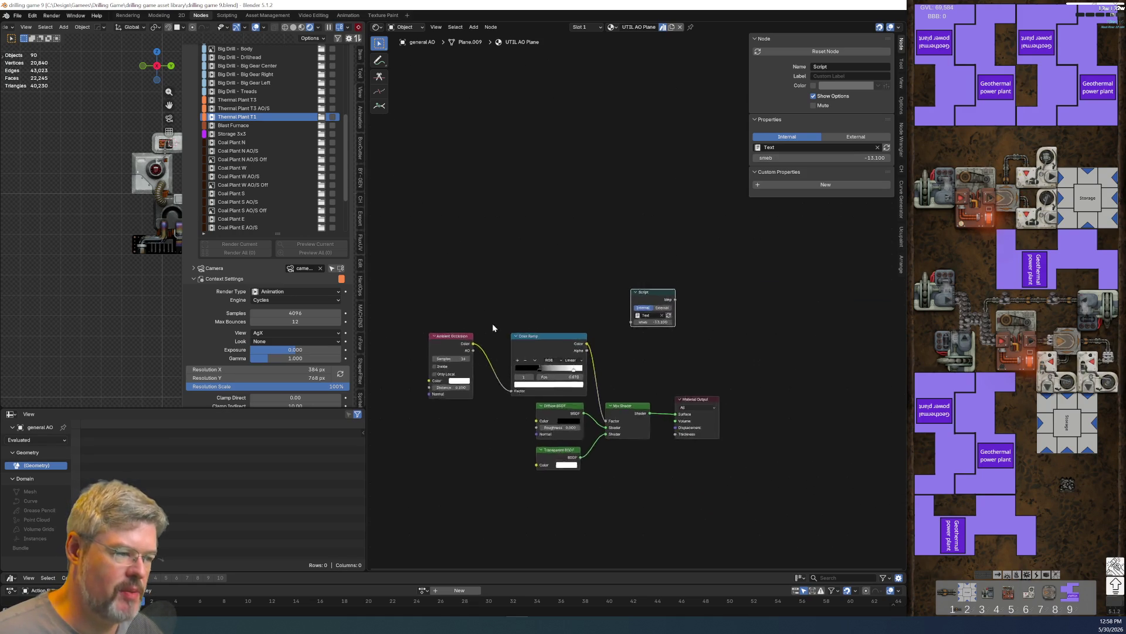
scroll(670, 353, up, 3)
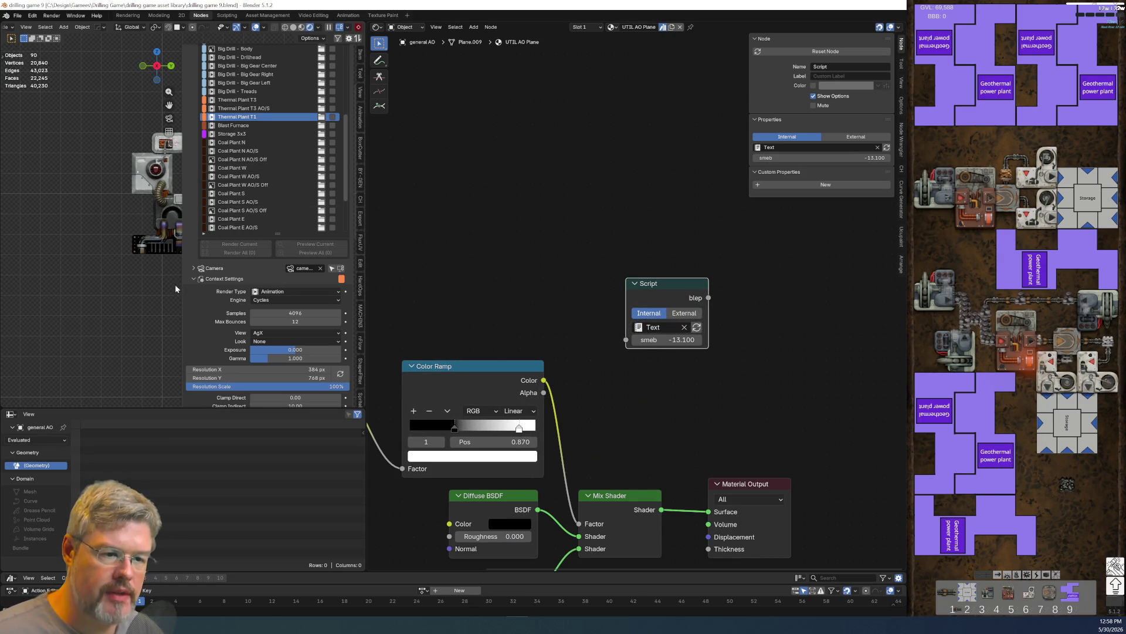
drag(179, 287, 276, 284)
scroll(243, 281, up, 4)
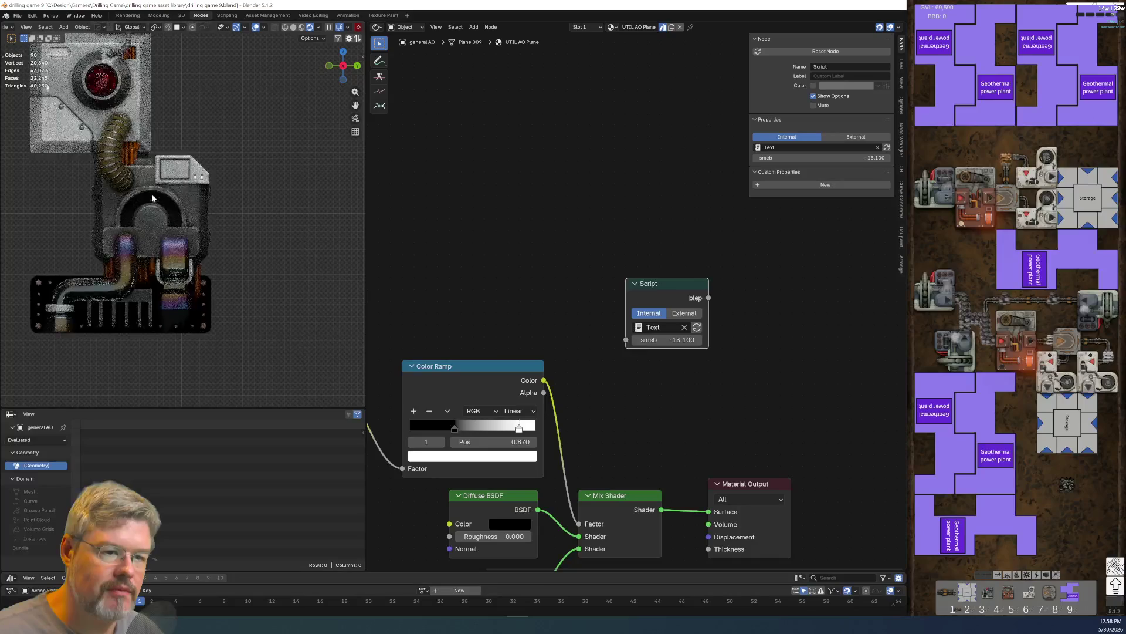
scroll(244, 281, up, 2)
shift+middle_drag(238, 279, 194, 267)
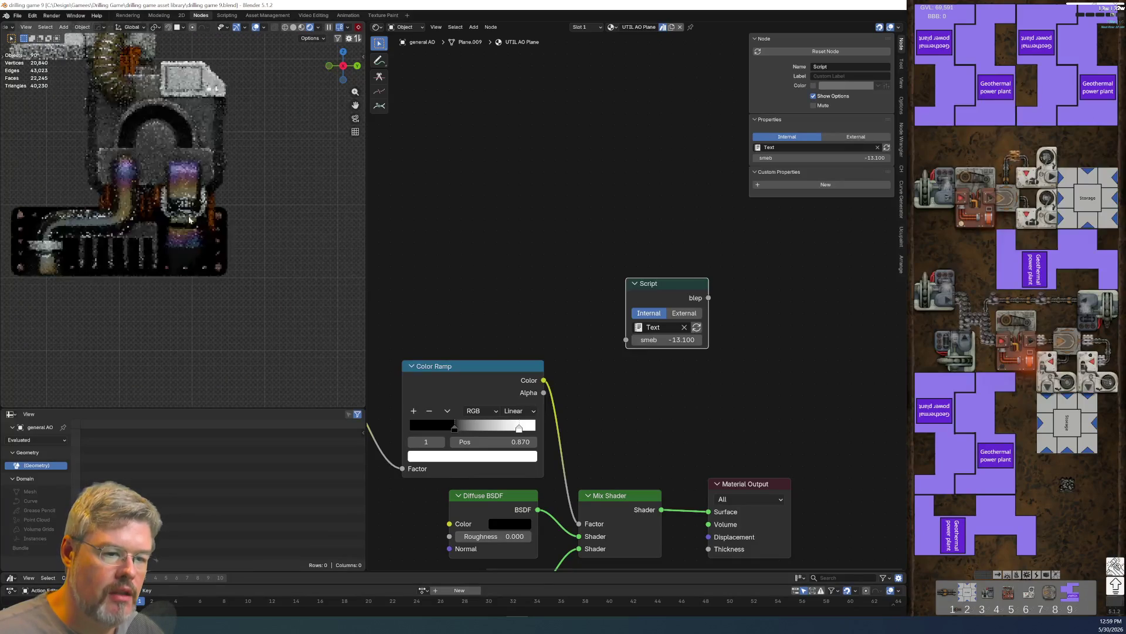
click(185, 260)
mouse_move(499, 365)
middle_down()
mouse_move(738, 371)
mouse_move(693, 390)
mouse_move(457, 332)
mouse_move(614, 406)
mouse_move(724, 401)
middle_up()
scroll(693, 391, up, 2)
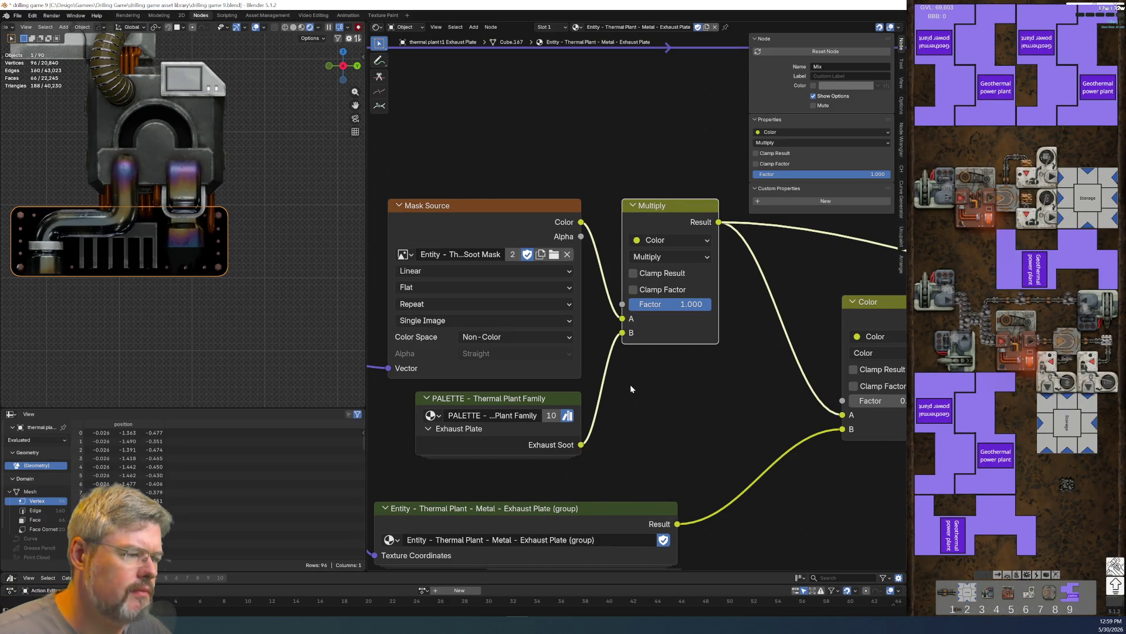
- Delete the Multiply node, feeding Exhaust Soot into the colour node's B and the soot mask into Factor
key(x)
middle_drag(697, 320, 639, 264)
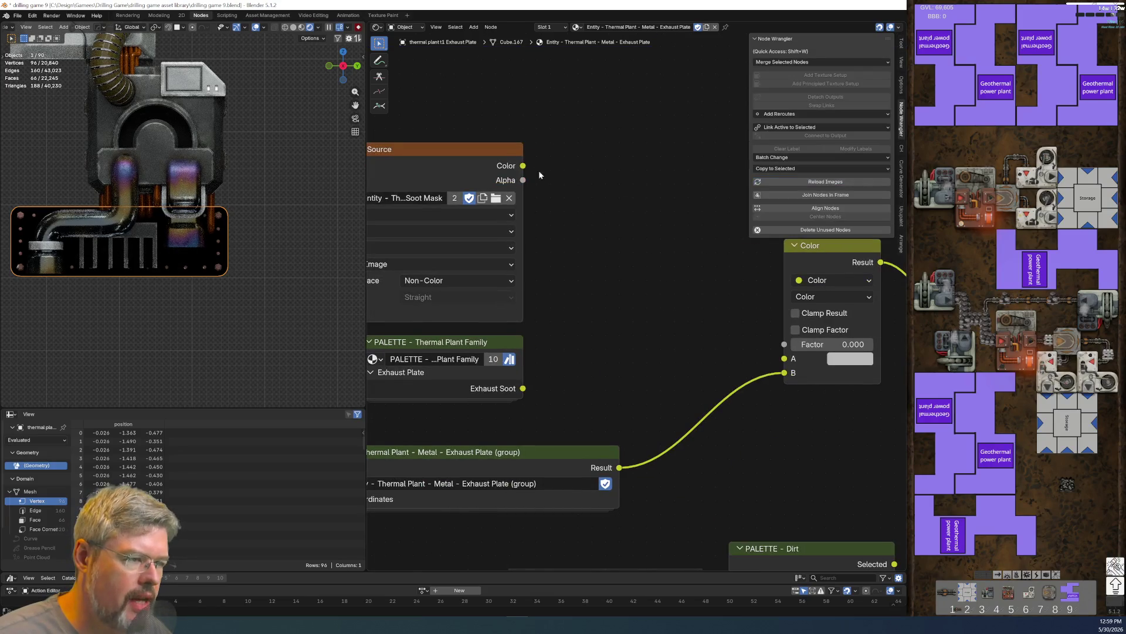
drag(523, 166, 785, 359)
key(Escape)
drag(523, 388, 786, 373)
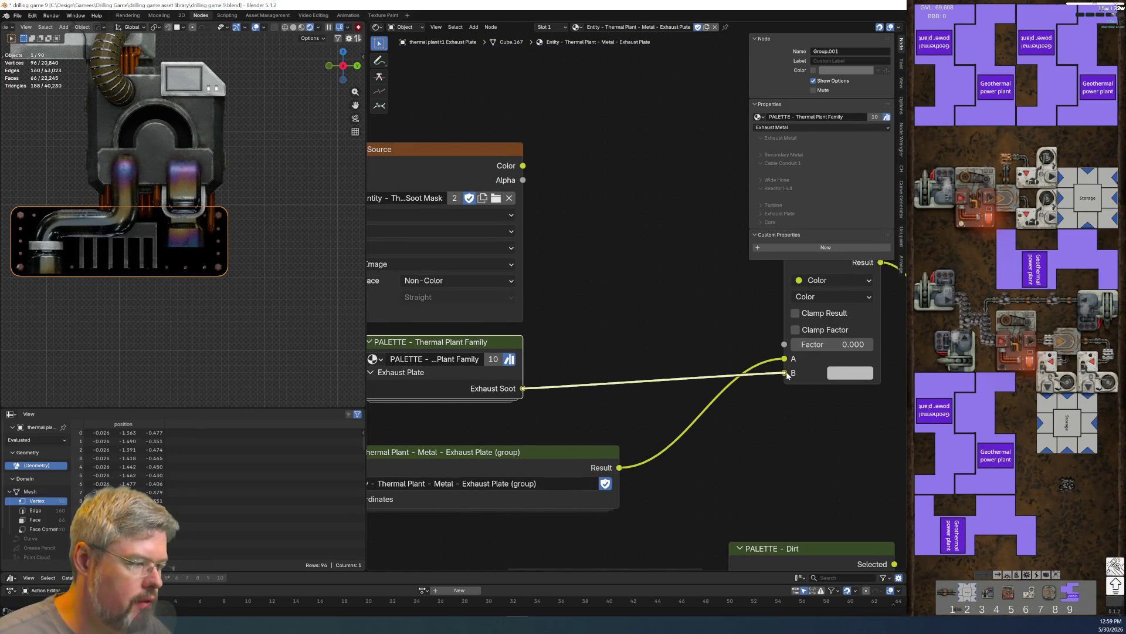
drag(523, 166, 785, 344)
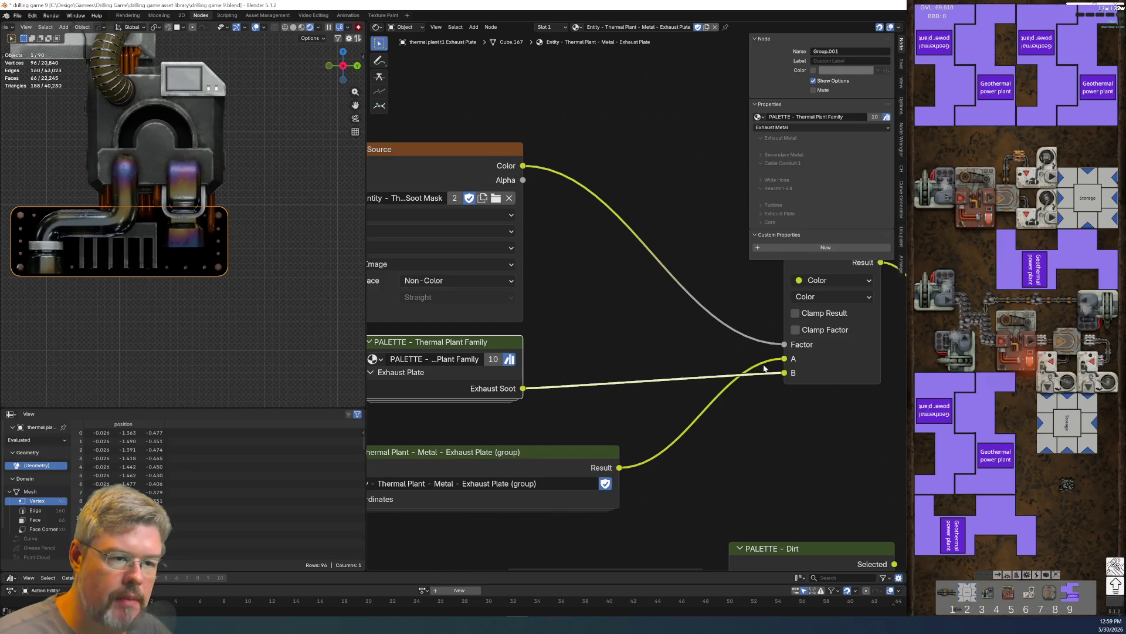
- Connect the Mix Shader to the material Surface and set the colour node's blend mode to Mix
middle_drag(749, 454, 491, 459)
middle_drag(666, 433, 408, 432)
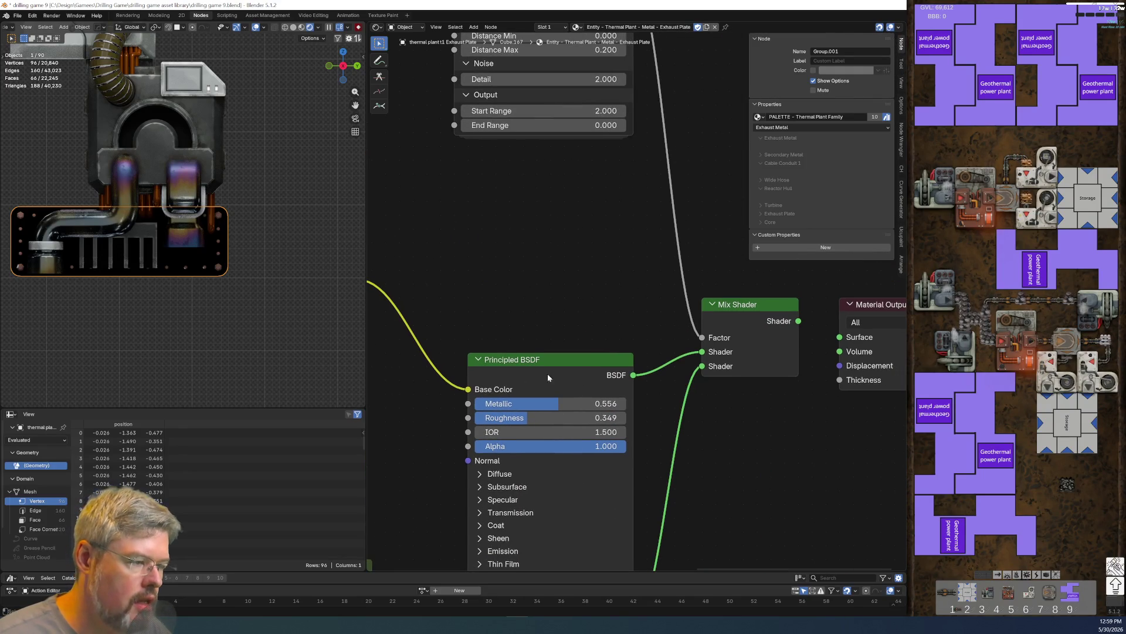
drag(799, 322, 839, 337)
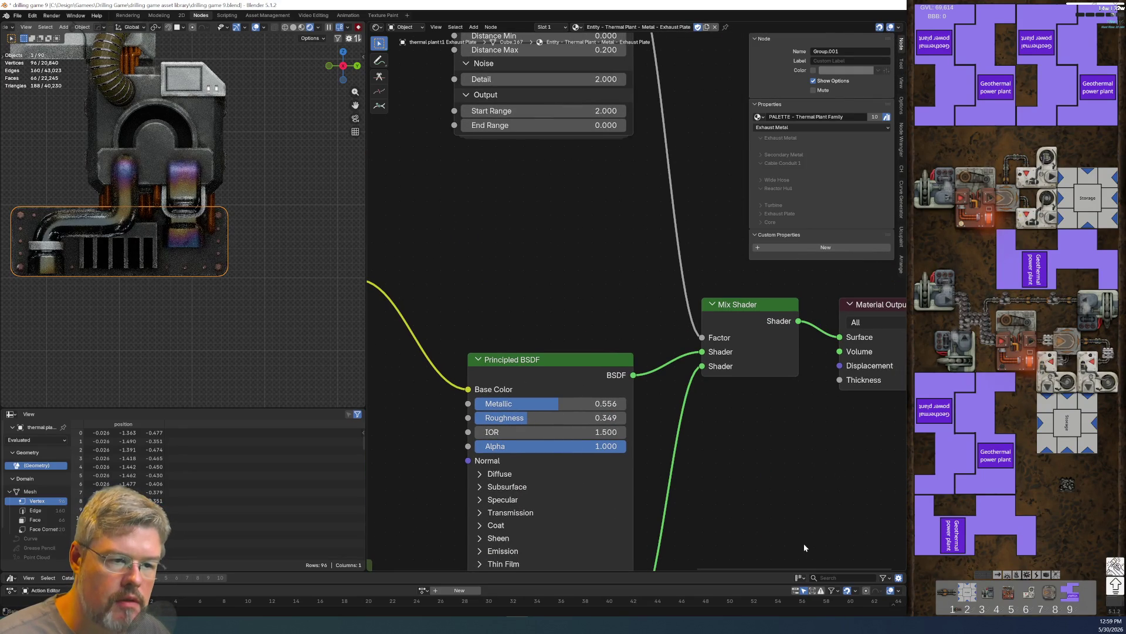
mouse_move(464, 237)
middle_down()
mouse_move(830, 270)
mouse_move(396, 339)
middle_up()
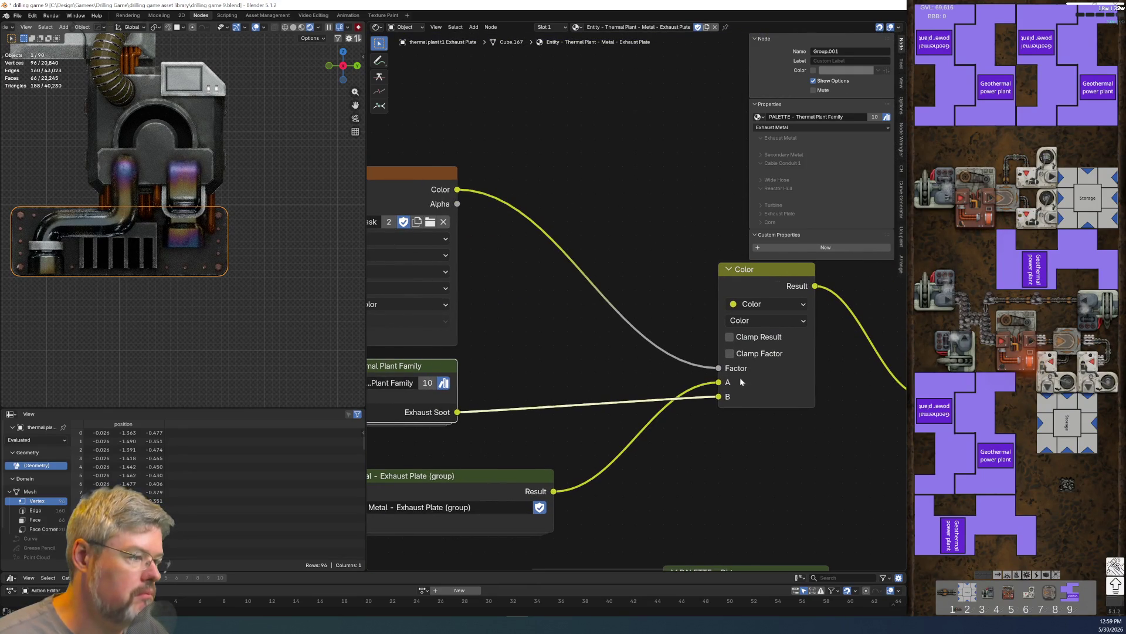
click(753, 323)
click(755, 354)
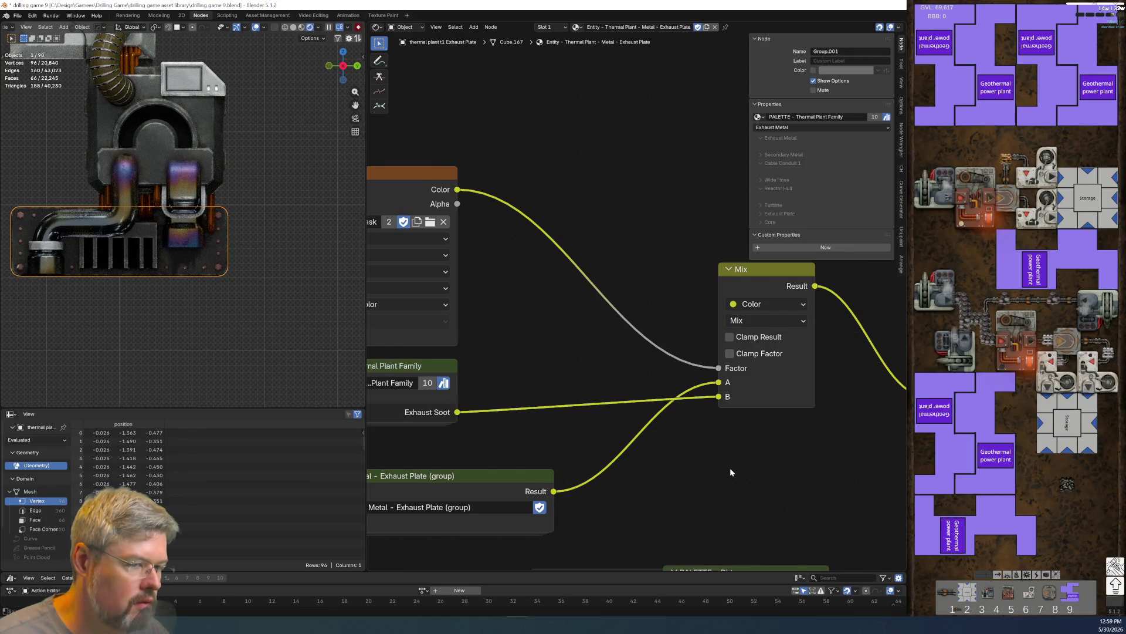
- Save drilling game 9.blend with Ctrl+S
click(18, 15)
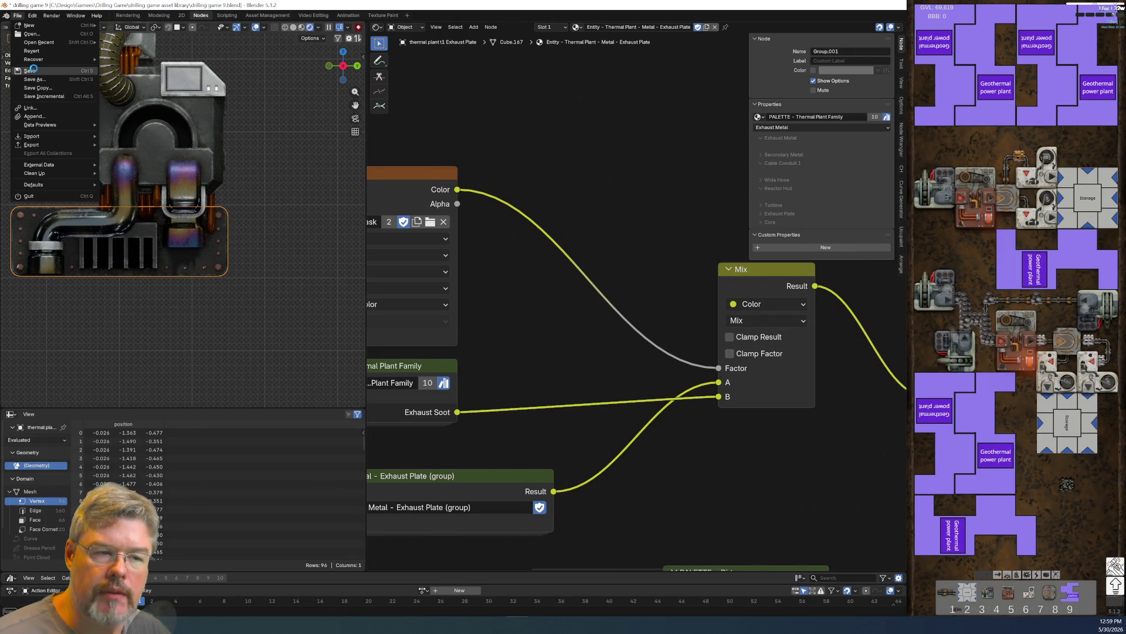
key(ctrl+s)
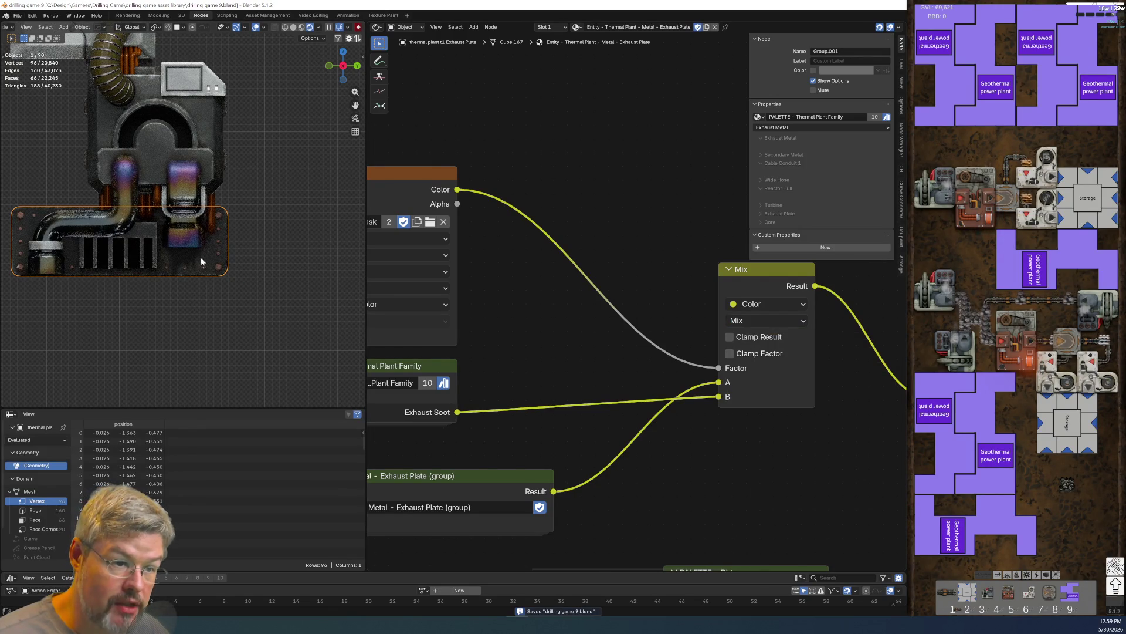
scroll(629, 497, down, 5)
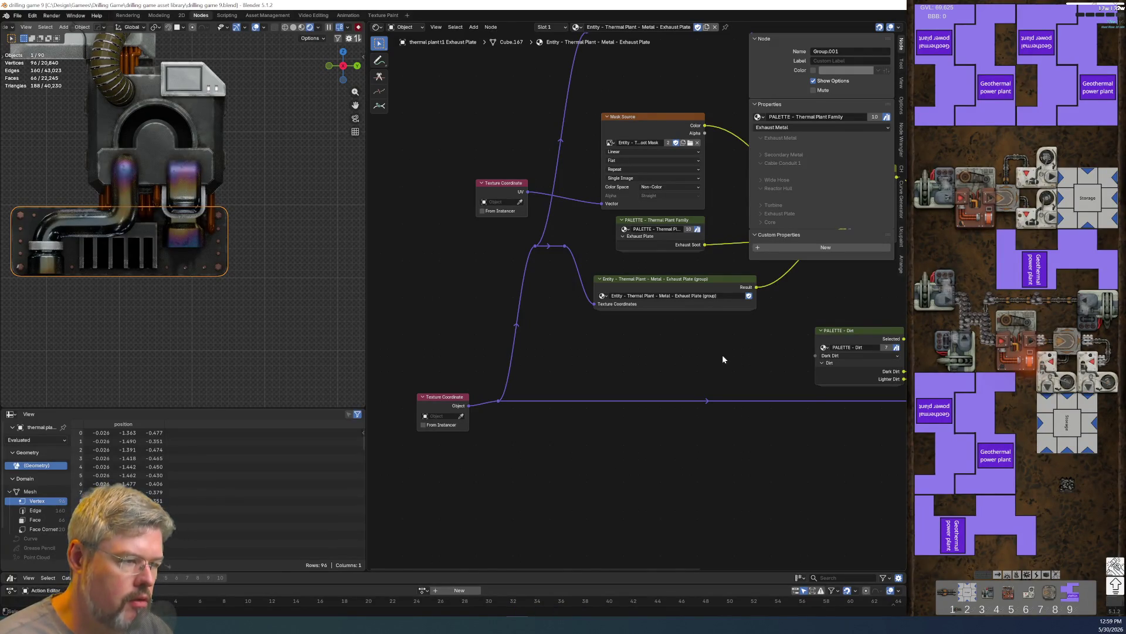
scroll(723, 354, up, 3)
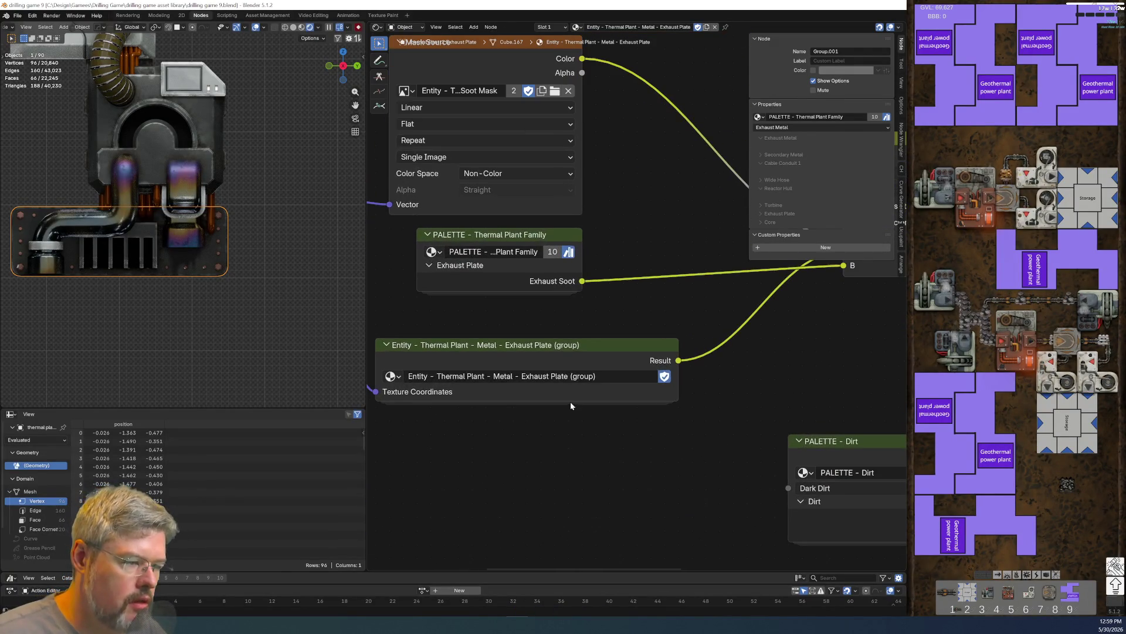
- Enter the Exhaust Plate group, widen the PALETTE node, and hide its unused Exhaust Soot output
click(565, 363)
key(Tab)
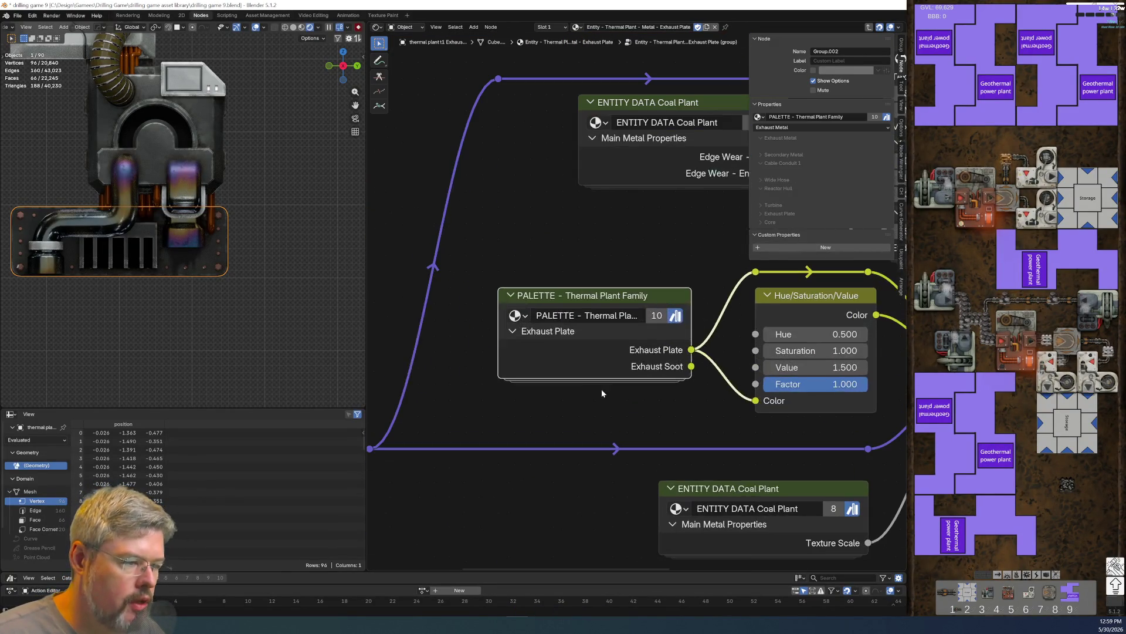
mouse_move(498, 355)
mouse_down()
mouse_move(447, 356)
mouse_move(461, 356)
mouse_up()
click(708, 364)
middle_drag(685, 397, 541, 457)
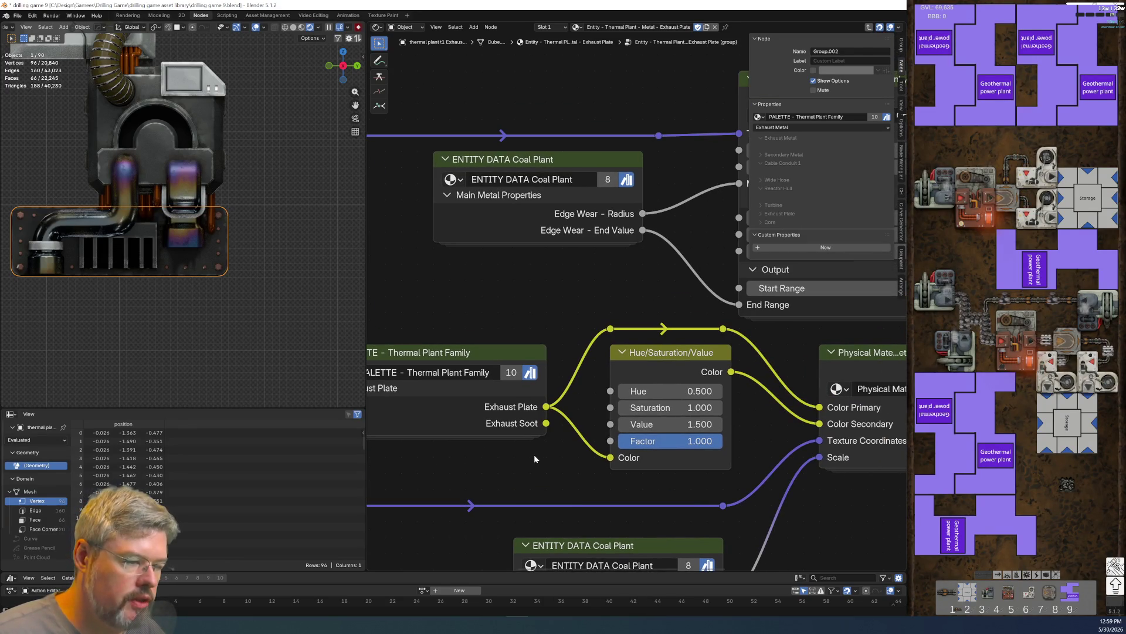
scroll(533, 455, up, 1)
click(461, 356)
key(ctrl+h)
scroll(543, 203, down, 1)
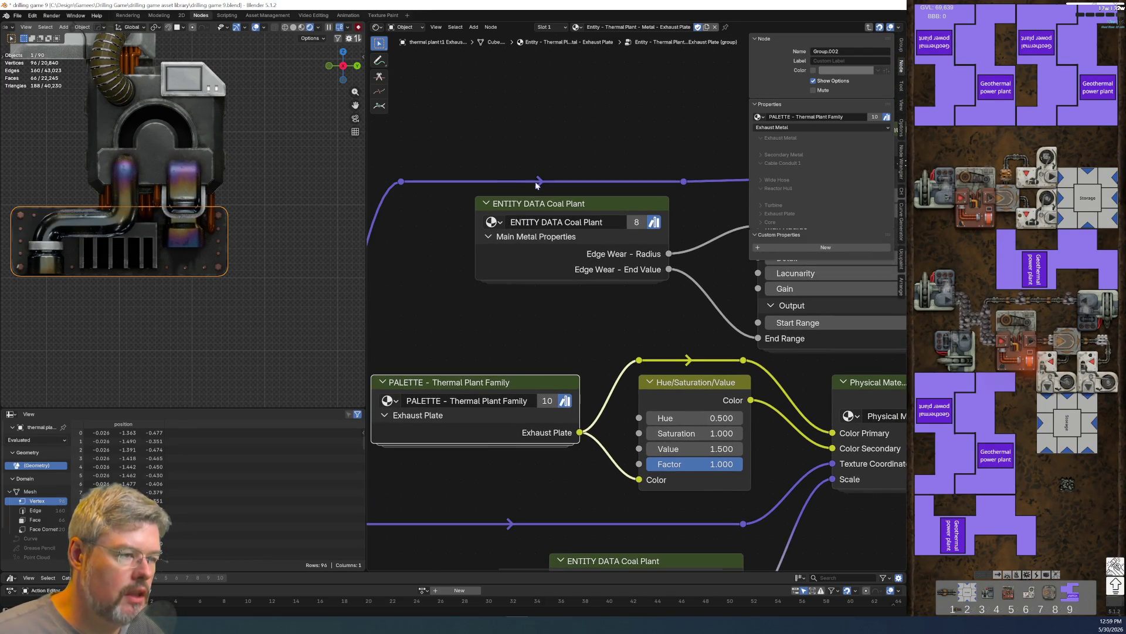
- Swap both Exhaust Plate ENTITY DATA Coal Plant nodes to ENTITY DATA Thermal Plant T1
click(543, 204)
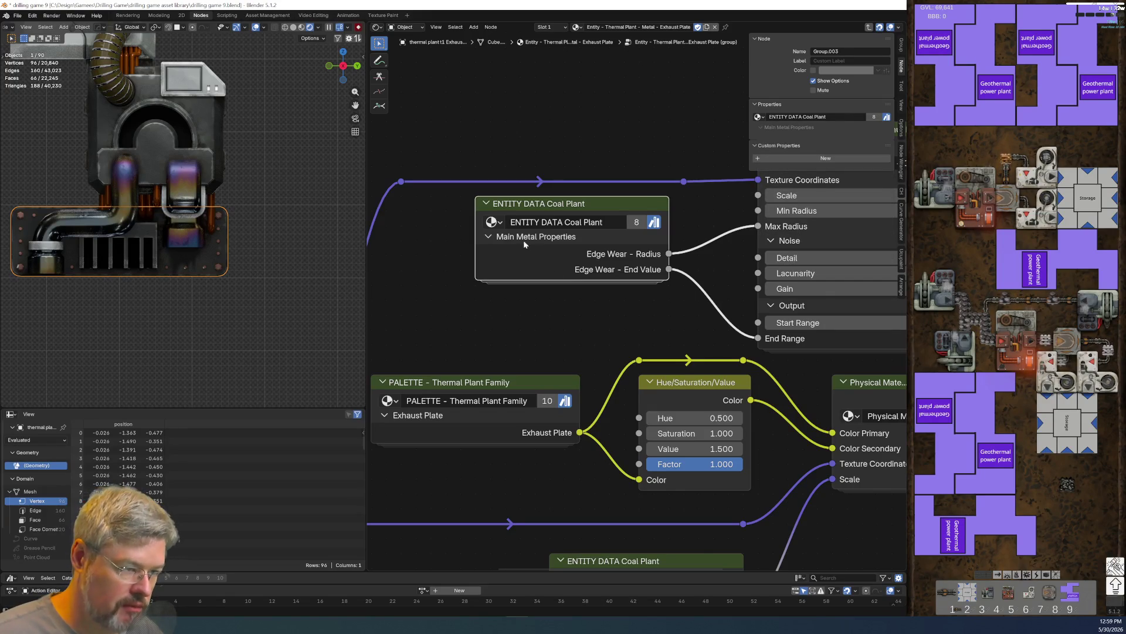
click(492, 222)
click(566, 332)
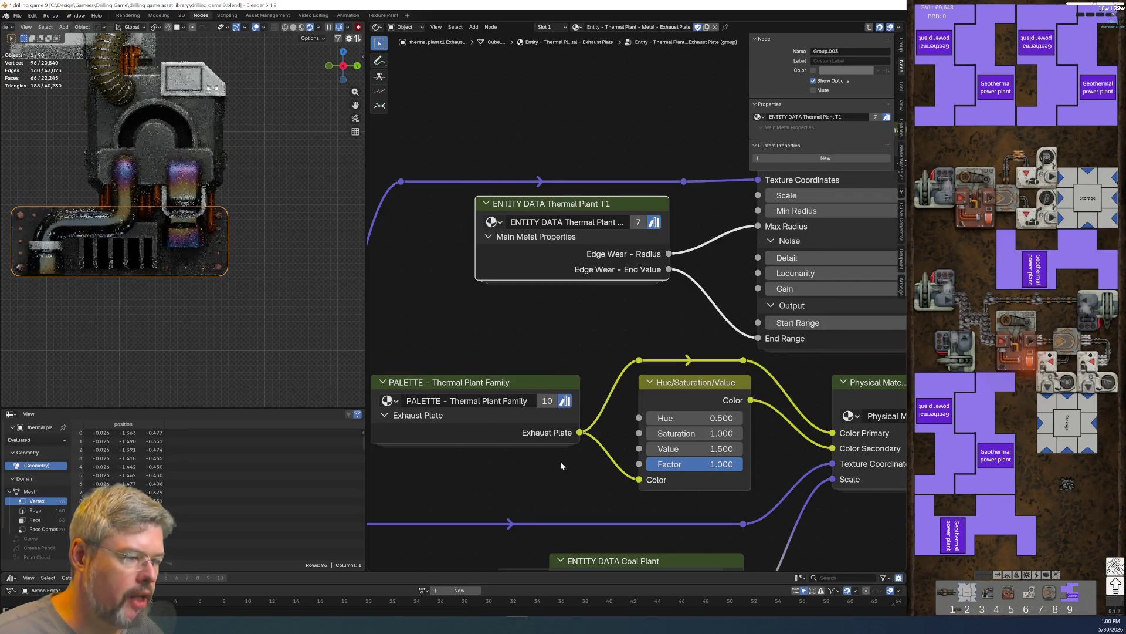
middle_drag(561, 459, 497, 284)
click(502, 403)
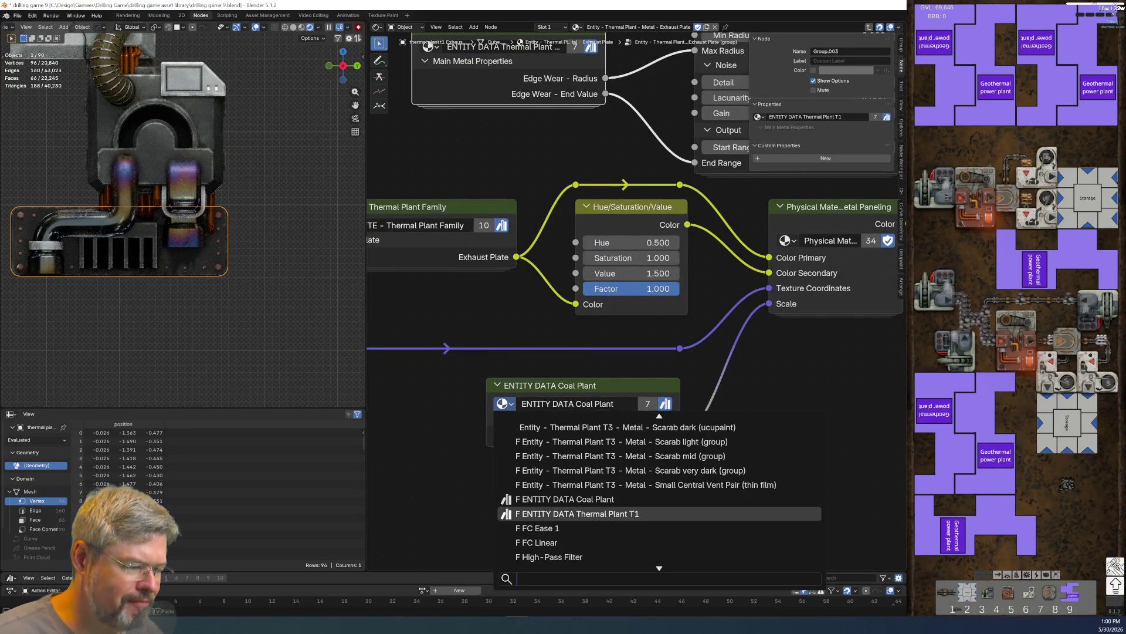
click(575, 514)
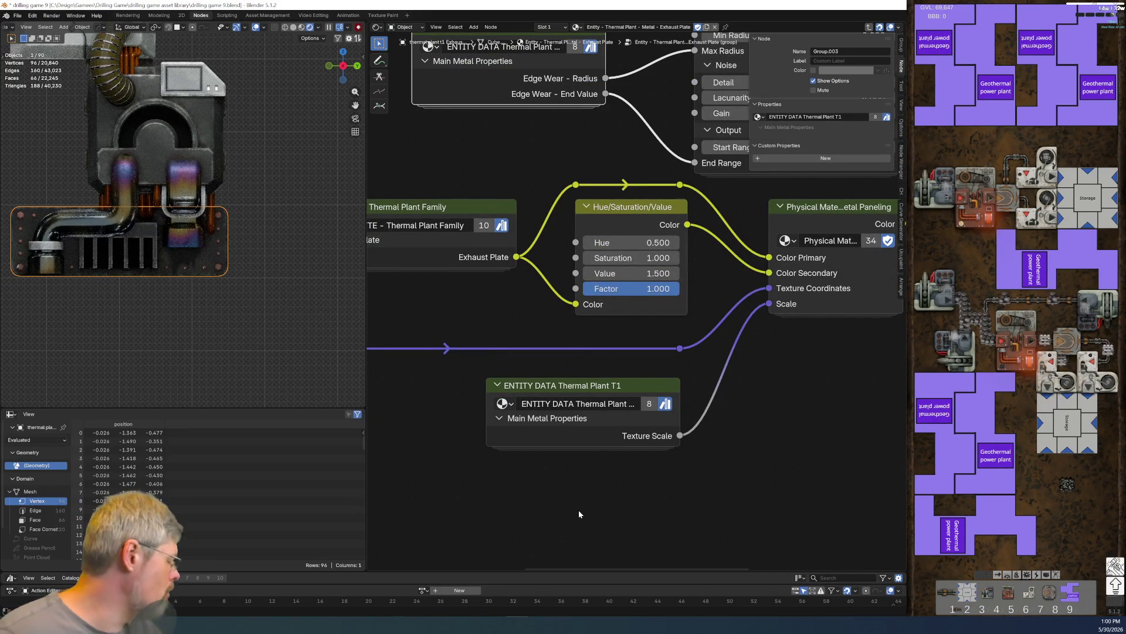
middle_drag(473, 365, 487, 546)
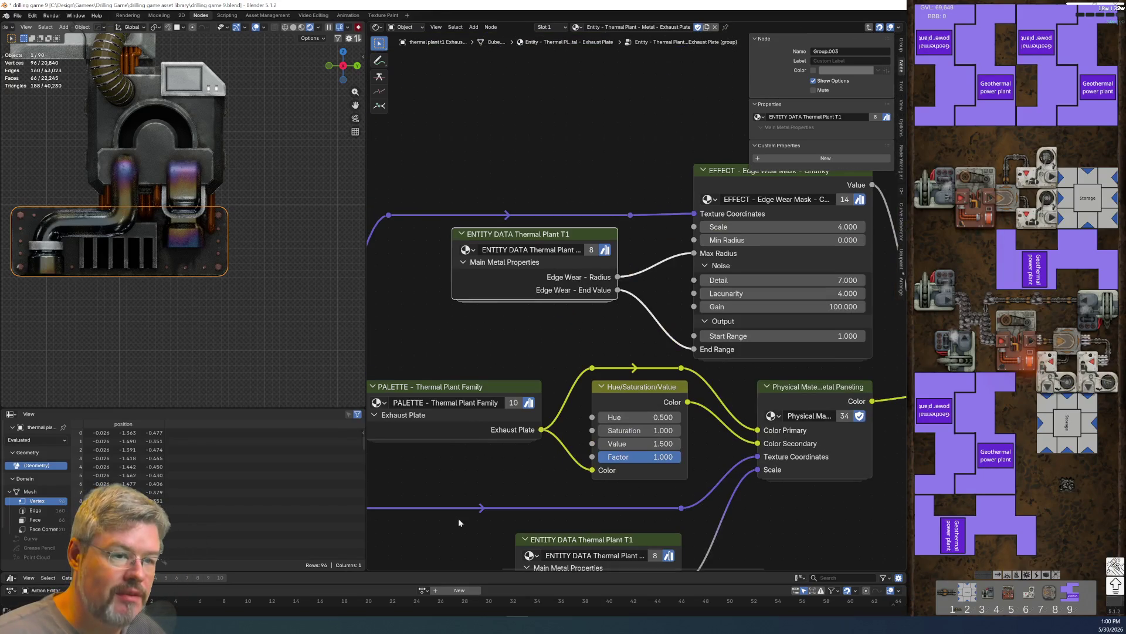
- Enter the Exhaust Main Metal group and swap its two ENTITY DATA nodes to Thermal Plant T1
click(202, 114)
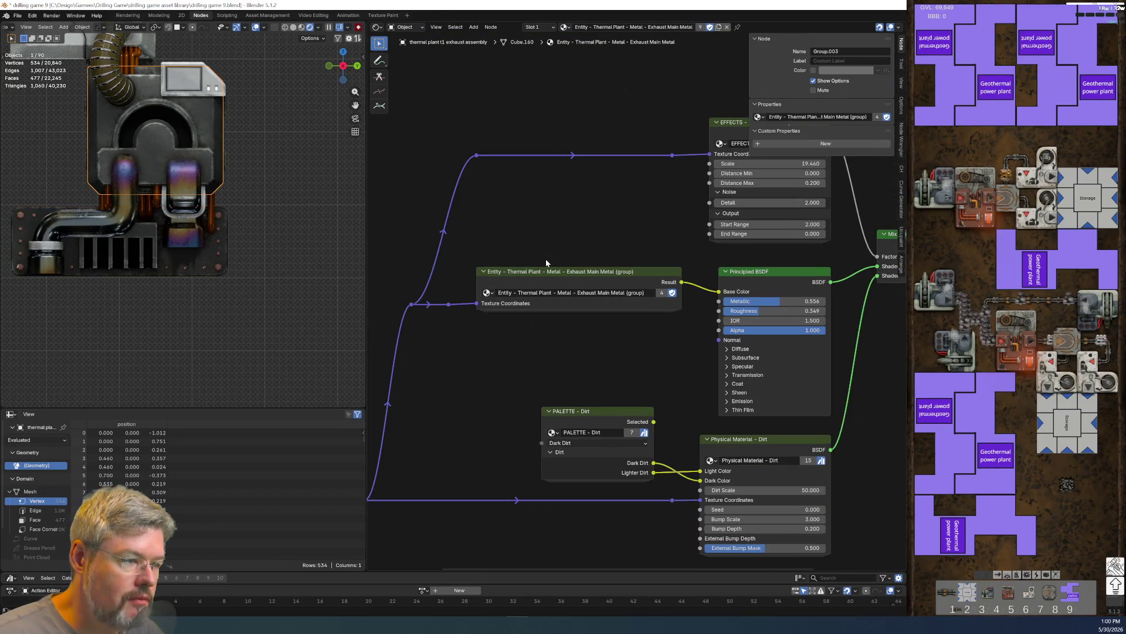
click(553, 273)
key(Tab)
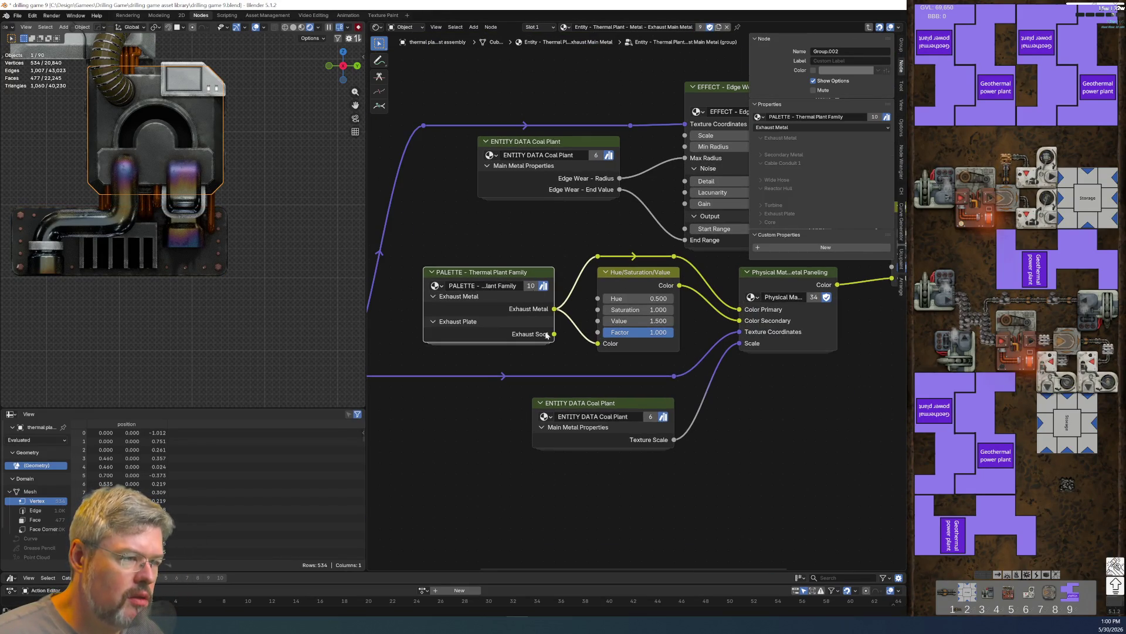
click(489, 155)
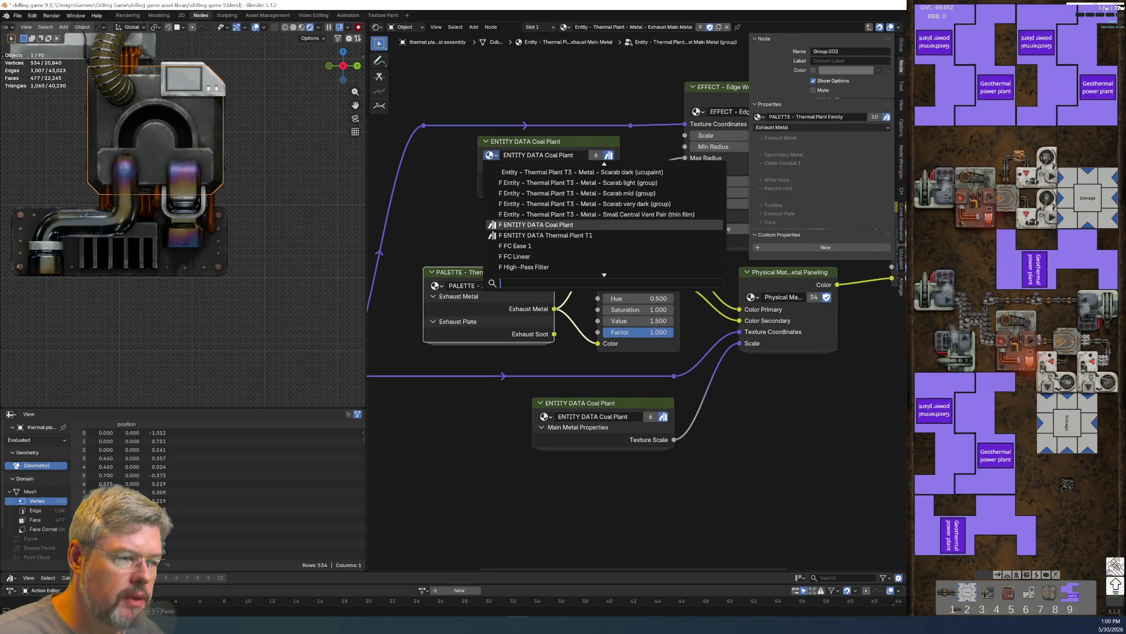
click(546, 235)
click(544, 416)
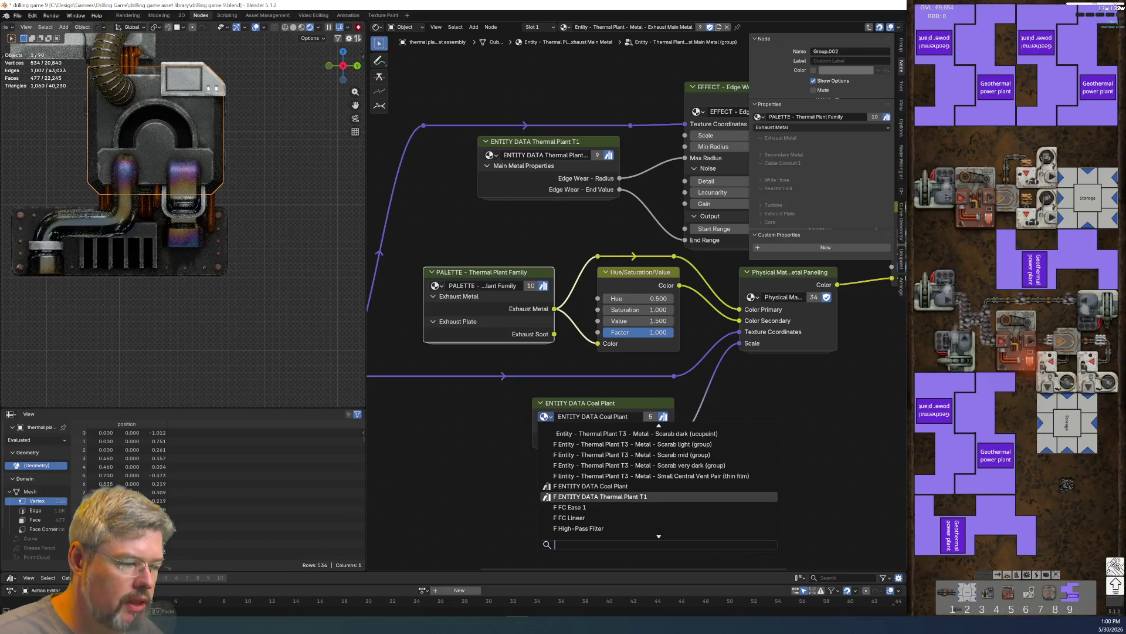
click(571, 496)
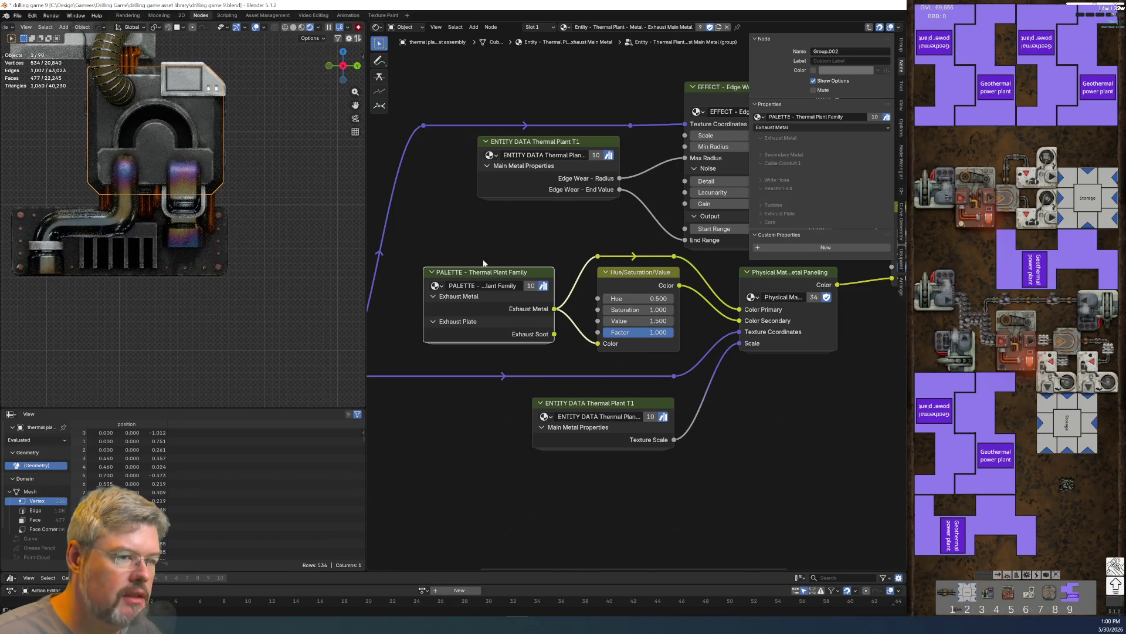
middle_drag(493, 276, 502, 467)
click(187, 75)
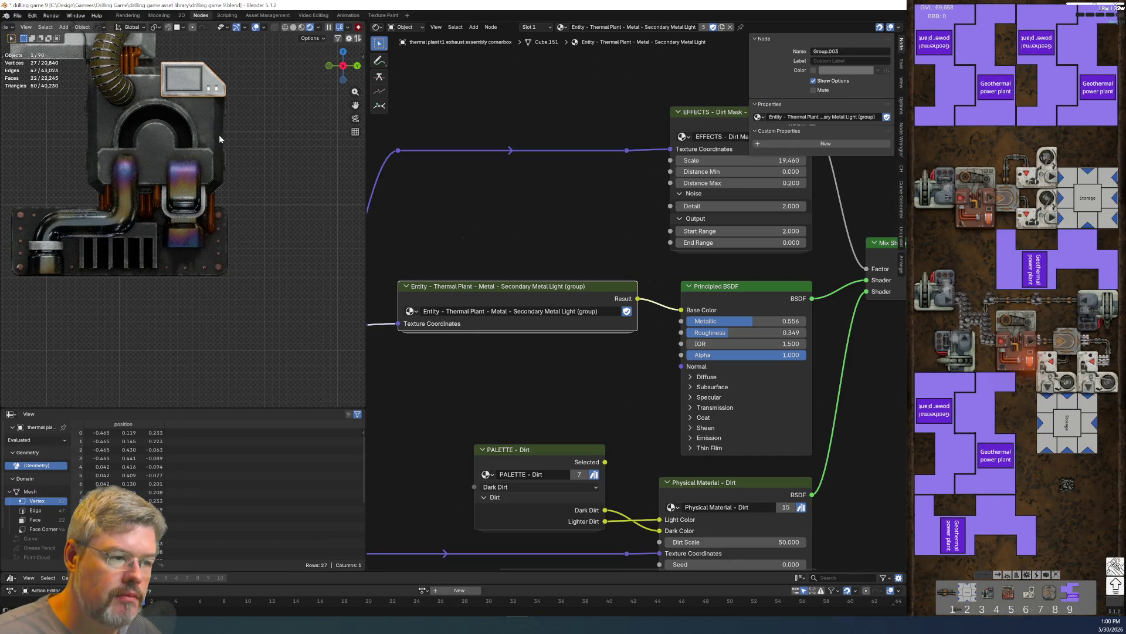
- Check that the Secondary Metal Light group and its nested Thermal Plant Family palette use Thermal Plant T1 data
middle_drag(466, 365, 553, 274)
key(Tab)
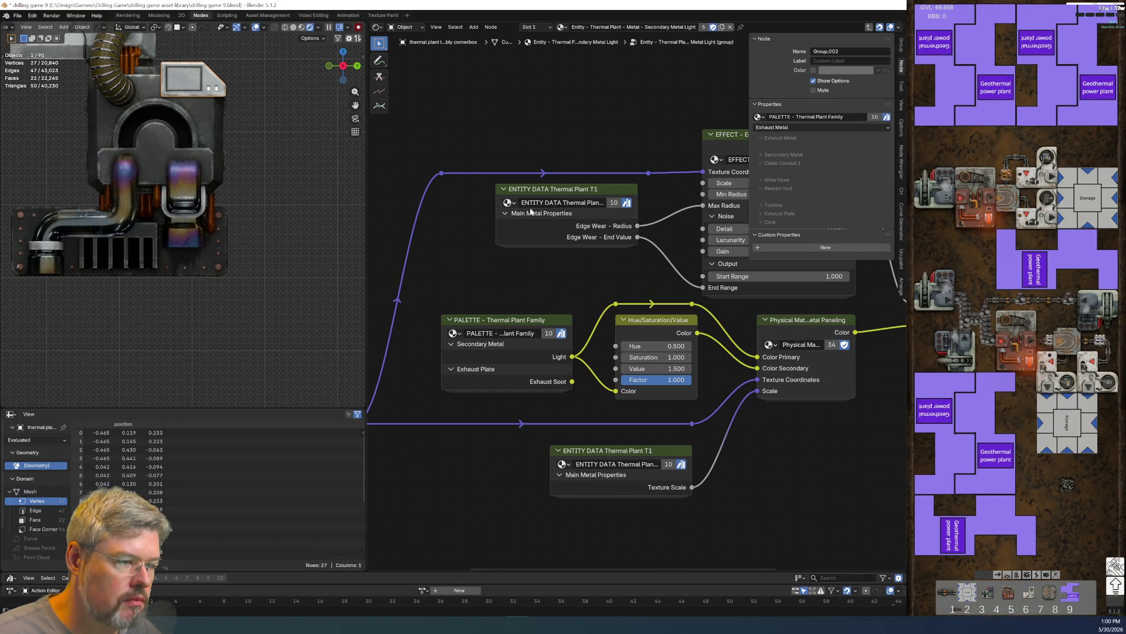
key(Tab)
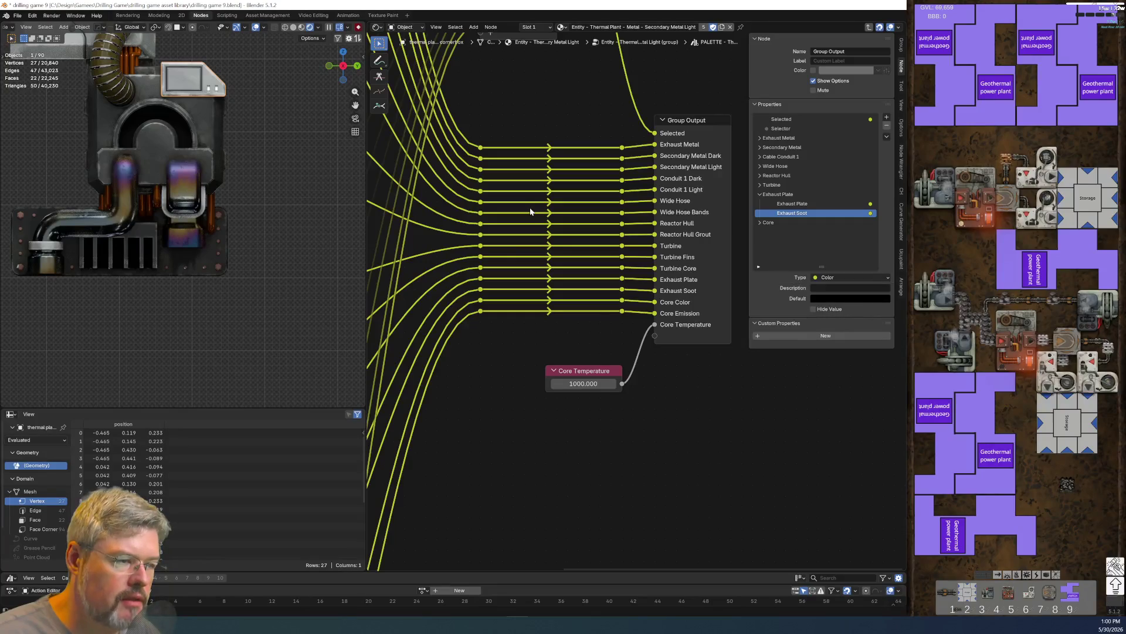
key(Tab)
key(Tab)
- From a side view, select the core mount's lower plate and inspect its material group and palette outputs
mouse_move(328, 282)
middle_down()
mouse_move(295, 336)
mouse_move(276, 327)
mouse_move(322, 194)
mouse_move(253, 131)
mouse_move(283, 37)
mouse_move(91, 274)
middle_up()
key(KP_3)
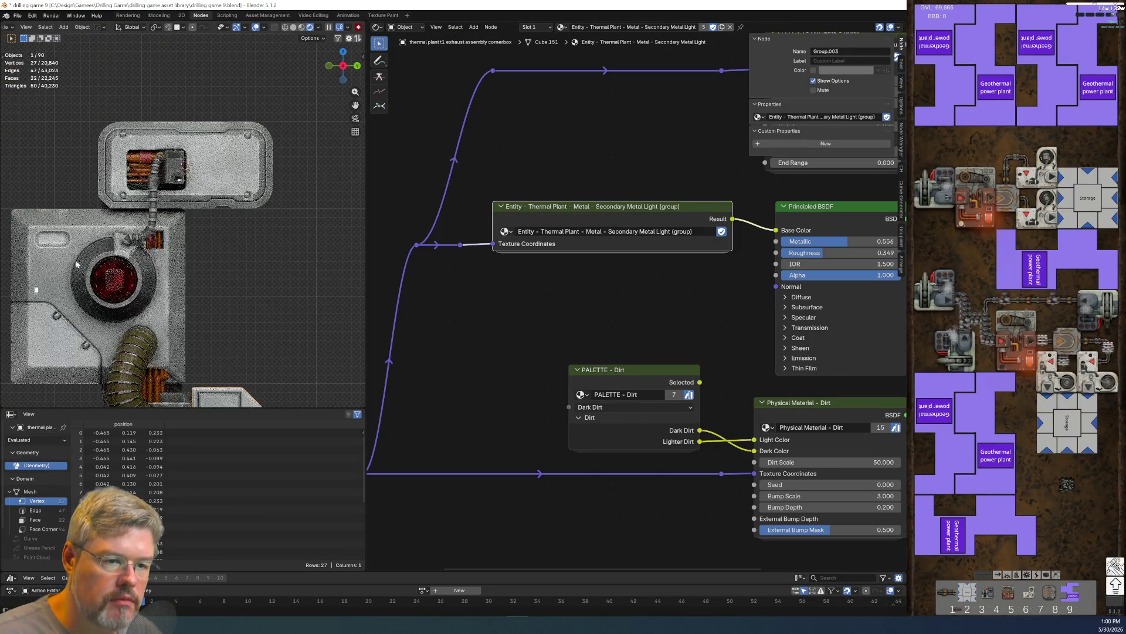
click(54, 258)
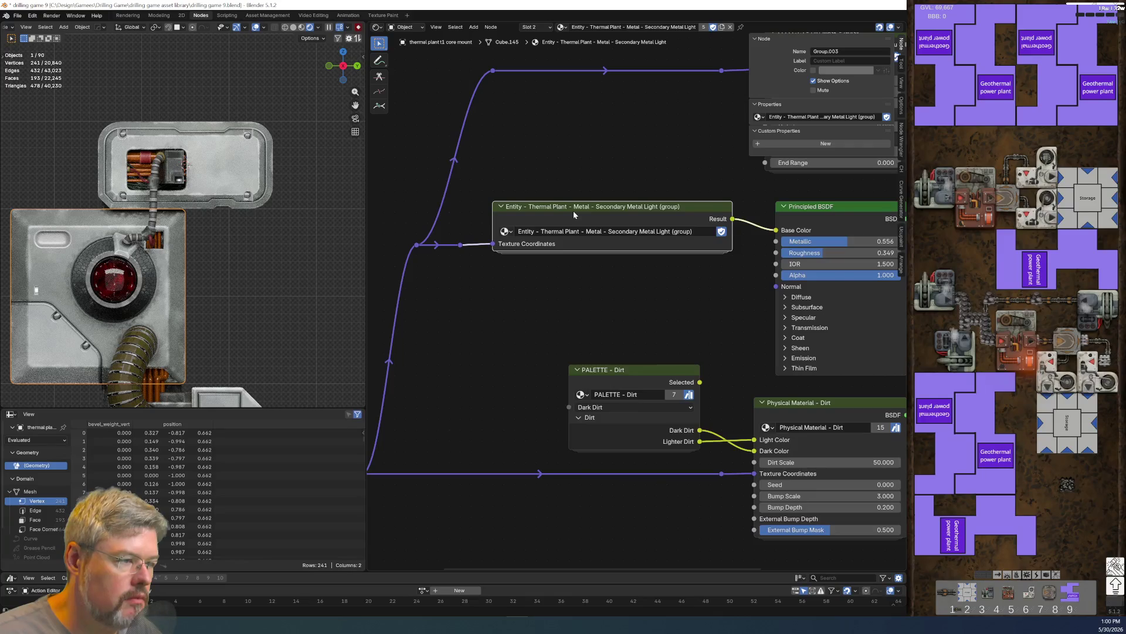
key(Tab)
key(Tab)
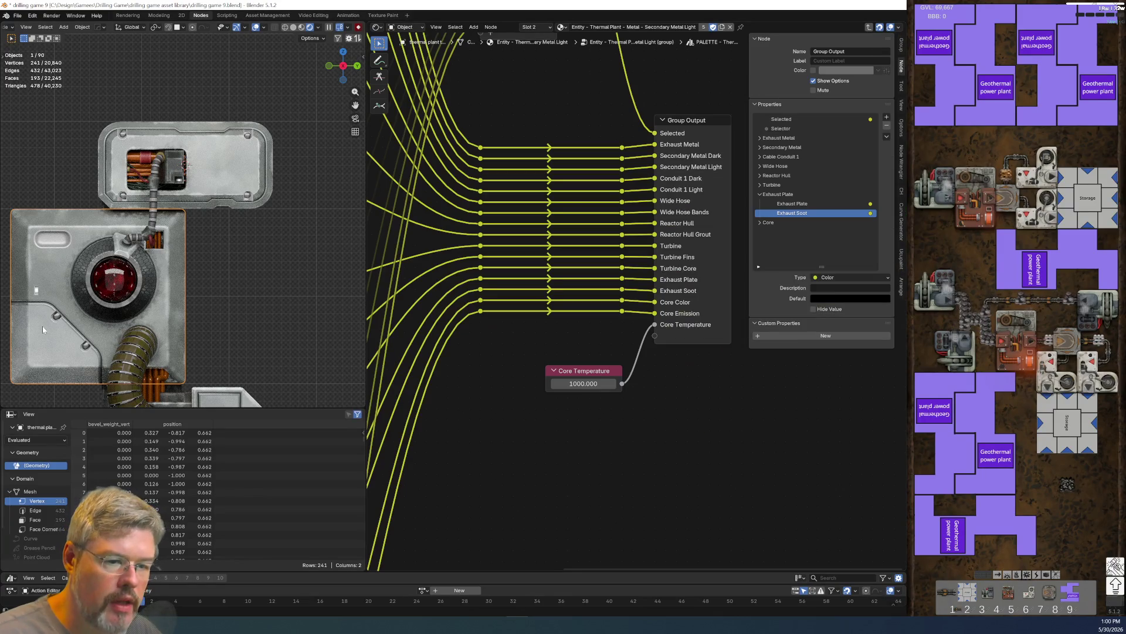
key(Tab)
key(Tab)
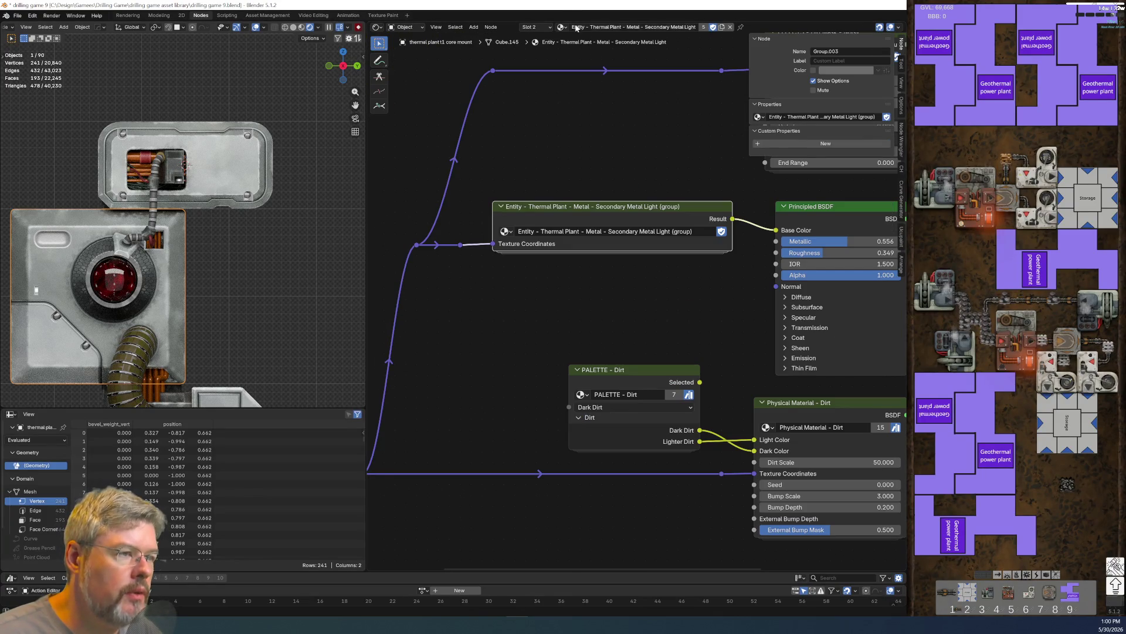
- Switch the plate to its Secondary Metal Dark material slot and inspect that group's nodes
click(535, 27)
click(538, 47)
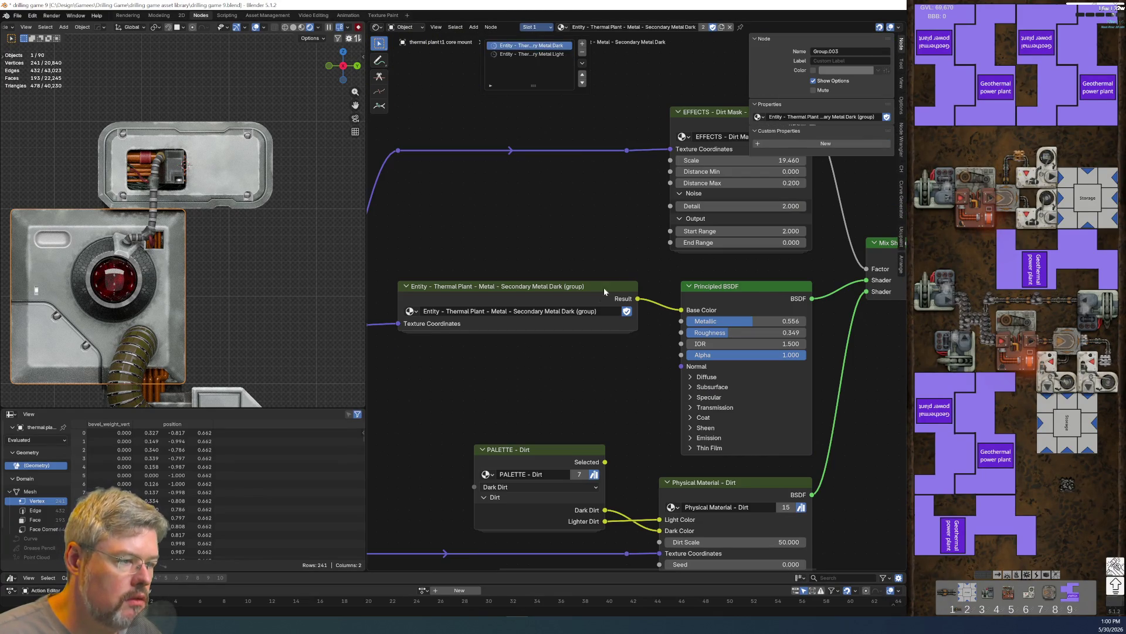
key(Tab)
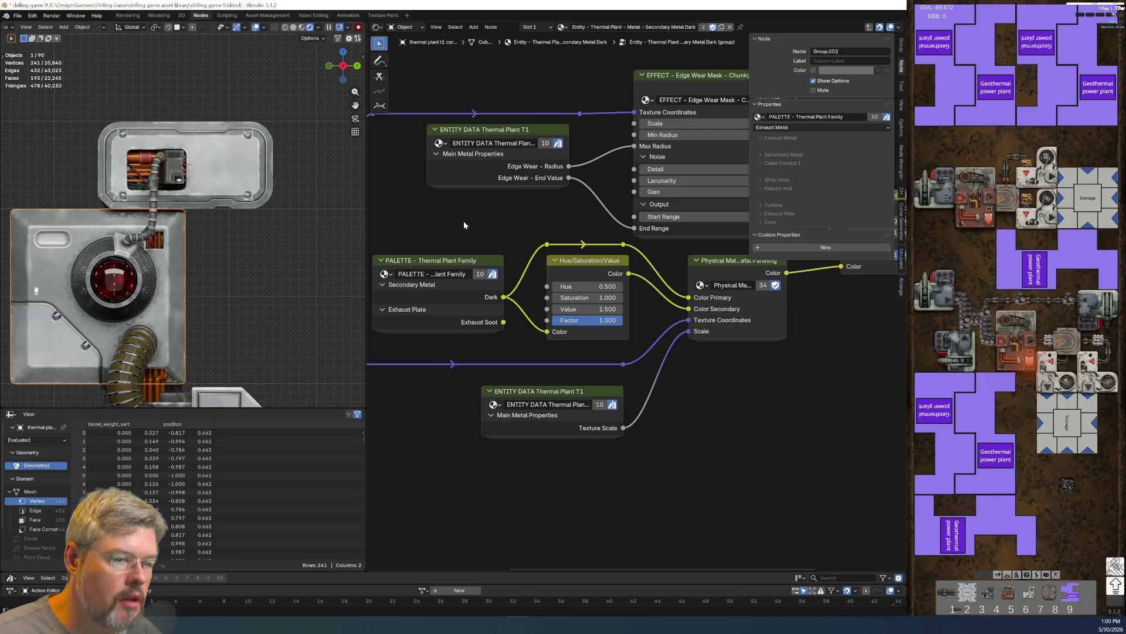
key(Tab)
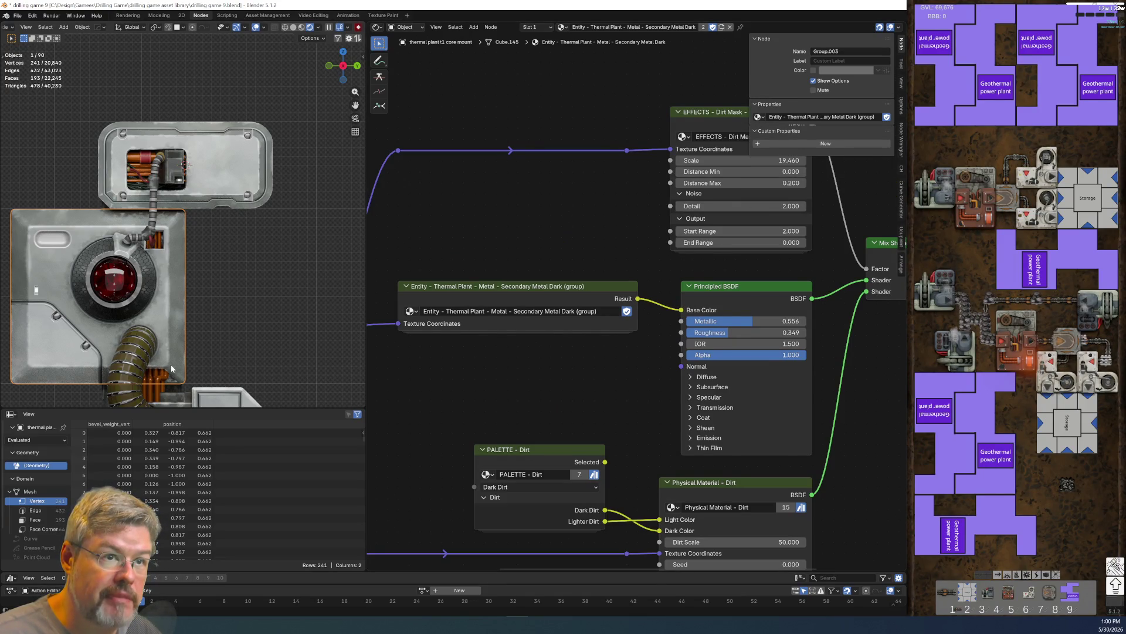
mouse_move(182, 331)
shift+middle_down()
mouse_move(217, 258)
mouse_move(246, 265)
shift+middle_up()
- Save over drilling game 9.blend using Save As
click(20, 15)
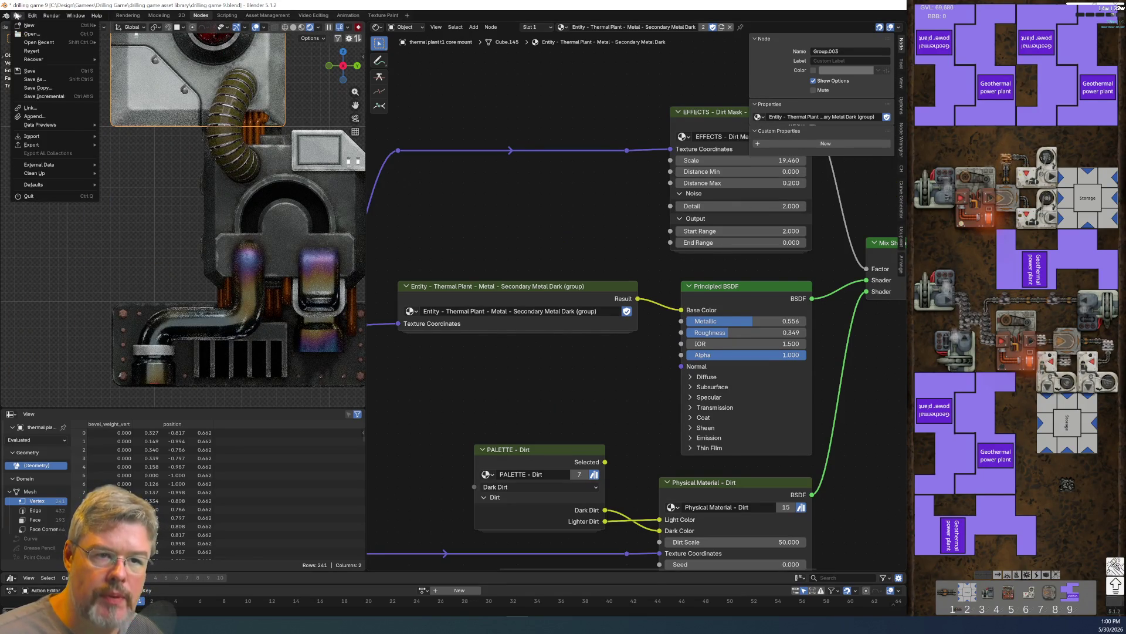
click(32, 78)
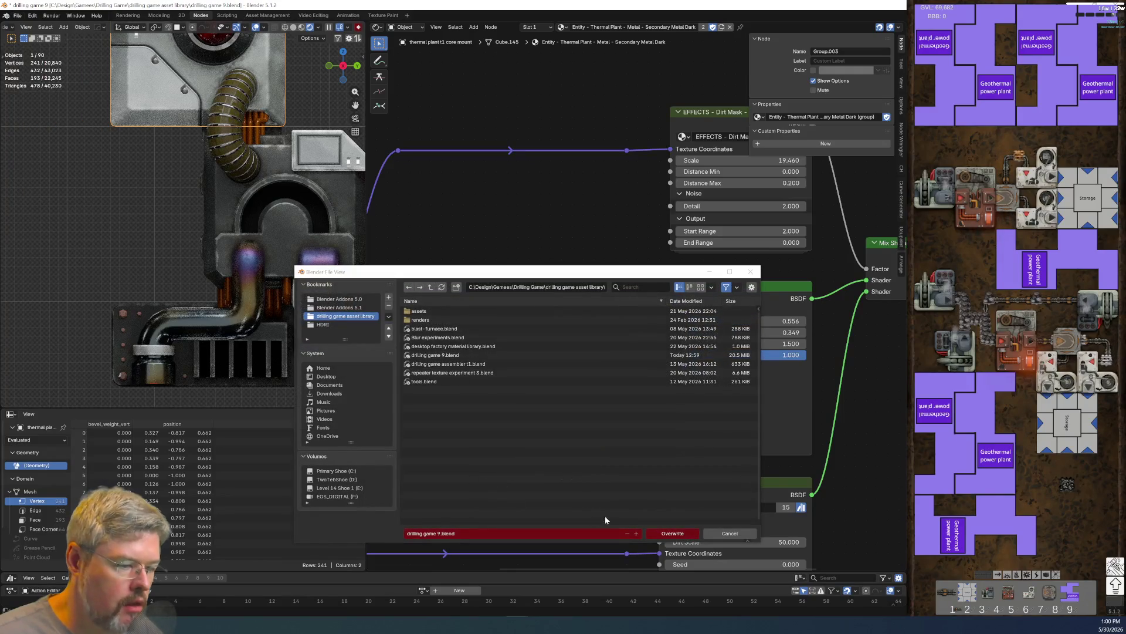
click(689, 535)
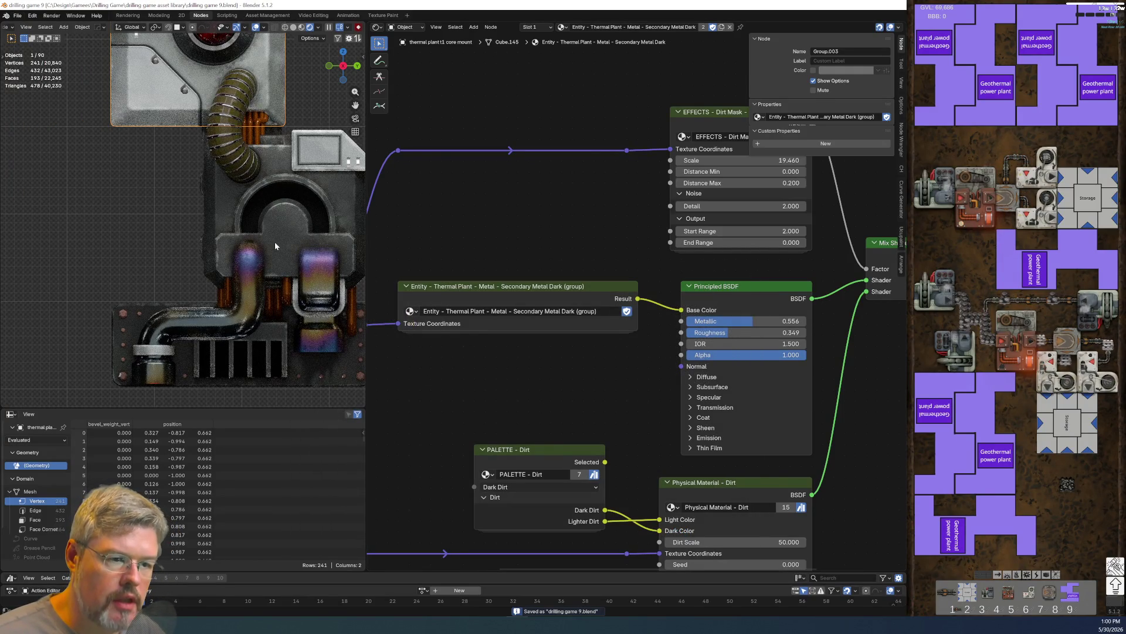
mouse_move(258, 261)
shift+middle_down()
mouse_move(258, 190)
mouse_move(199, 149)
shift+middle_up()
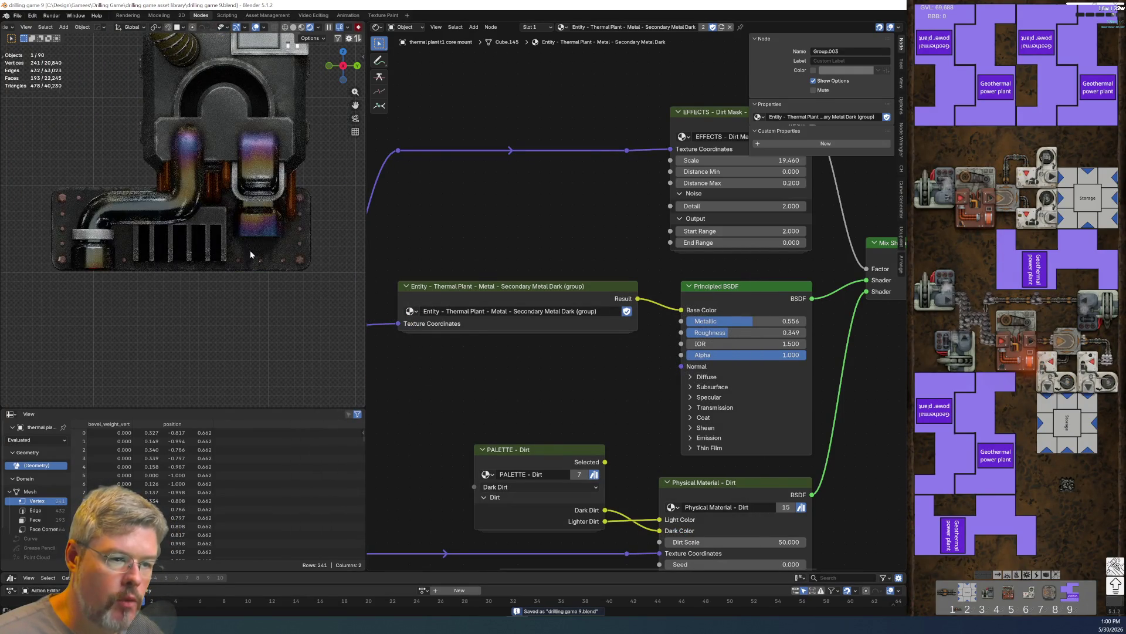
- Select the exhaust plate and zoom in to inspect its soot
click(252, 251)
scroll(535, 348, down, 5)
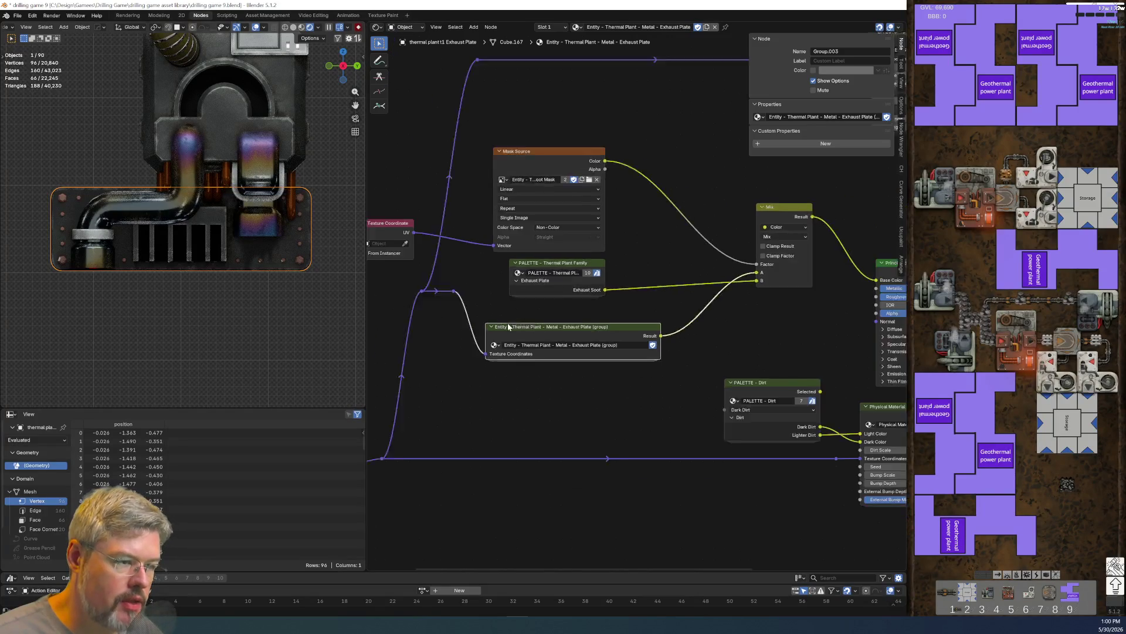
scroll(563, 328, up, 5)
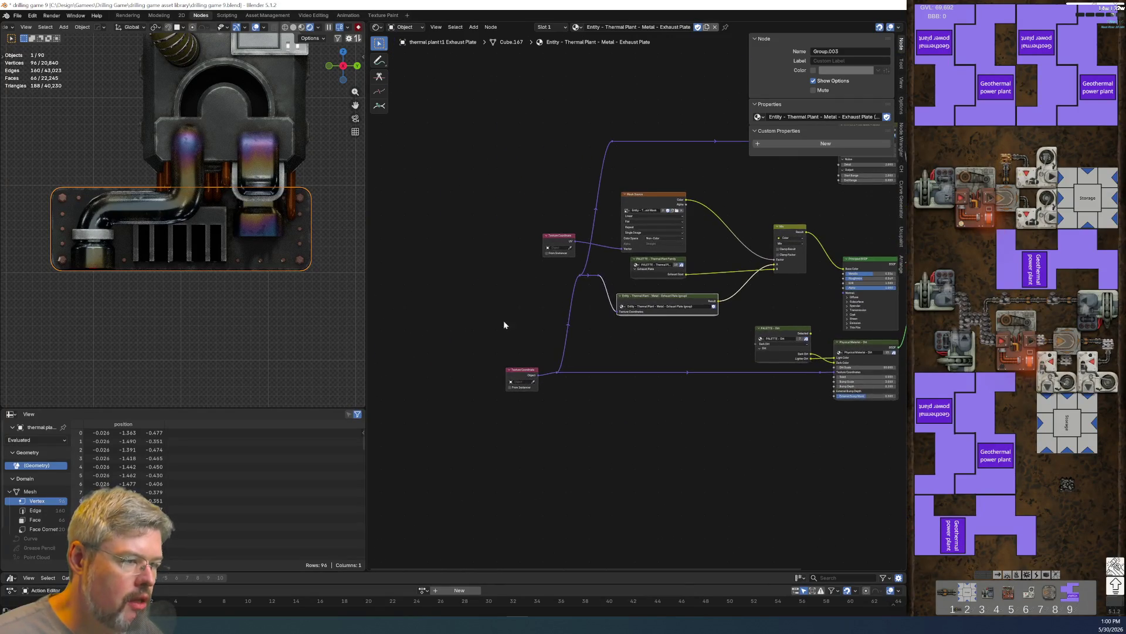
scroll(269, 274, up, 3)
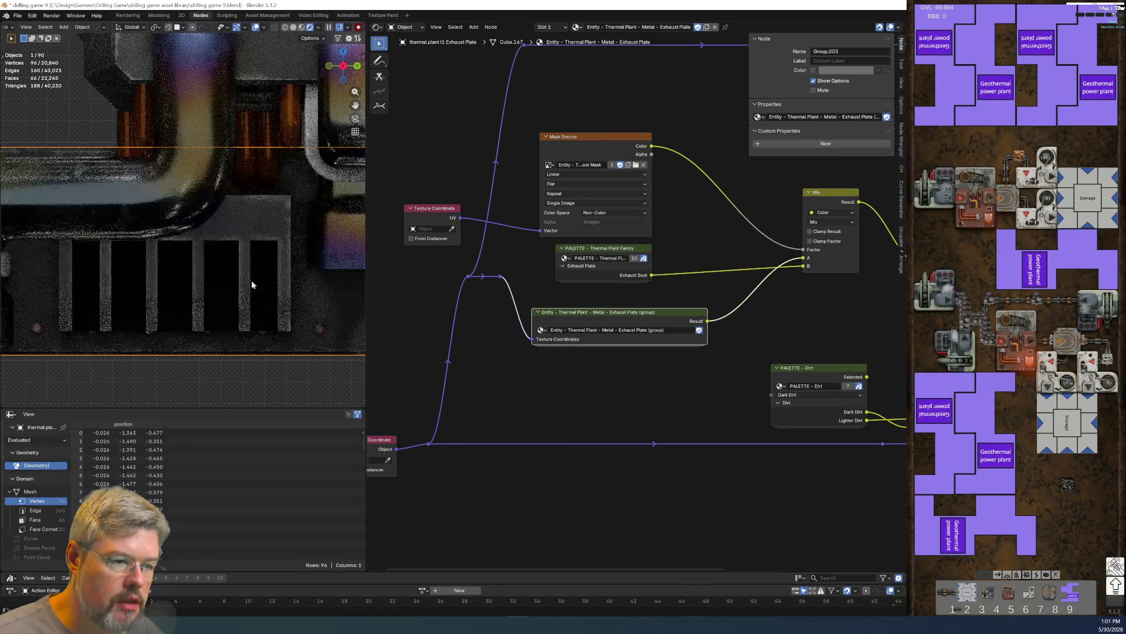
scroll(195, 301, down, 3)
scroll(264, 379, up, 5)
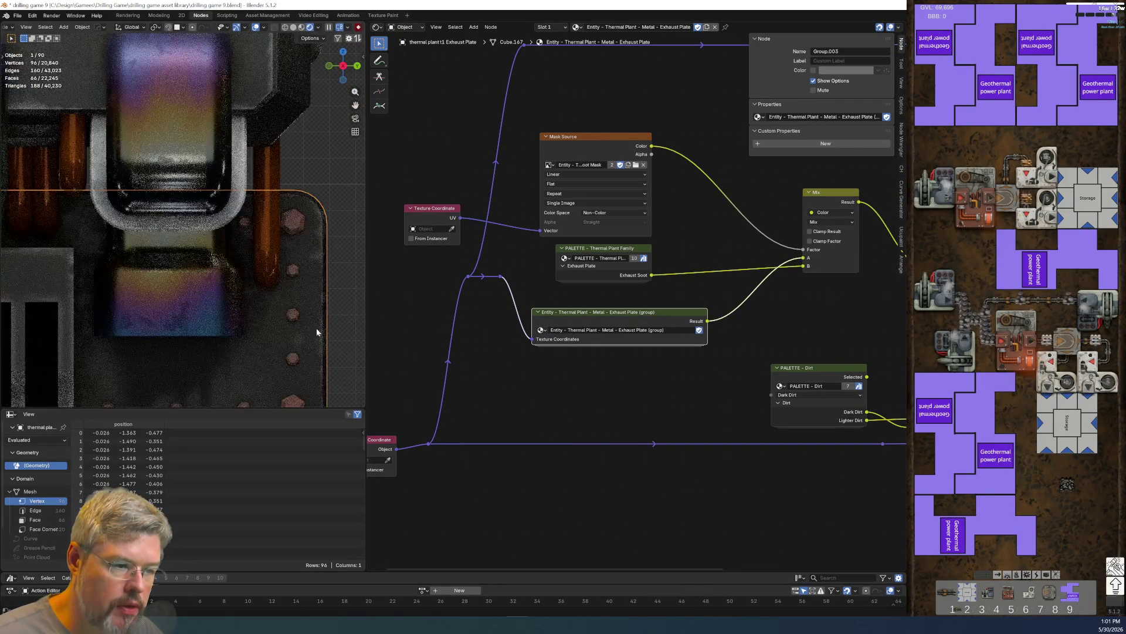
scroll(200, 312, down, 3)
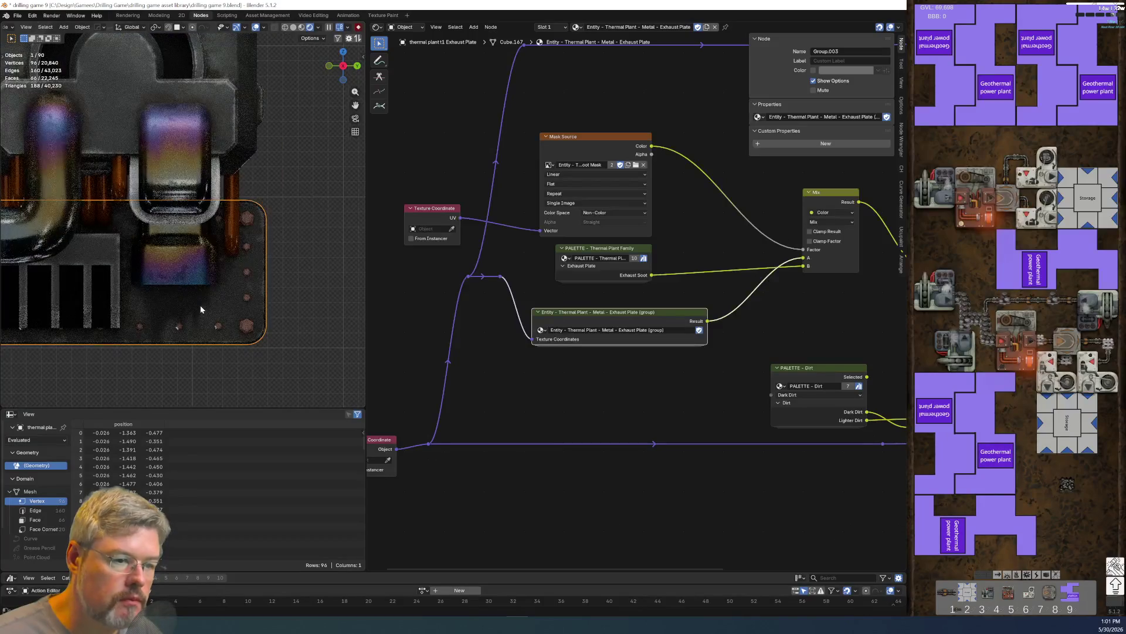
scroll(551, 428, down, 2)
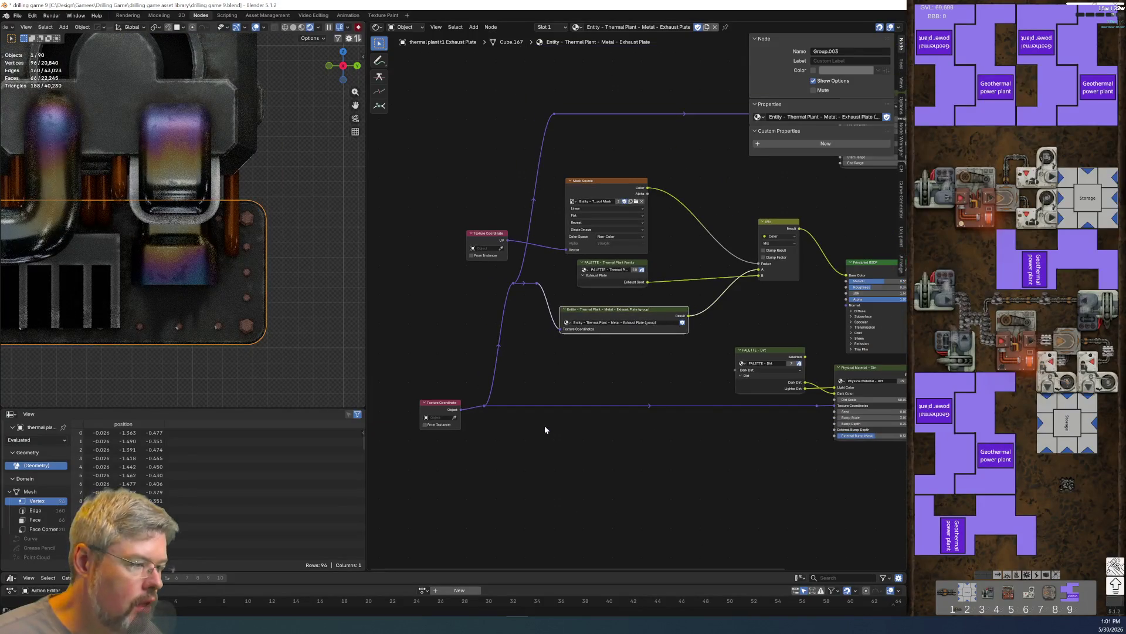
- Select the heatsink and show its Slot 1 Thermal Plant T1 Finstack Dark material
click(103, 256)
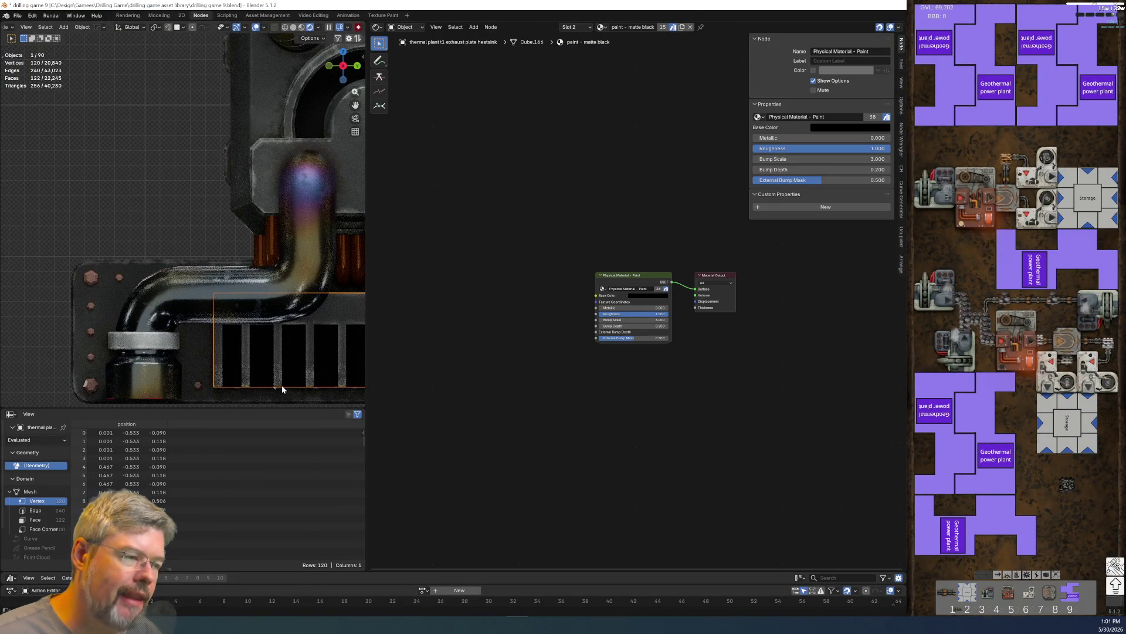
scroll(279, 384, up, 1)
scroll(621, 301, up, 4)
scroll(622, 300, down, 2)
scroll(264, 322, down, 4)
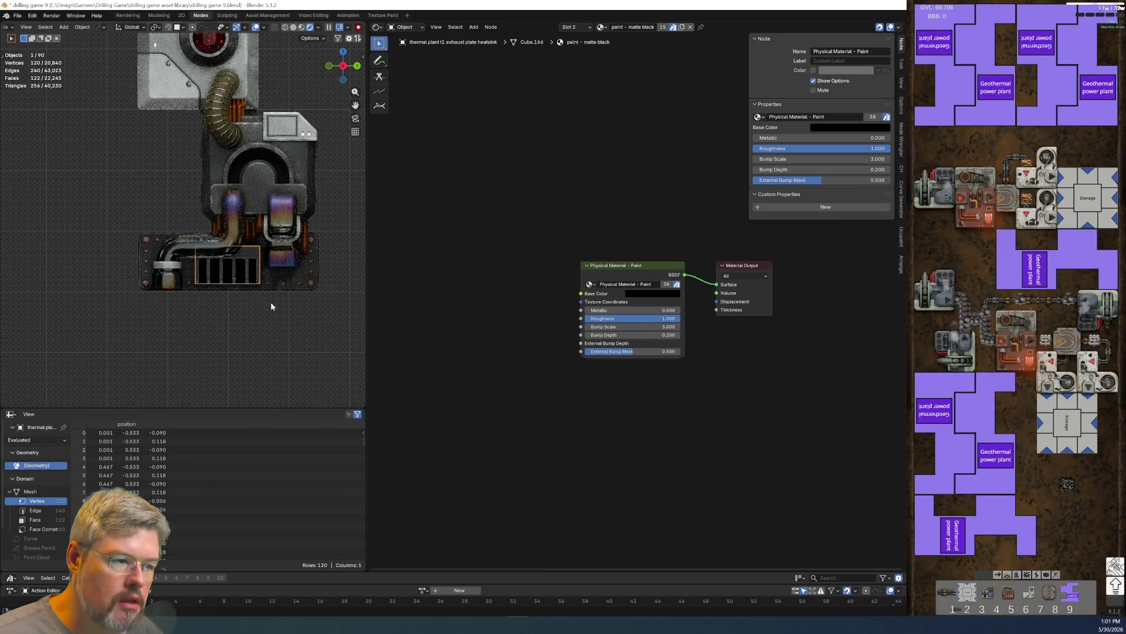
scroll(271, 306, up, 2)
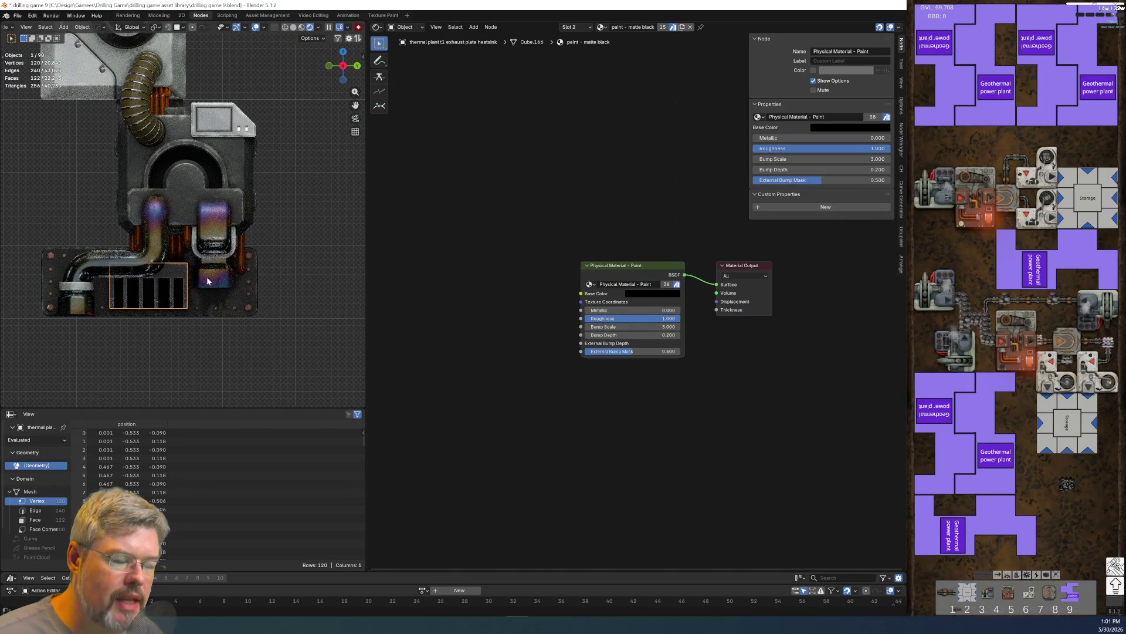
click(573, 27)
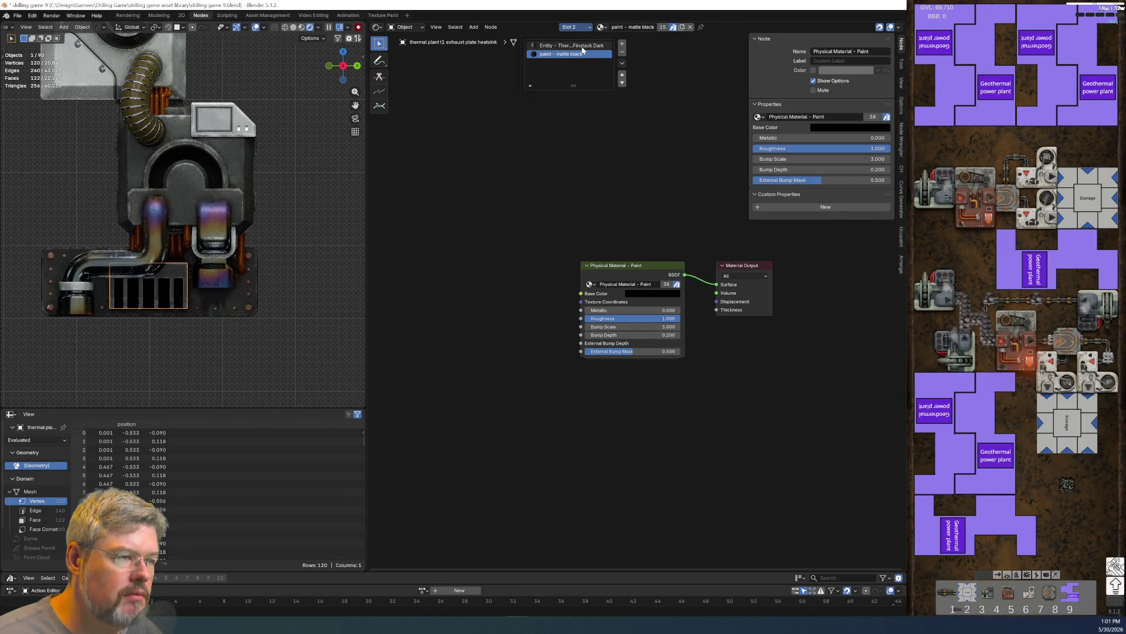
click(572, 45)
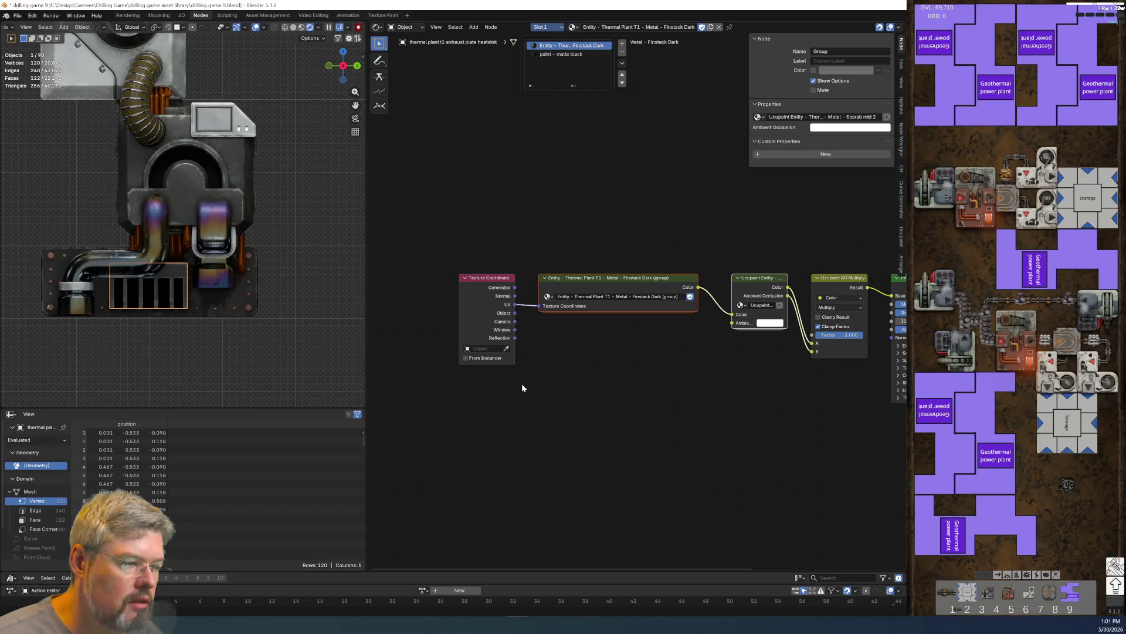
scroll(520, 434, right, 5)
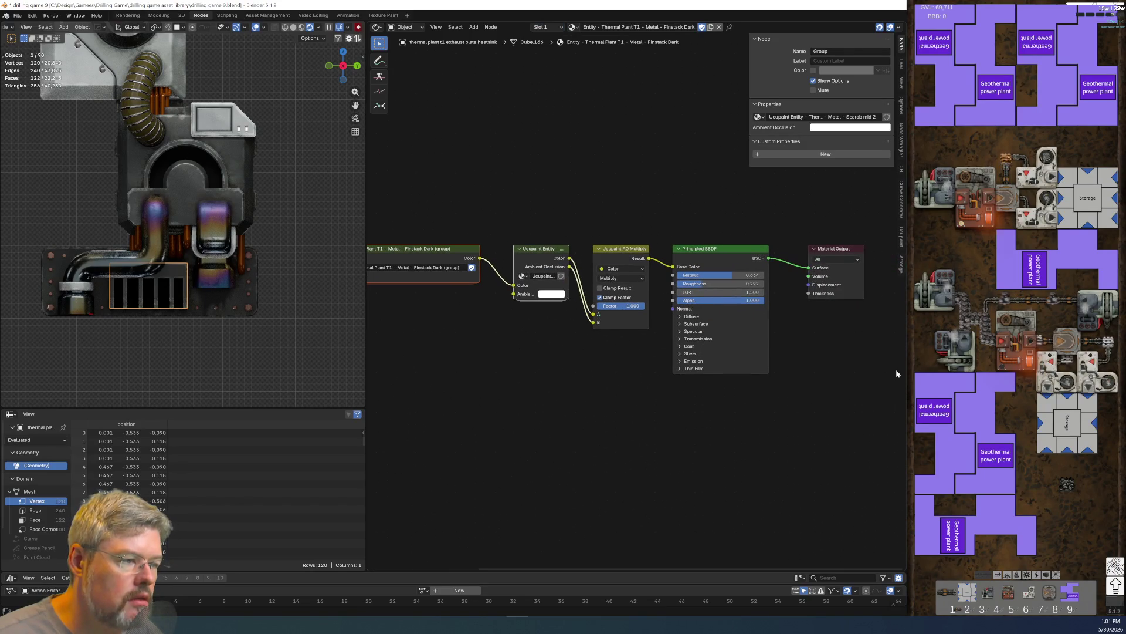
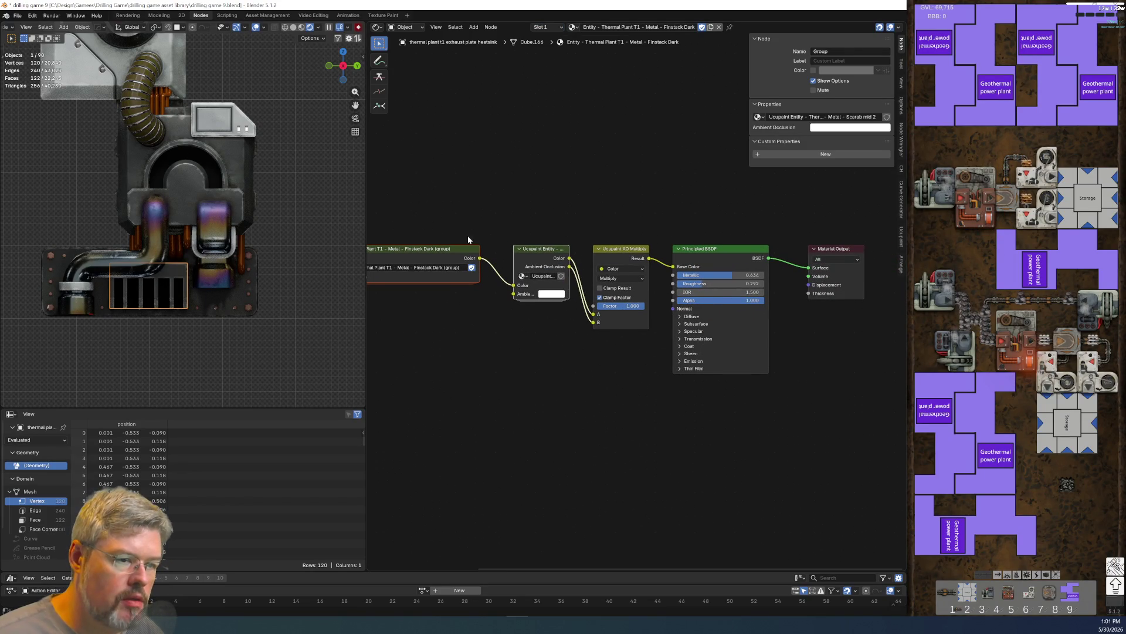
- Select the heatsink plate and assign it the Exhaust Plate material
scroll(245, 305, up, 7)
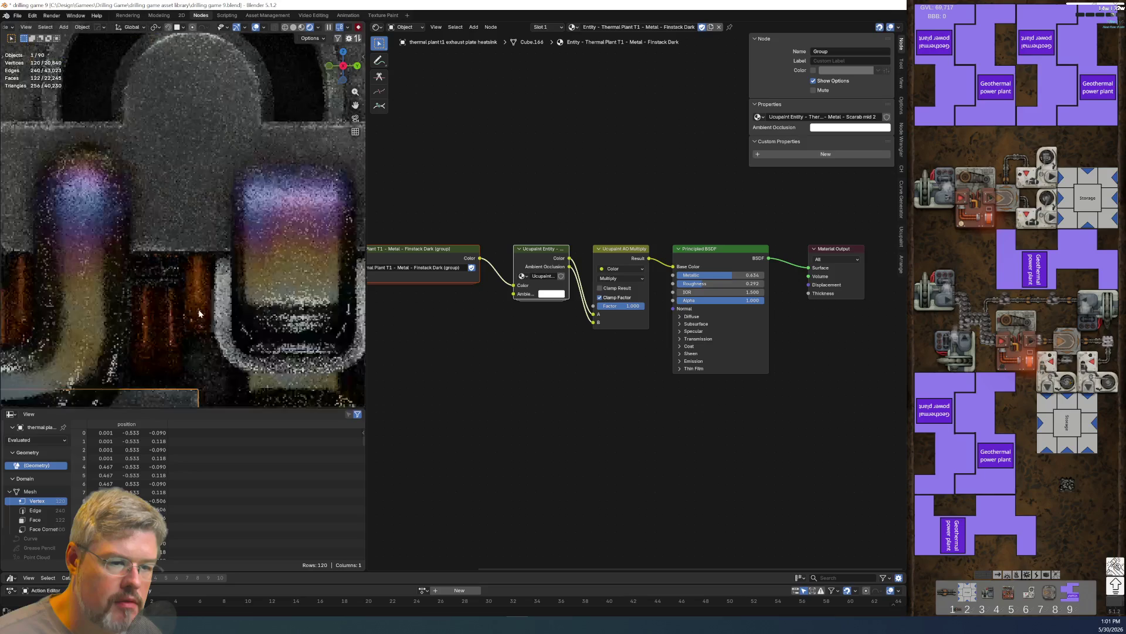
shift+middle_drag(245, 306, 247, 204)
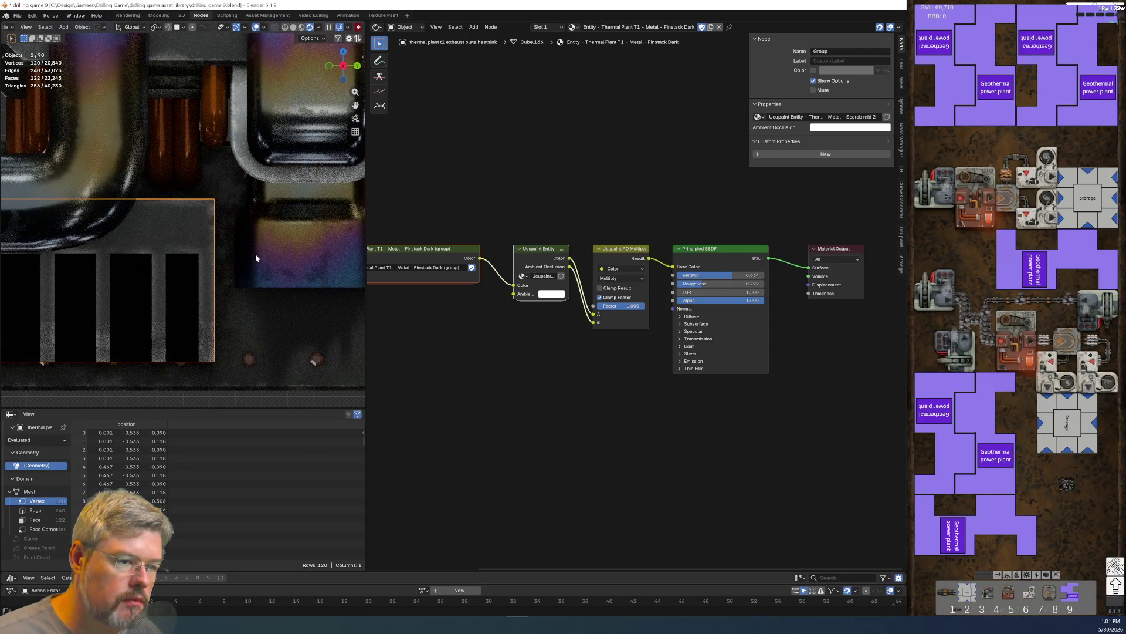
click(275, 331)
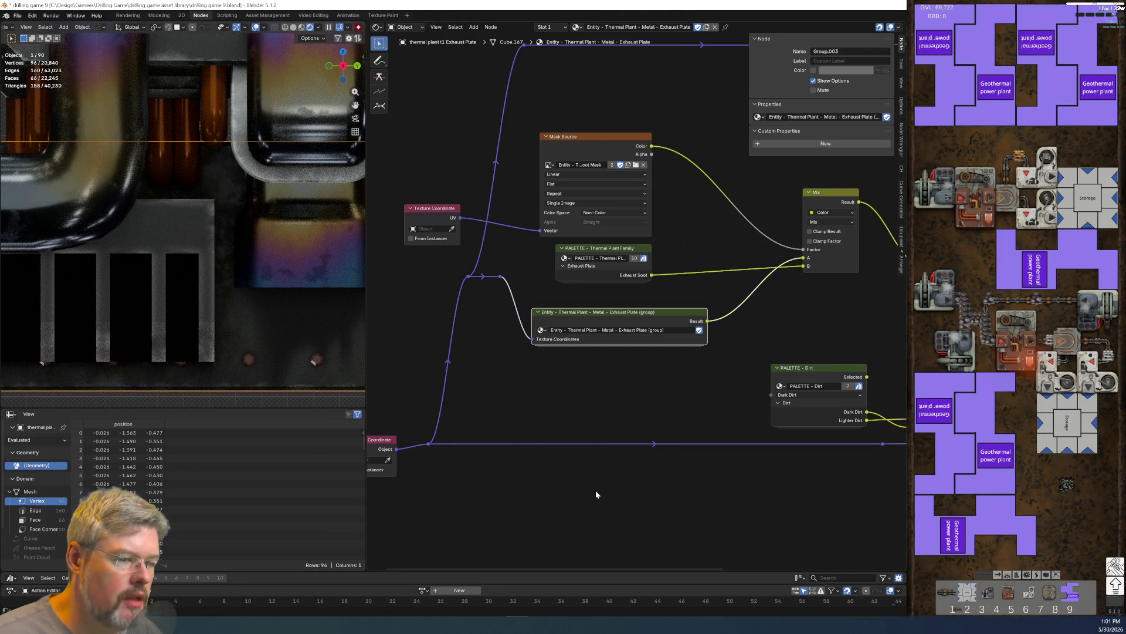
click(184, 229)
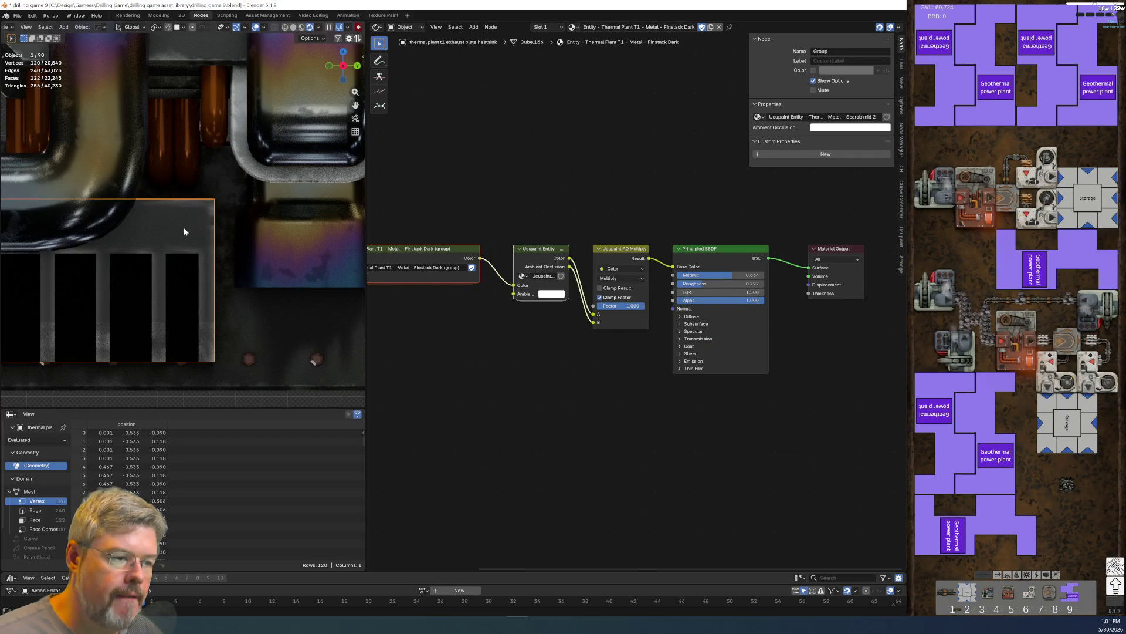
click(578, 27)
click(579, 38)
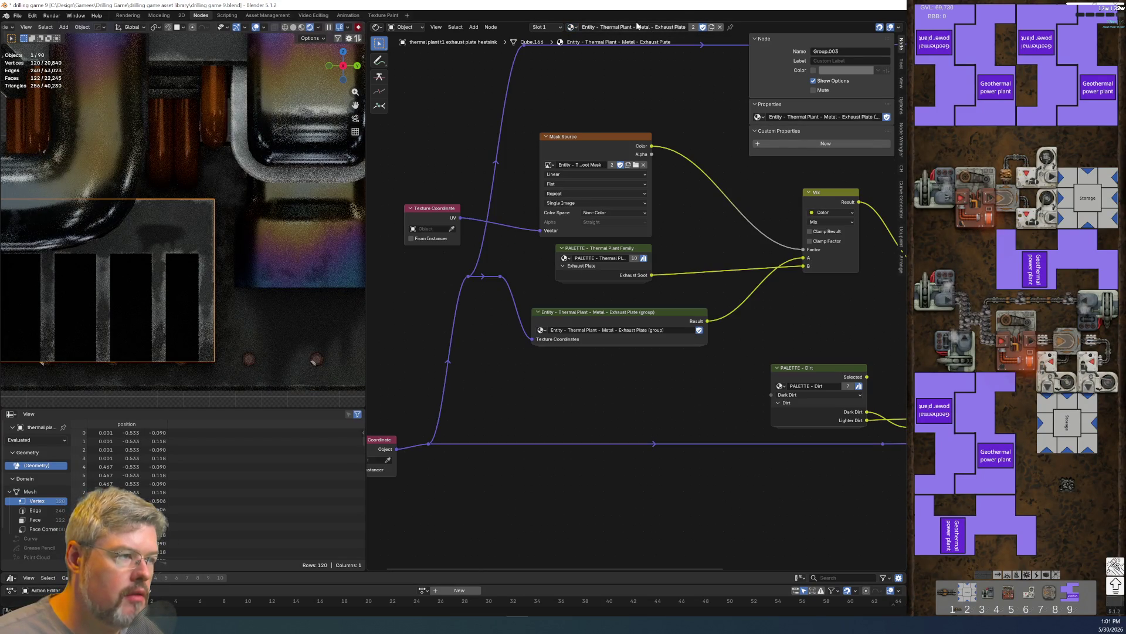
- Make a single-user copy named 'Exhaust Plate Heatsink' with a fake user, and remove the matte black paint slot
click(694, 27)
key(BackSpace)
key(BackSpace)
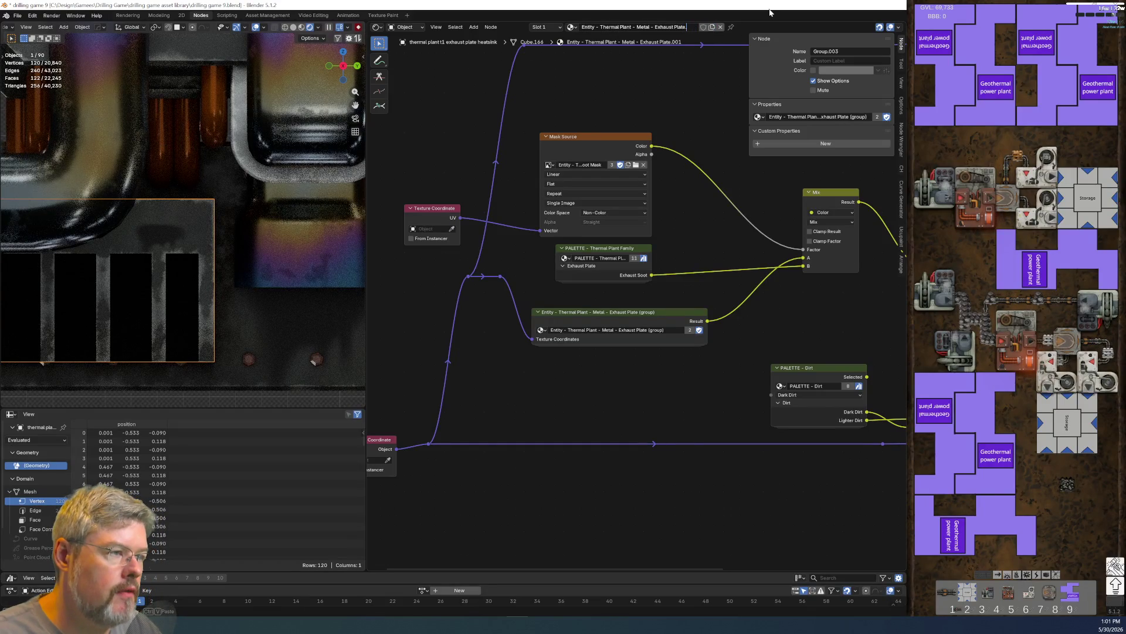
text(Heatsink)
key(Return)
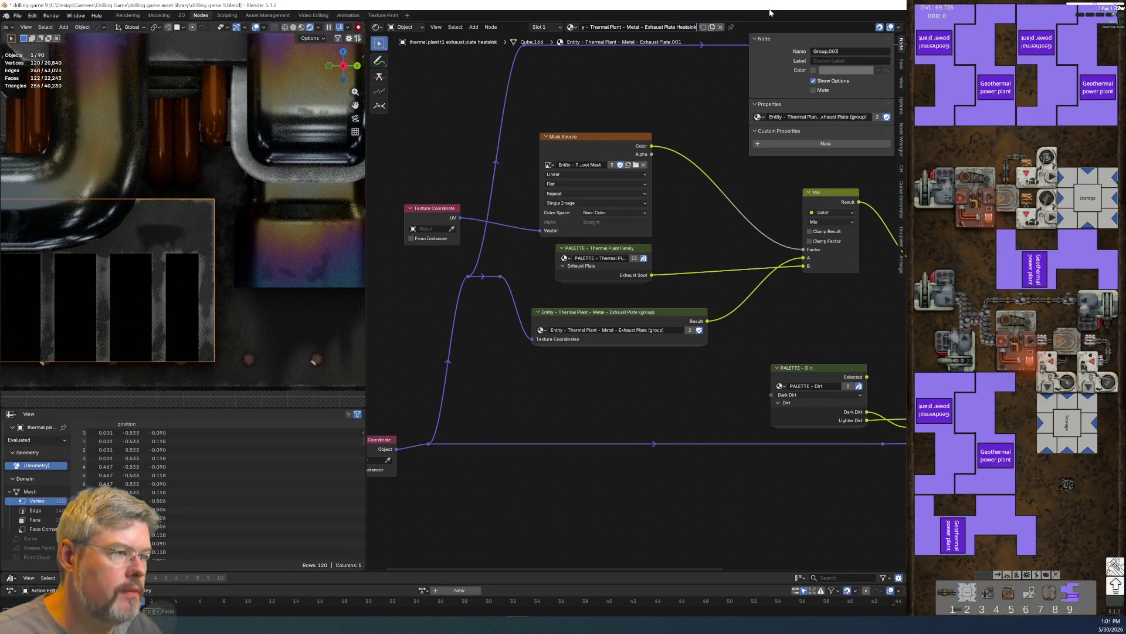
click(709, 27)
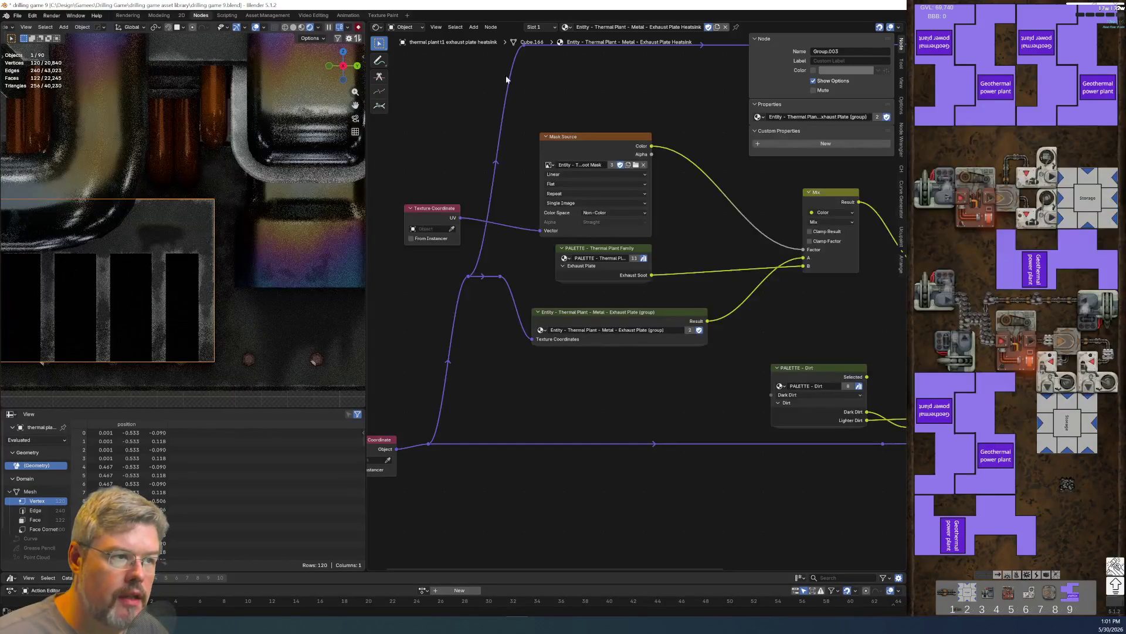
click(536, 27)
click(544, 54)
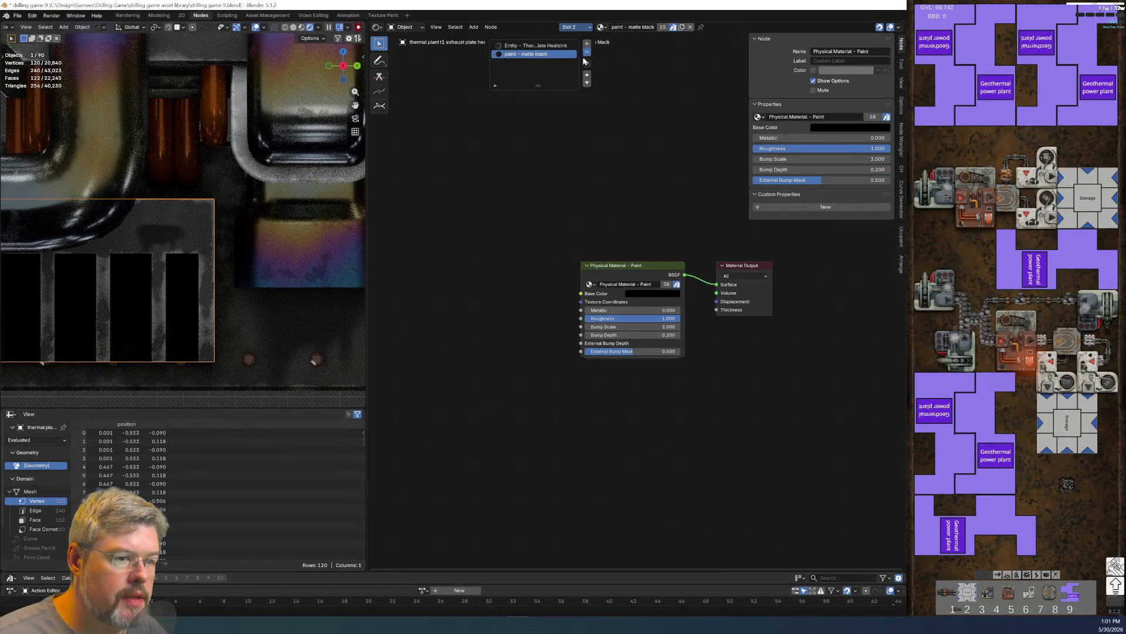
- Remove the leftover matte black slot, save drilling game 9.blend, and reselect the plate
click(587, 51)
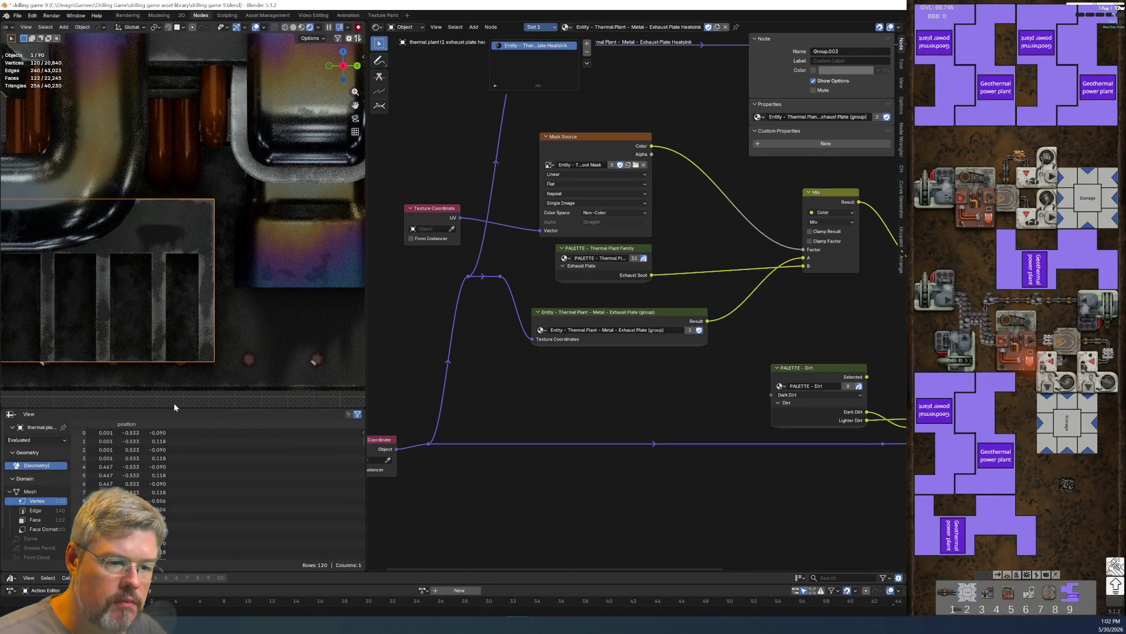
scroll(176, 401, down, 4)
click(194, 384)
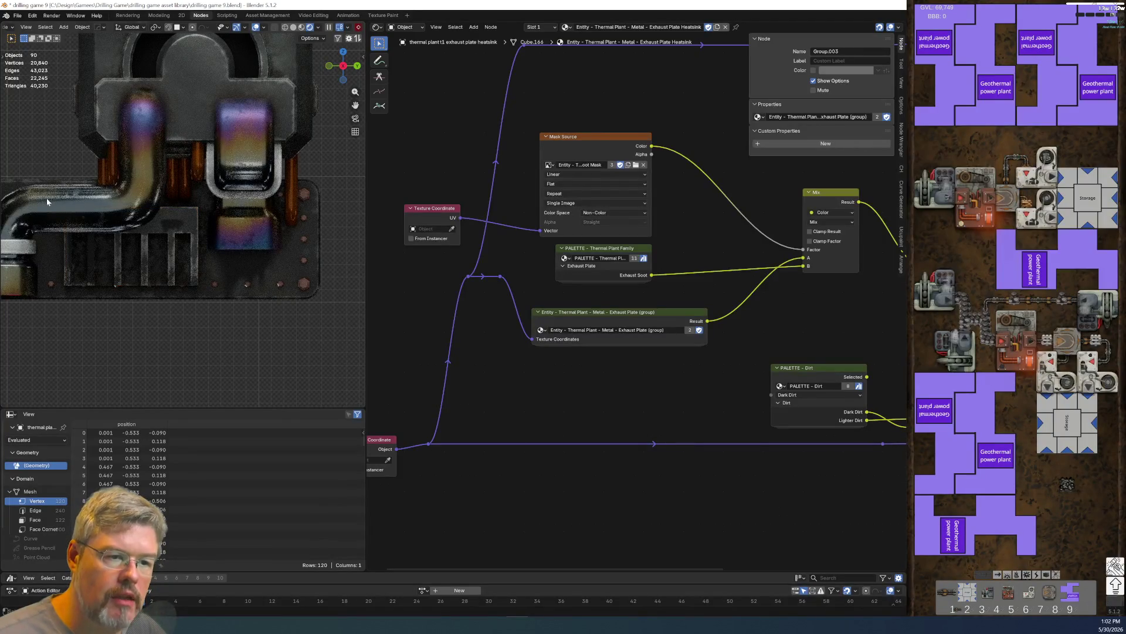
click(18, 17)
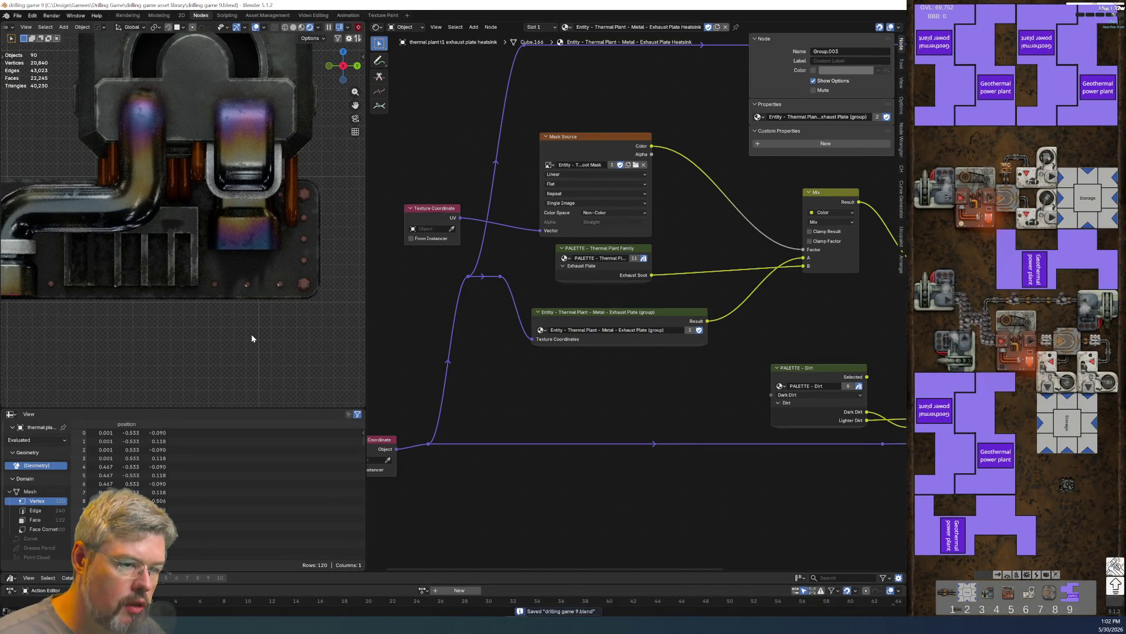
scroll(275, 316, up, 2)
click(303, 285)
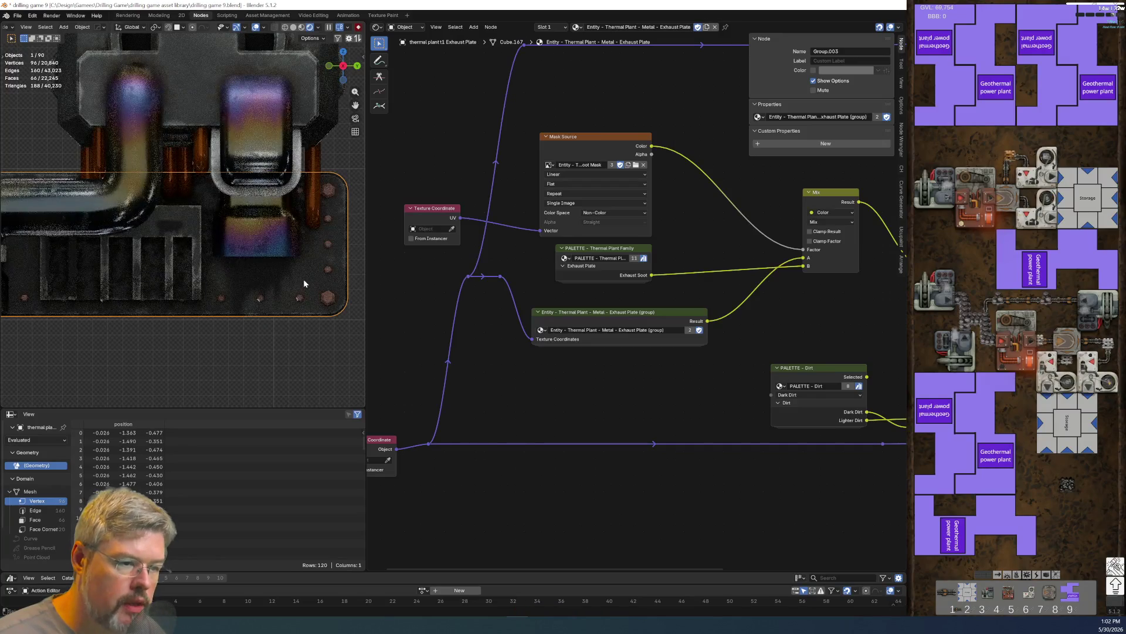
- Delete the Mask Source, palette, Mix and leftover coordinate nodes from the heatsink material
click(176, 226)
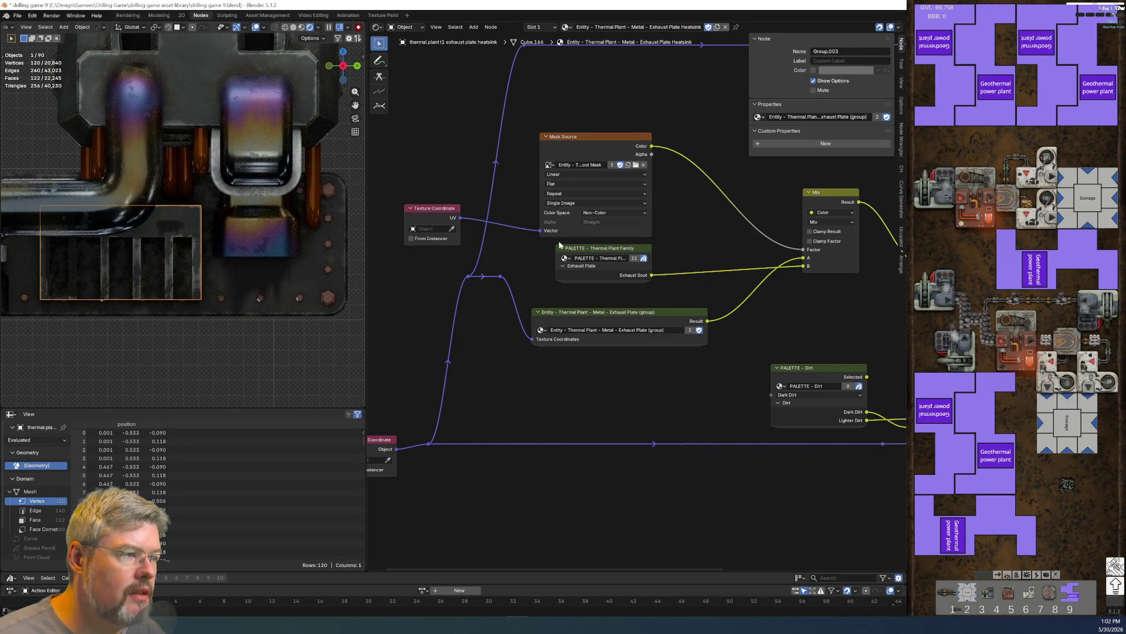
key(Home)
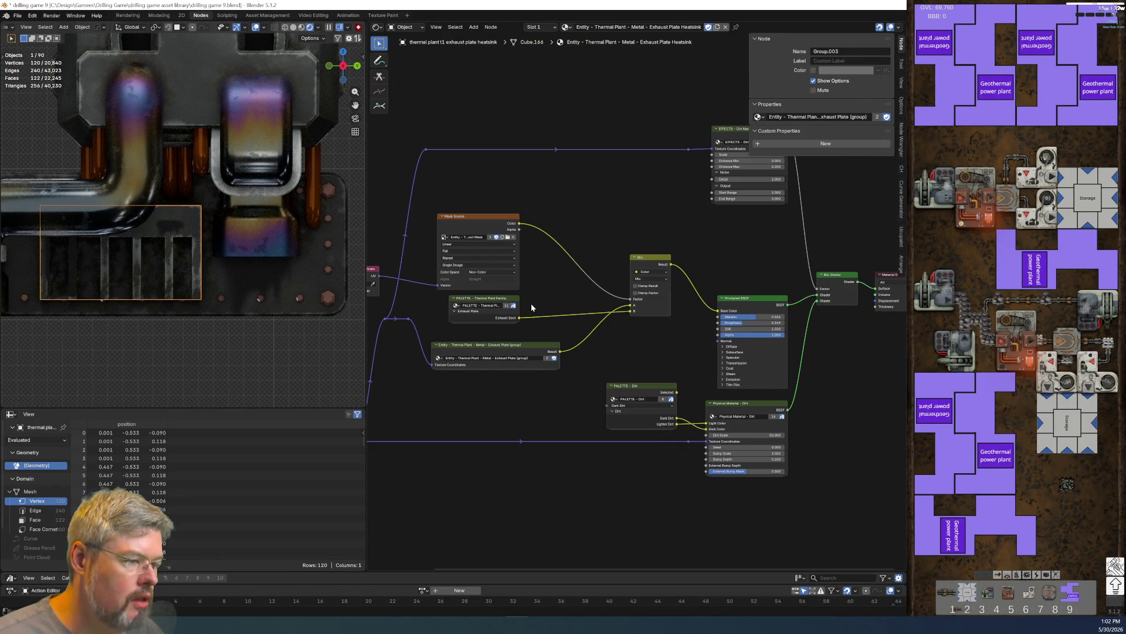
drag(479, 187, 515, 259)
key(Delete)
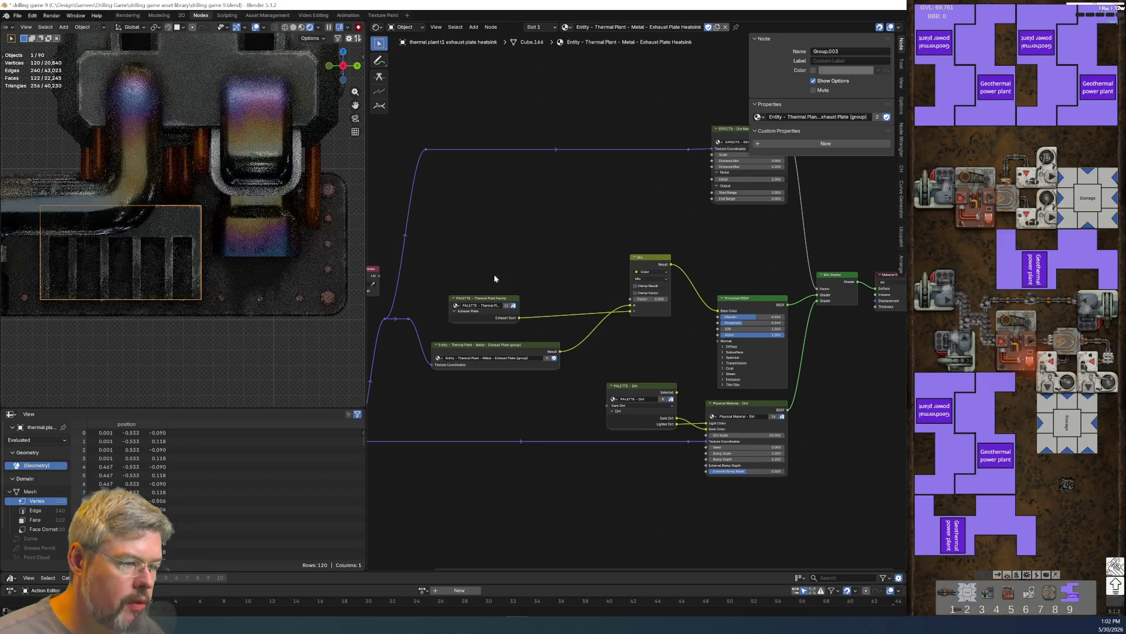
drag(609, 237, 662, 306)
key(Delete)
ctrl+scroll(604, 284, left, 5)
drag(433, 231, 465, 305)
key(Delete)
ctrl+scroll(522, 321, right, 4)
key(Home)
- Lower the EFFECTS Dirt Mask node and shift the Texture Coordinates and Entity group nodes right
mouse_move(430, 163)
mouse_down()
mouse_move(675, 231)
mouse_move(742, 235)
mouse_up()
key(g)
key(y)
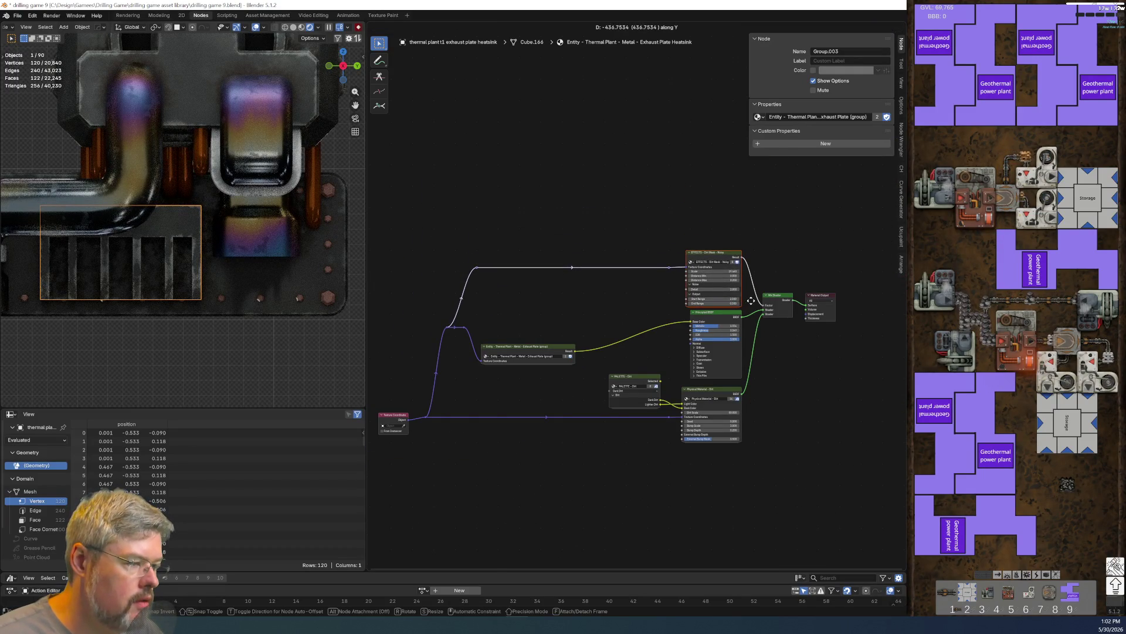
click(752, 297)
drag(401, 244, 575, 466)
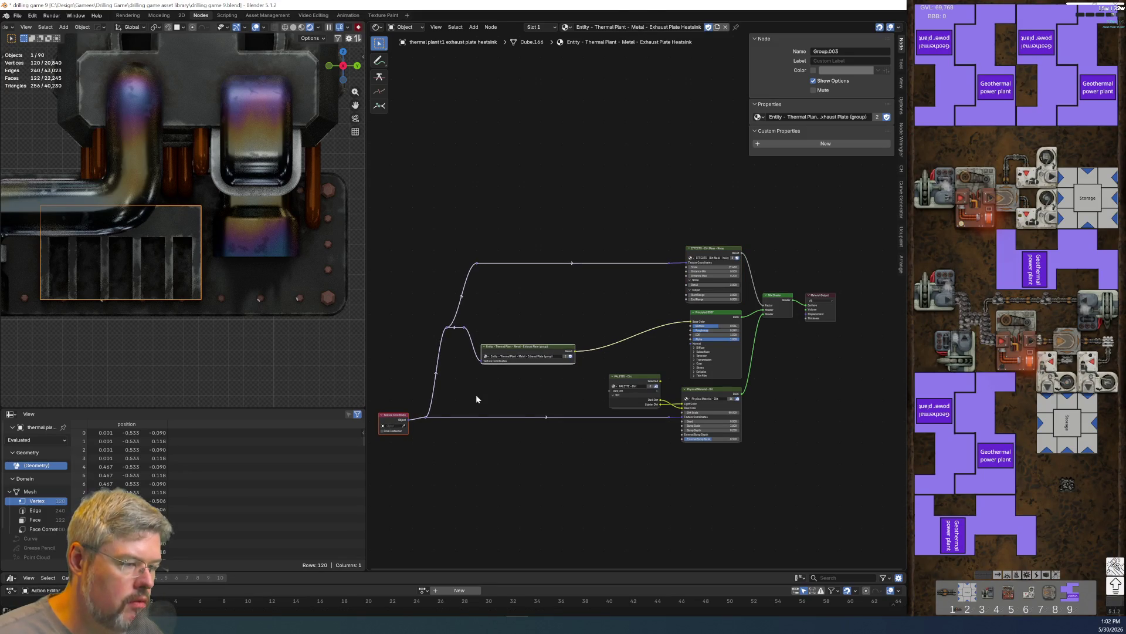
key(g)
click(563, 399)
key(Home)
scroll(646, 330, up, 1)
middle_drag(646, 330, 545, 332)
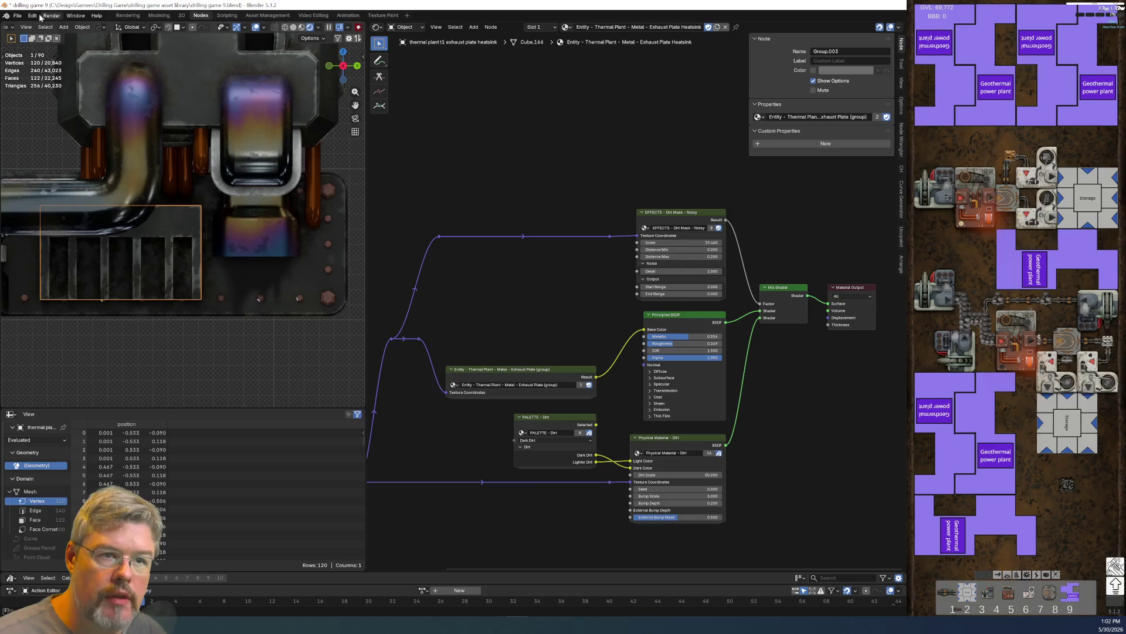
- Save drilling game 9.blend
click(18, 15)
click(41, 70)
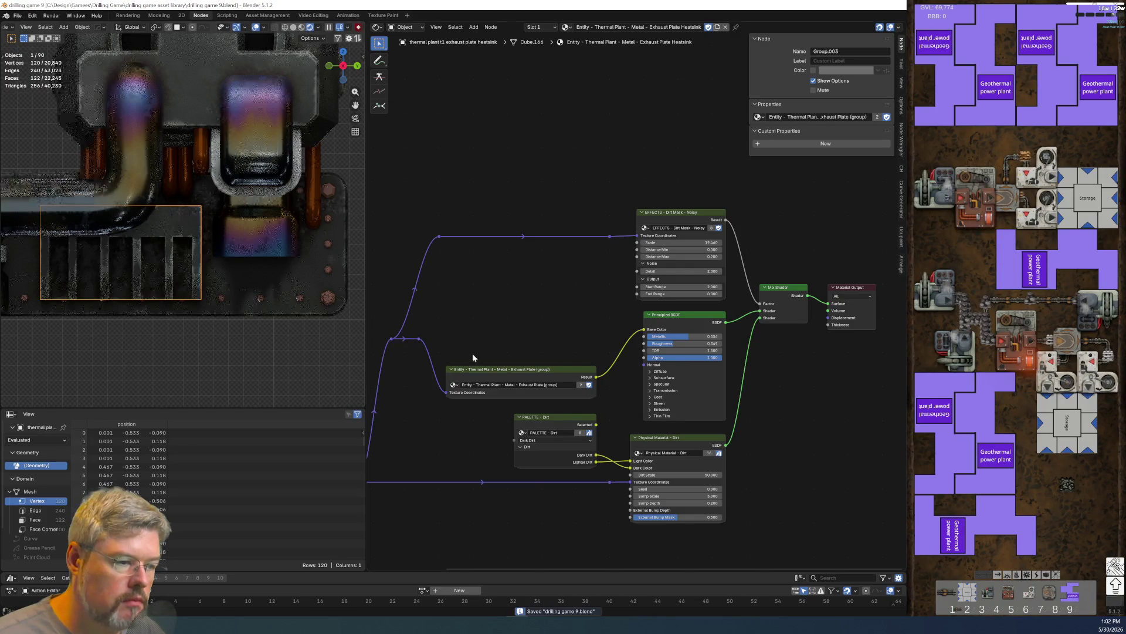
scroll(524, 361, up, 5)
mouse_move(505, 279)
middle_down()
mouse_move(703, 282)
mouse_move(608, 284)
middle_up()
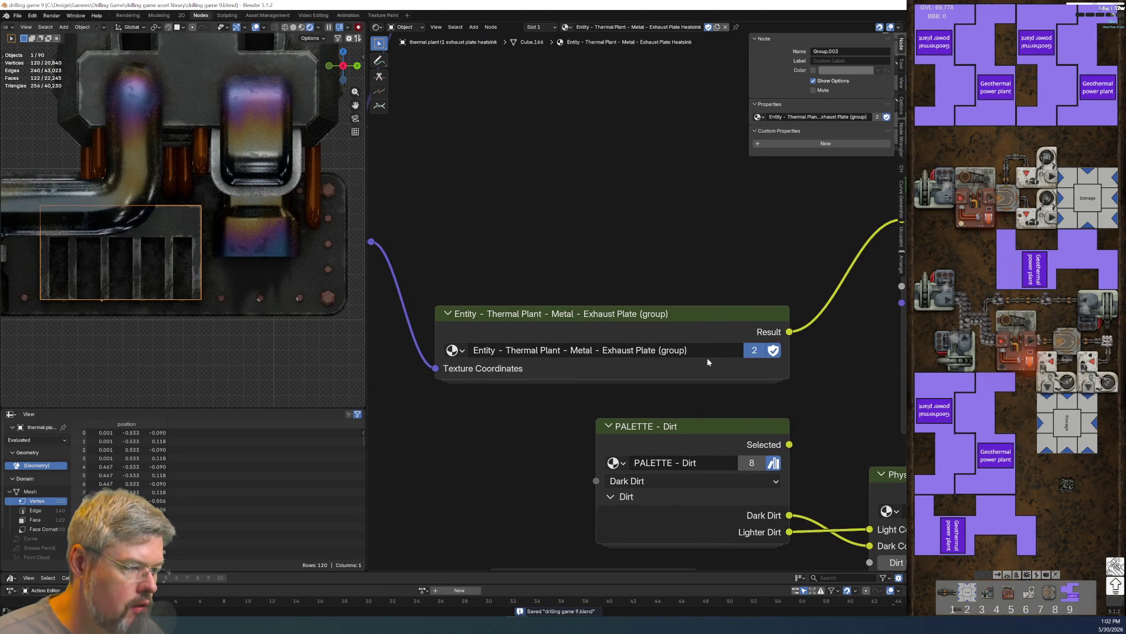
- Make the node group a single-user copy named 'Exhaust Plate Heatsink' with a fake user
click(755, 350)
click(651, 350)
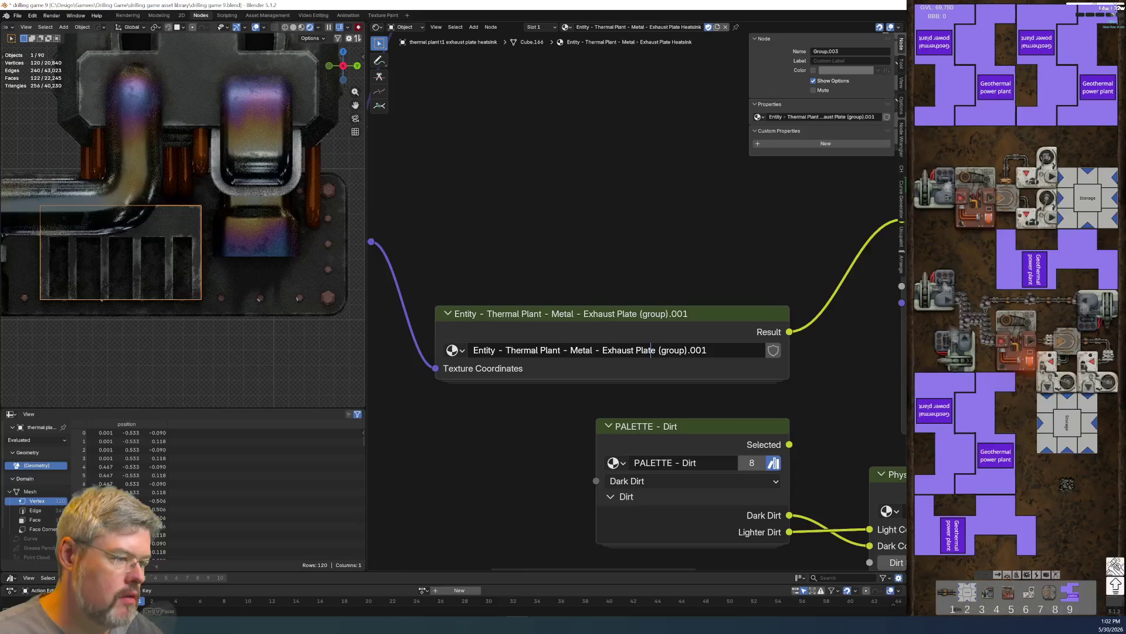
key(ctrl+Right)
key(shift+End)
text(Heat)
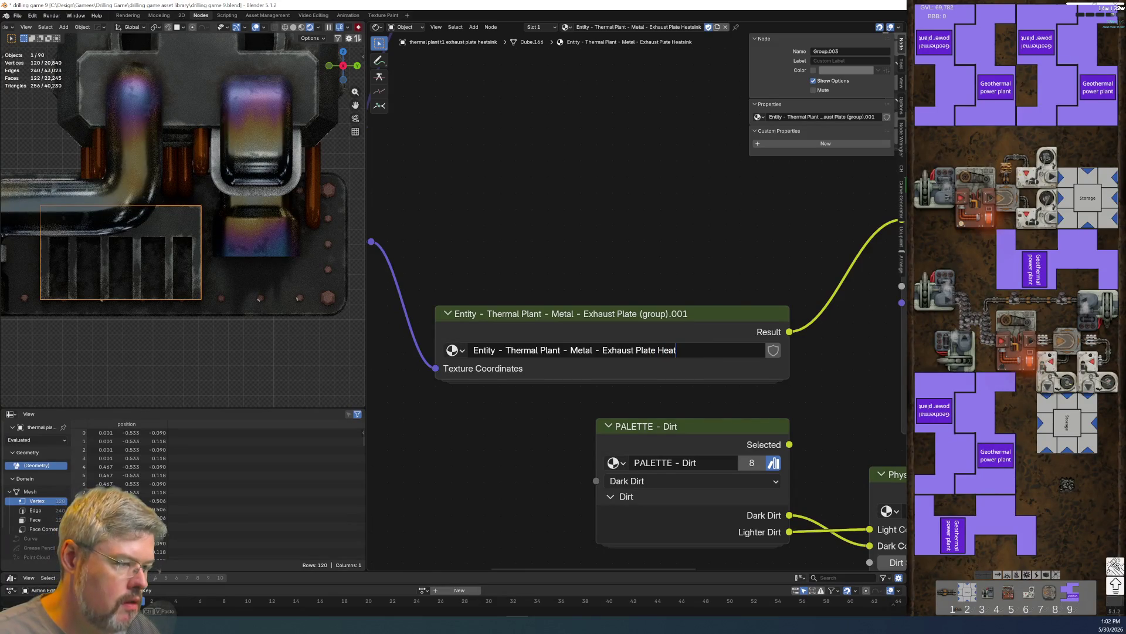
key(Return)
click(774, 350)
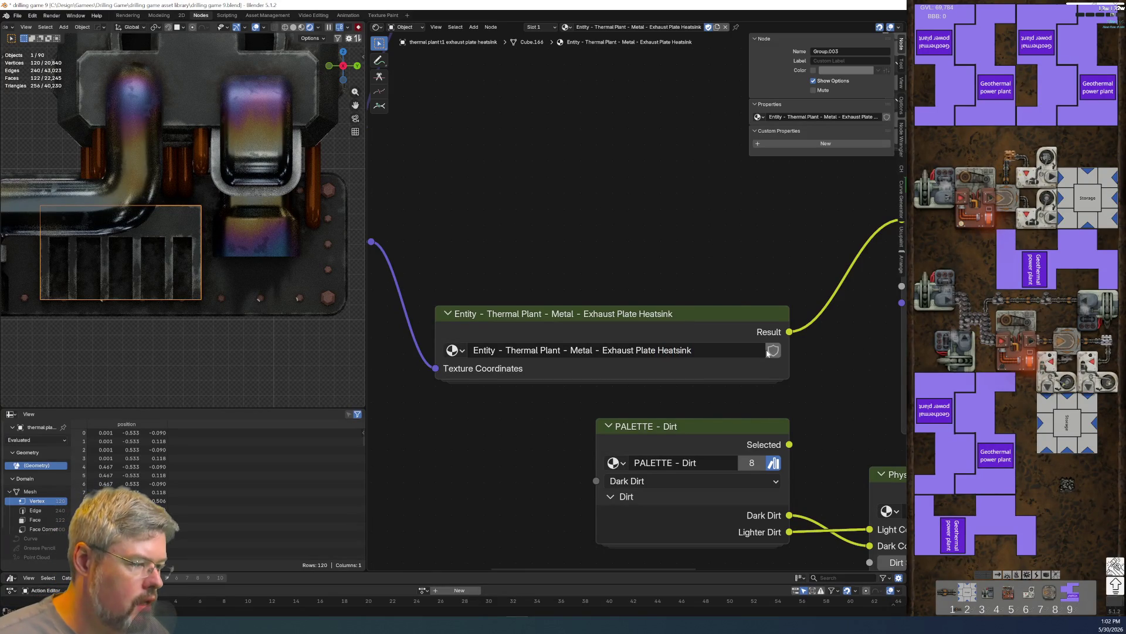
- Enter the Exhaust Plate Heatsink group and widen both ENTITY DATA nodes
key(Tab)
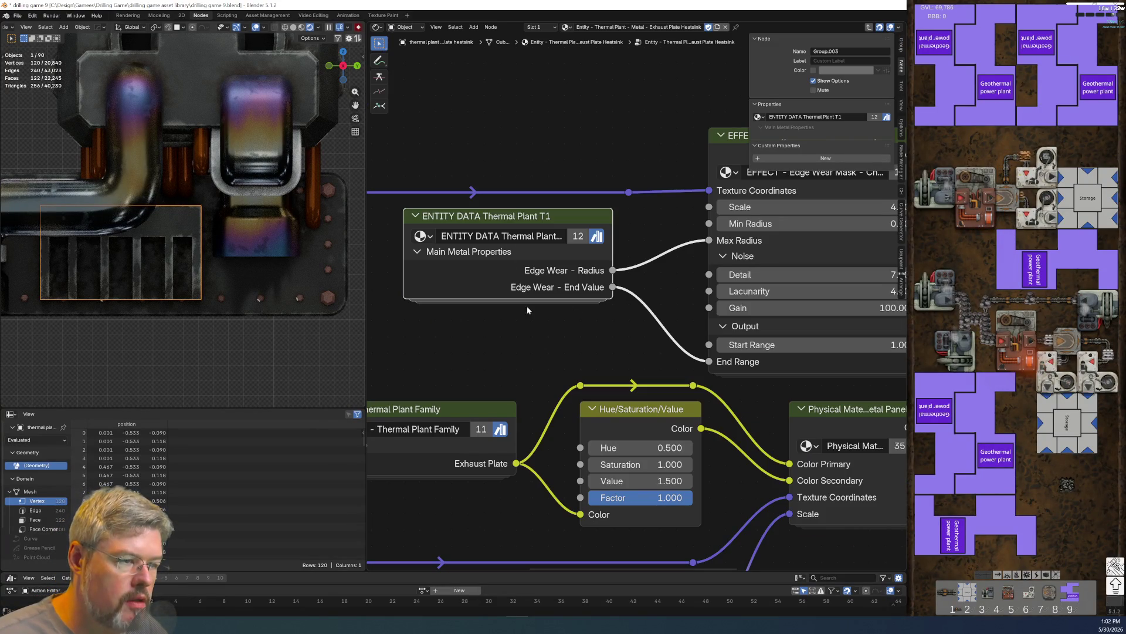
scroll(495, 299, down, 3)
drag(490, 285, 484, 285)
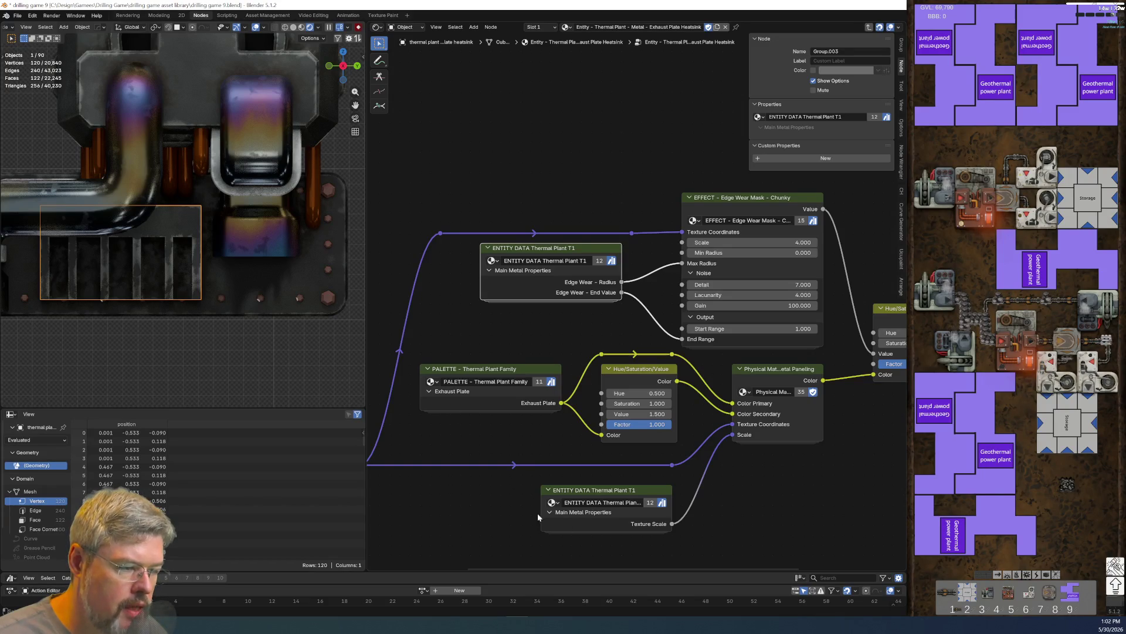
scroll(573, 410, up, 2)
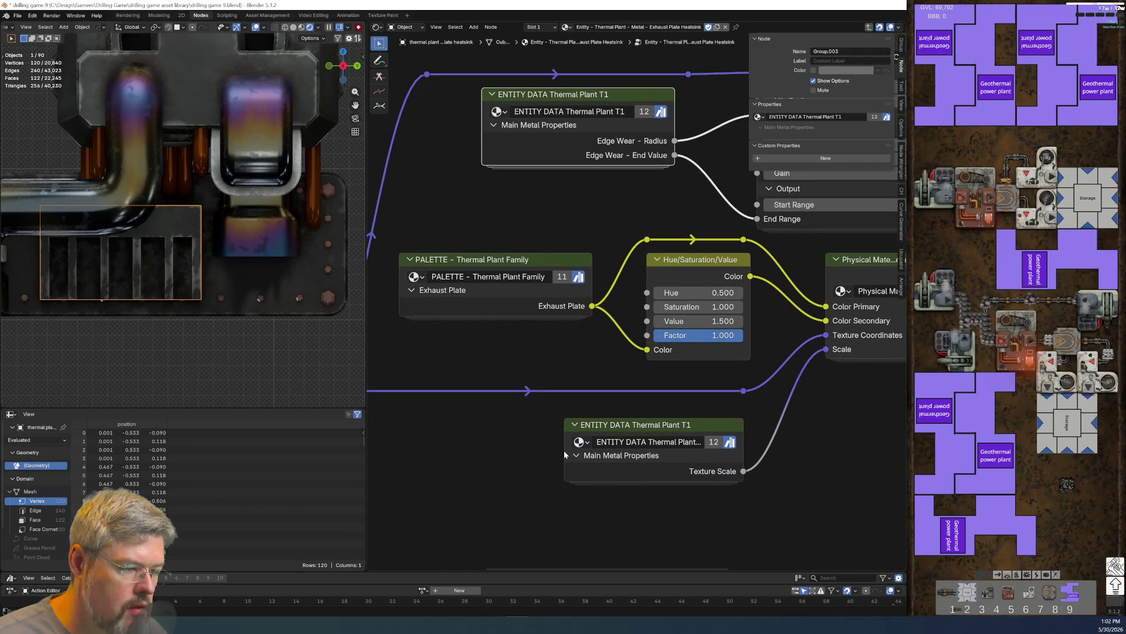
drag(564, 450, 549, 451)
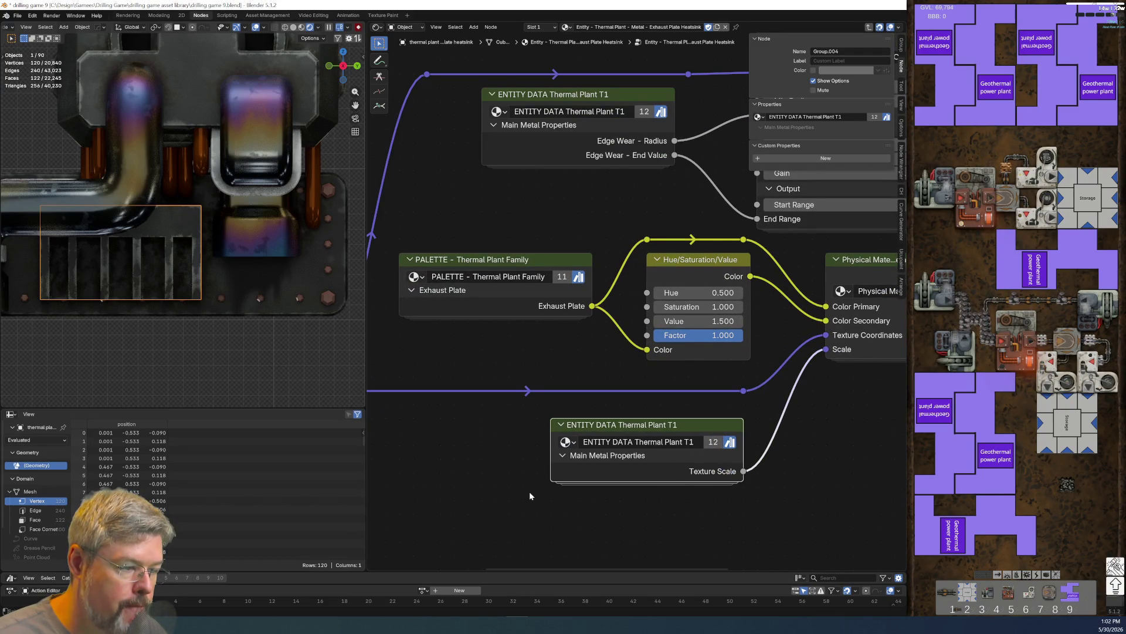
scroll(487, 424, down, 1)
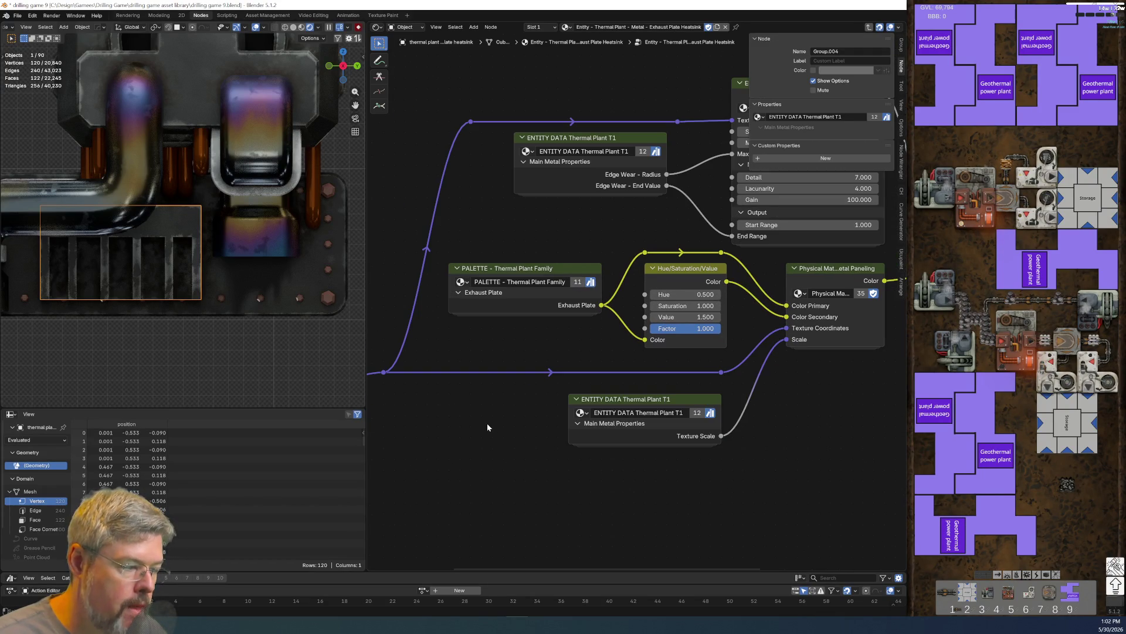
- Save the file and open the ENTITY DATA Thermal Plant T1 group to view its values
click(17, 16)
click(35, 88)
middle_drag(541, 243, 494, 301)
key(Tab)
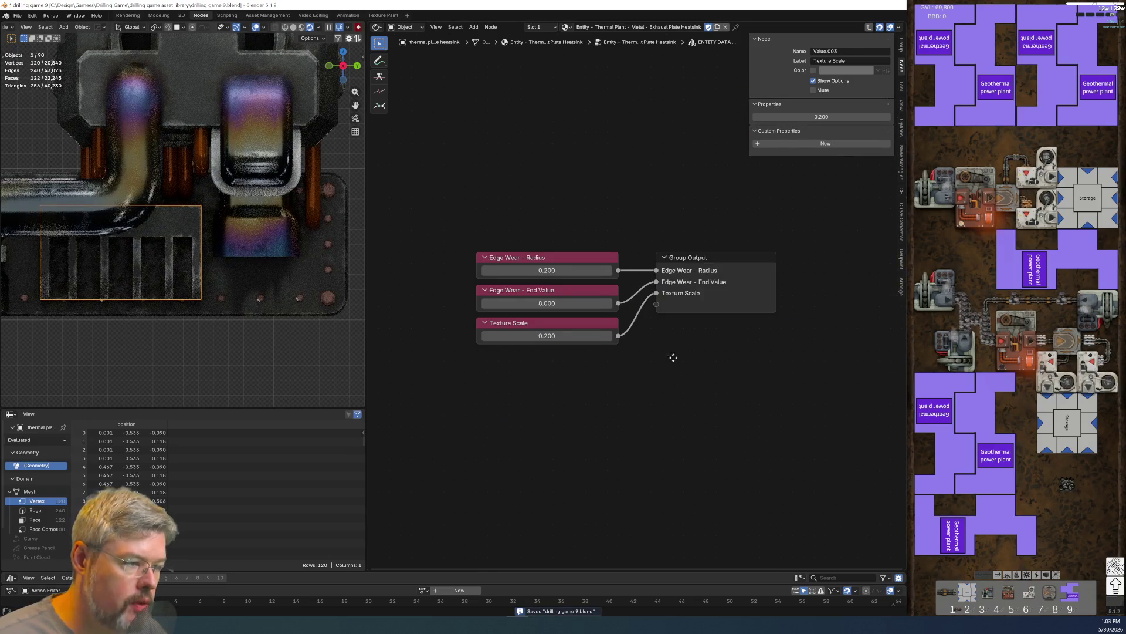
- Duplicate the Radius and End Value nodes and label the copies 'Heatsink Edge Wear - Radius' and 'Heatsink Edge Wear - End Value'
drag(496, 225, 571, 255)
key(shift+d)
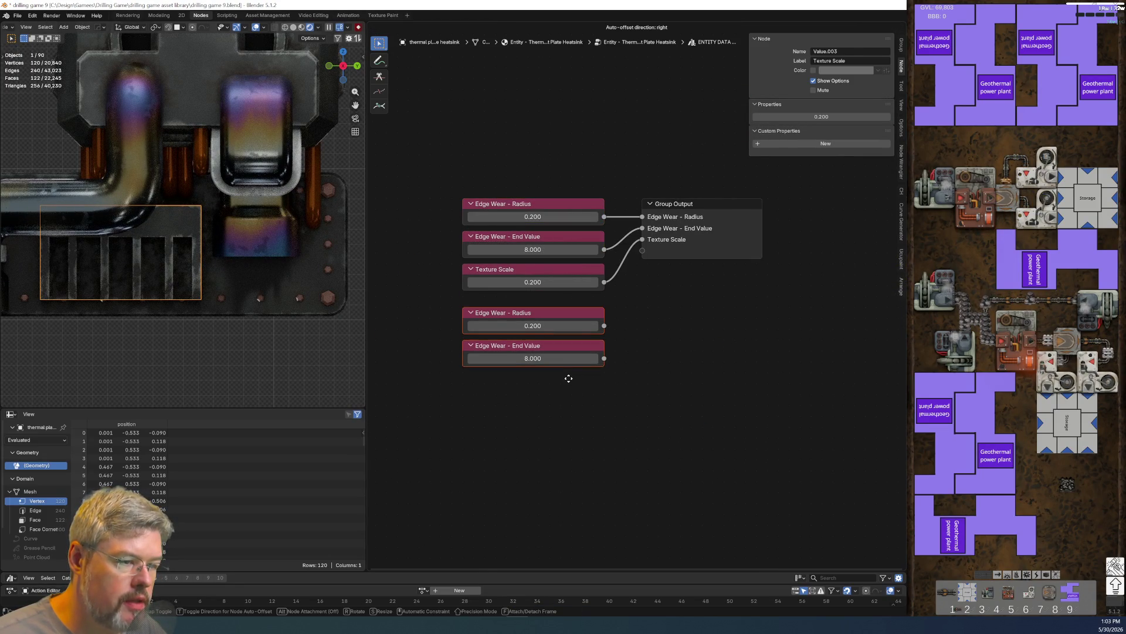
click(566, 398)
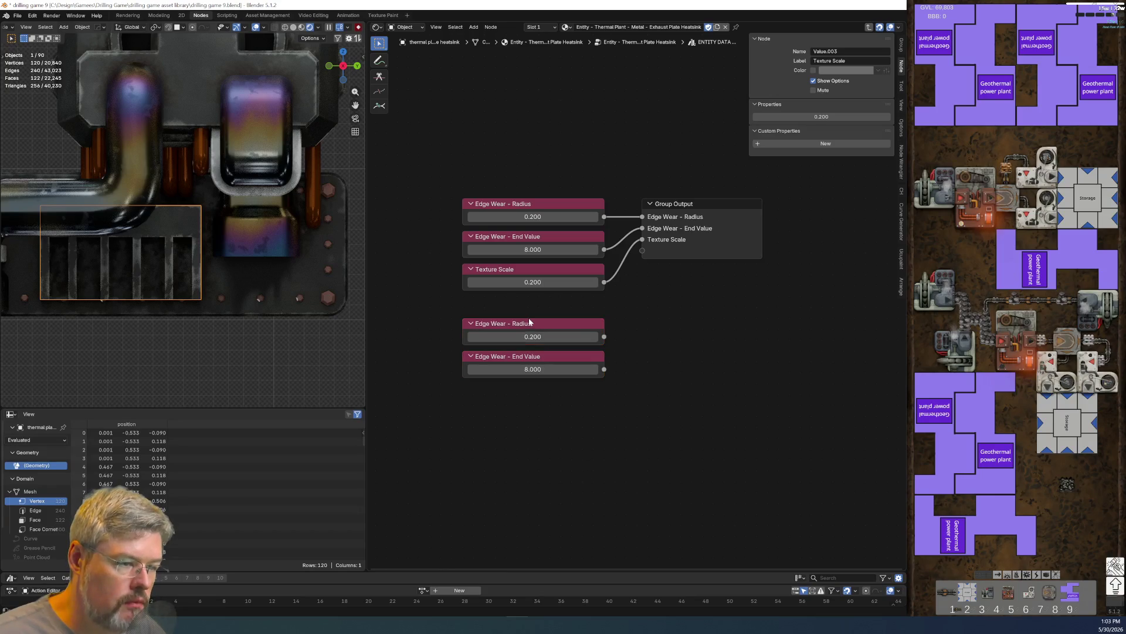
click(530, 327)
key(F2)
click(566, 367)
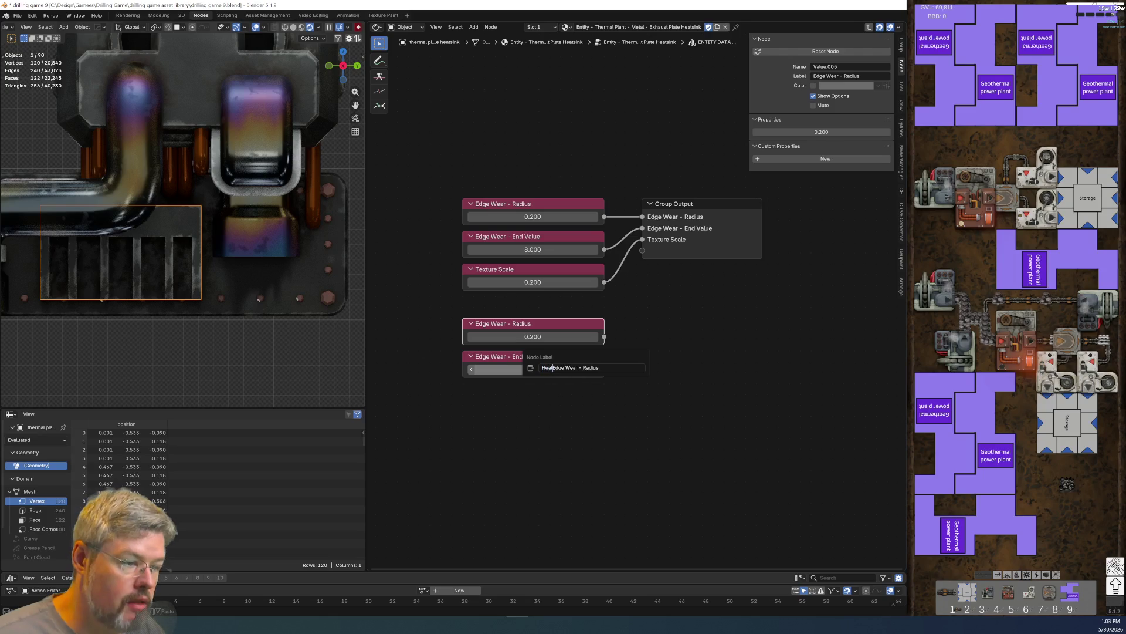
text(sink)
key(Return)
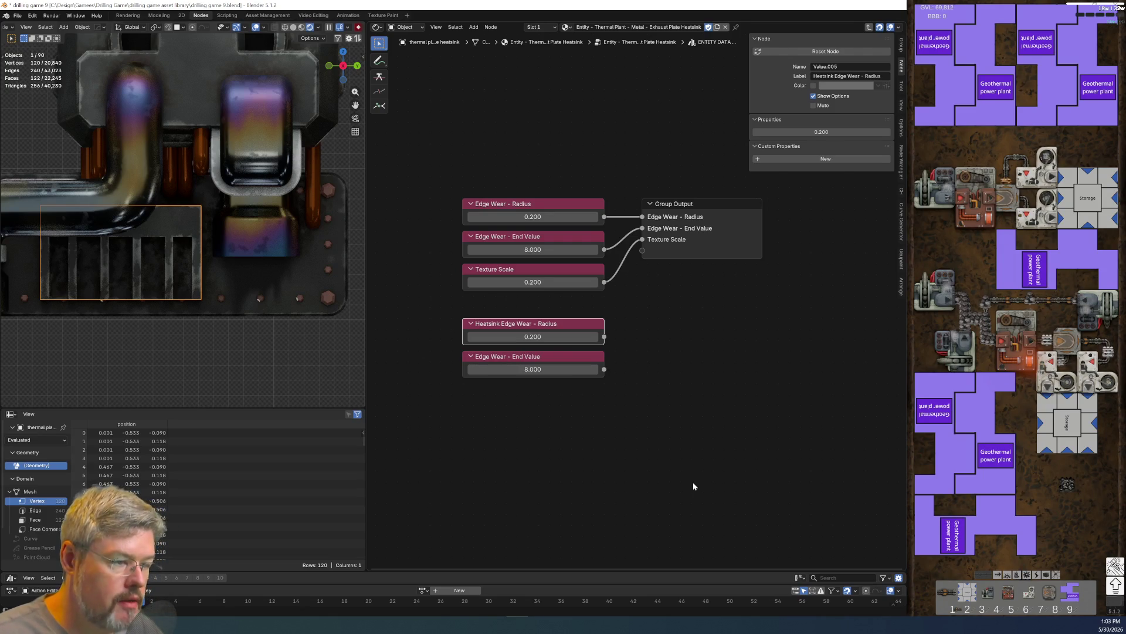
click(530, 356)
key(F2)
key(Home)
text(Heatsink)
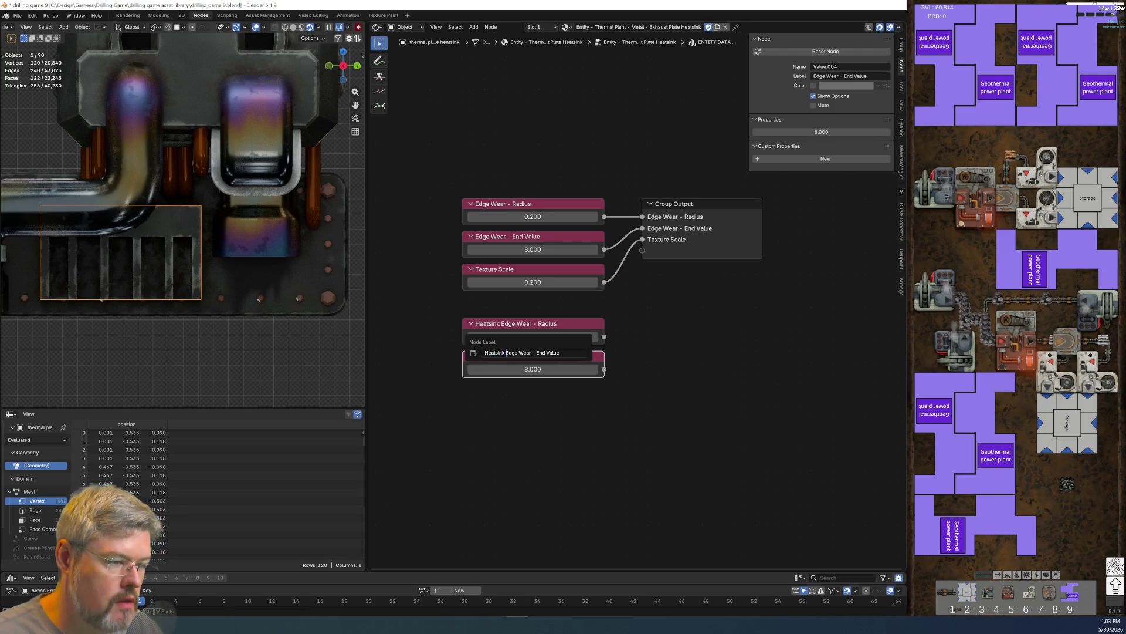
key(Return)
- Prefix the upper Edge Wear - Radius, Edge Wear - End Value and Texture Scale labels with 'Main'
click(531, 211)
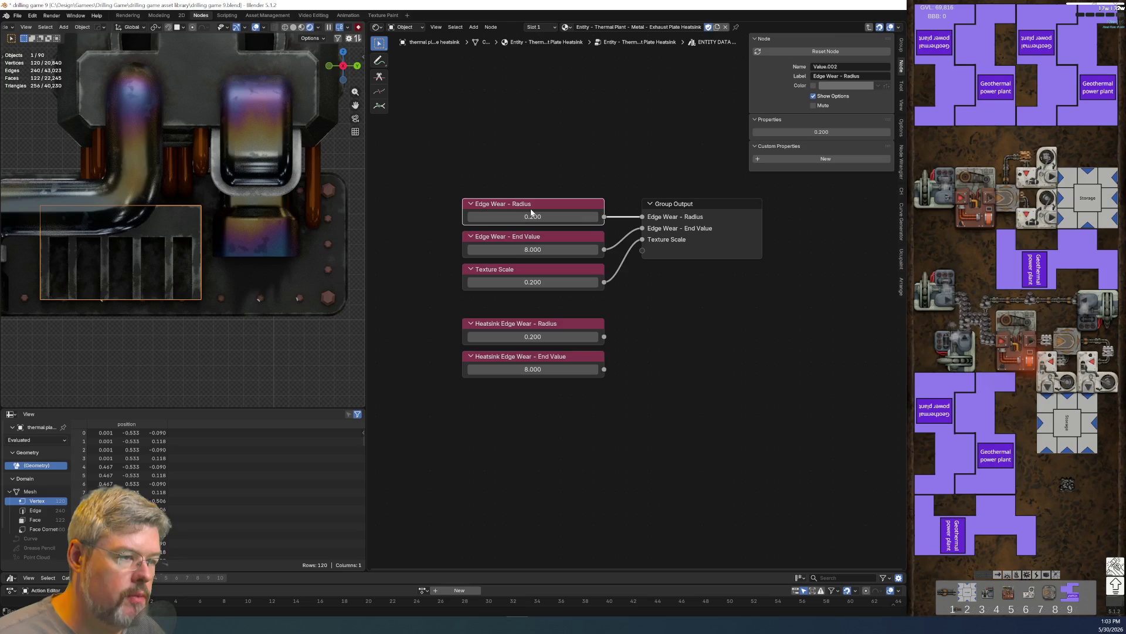
key(F2)
key(Home)
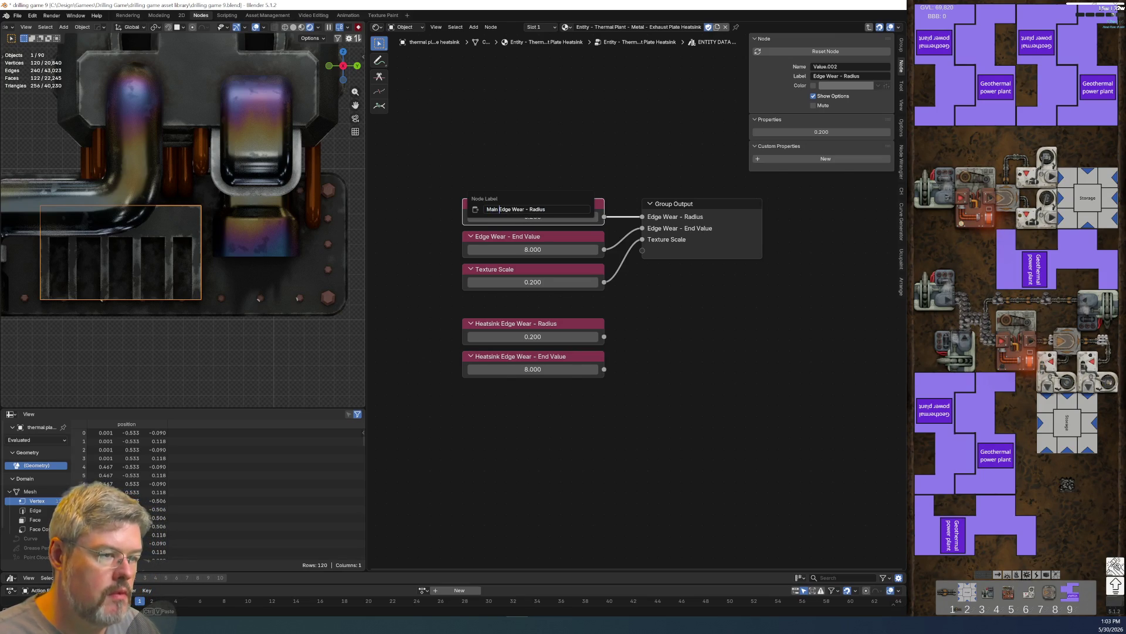
key(Return)
click(551, 238)
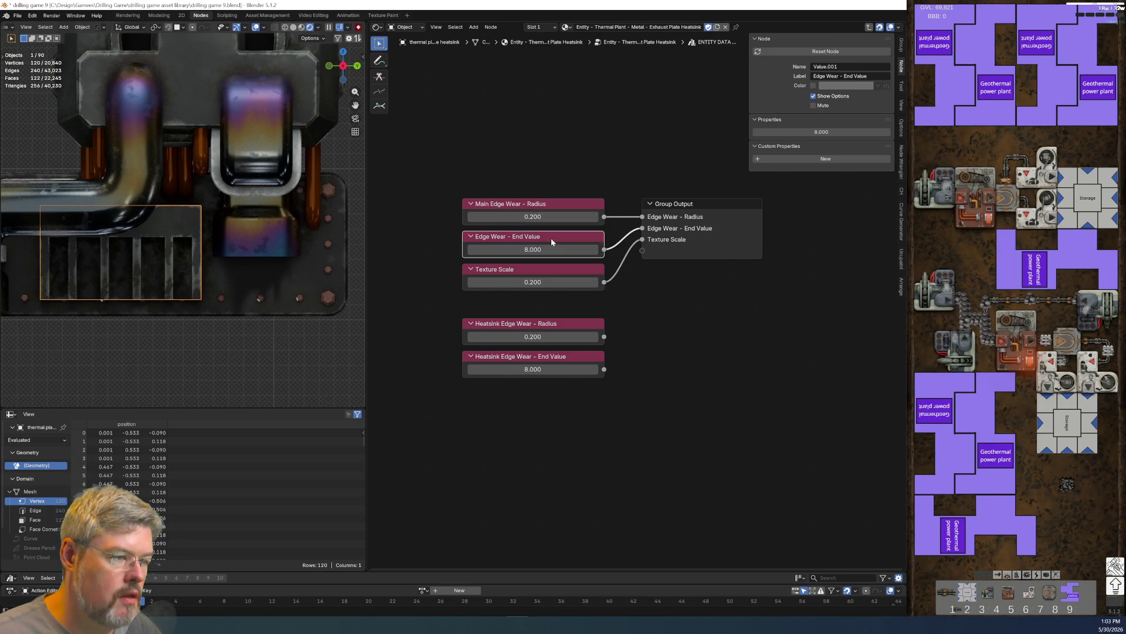
key(F2)
key(Home)
text(Main)
key(Return)
click(516, 270)
key(F2)
key(Home)
text(Main)
key(Return)
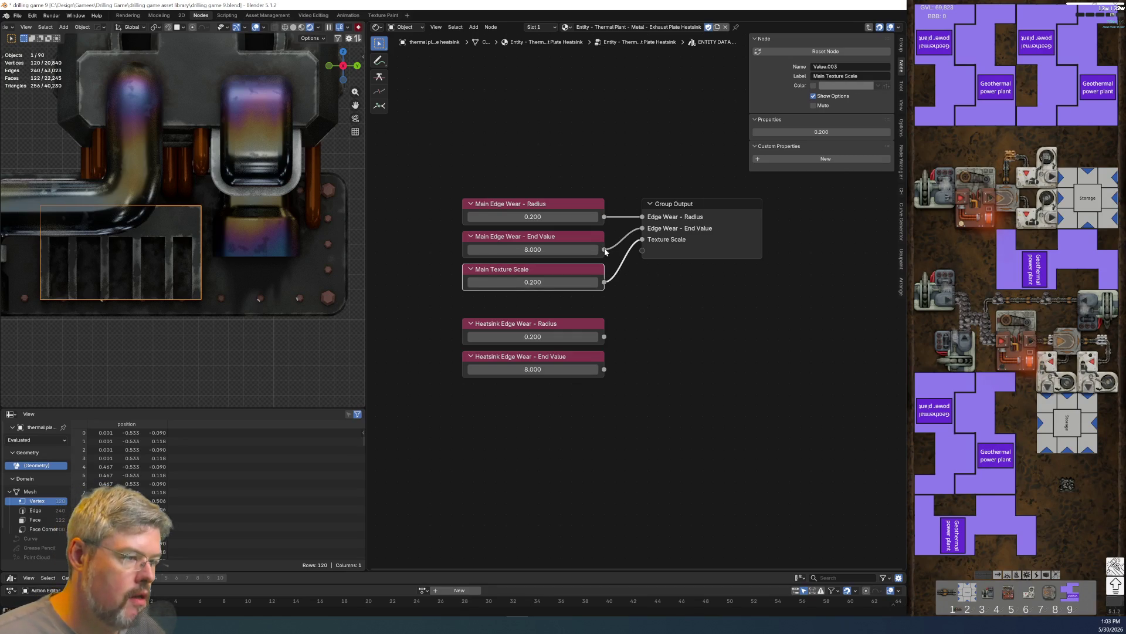
- Add a new output panel to the group and name it Heatsink
click(699, 226)
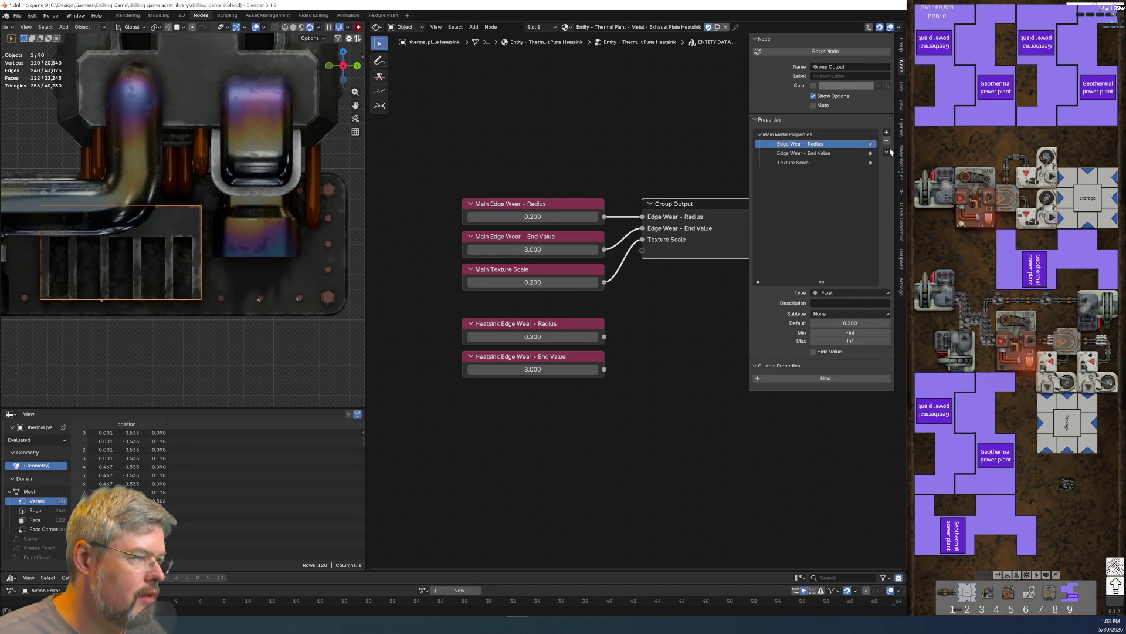
click(886, 132)
click(895, 162)
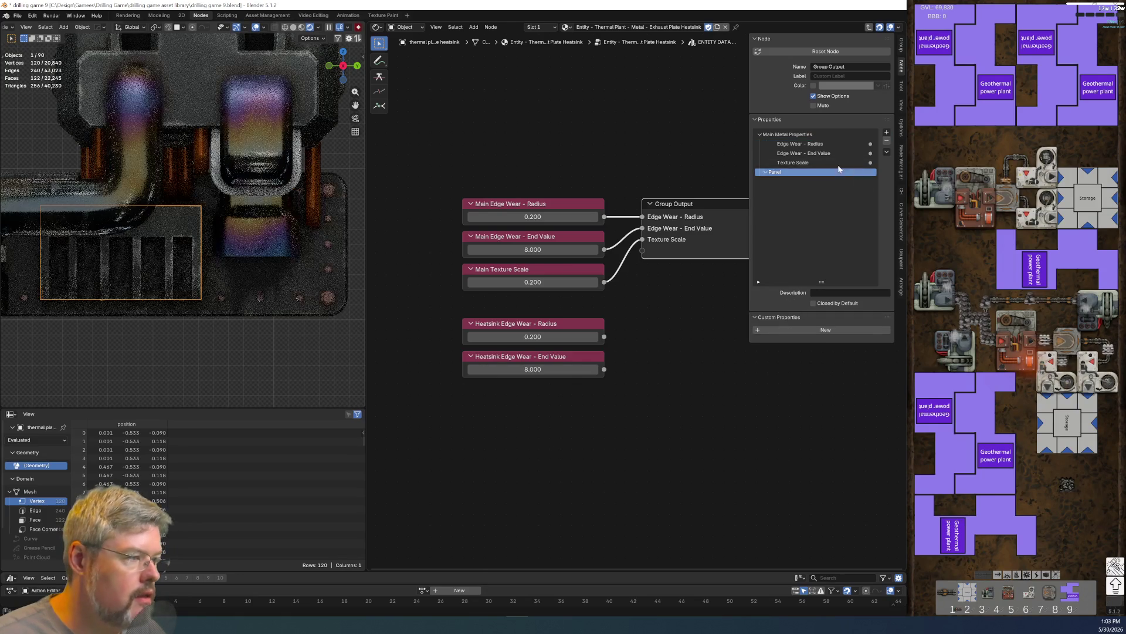
double_click(799, 176)
text(Hea)
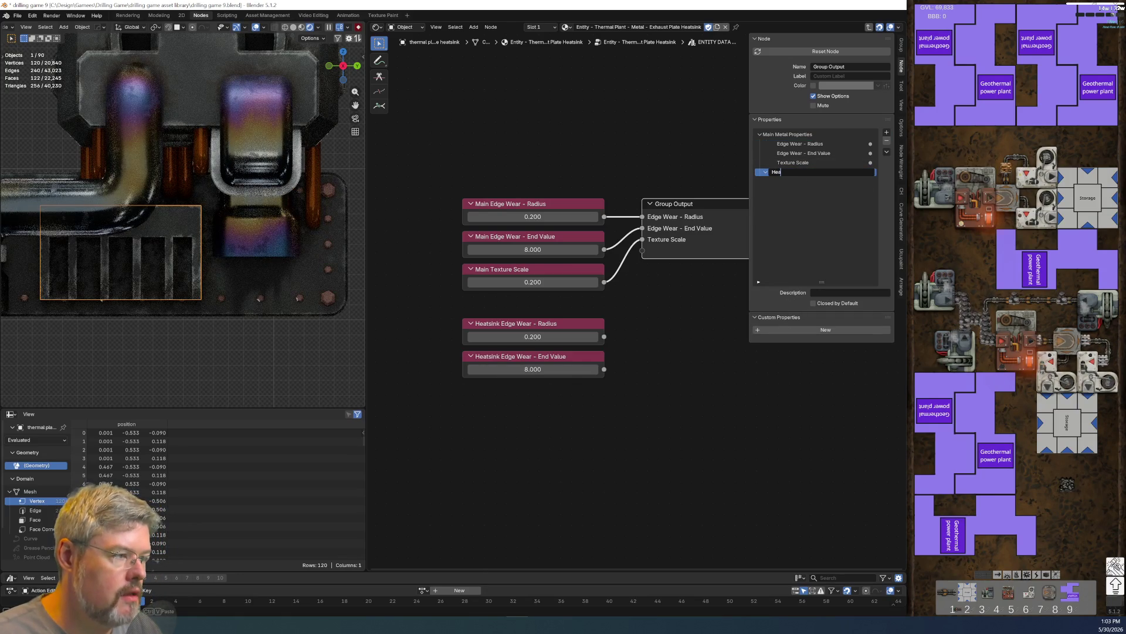
text(tsink)
- Confirm the Heatsink panel and link both Heatsink value nodes to new Group Output sockets
key(Return)
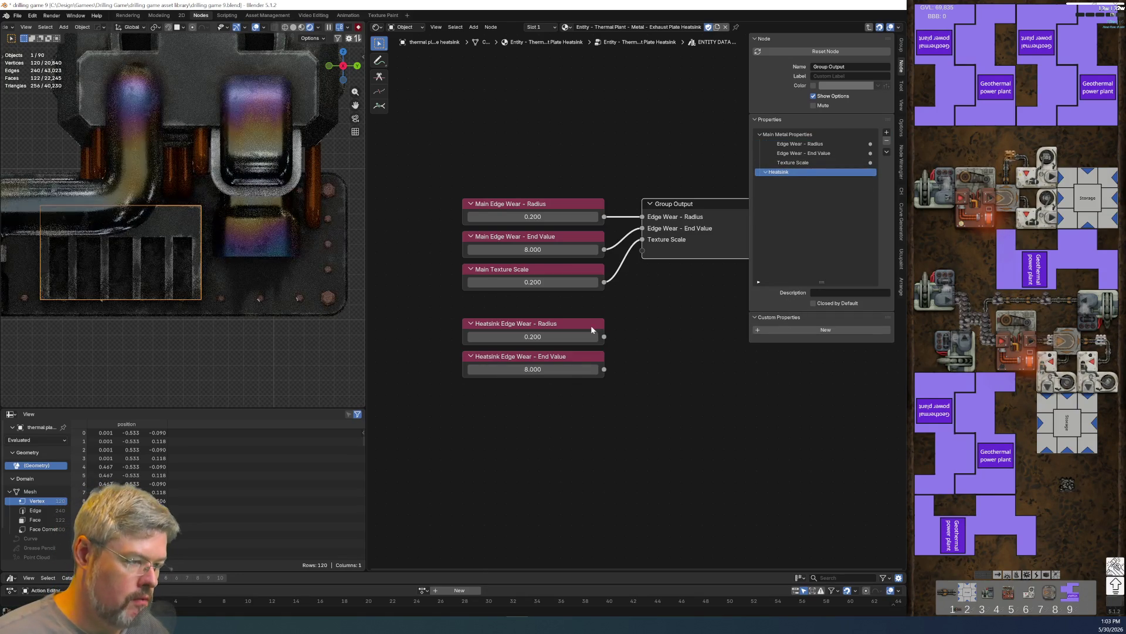
drag(603, 336, 642, 250)
drag(604, 369, 645, 262)
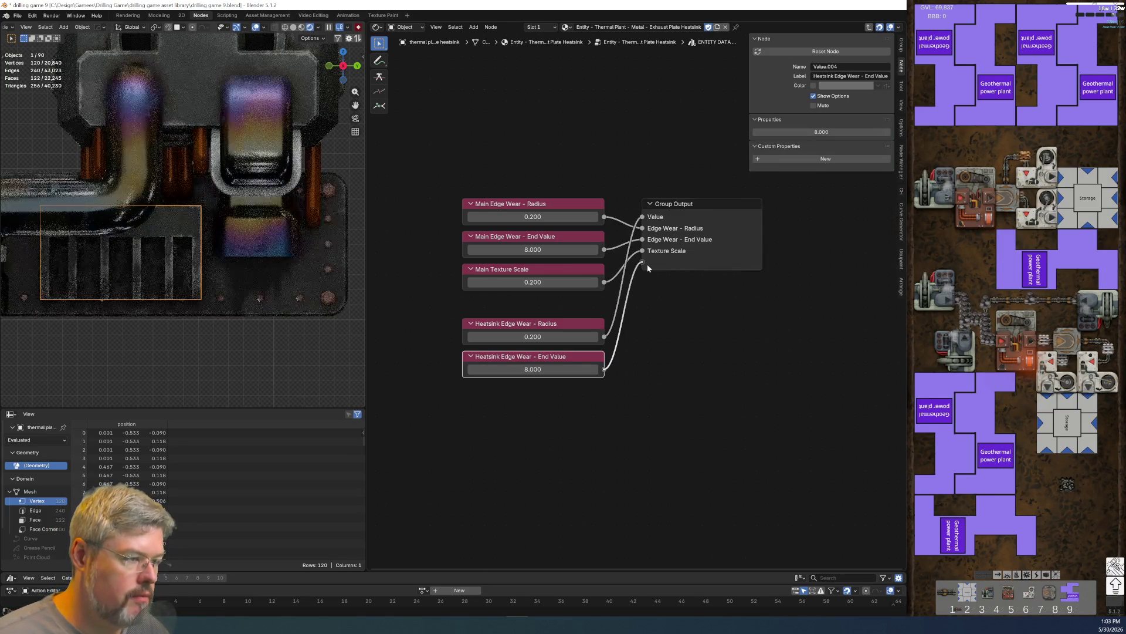
- Name the first new output 'Edge Wear - Radius' and move it into the Heatsink panel
click(719, 207)
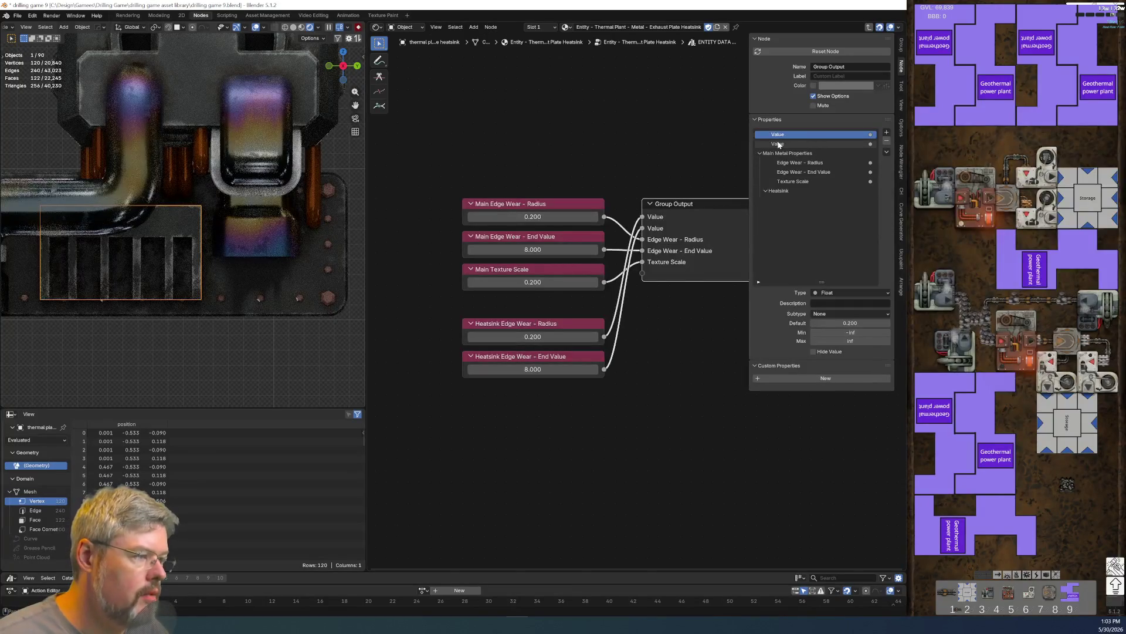
click(565, 329)
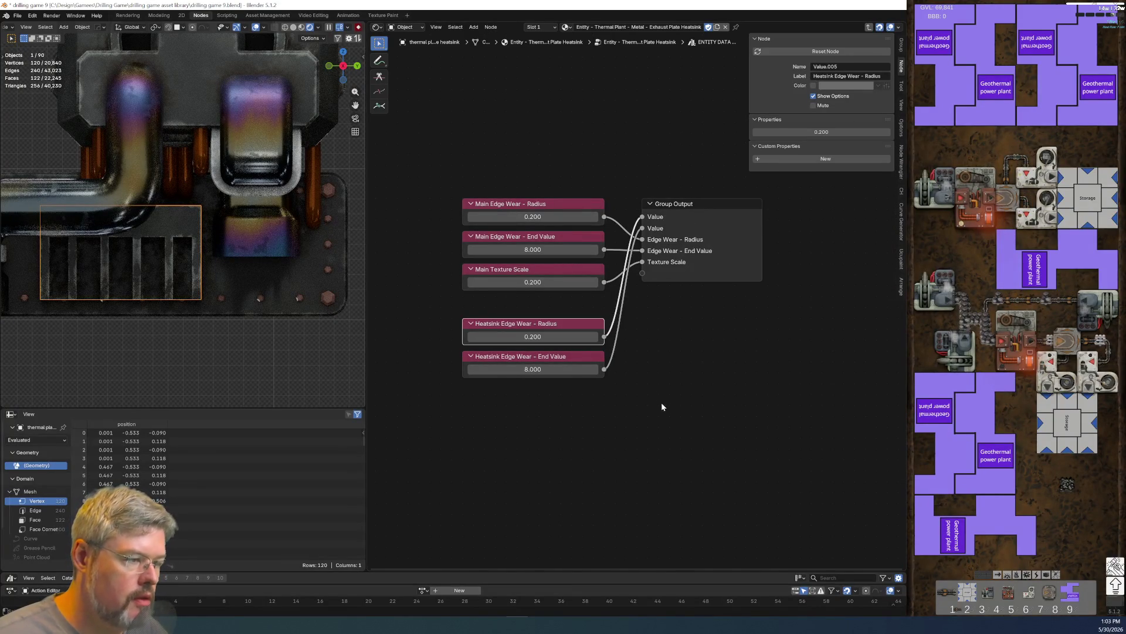
click(697, 205)
text(Heatsink Edge Wear - Radius)
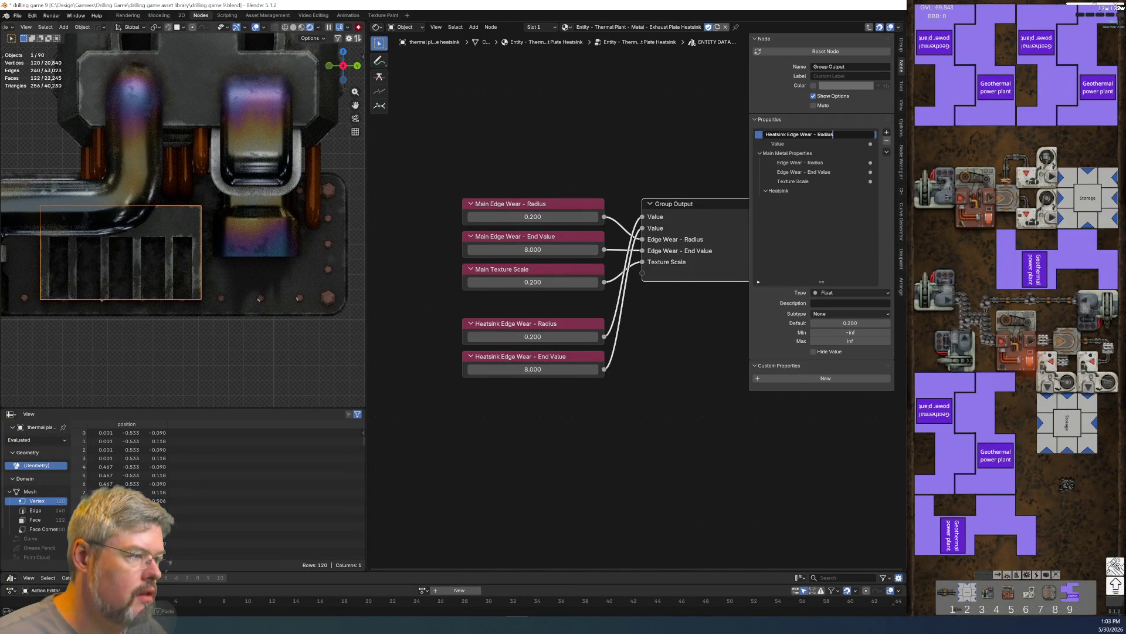
double_click(804, 135)
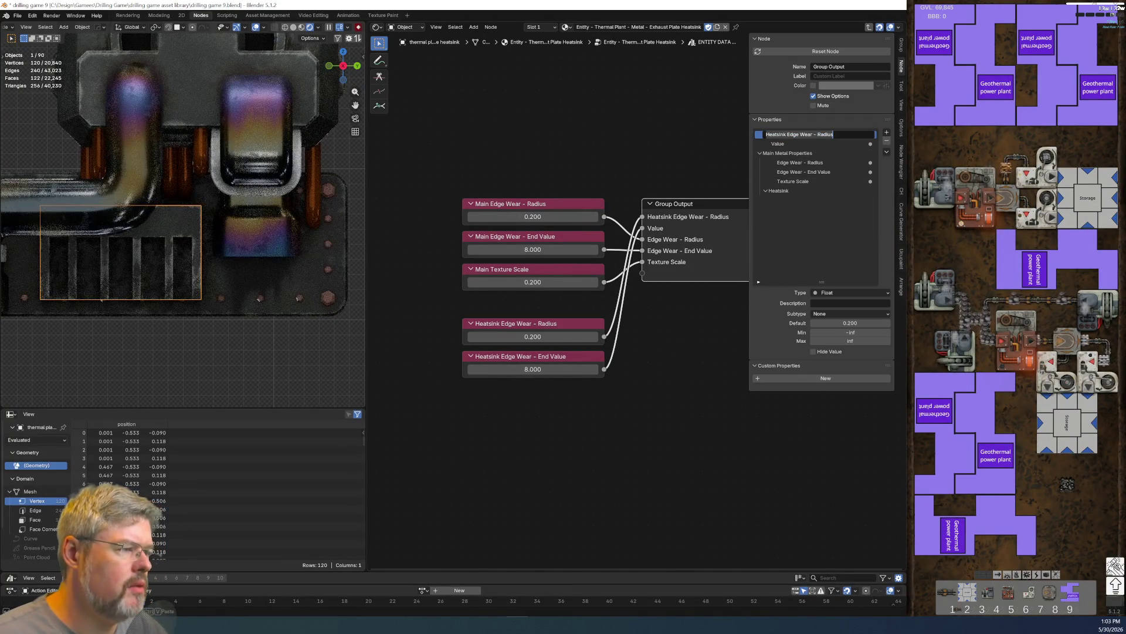
key(Home)
key(BackSpace)
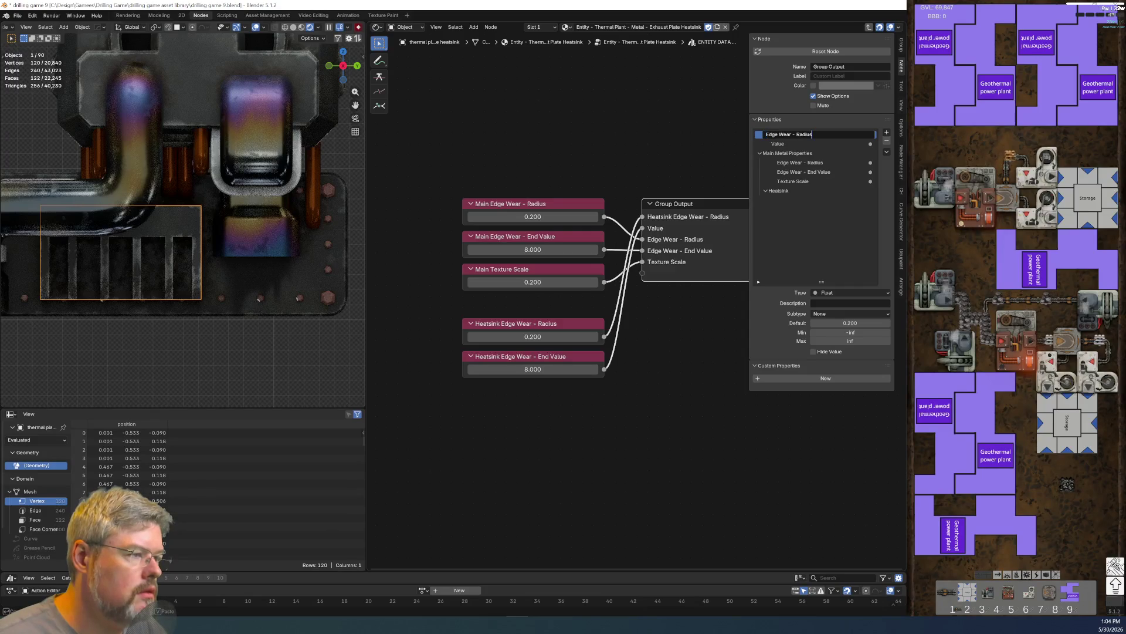
key(Return)
drag(795, 134, 781, 194)
- Name the second output 'Edge Wear - End Value', move it into the Heatsink panel, and raise the Main nodes
click(780, 182)
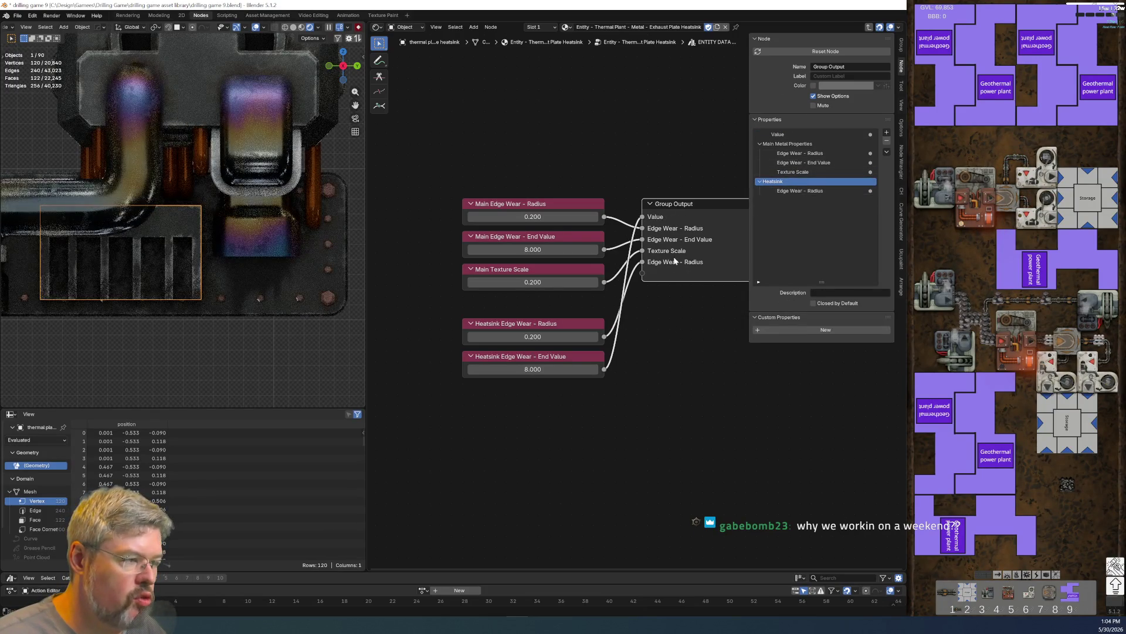
double_click(778, 135)
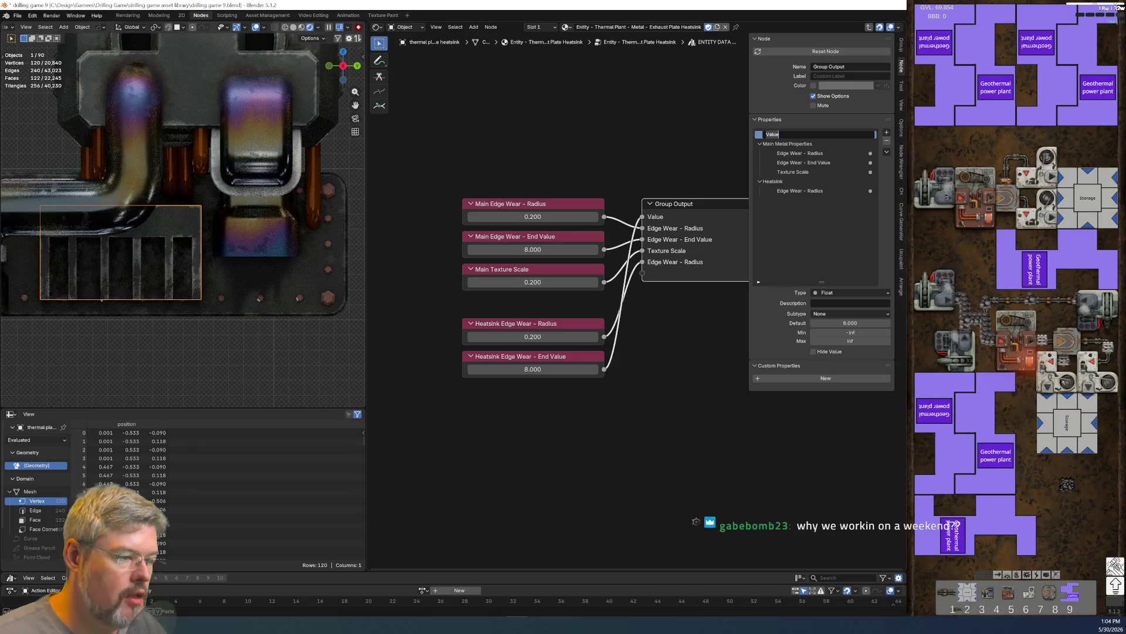
text(End Value)
key(Return)
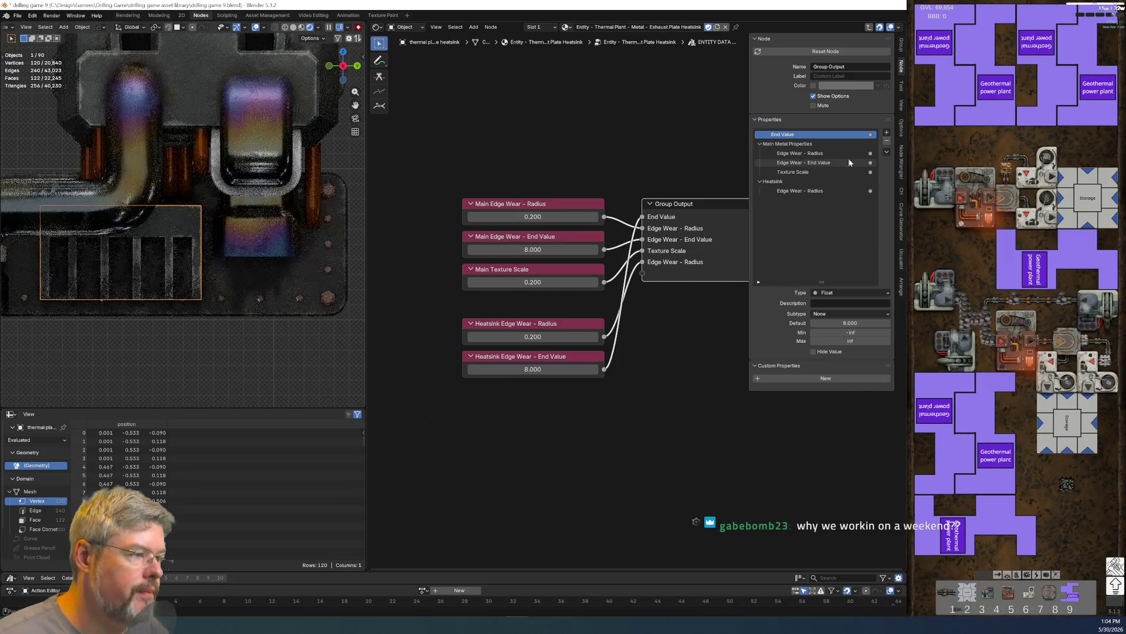
double_click(793, 135)
click(766, 134)
text(-)
key(Return)
drag(794, 139, 797, 197)
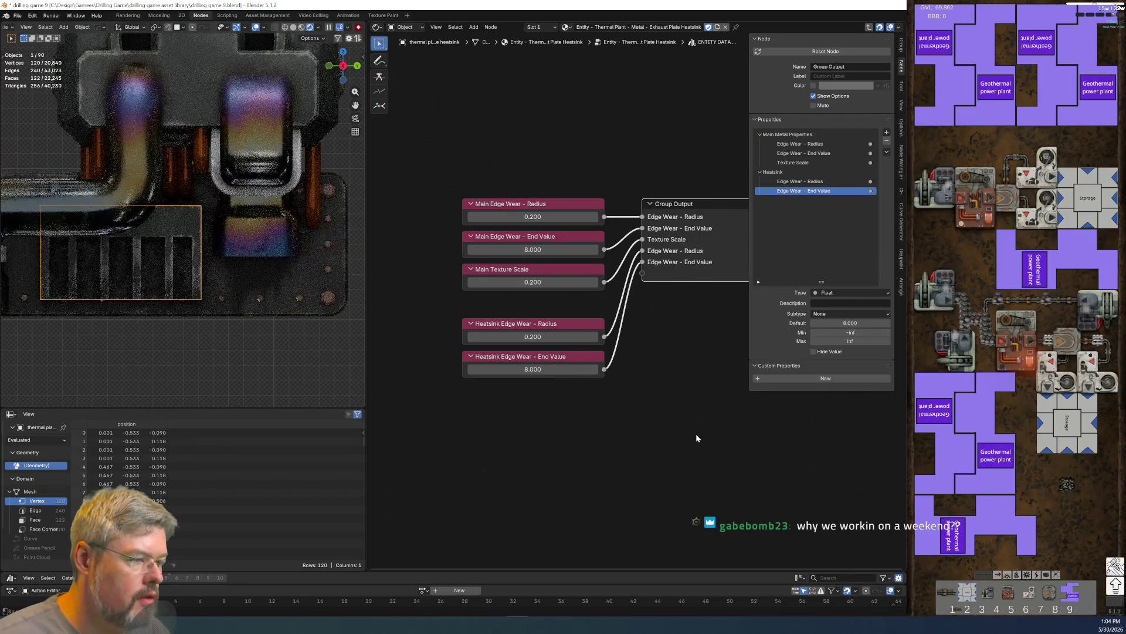
mouse_move(520, 290)
mouse_down()
mouse_move(455, 193)
mouse_move(528, 243)
mouse_up()
- Wrap the Main value nodes in a frame labelled Main and the Heatsink nodes in a frame labelled Heatsink
key(ctrl+j)
key(F2)
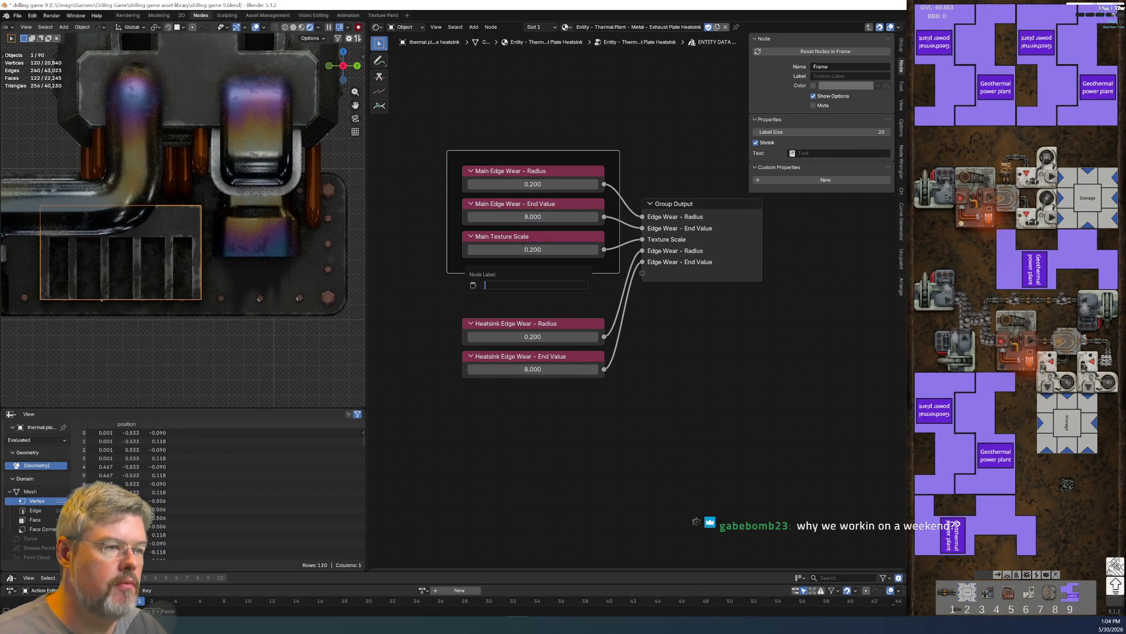
text(Main)
key(Return)
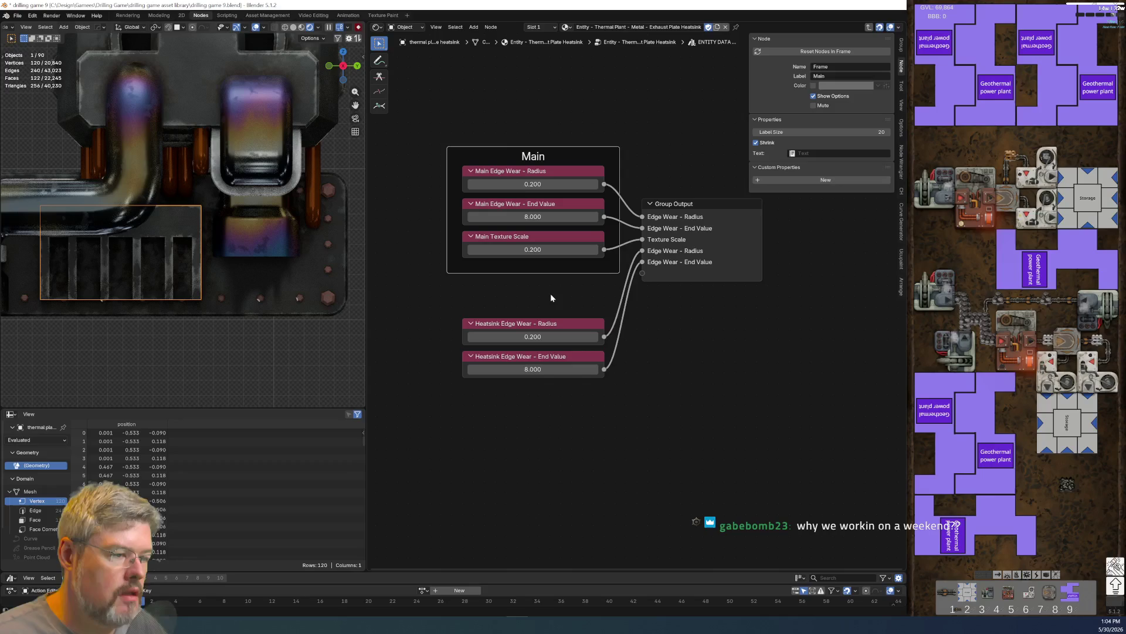
click(542, 343)
shift+drag(546, 348, 576, 414)
key(ctrl+j)
key(F2)
text(Heatsink)
key(Return)
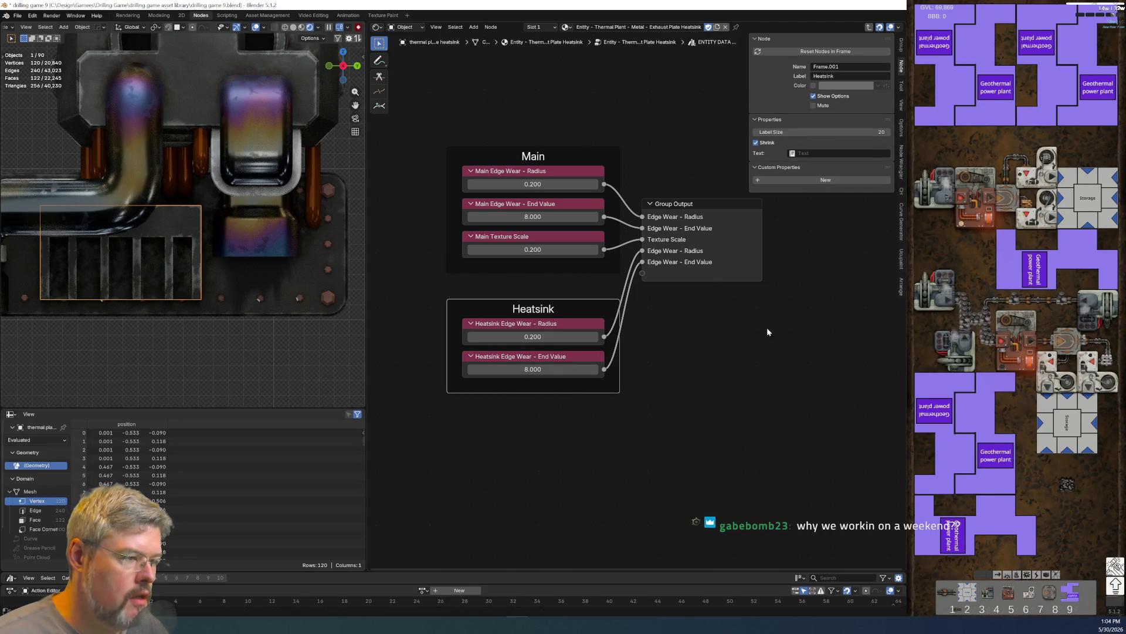
- Move the Group Output aside, duplicate the Heatsink frame below, and label the copy Exhaust Plate
drag(706, 242, 769, 290)
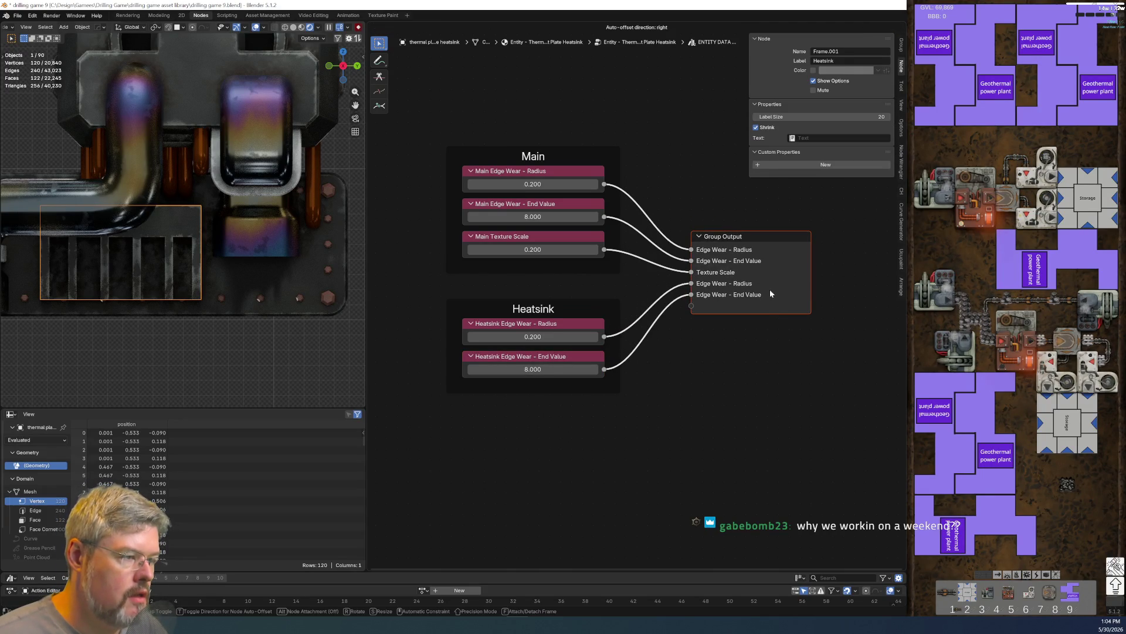
click(564, 313)
key(shift+d)
click(536, 514)
key(F2)
text(Exhaust Plate)
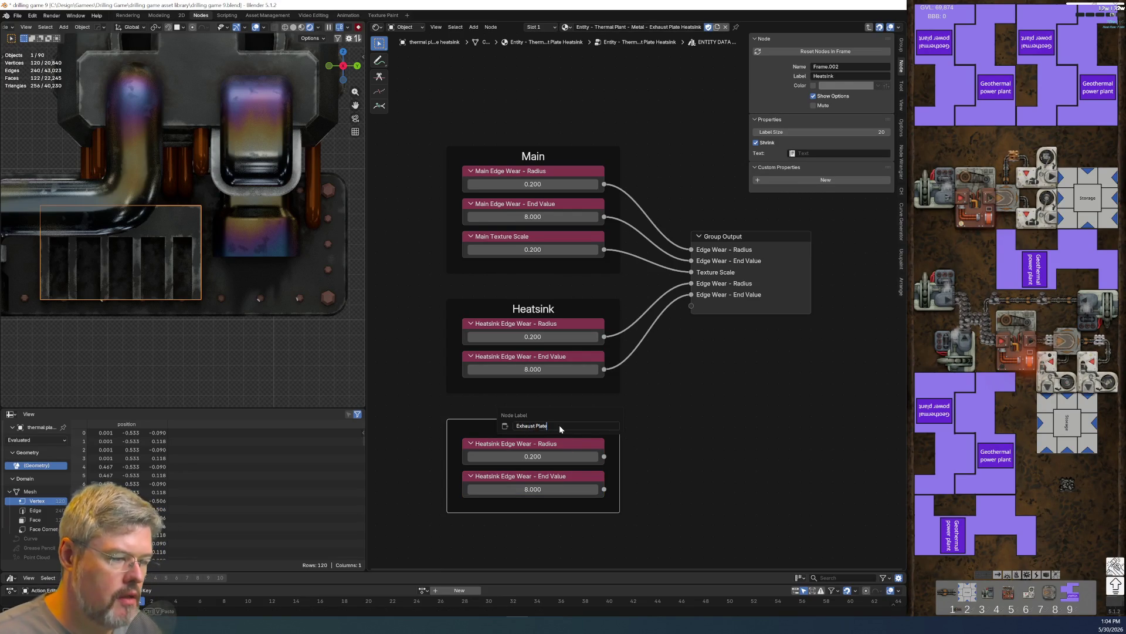
key(Return)
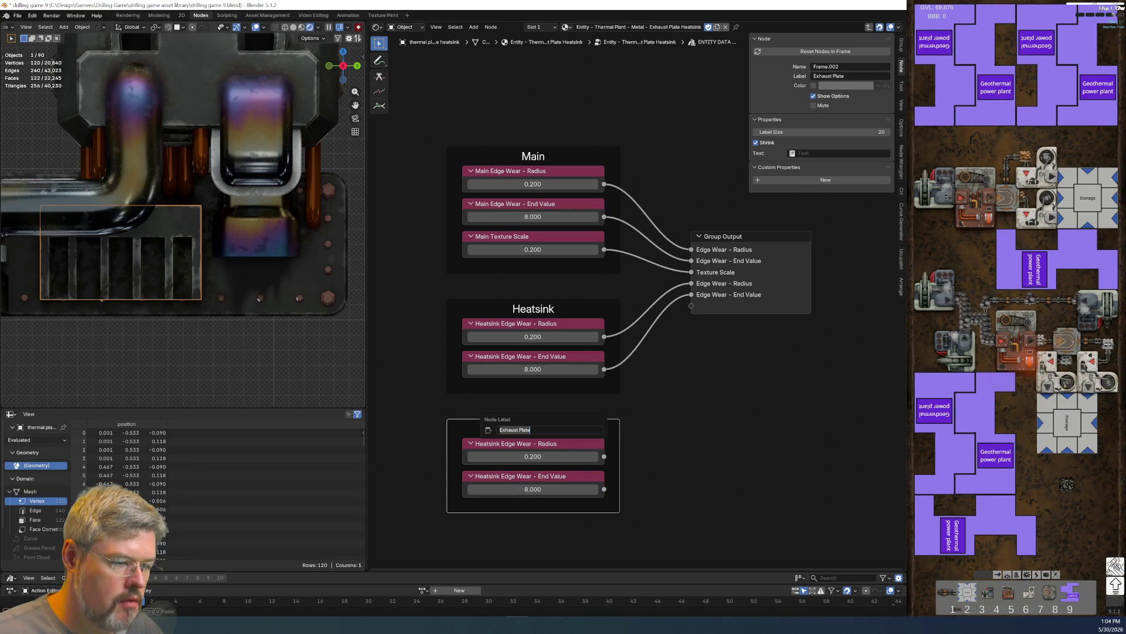
- Relabel the copied nodes 'Exhaust Plate Edge Wear - Radius' and 'Exhaust Plate Edge Wear - End Value'
click(519, 446)
key(F2)
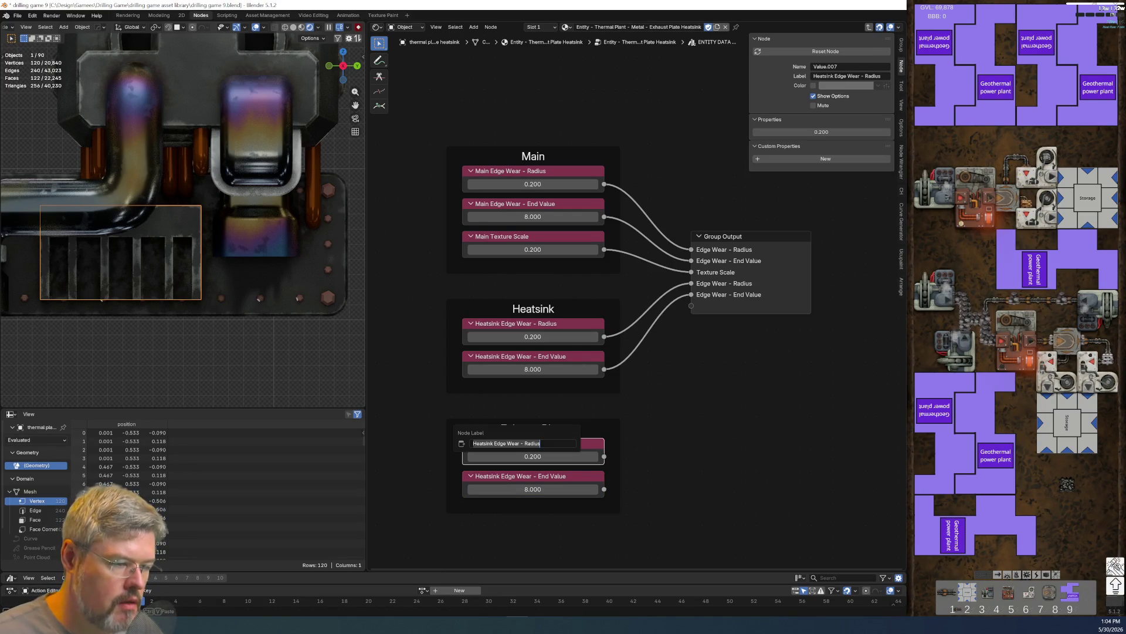
text(Exhaust Plate)
key(Return)
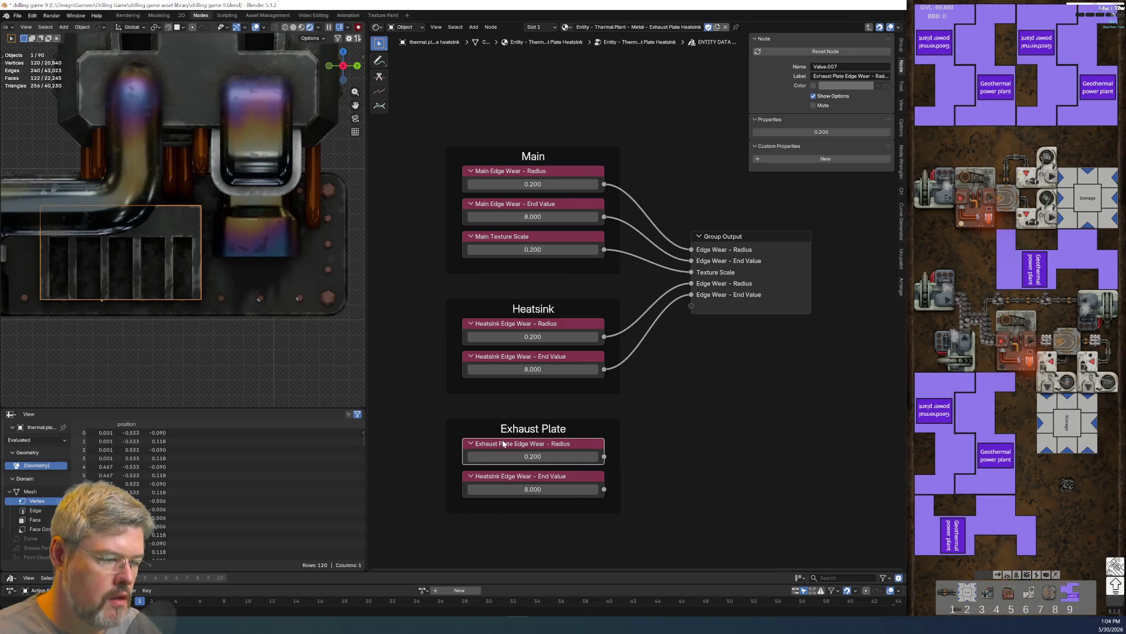
click(573, 496)
key(F2)
key(ctrl+v)
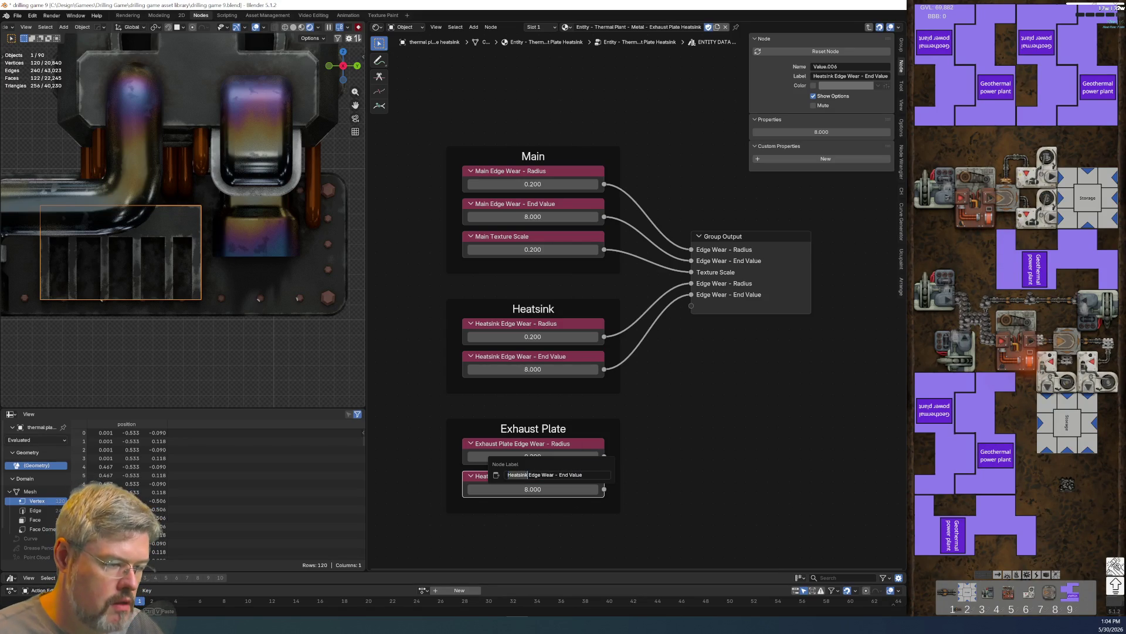
text(Exhaust Plate)
key(Return)
- Link the Exhaust Plate Radius and End Value nodes to the group output
drag(604, 457, 691, 305)
mouse_move(604, 488)
mouse_down()
mouse_move(708, 302)
mouse_move(692, 316)
mouse_up()
click(730, 242)
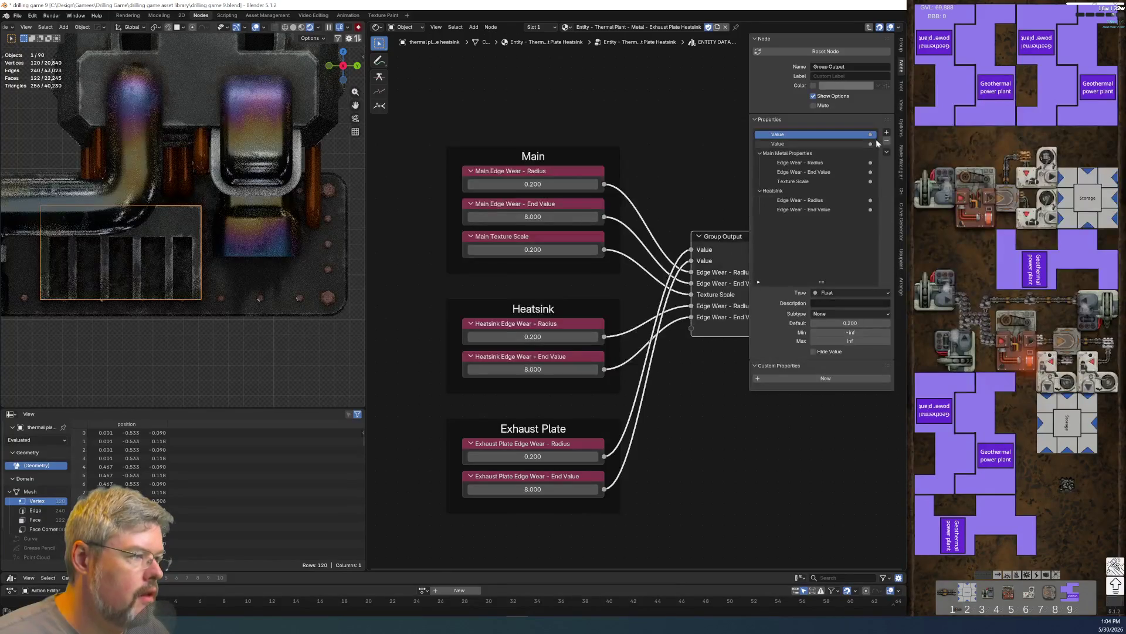
- Rename the two new Value outputs to 'Edge Wear - Radius' and 'Edge Wear - End Value'
click(803, 202)
double_click(803, 202)
click(807, 136)
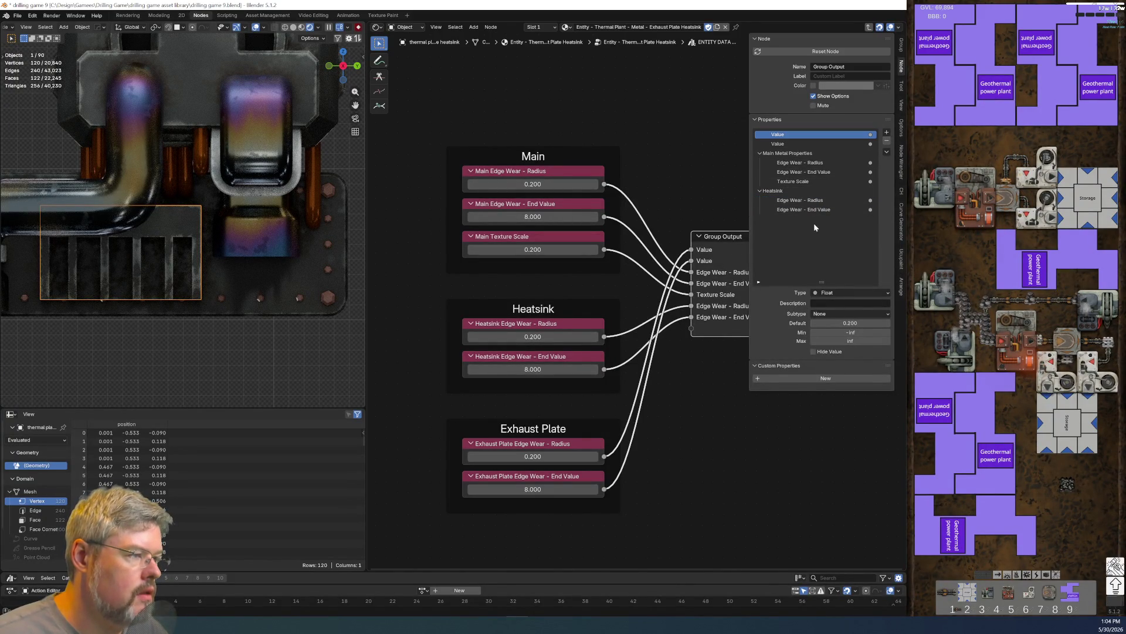
double_click(780, 134)
key(End)
text(Value)
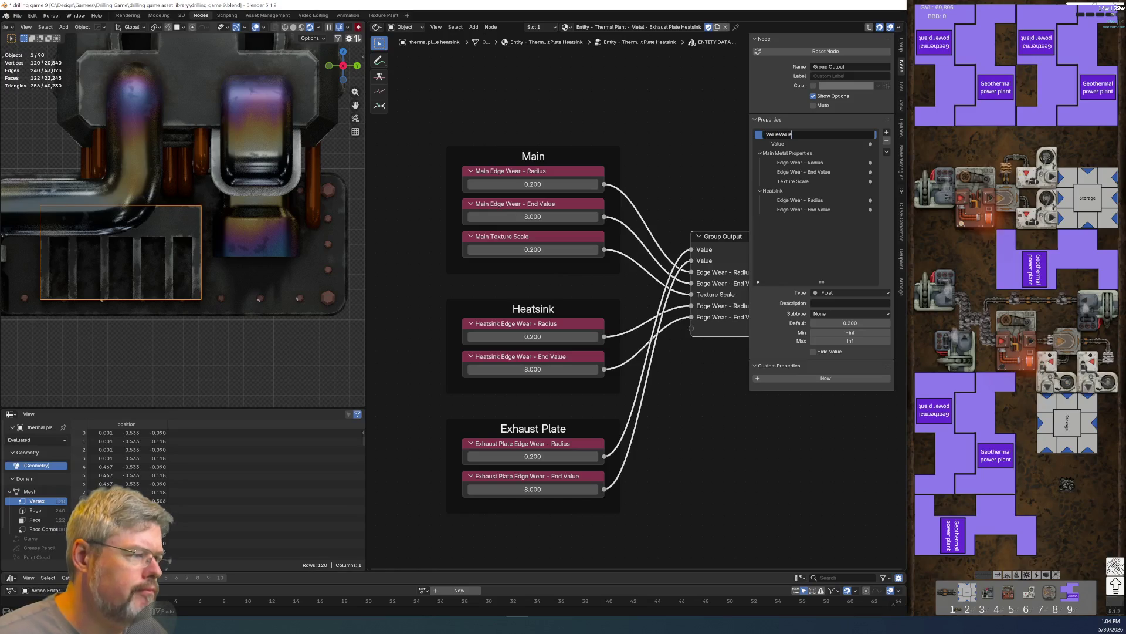
key(ctrl+a)
text(Edge Wear - Radius)
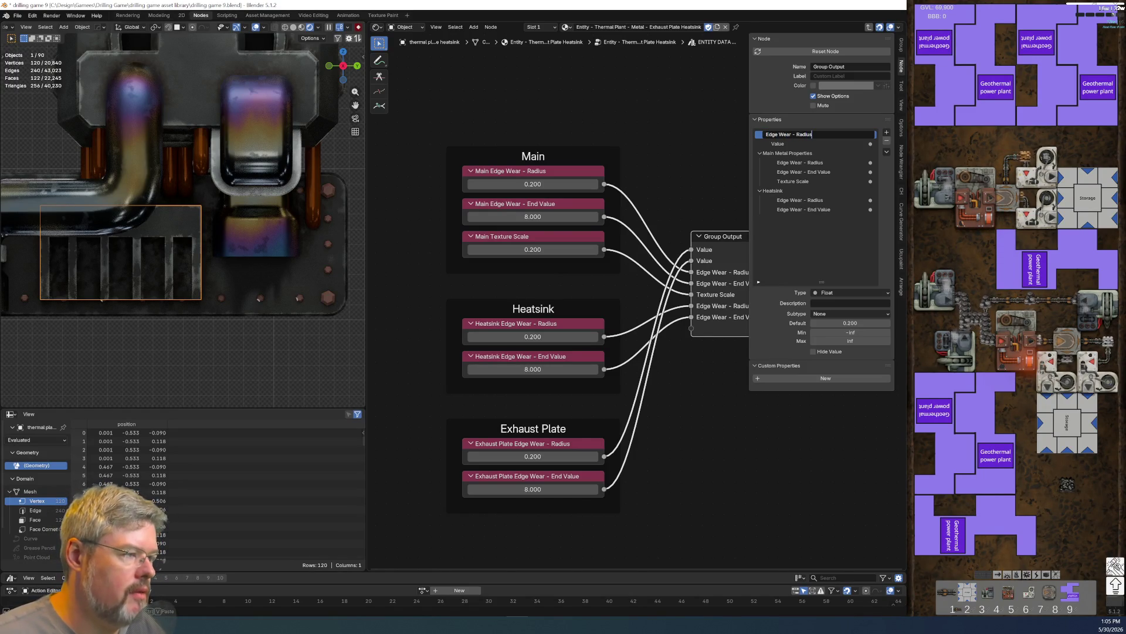
key(Return)
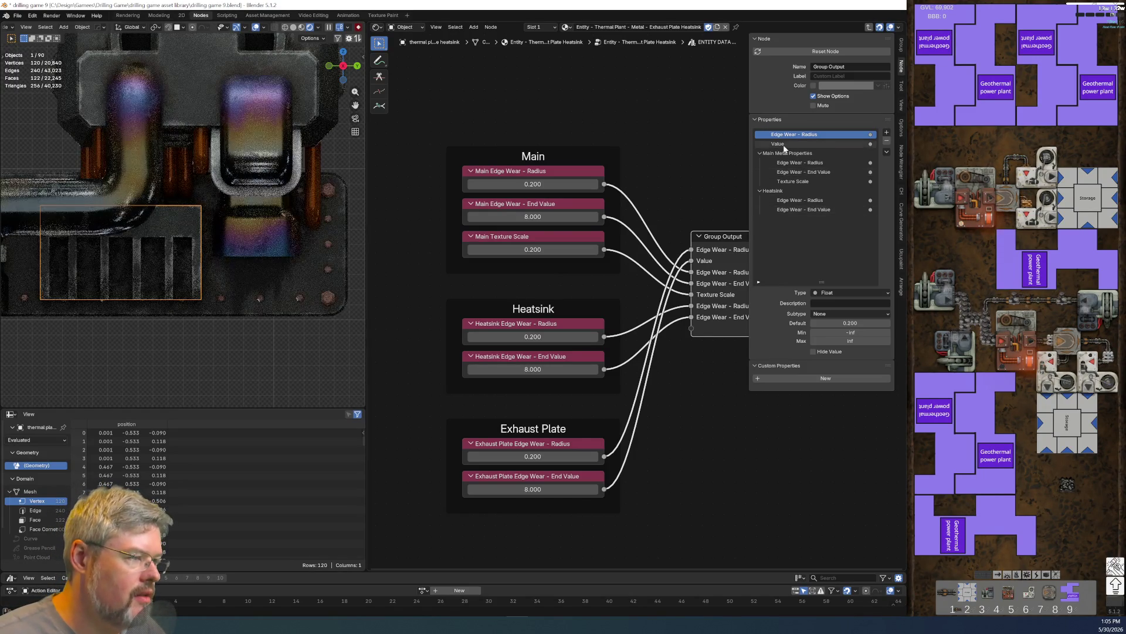
double_click(784, 145)
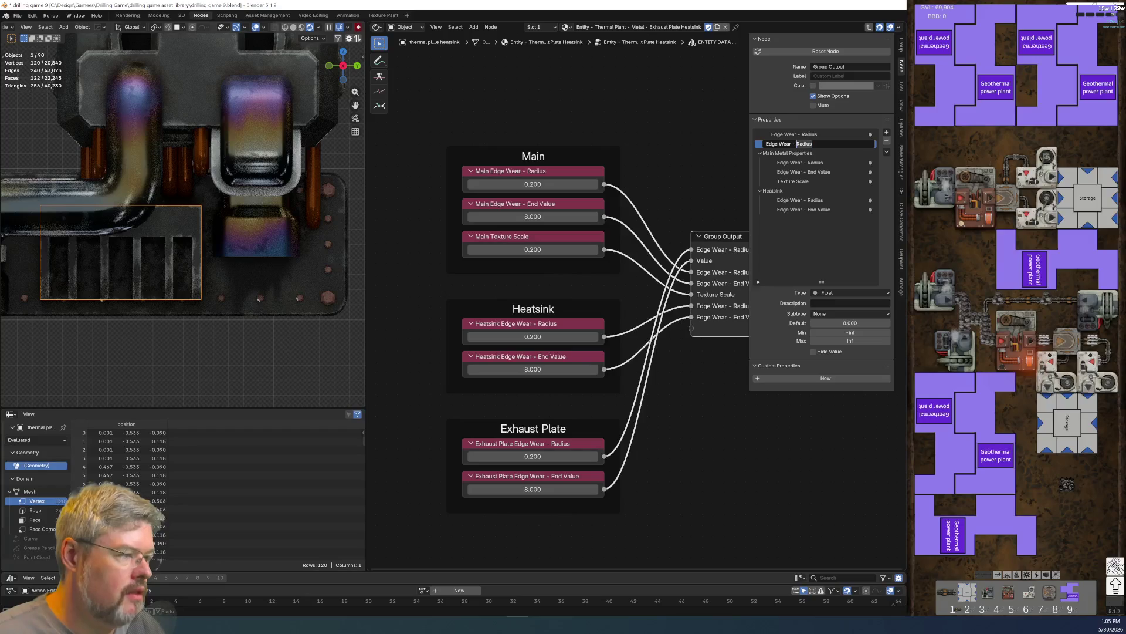
text(End Value)
key(Return)
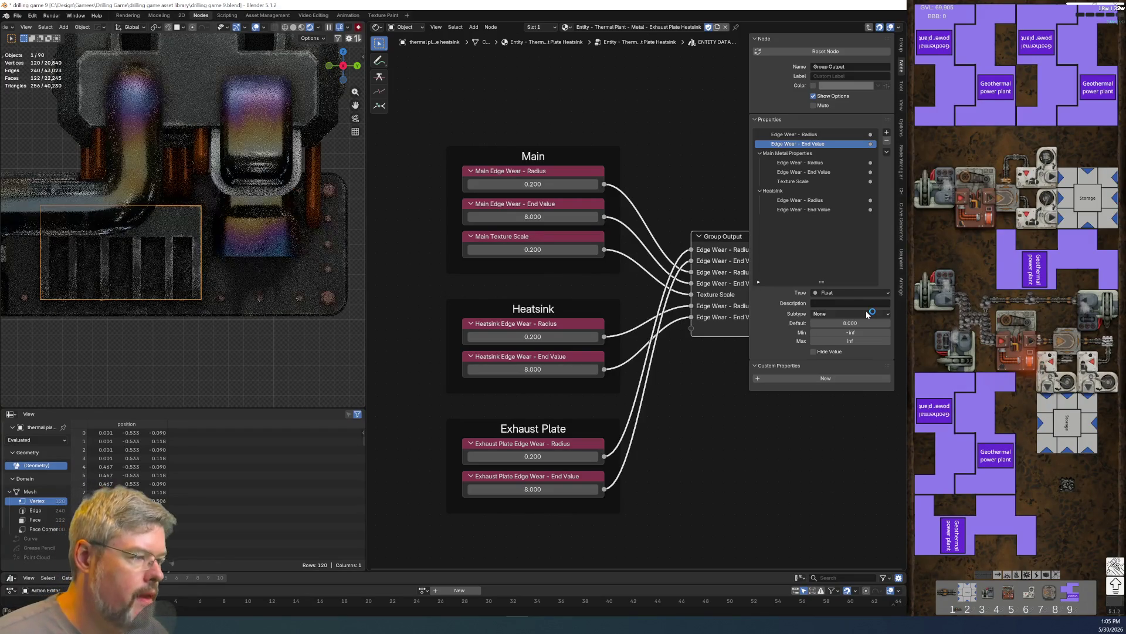
- Add an 'Exhaust Plate' interface panel and move both edge wear outputs into it
click(886, 152)
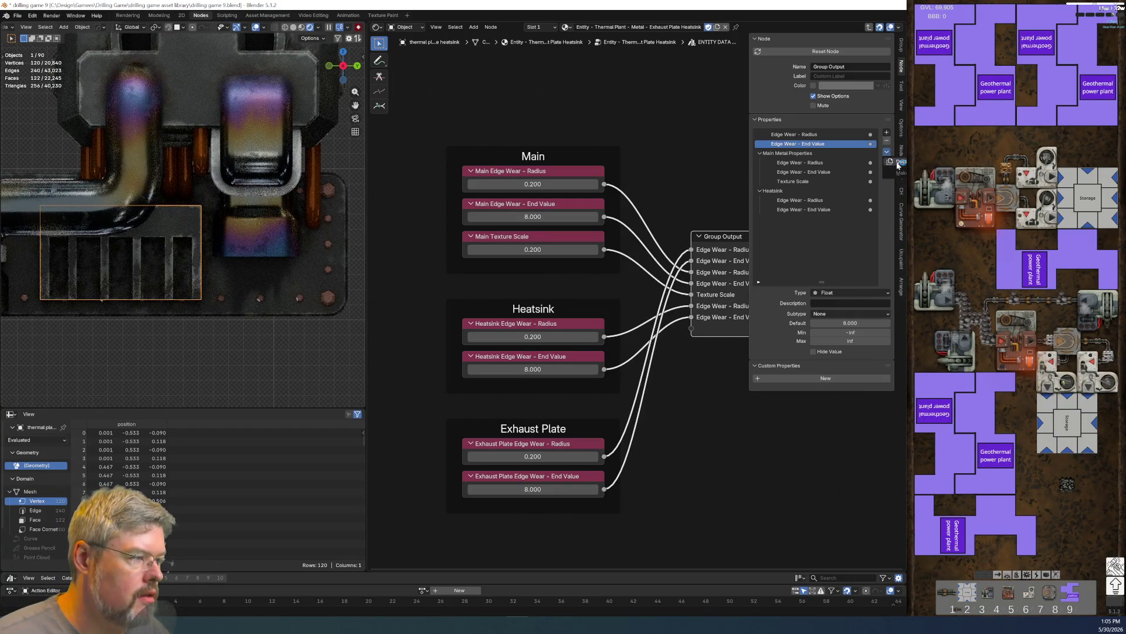
click(886, 133)
click(901, 160)
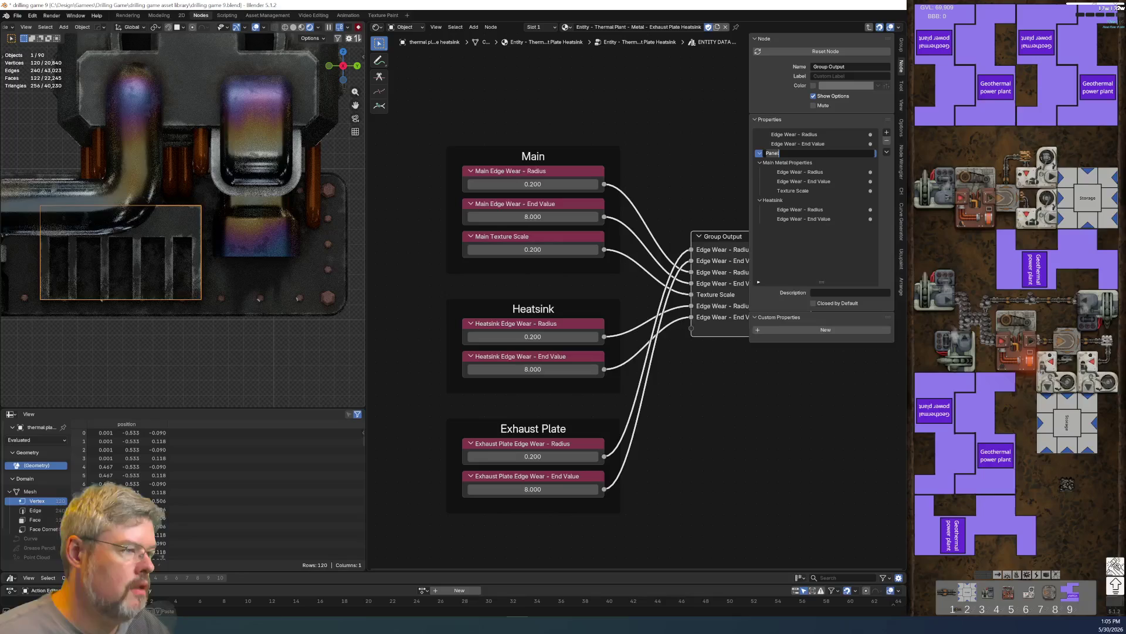
text(Exhaust P)
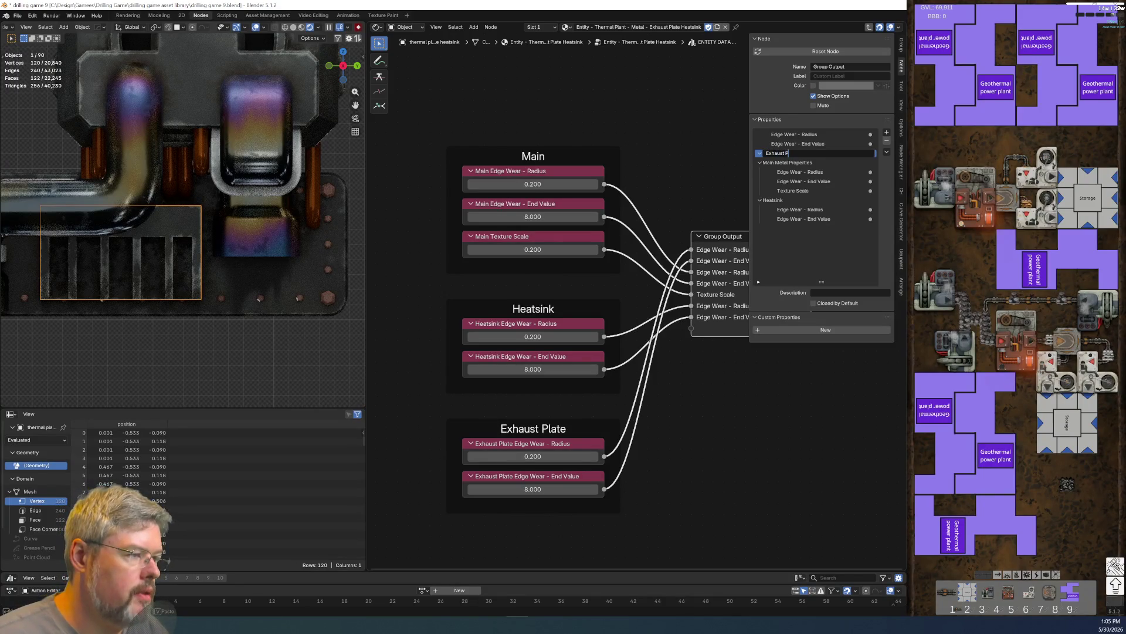
text(late)
key(Return)
click(791, 144)
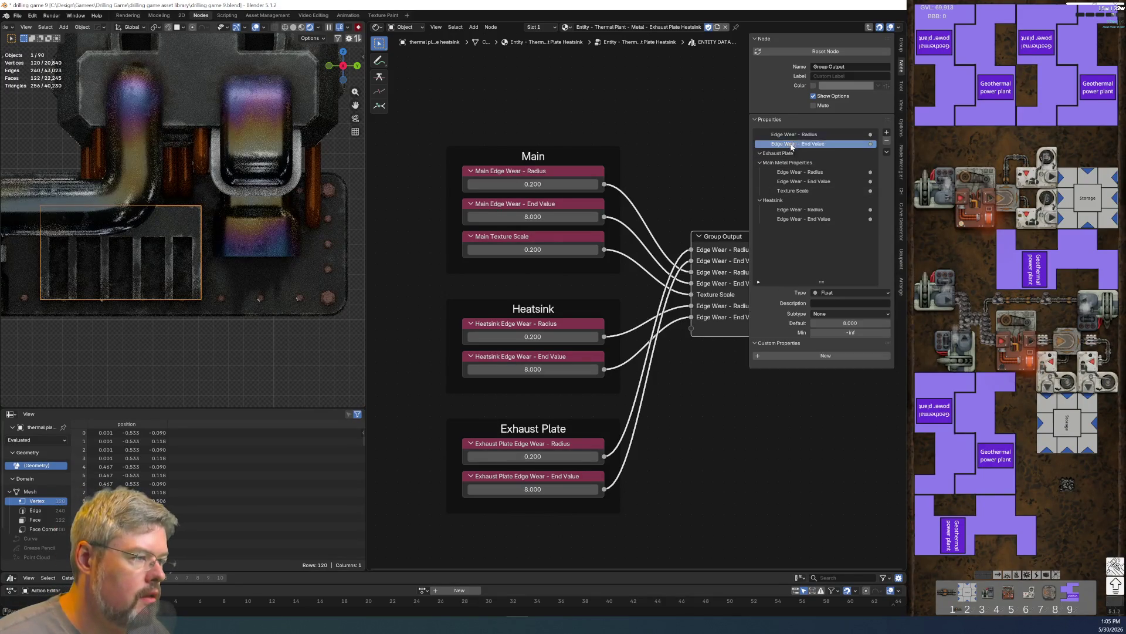
mouse_move(791, 144)
mouse_down()
mouse_move(799, 273)
mouse_move(799, 252)
mouse_up()
key(Home)
click(17, 15)
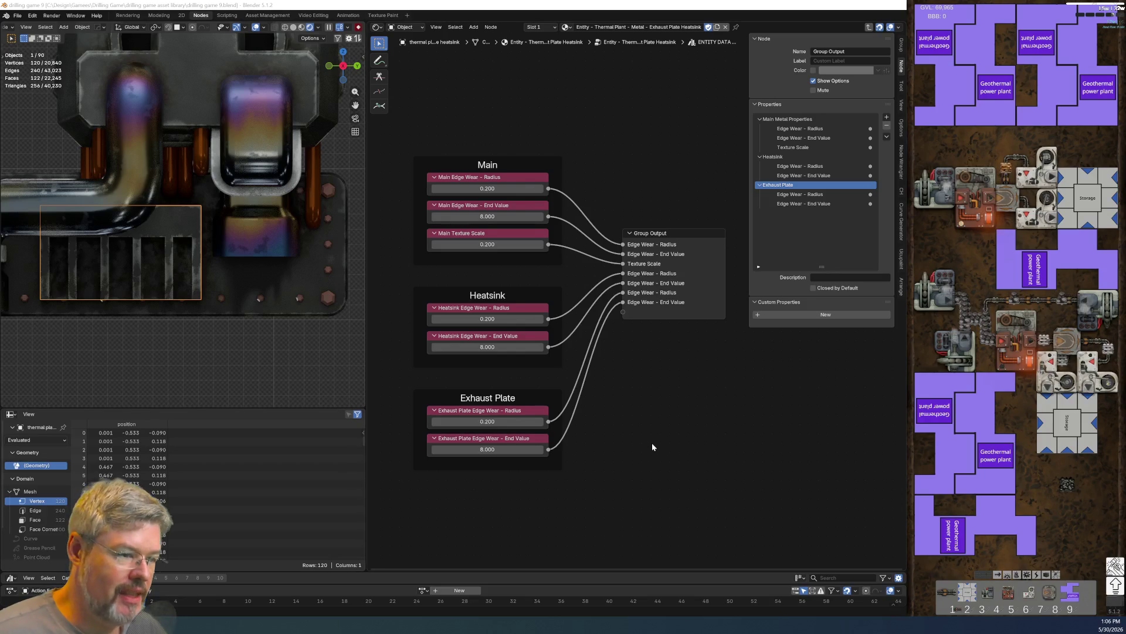
- Exit the node group back to the parent material node tree
scroll(653, 447, down, 1)
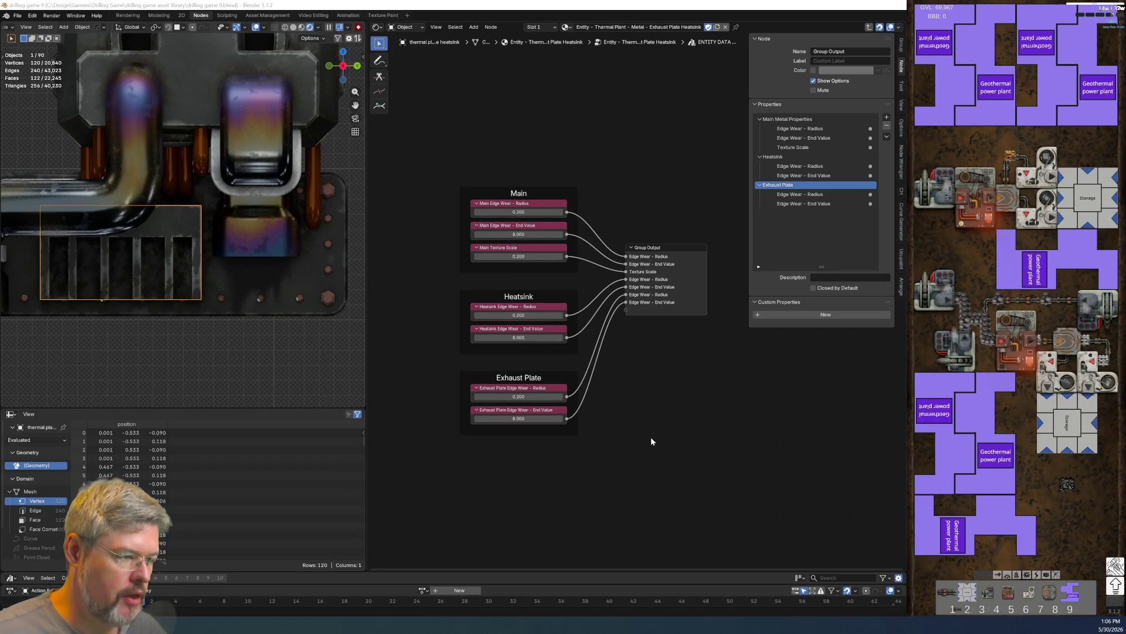
key(Tab)
- Relink the edge wear mask's Max Radius and End Range to the Heatsink edge wear outputs
scroll(564, 220, up, 3)
middle_drag(563, 221, 523, 279)
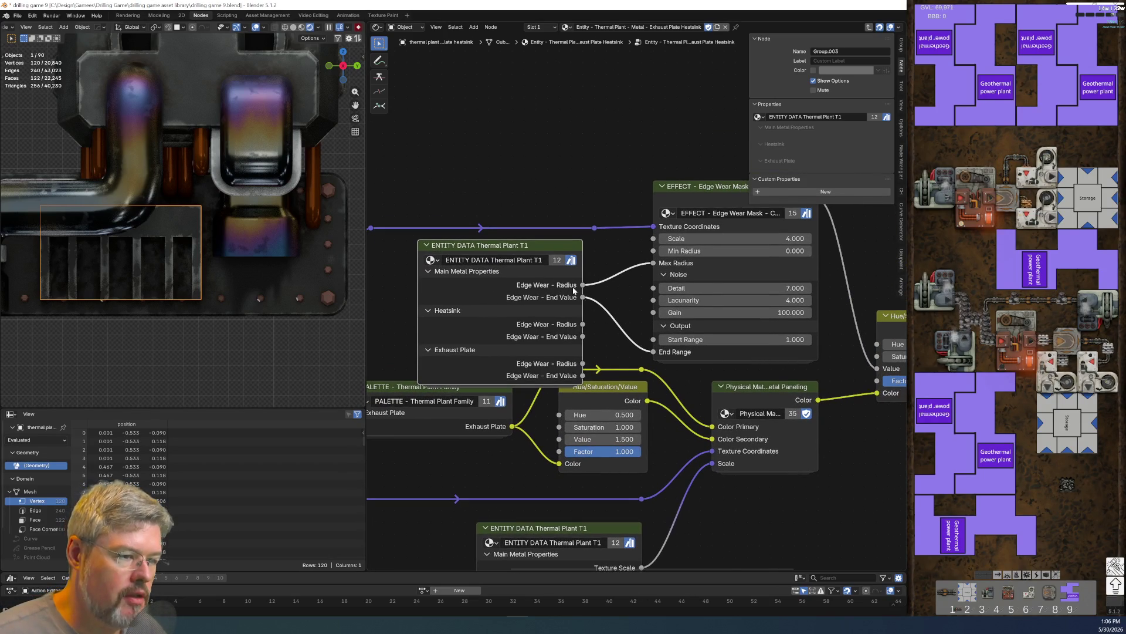
scroll(602, 308, up, 1)
scroll(620, 297, down, 1)
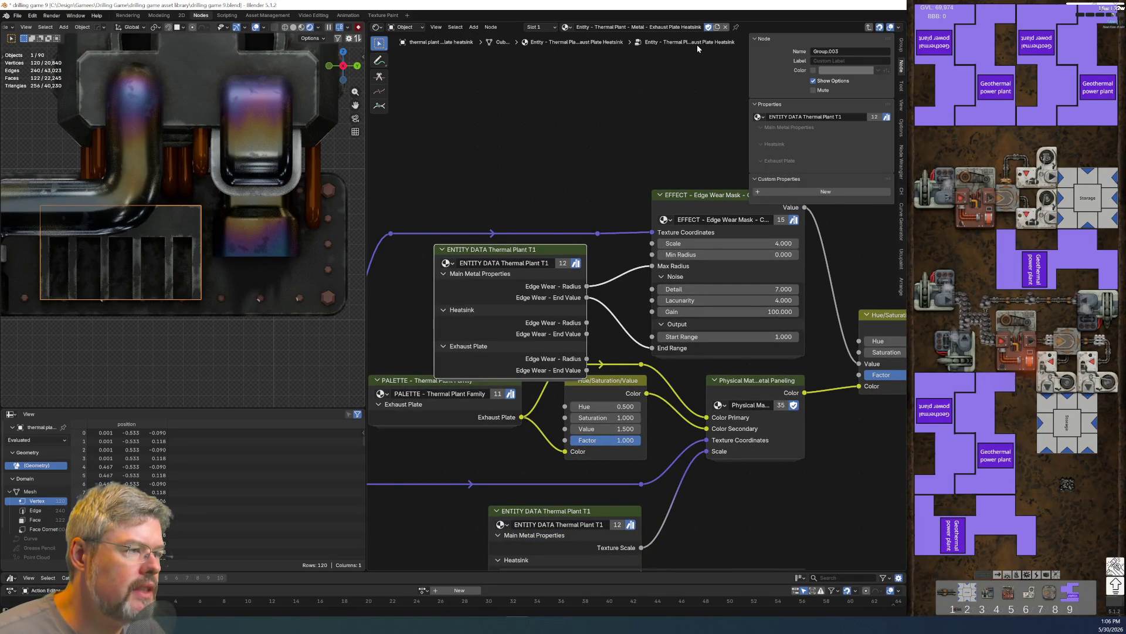
scroll(578, 299, up, 1)
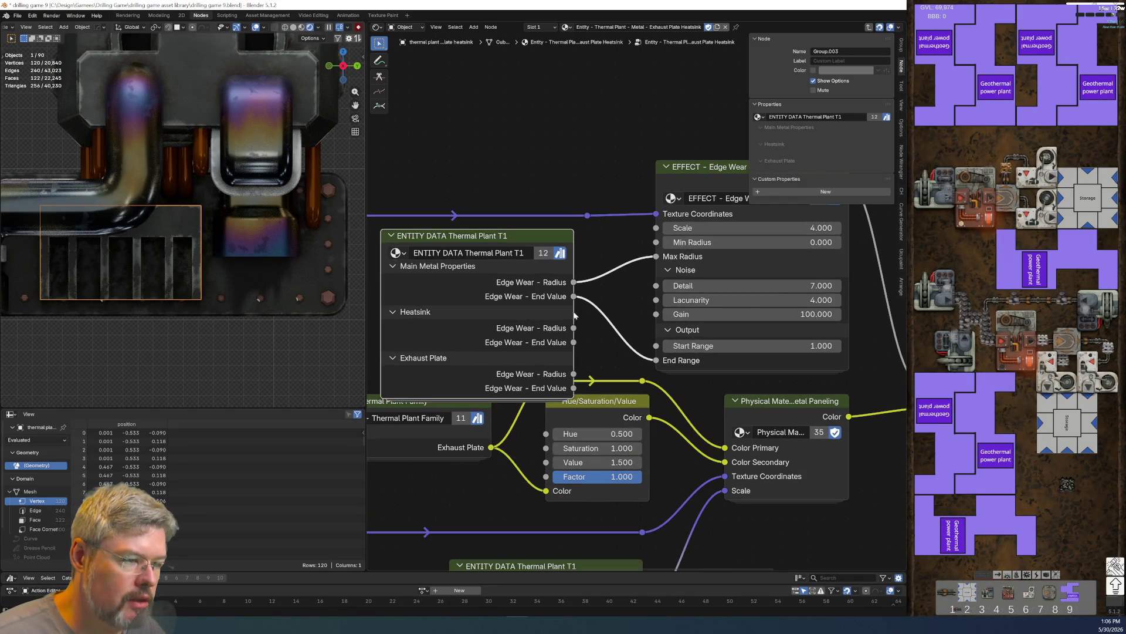
mouse_move(574, 296)
ctrl+mouse_down()
mouse_move(573, 342)
mouse_move(574, 328)
ctrl+mouse_up()
drag(533, 234, 526, 234)
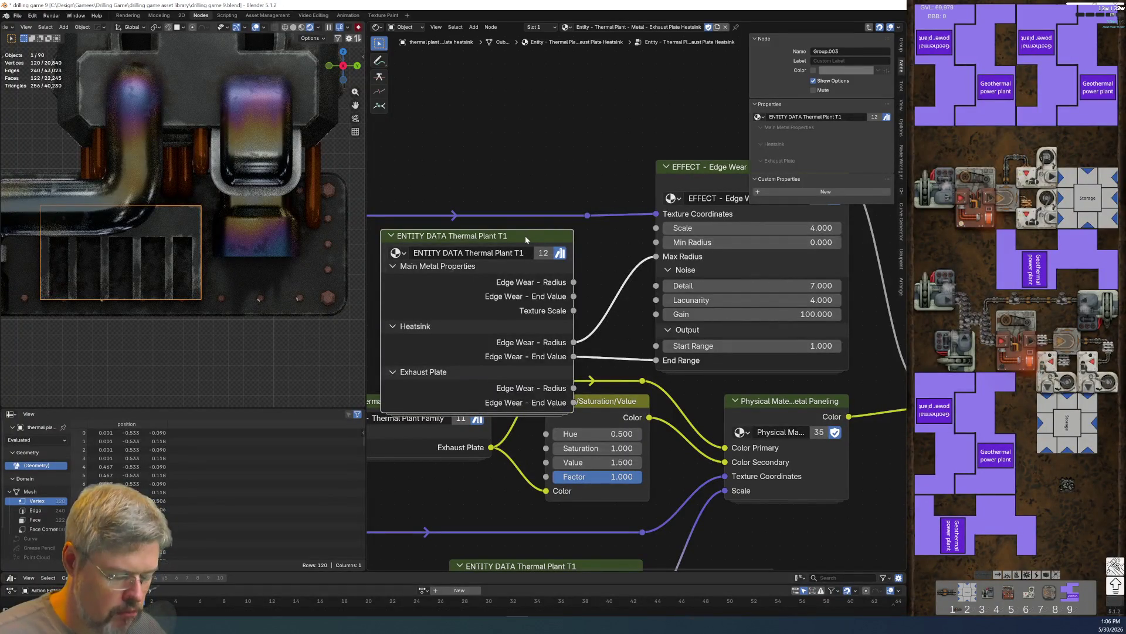
- Hide unused sockets on both ENTITY DATA nodes and save the file
key(ctrl+h)
key(Home)
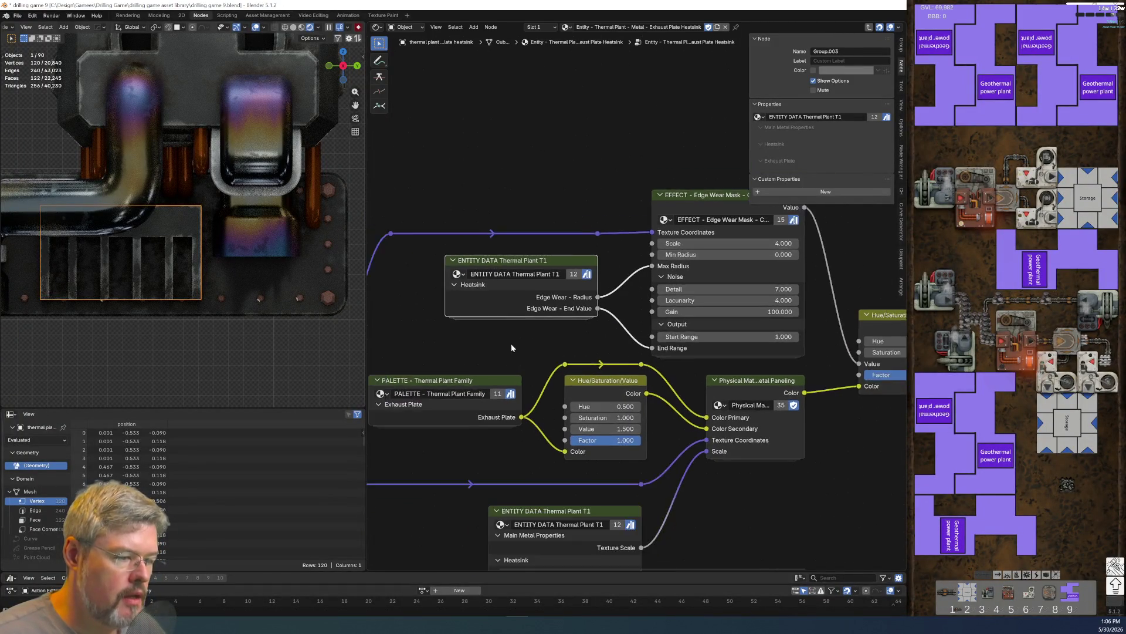
click(579, 418)
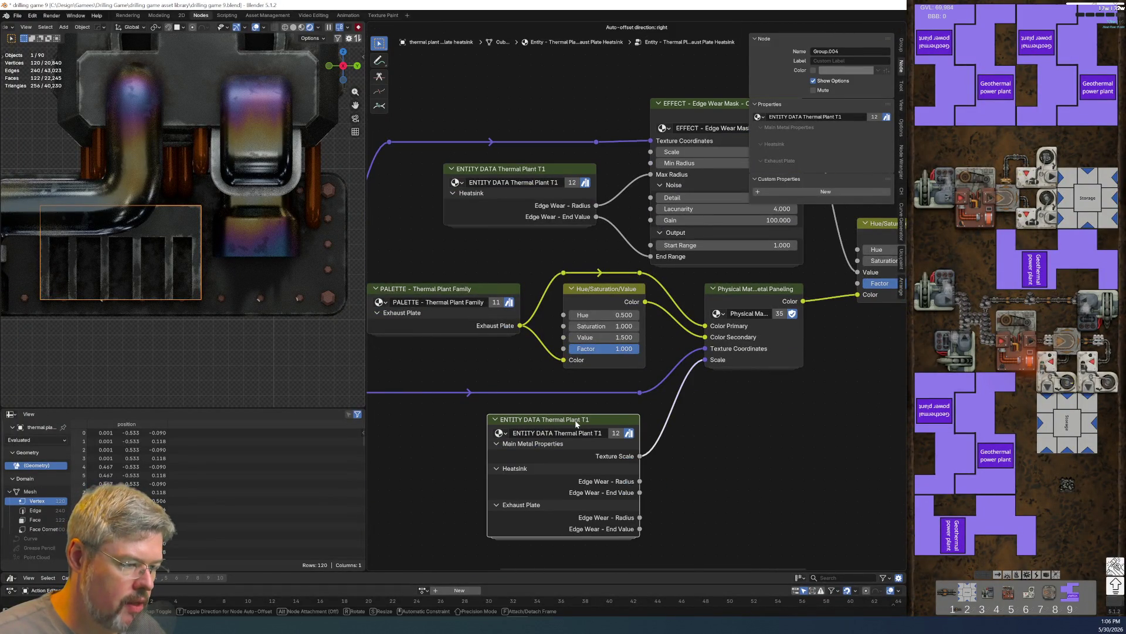
key(ctrl+h)
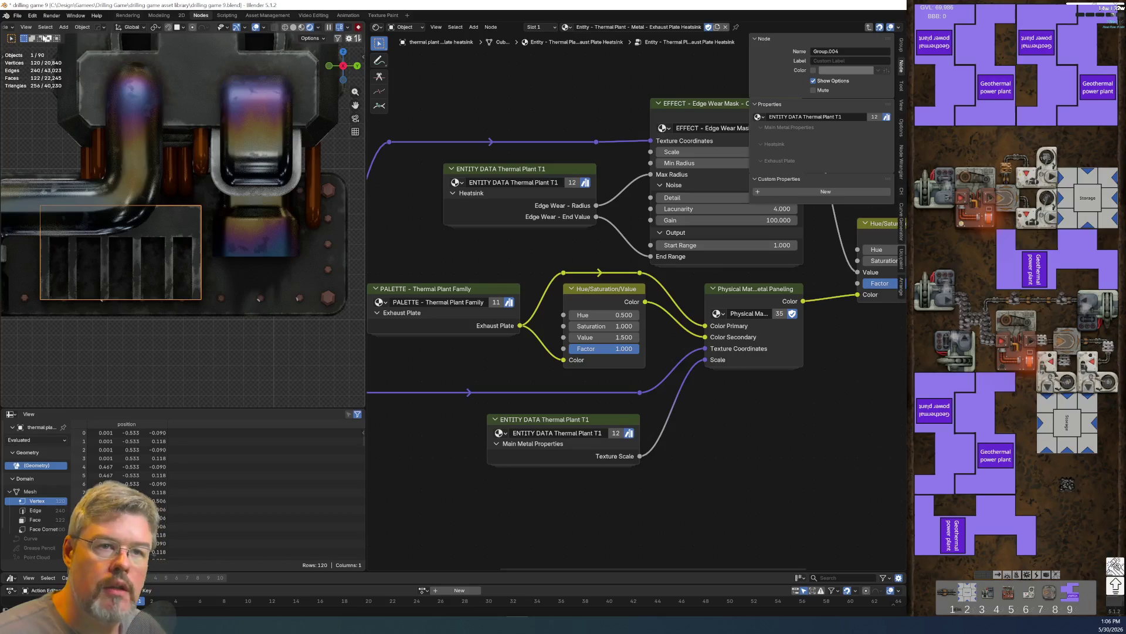
click(17, 16)
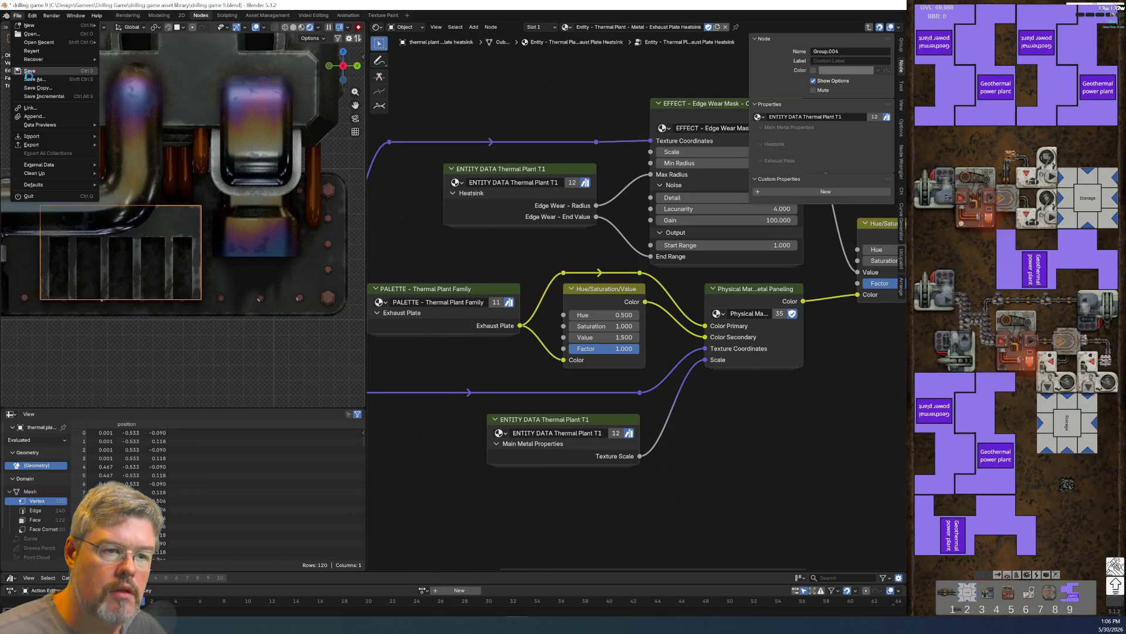
click(33, 71)
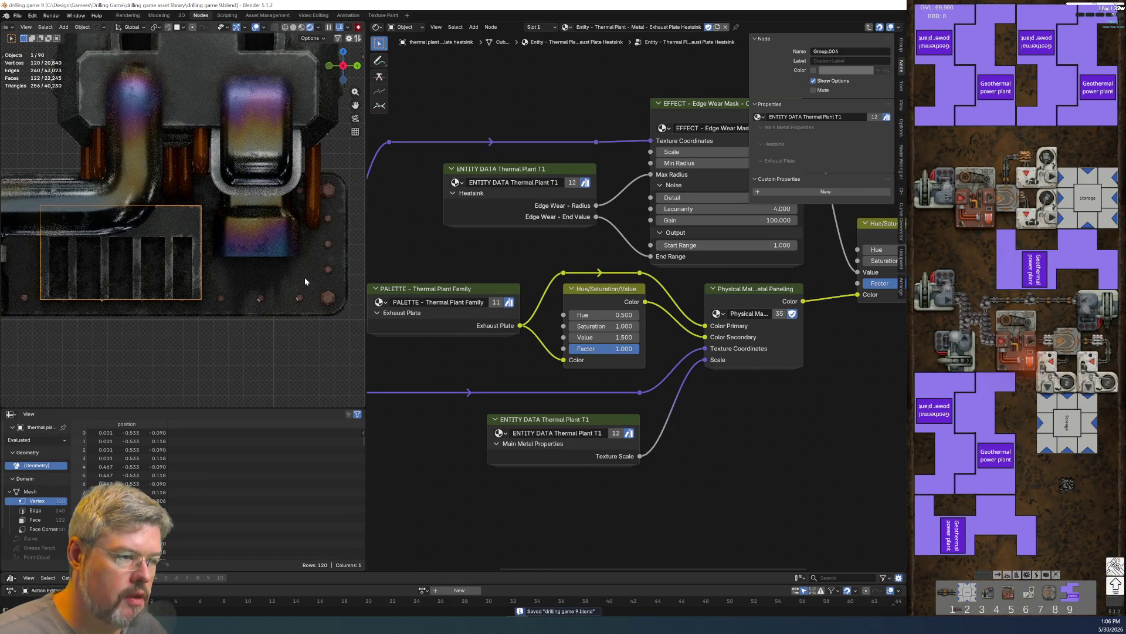
- In the exhaust plate's material group, feed End Range from the Exhaust Plate End Value output
click(304, 281)
click(647, 325)
key(Tab)
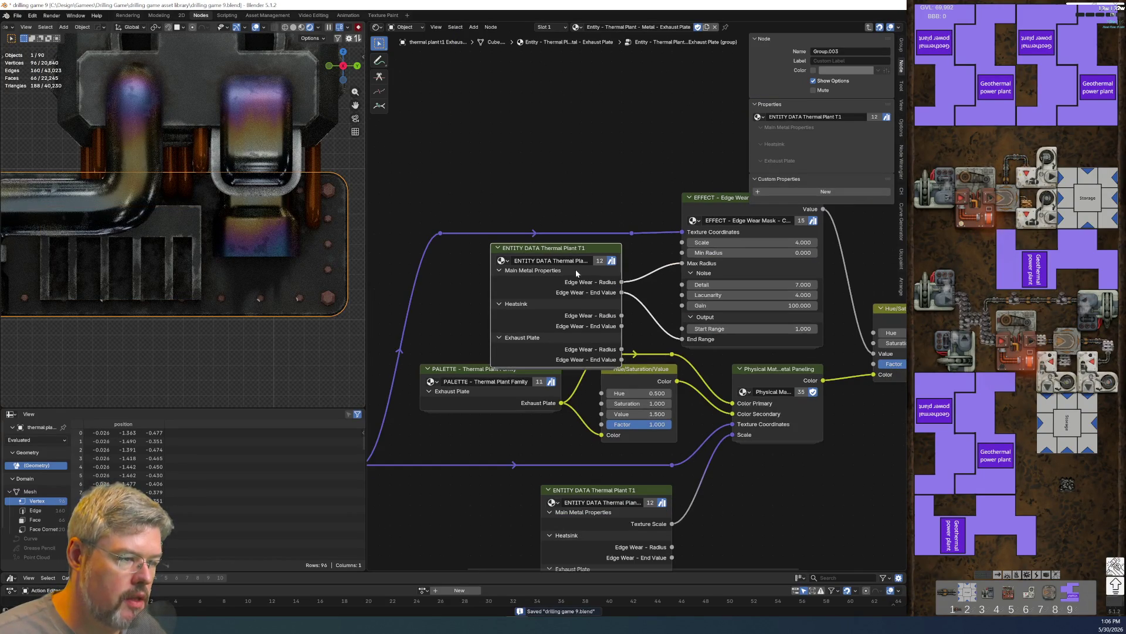
scroll(622, 299, up, 2)
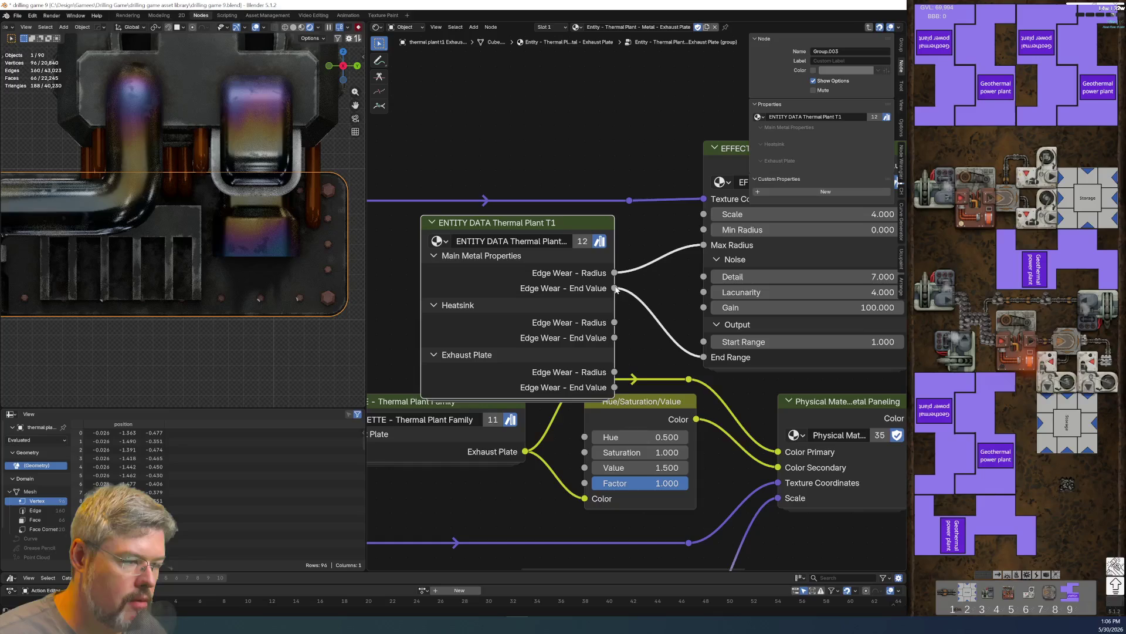
drag(648, 356, 648, 356)
scroll(640, 346, down, 1)
middle_drag(619, 309, 575, 288)
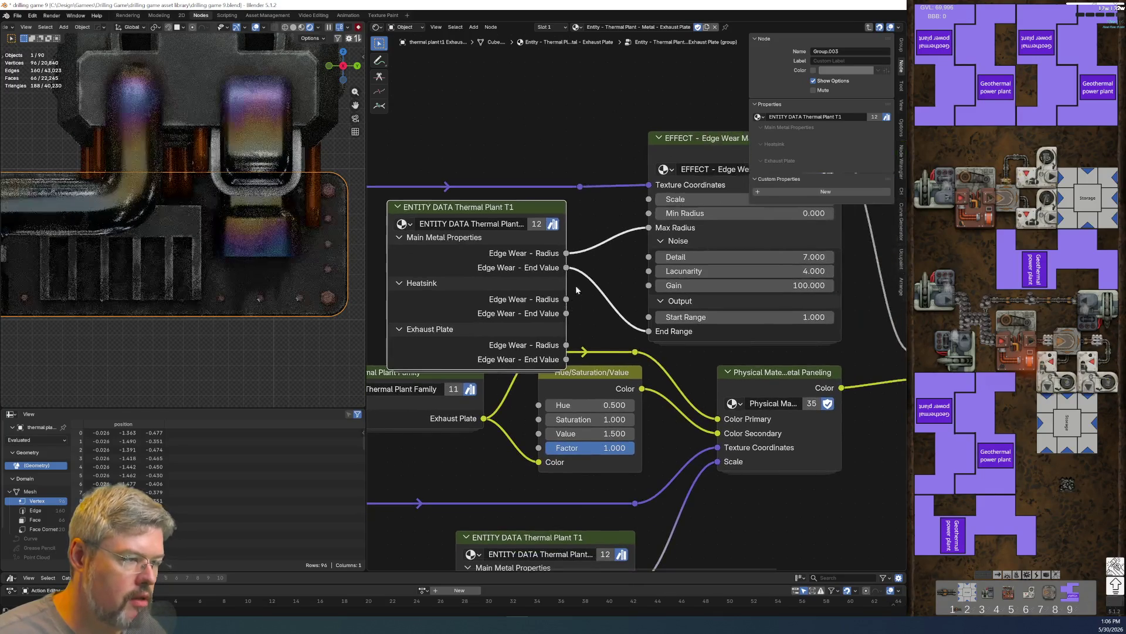
drag(648, 331, 566, 359)
ctrl+drag(566, 253, 567, 345)
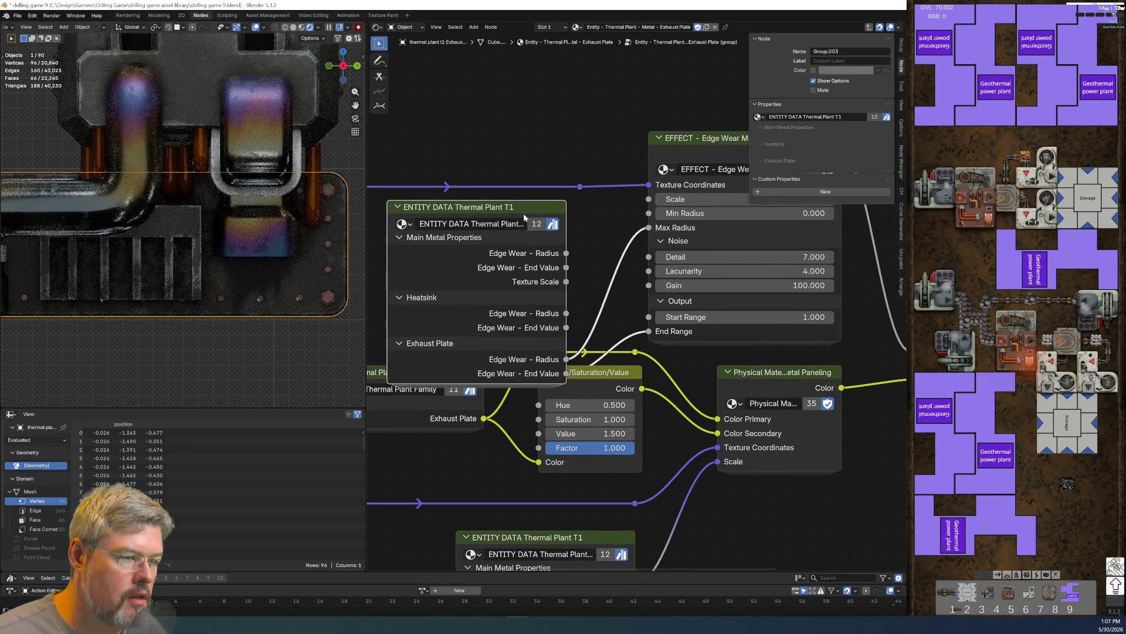
- Hide unused sockets on both ENTITY DATA nodes and save the file
key(ctrl+h)
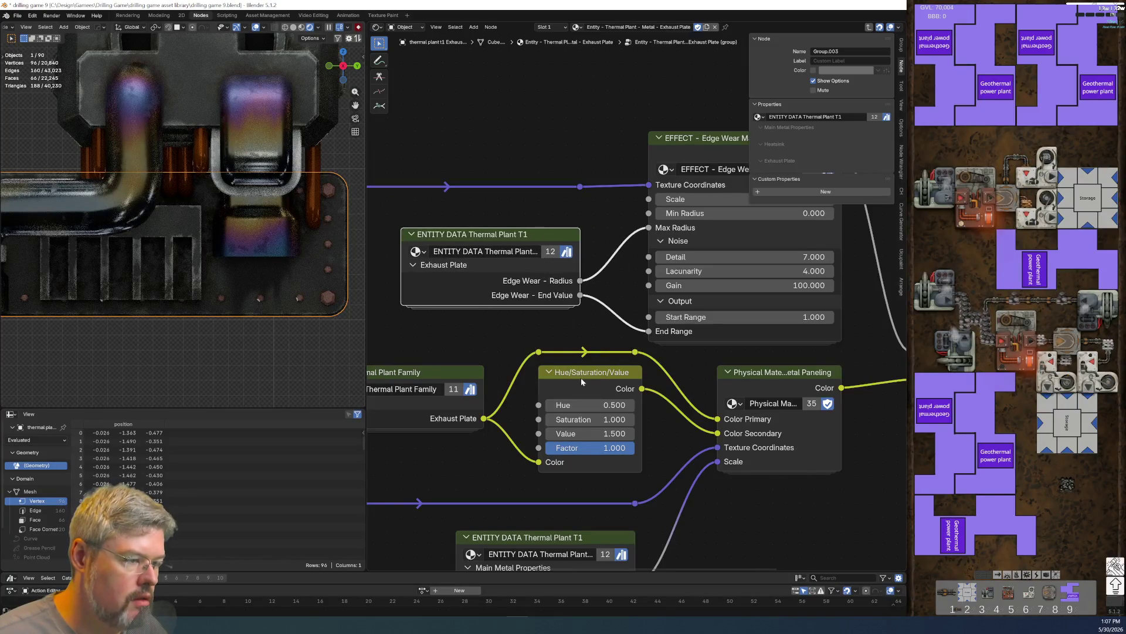
middle_drag(611, 515, 576, 283)
click(576, 291)
key(ctrl+h)
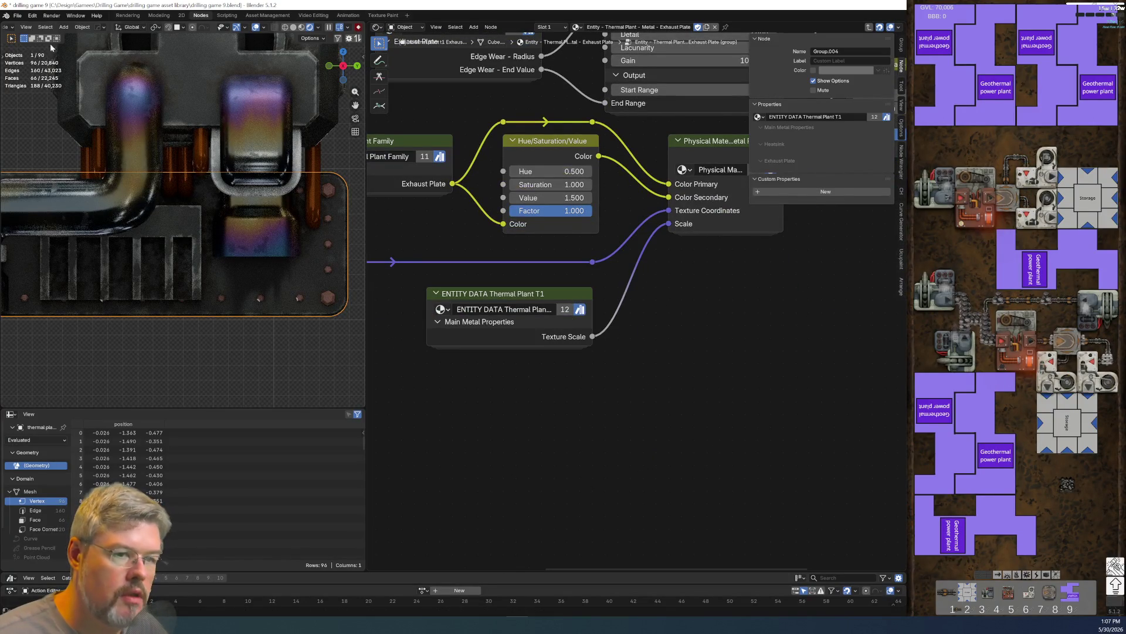
click(18, 16)
click(28, 71)
- Open the top ENTITY DATA group for editing
middle_drag(494, 182, 493, 326)
click(498, 163)
key(Tab)
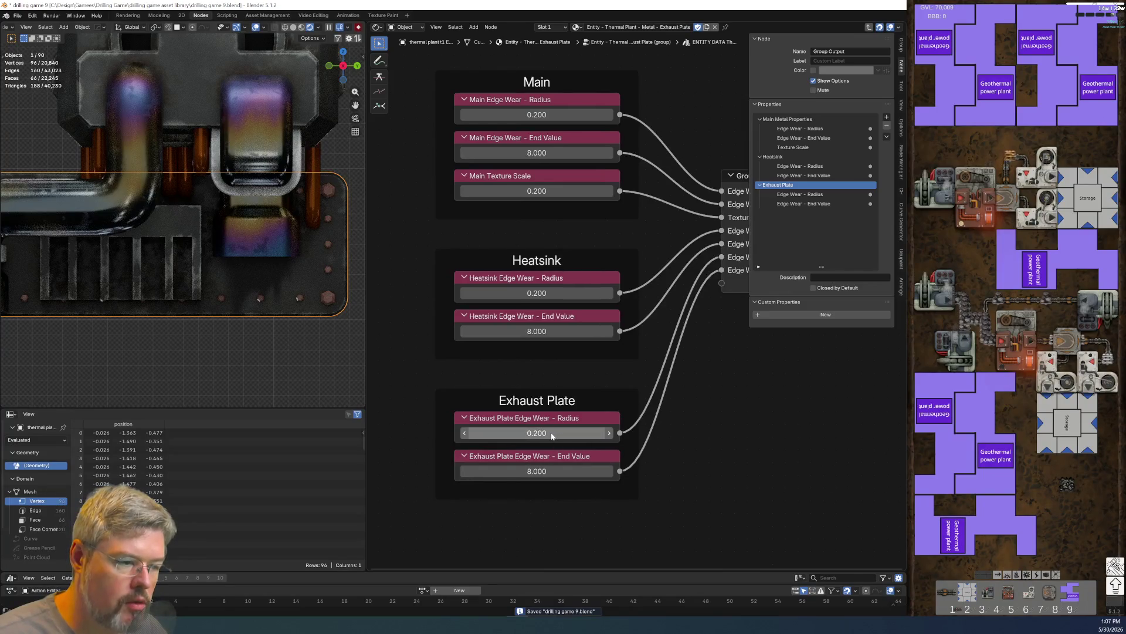
- Set the Exhaust Plate edge wear Radius to 0.8
click(546, 434)
text(0.4)
key(Return)
scroll(281, 310, down, 3)
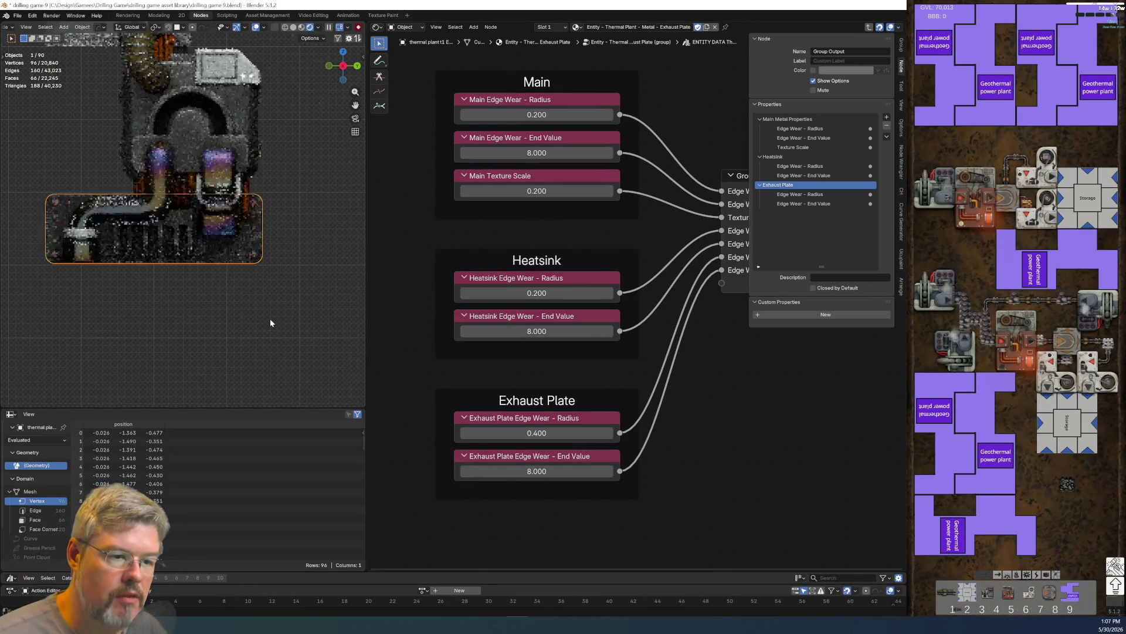
scroll(264, 324, up, 3)
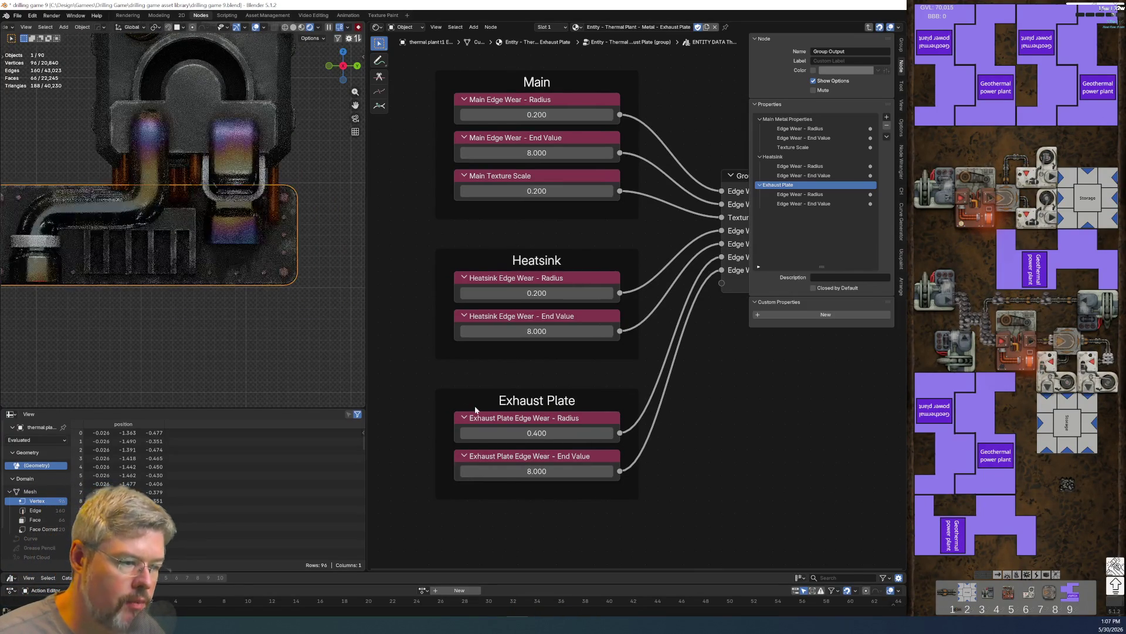
click(509, 440)
click(509, 437)
text(0.8)
key(Return)
scroll(32, 249, down, 4)
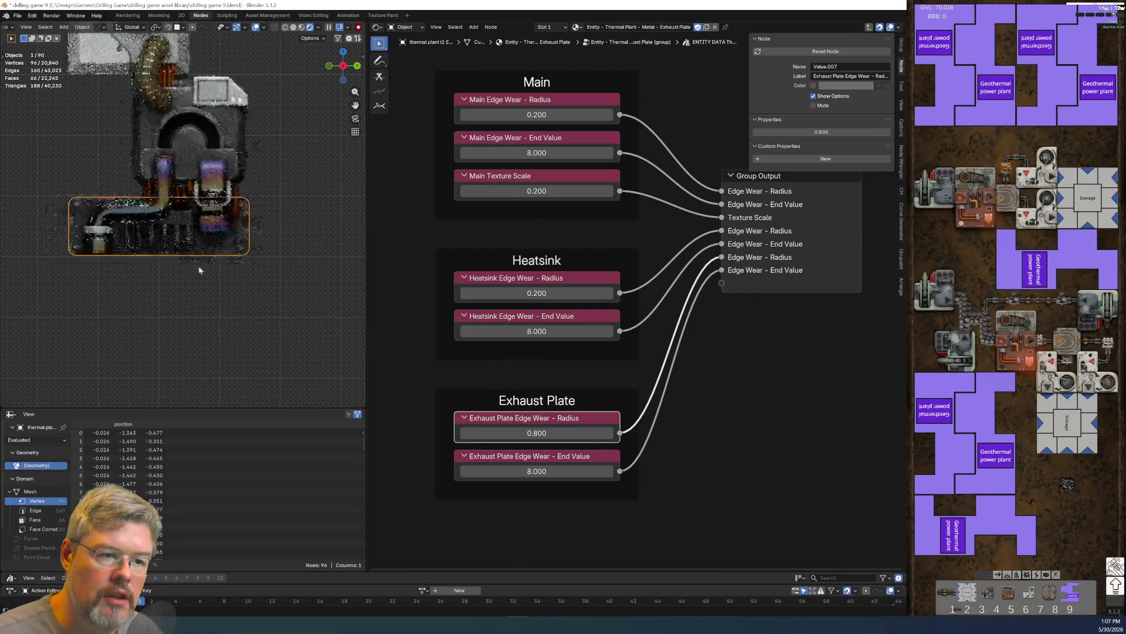
scroll(229, 252, up, 2)
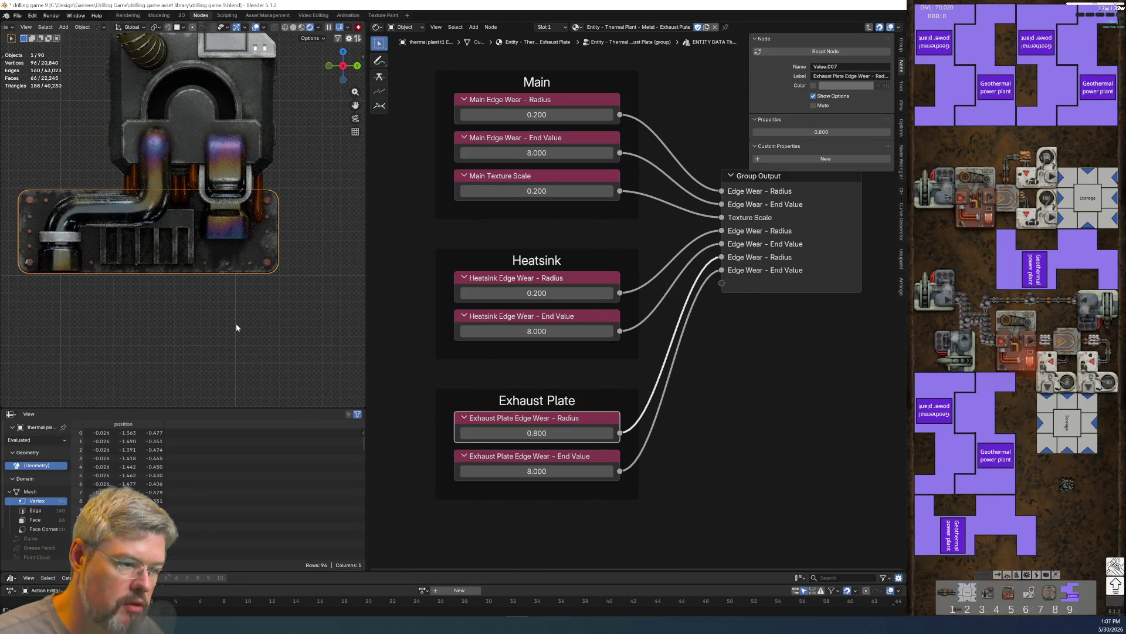
- Set the Exhaust Plate edge wear End Value to 5
middle_drag(605, 514, 573, 385)
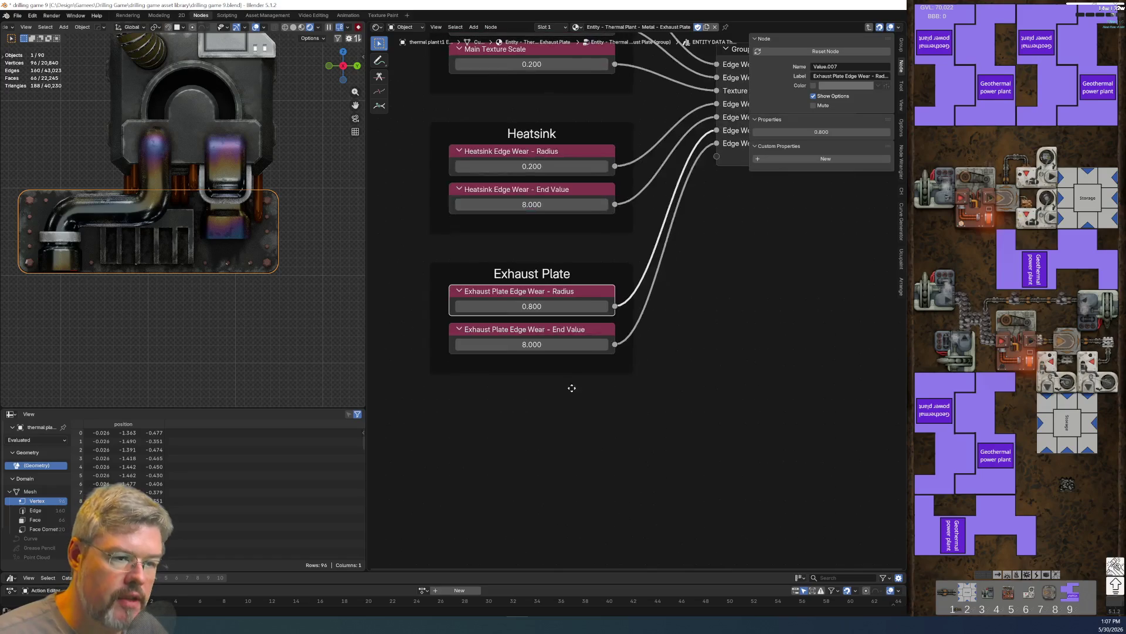
click(546, 345)
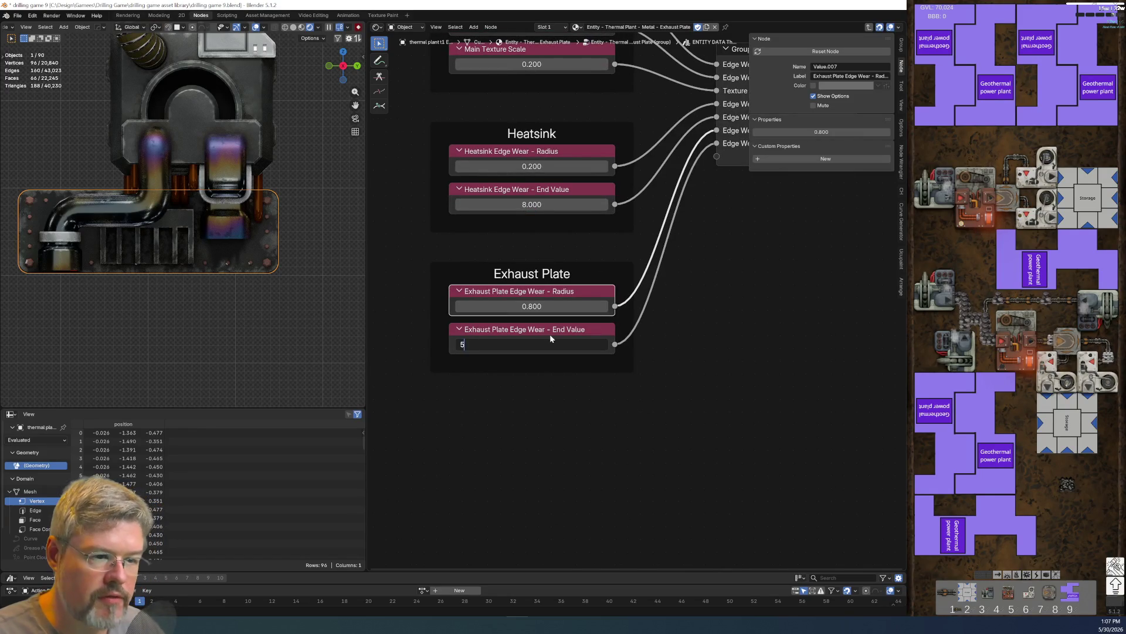
key(Return)
scroll(150, 241, down, 4)
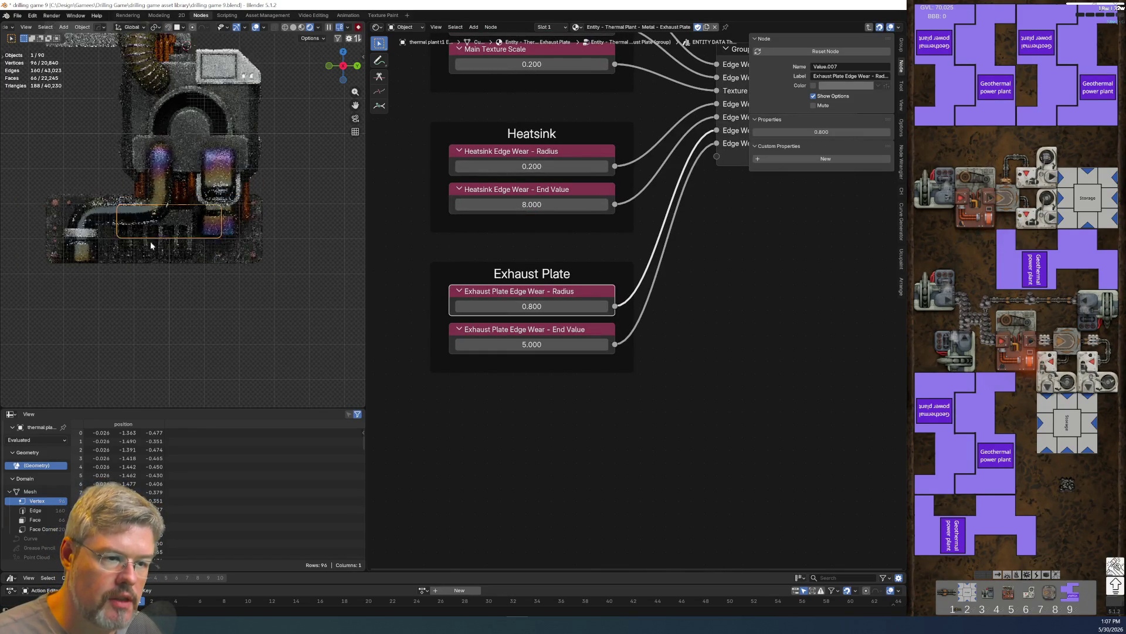
scroll(227, 240, up, 1)
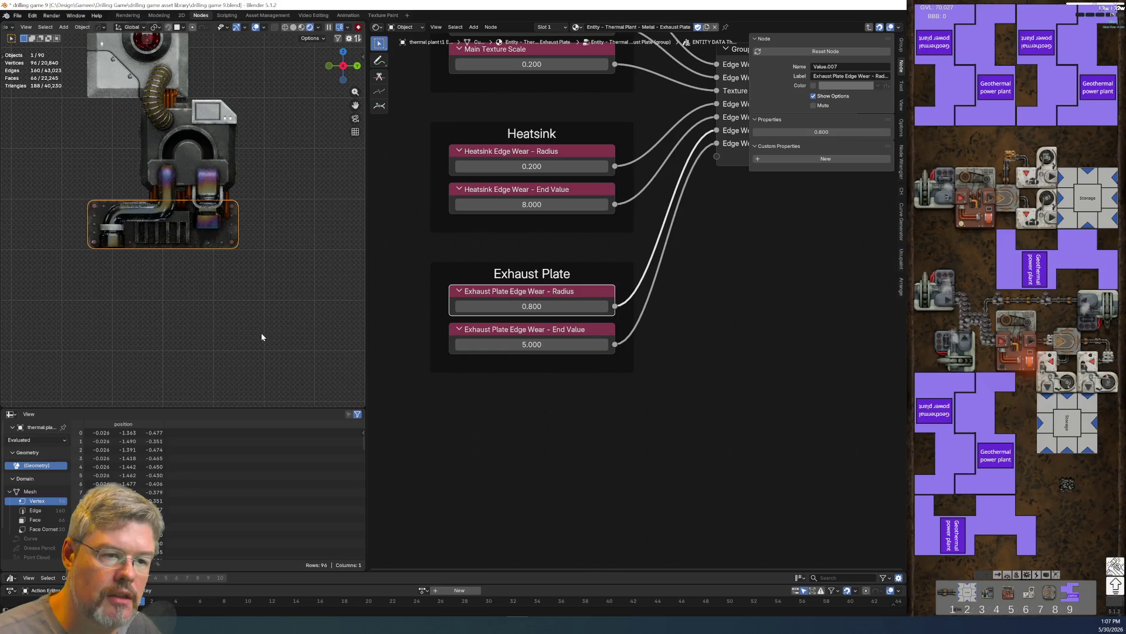
- Set the Heatsink edge wear Radius to 0.1 and End Value to 15
middle_drag(711, 288, 651, 416)
scroll(264, 274, up, 2)
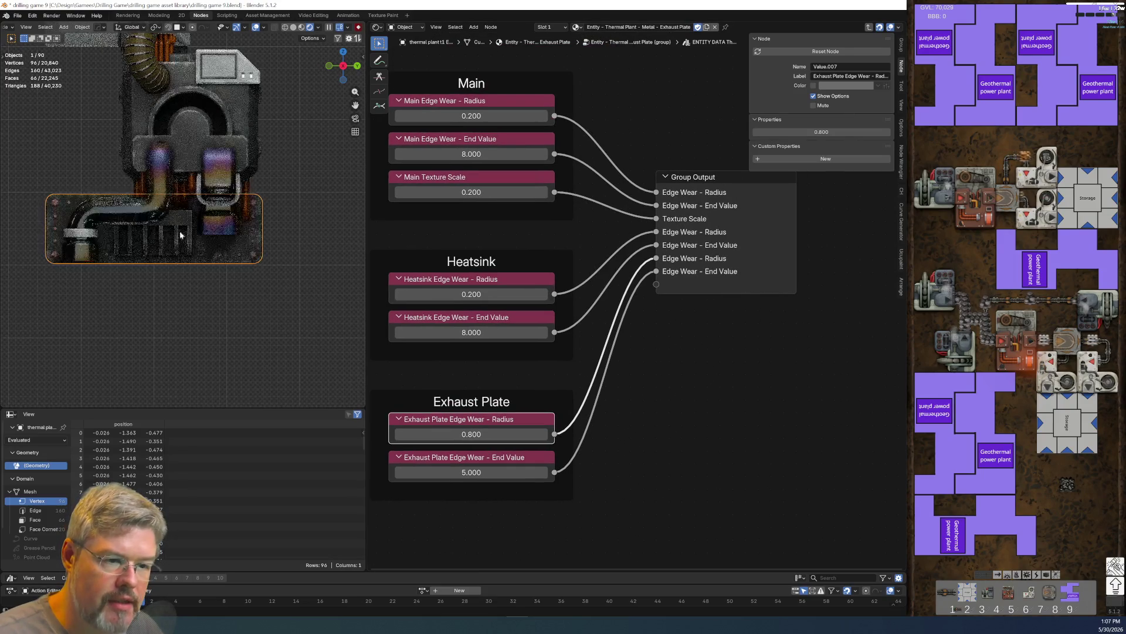
click(490, 295)
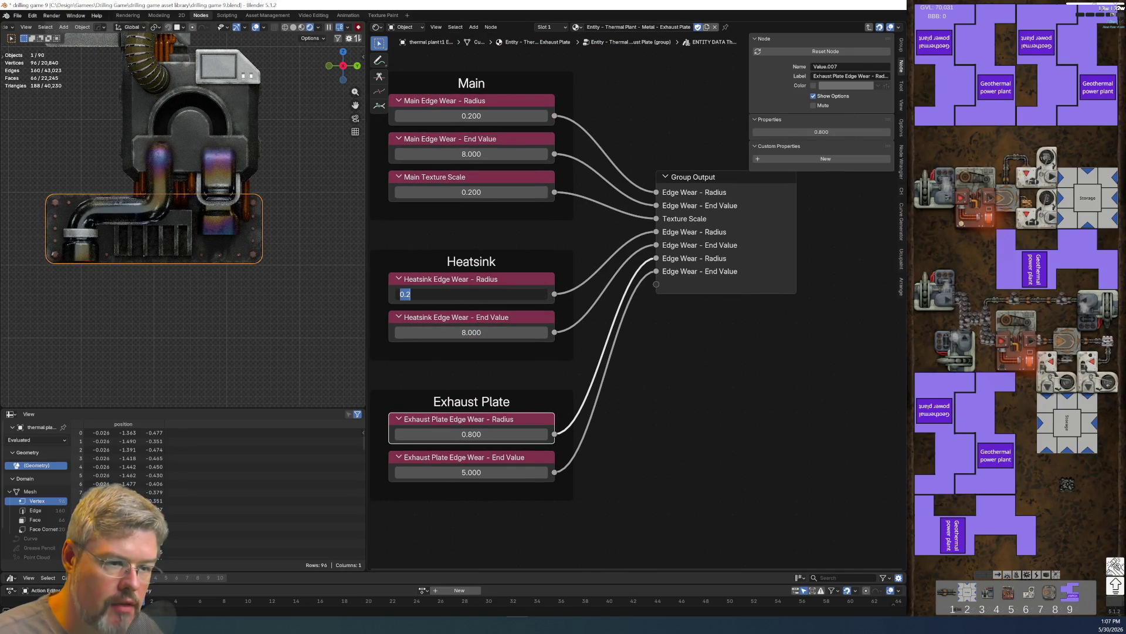
text(0.1)
key(Return)
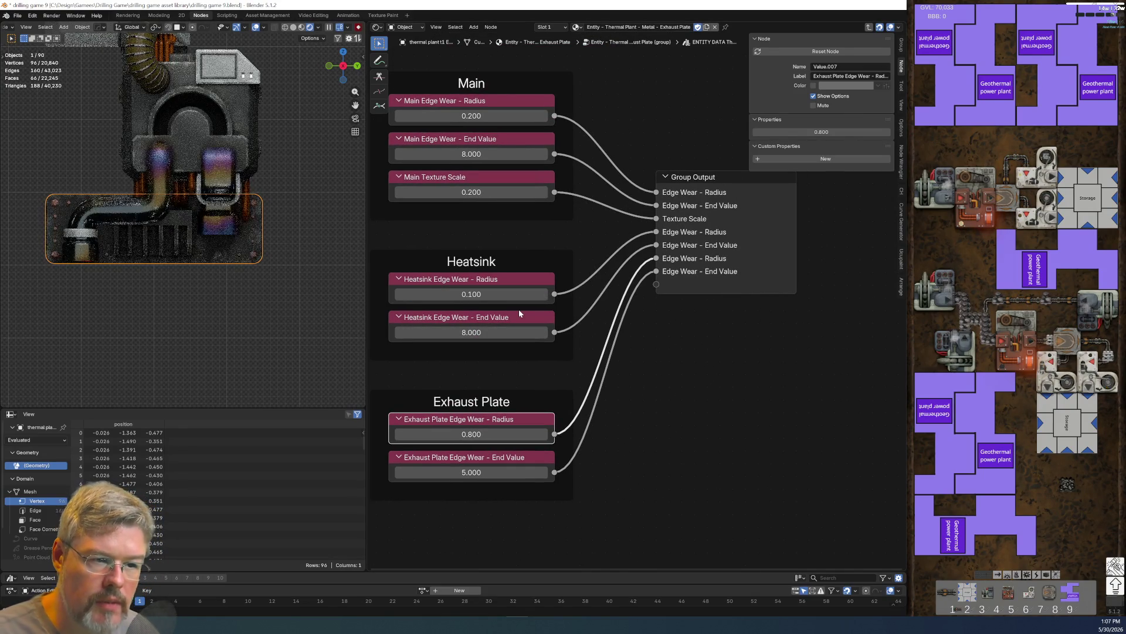
click(491, 332)
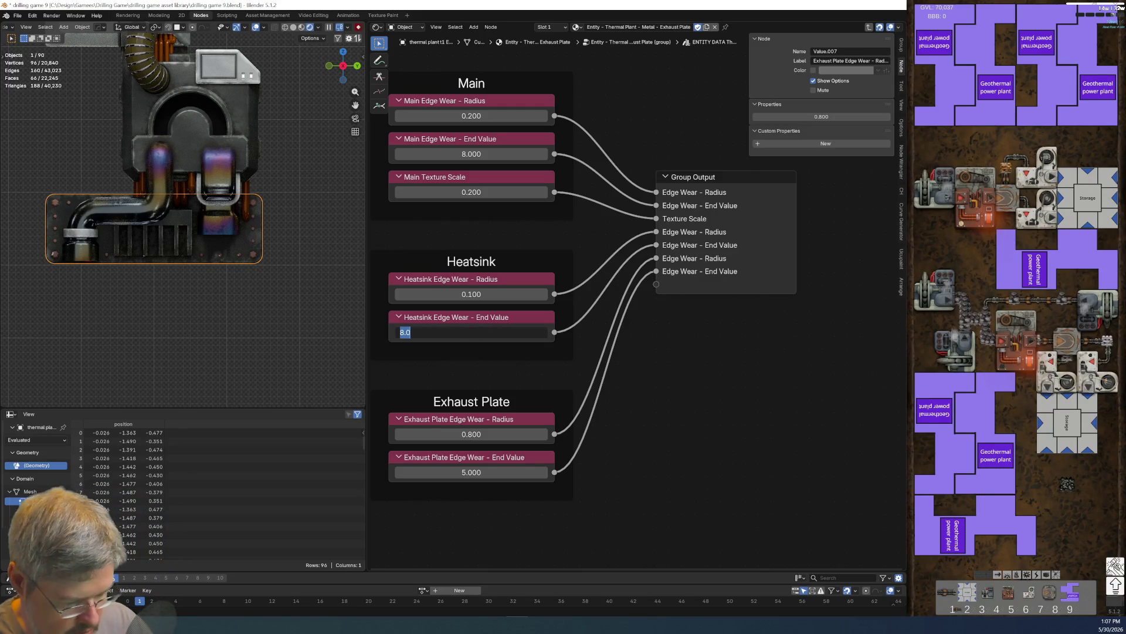
text(20)
key(Return)
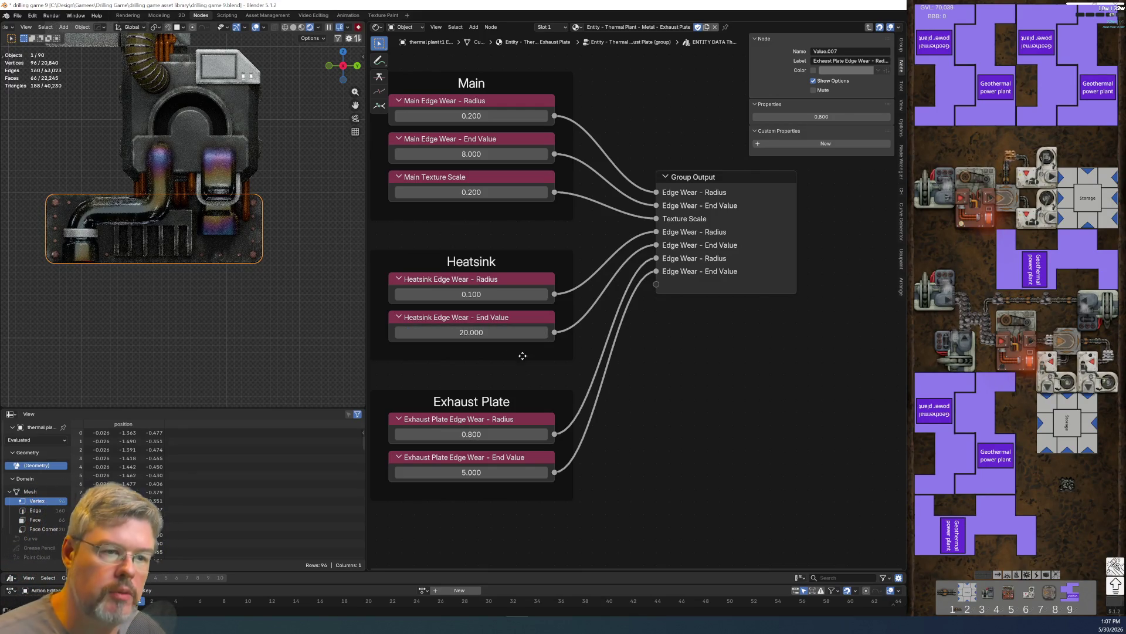
click(219, 341)
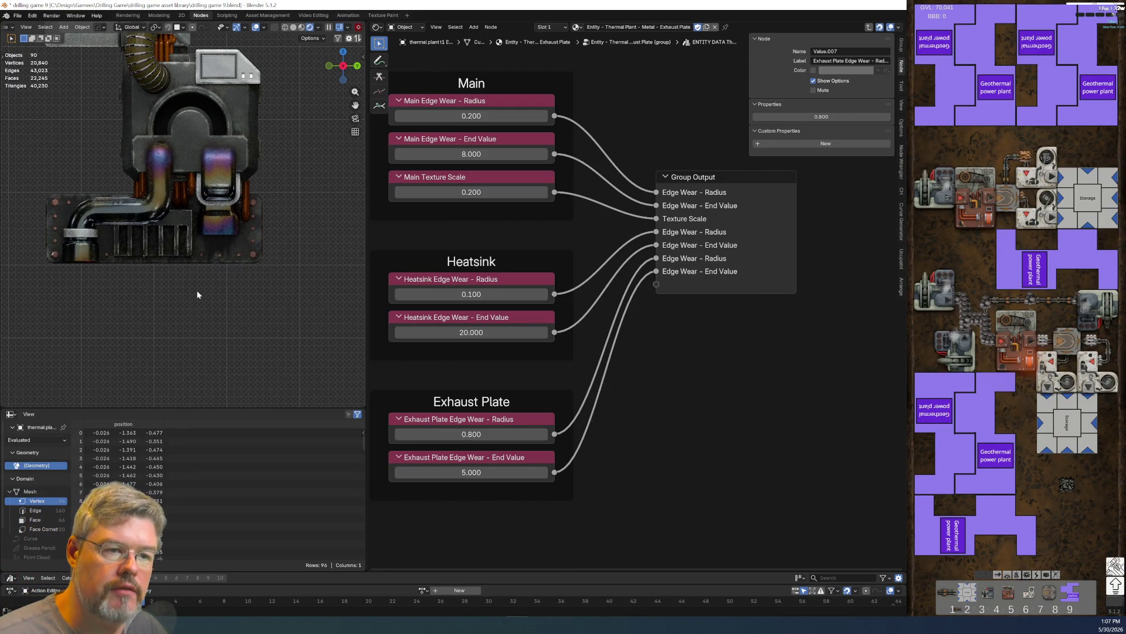
click(424, 332)
text(15)
key(Return)
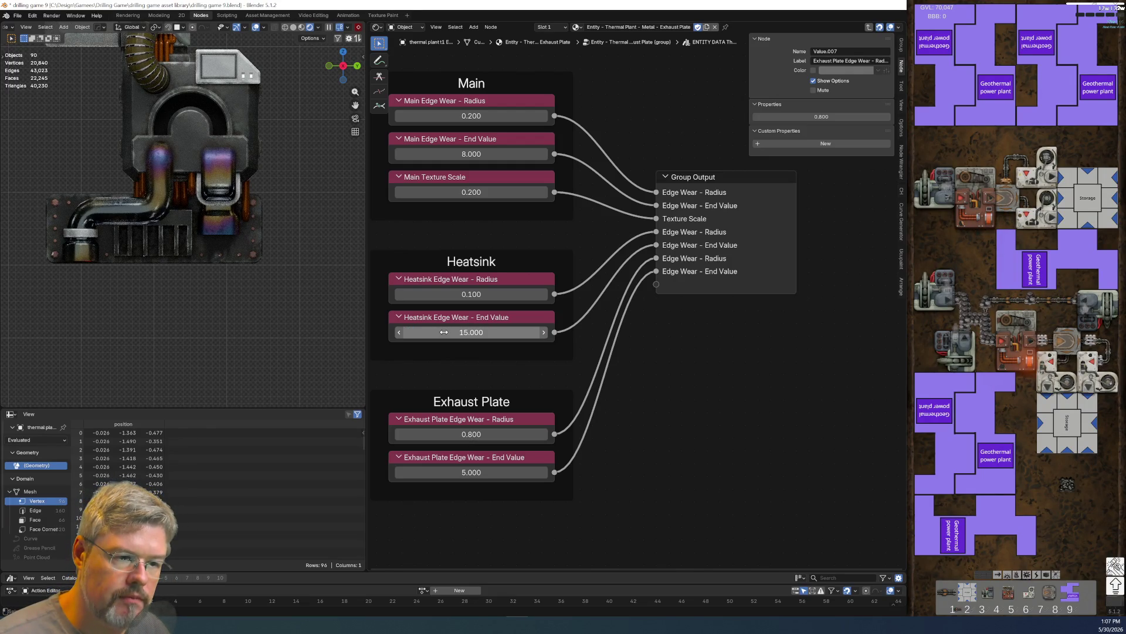
scroll(113, 256, down, 3)
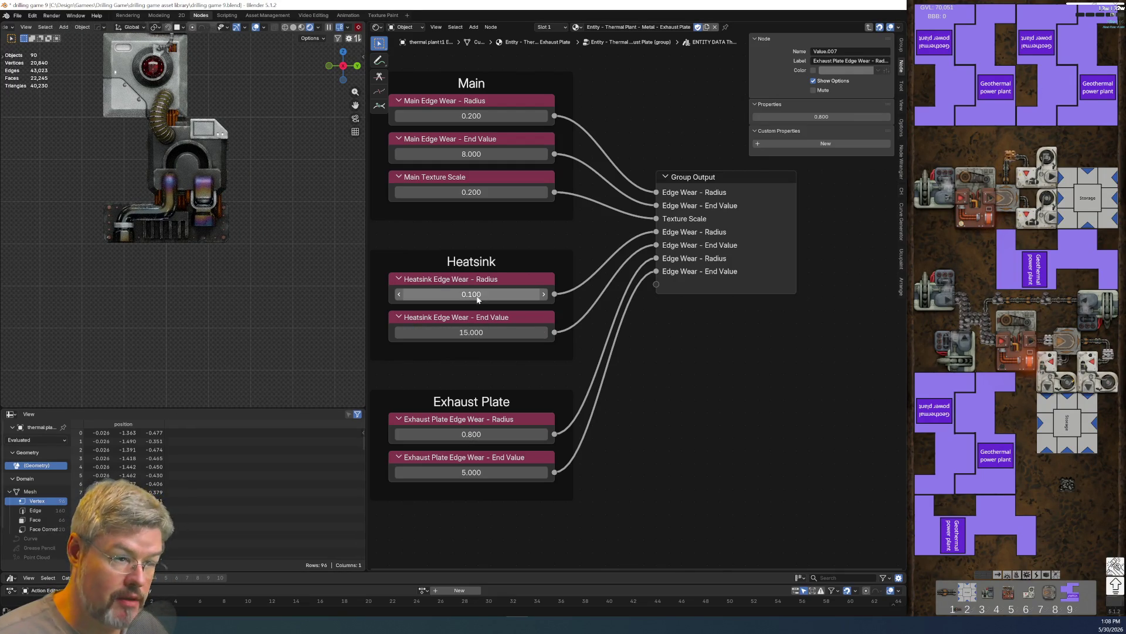
click(17, 15)
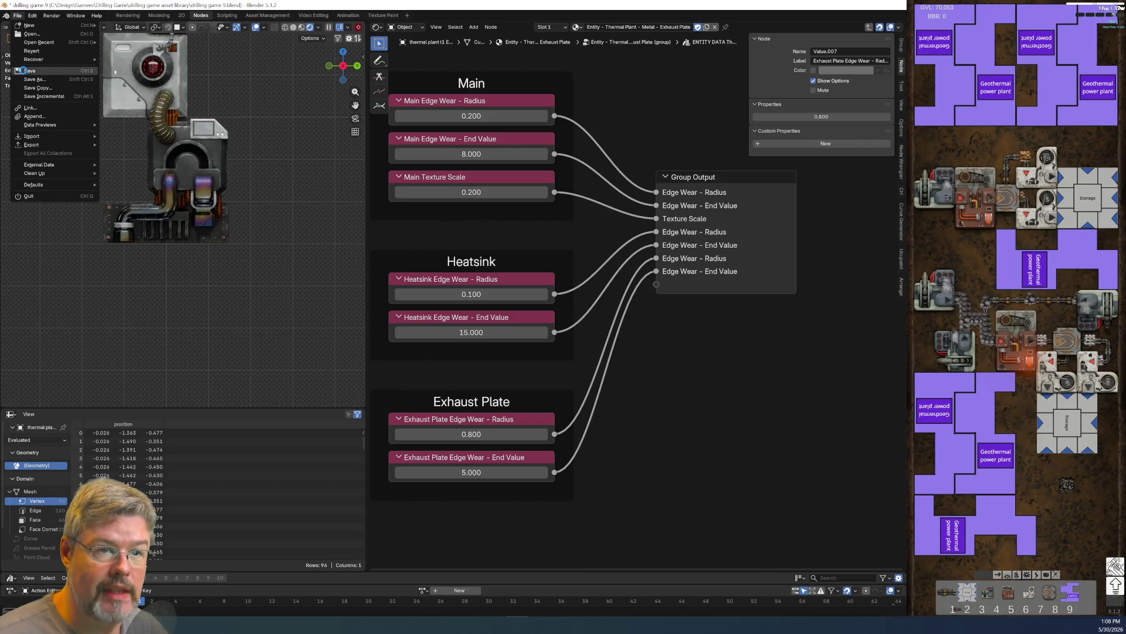
- Save the file and select the copper pipe to show its Central Pipe Copper material
click(26, 71)
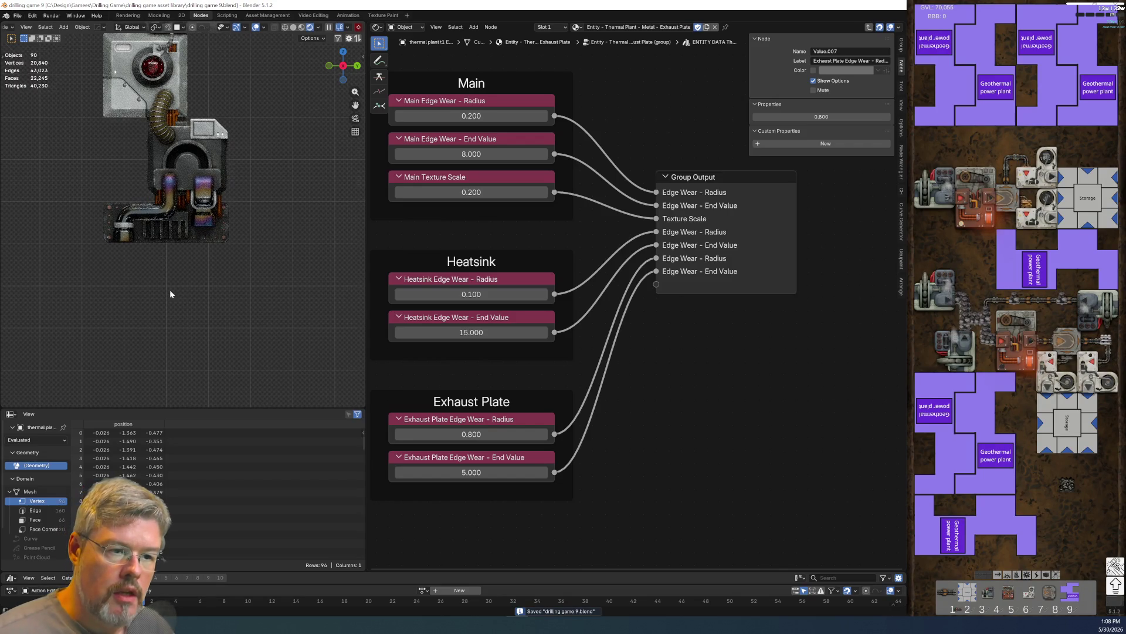
scroll(170, 289, up, 6)
scroll(175, 259, down, 2)
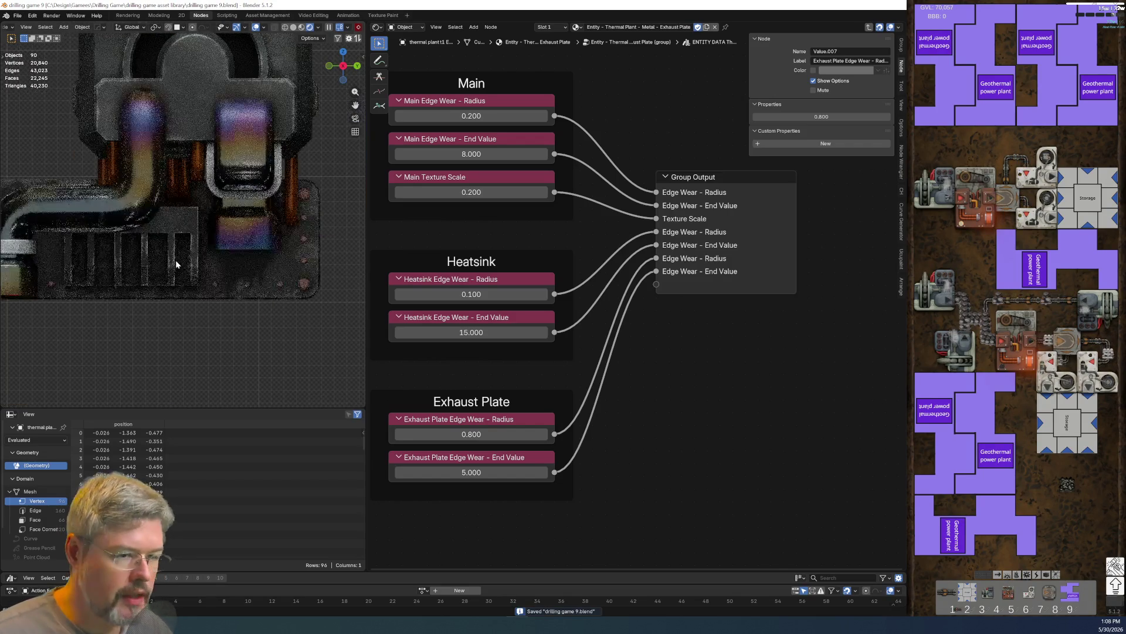
scroll(161, 329, up, 1)
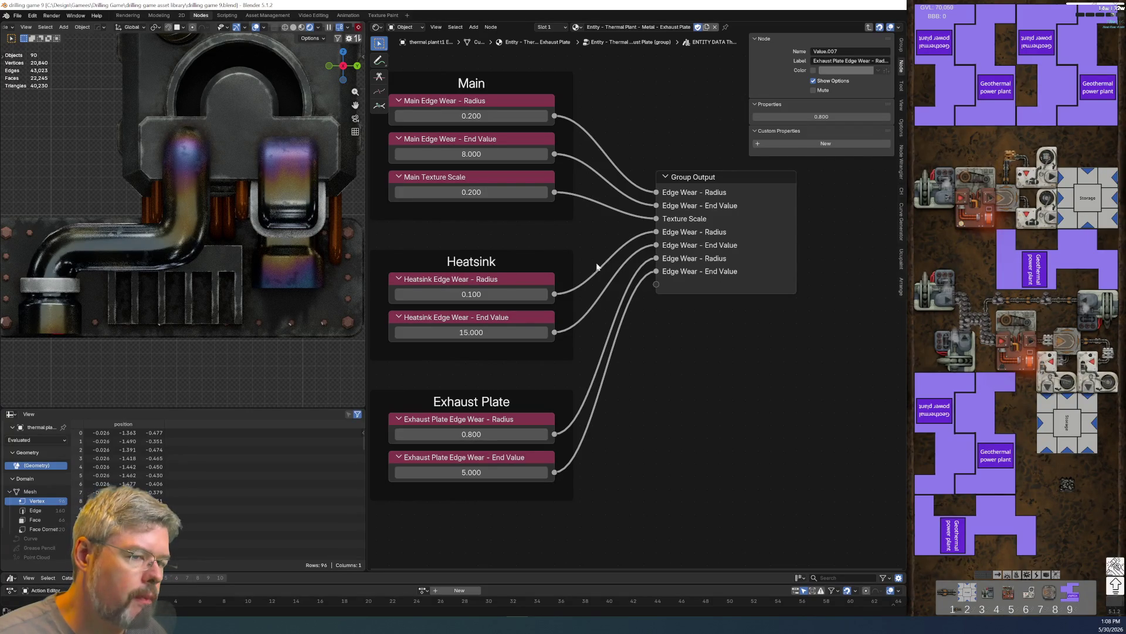
click(340, 221)
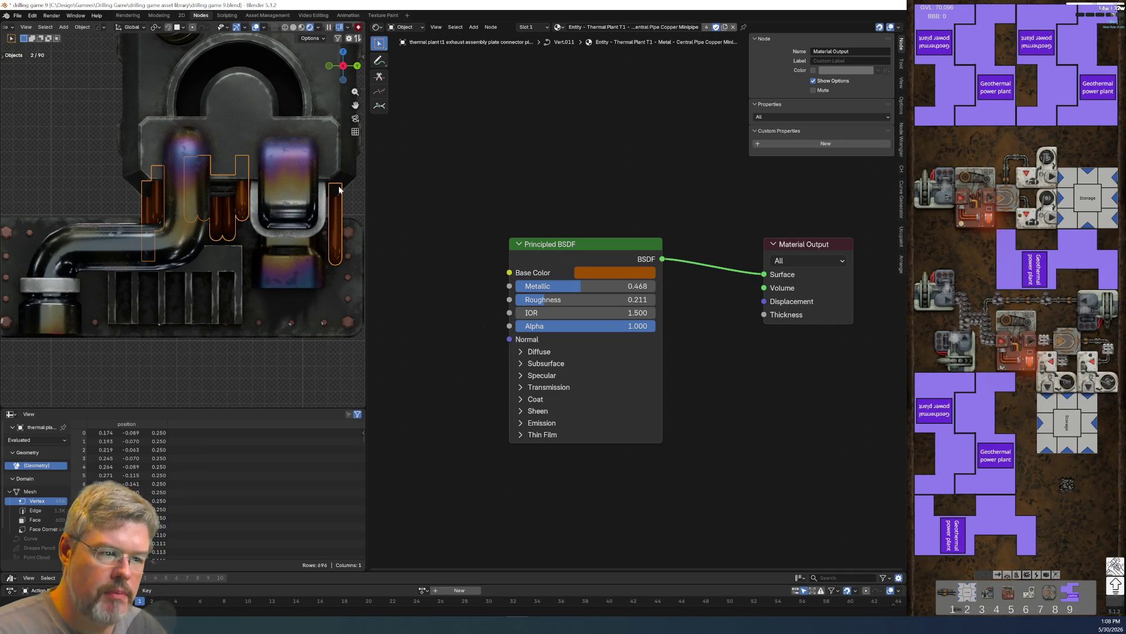
scroll(135, 157, down, 4)
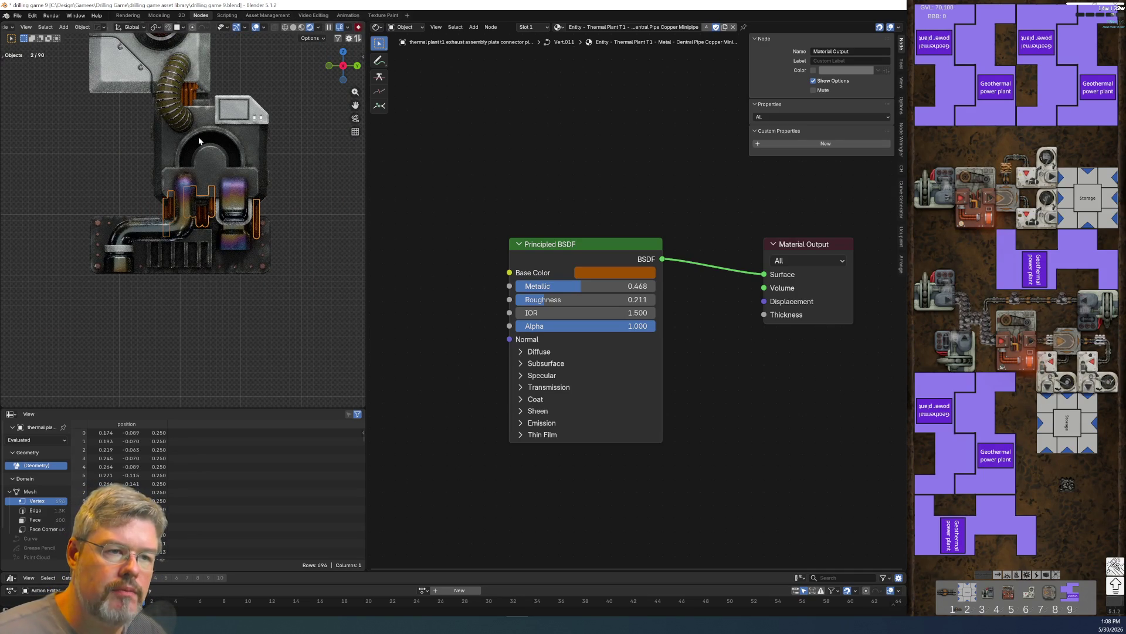
shift+middle_drag(221, 111, 208, 204)
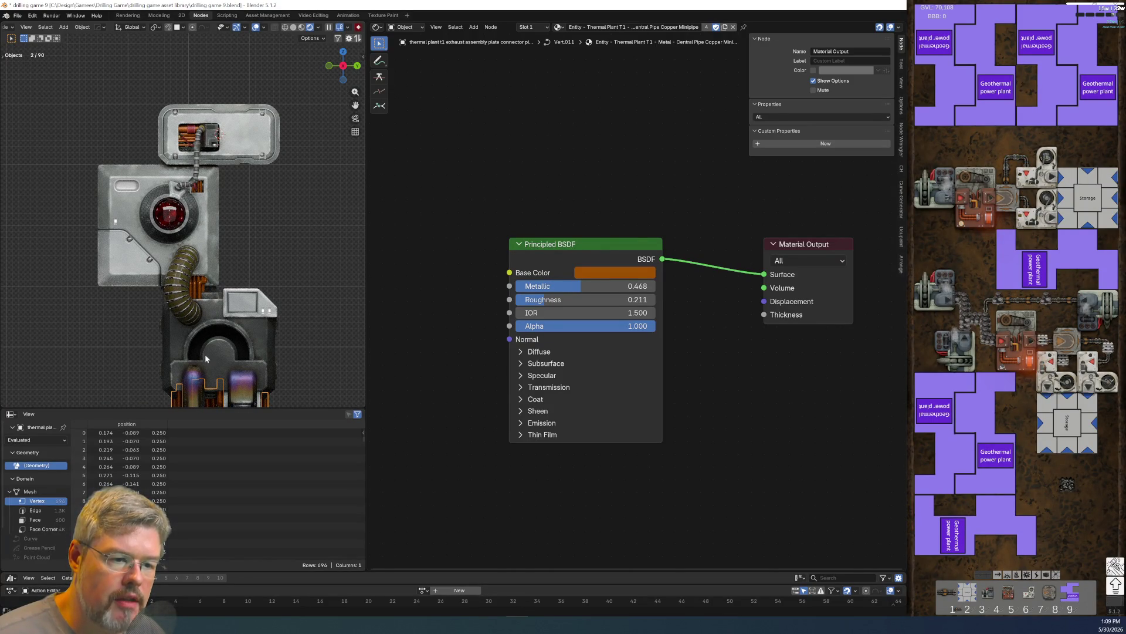
click(316, 371)
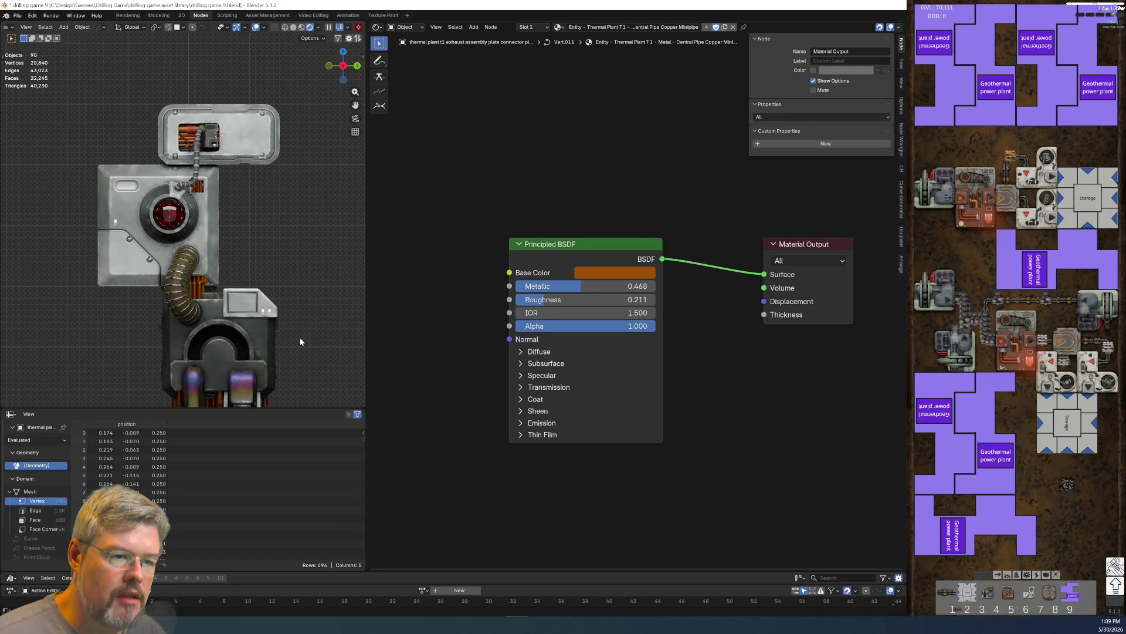
scroll(176, 168, up, 4)
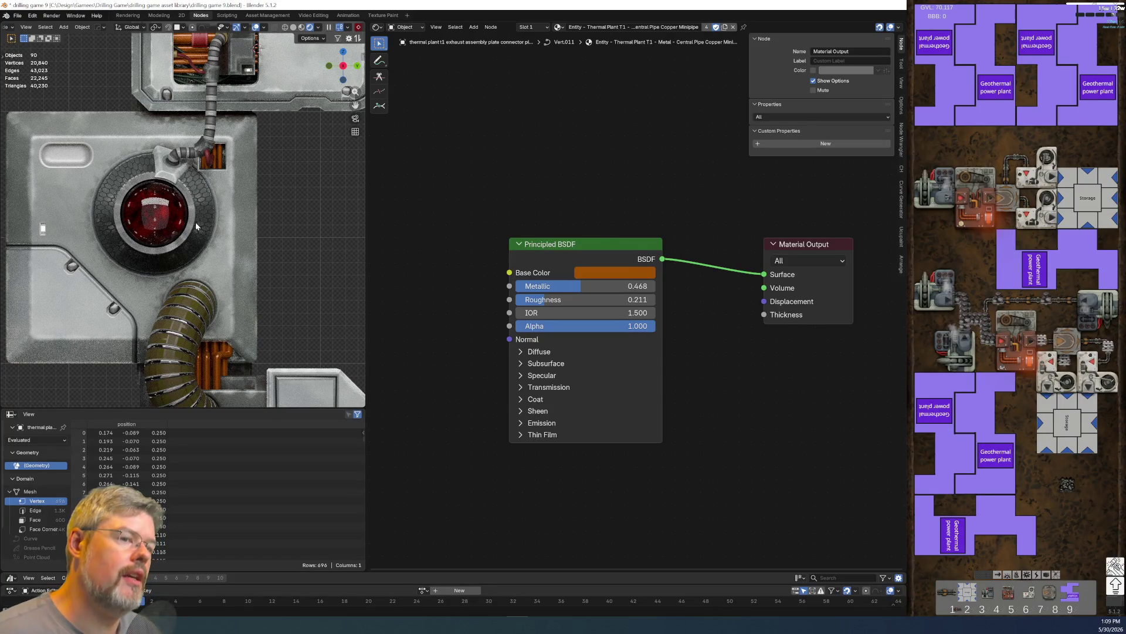
scroll(195, 222, down, 5)
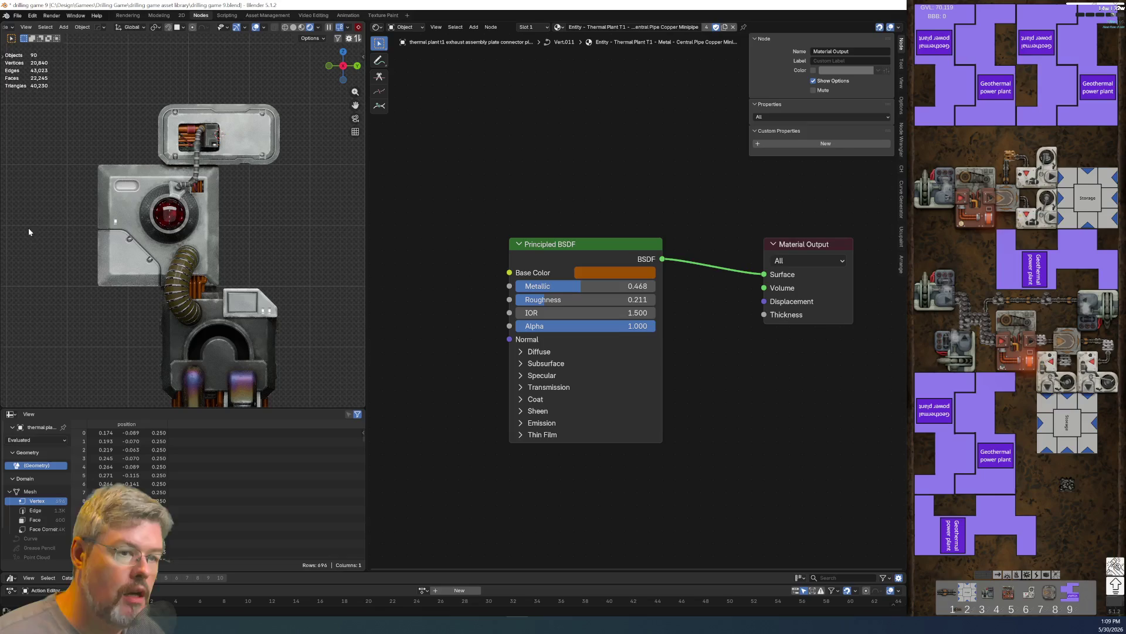
scroll(162, 224, up, 5)
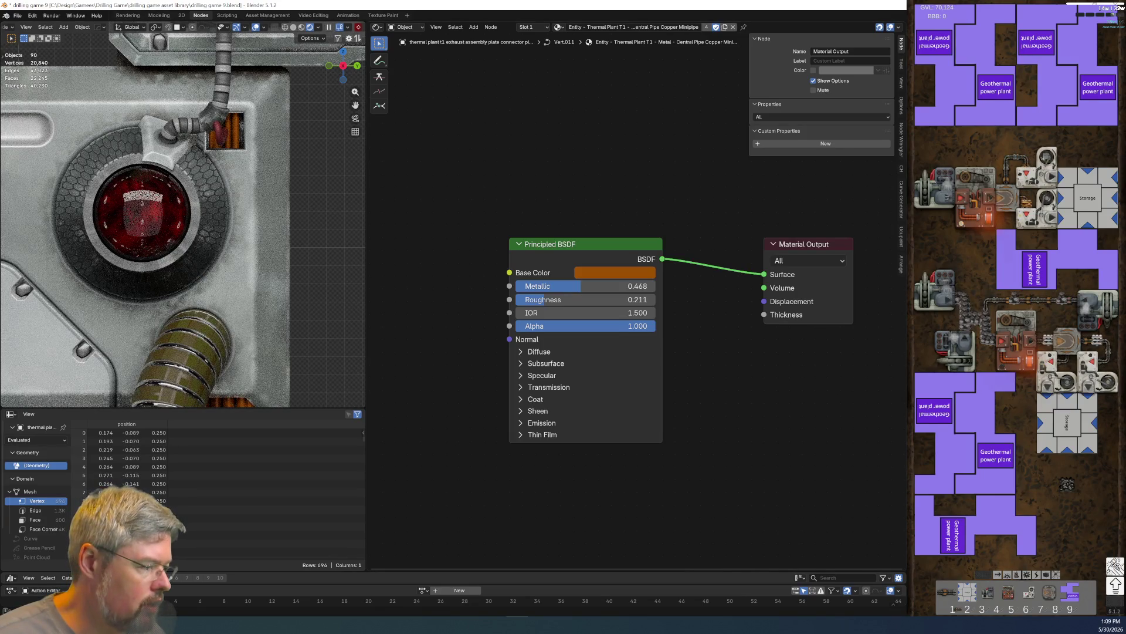
scroll(218, 188, down, 2)
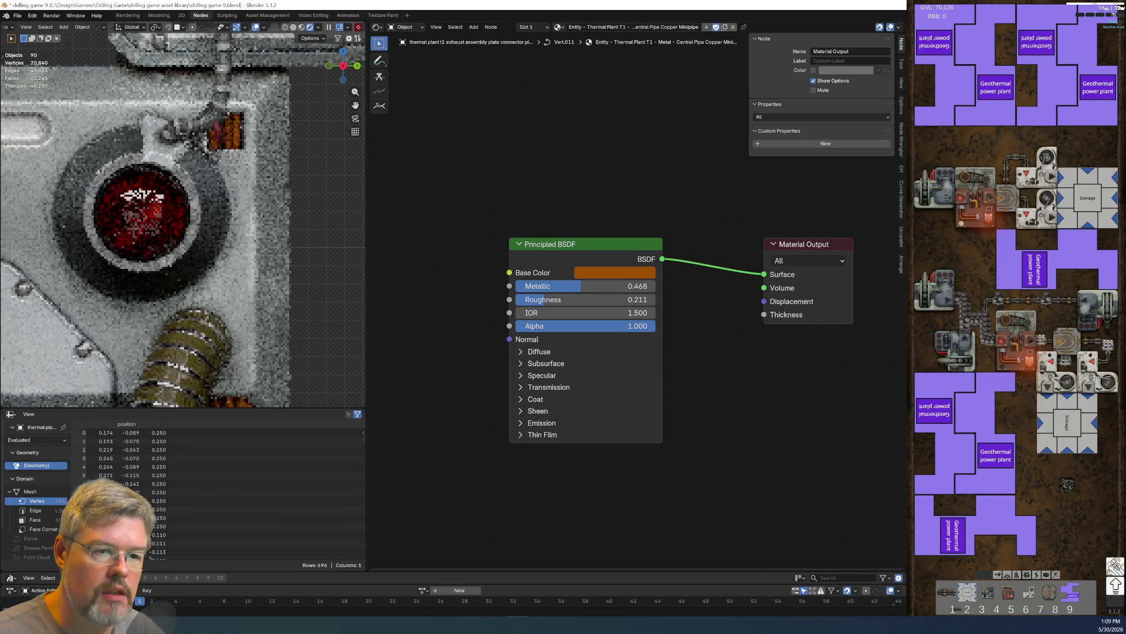
scroll(218, 188, down, 5)
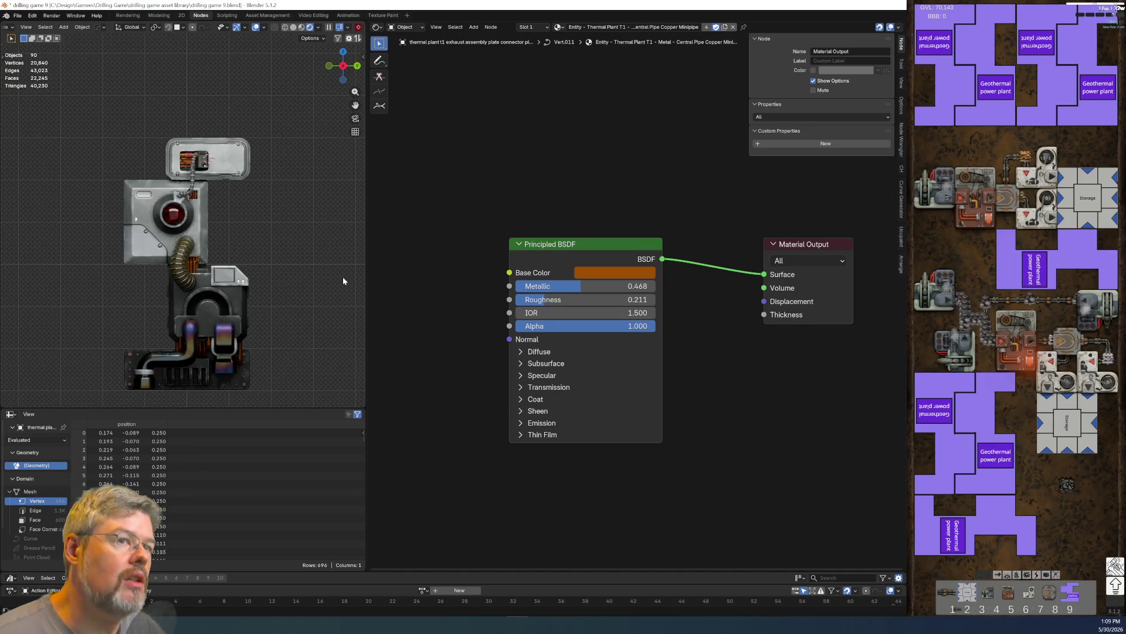
click(17, 15)
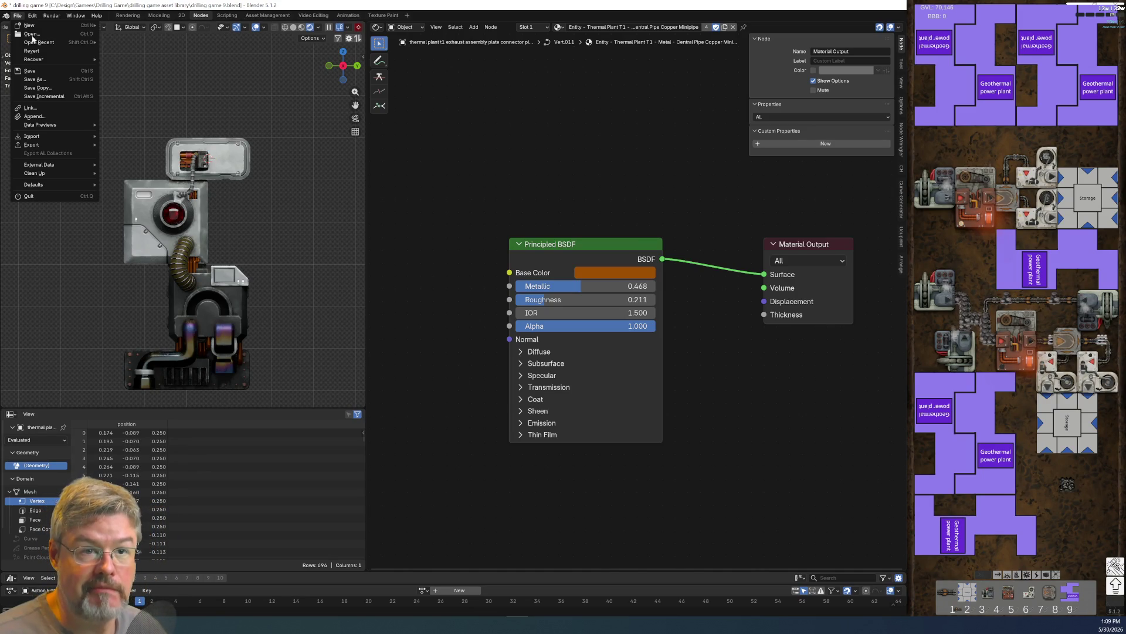
- Save 'drilling game 9.blend' with the current material settings
click(48, 70)
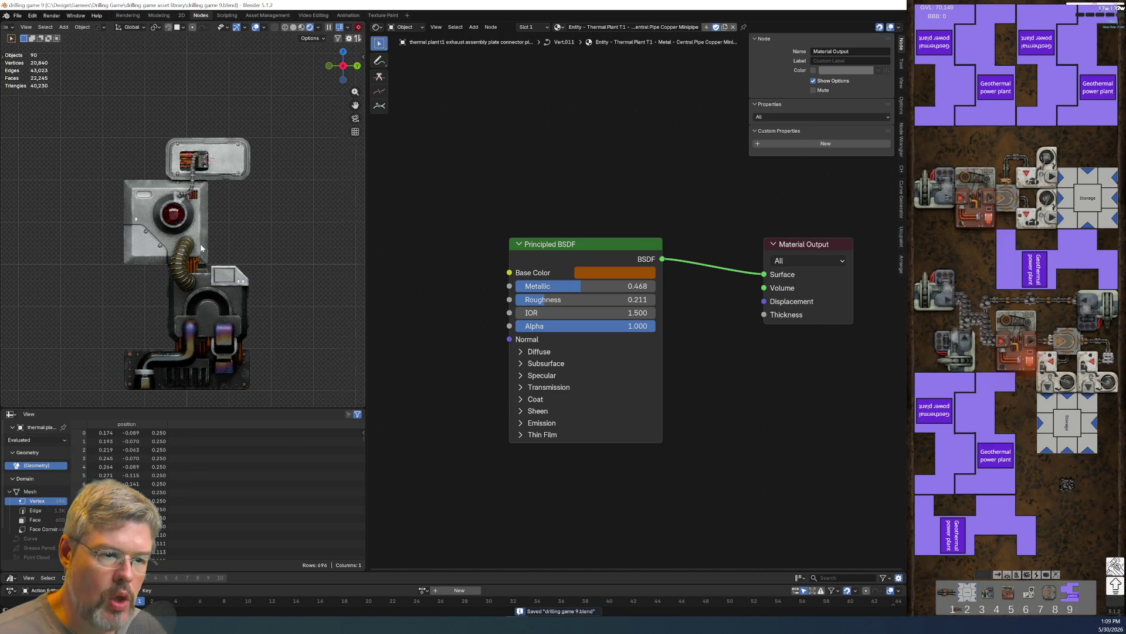
scroll(199, 244, up, 3)
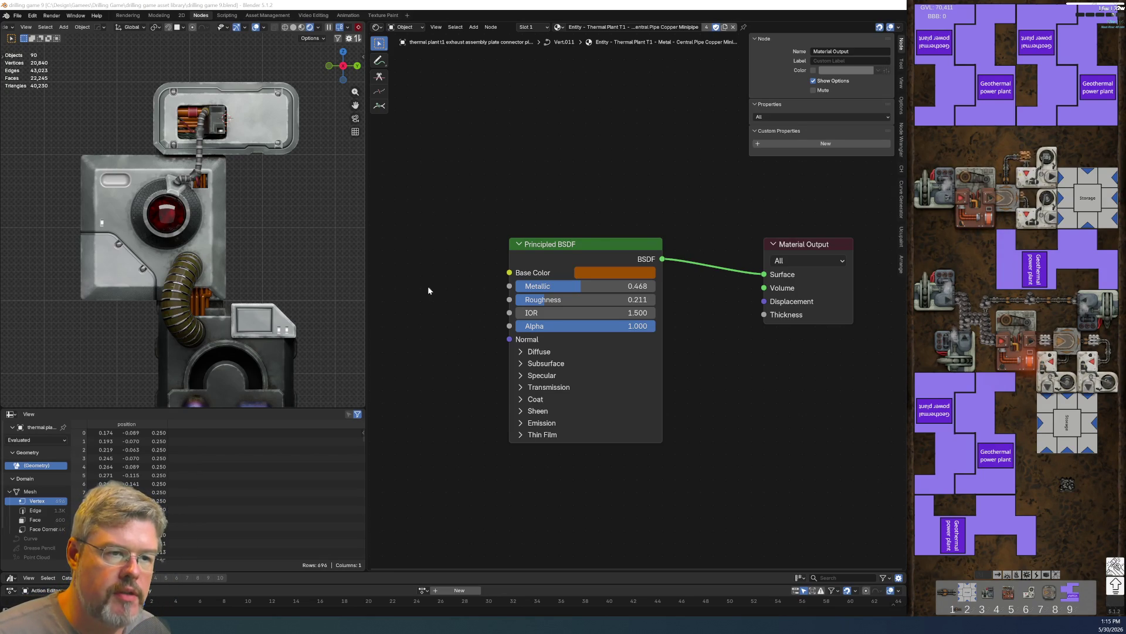
- Select the top cablebox pipes to show Central Pipe Copper Minipipe, then save drilling game 9
click(191, 123)
scroll(560, 209, up, 1)
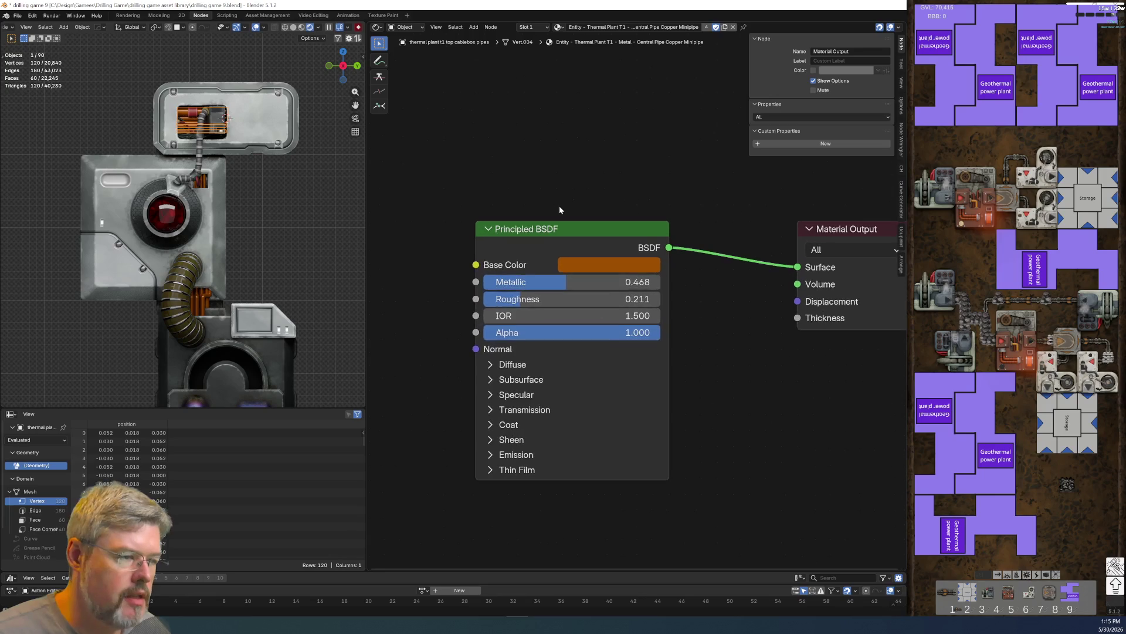
scroll(601, 243, down, 2)
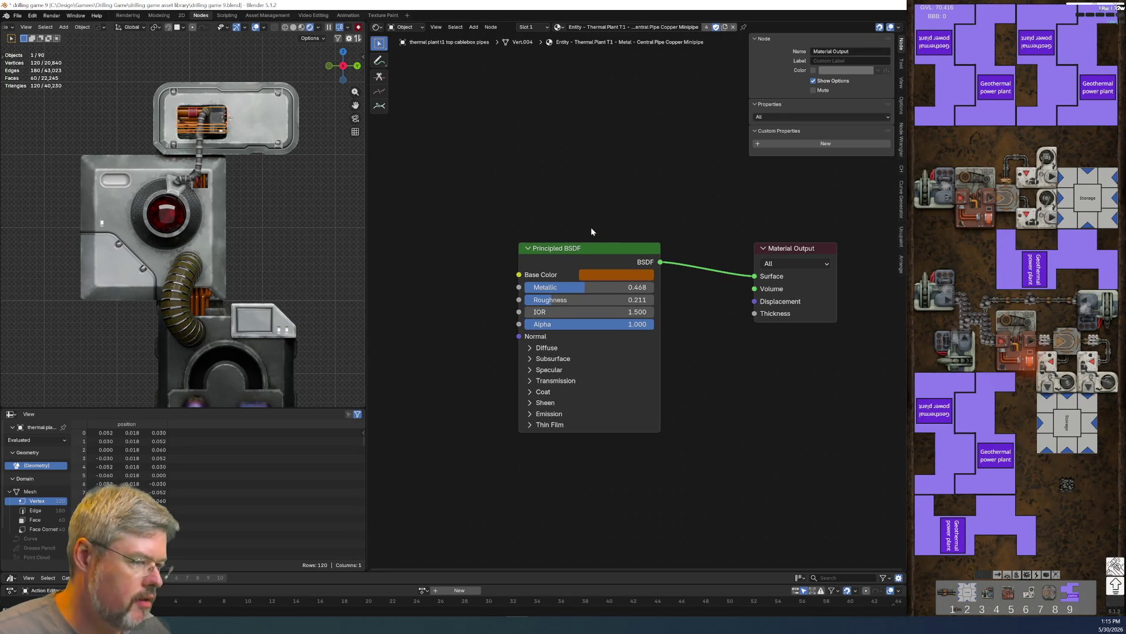
click(19, 17)
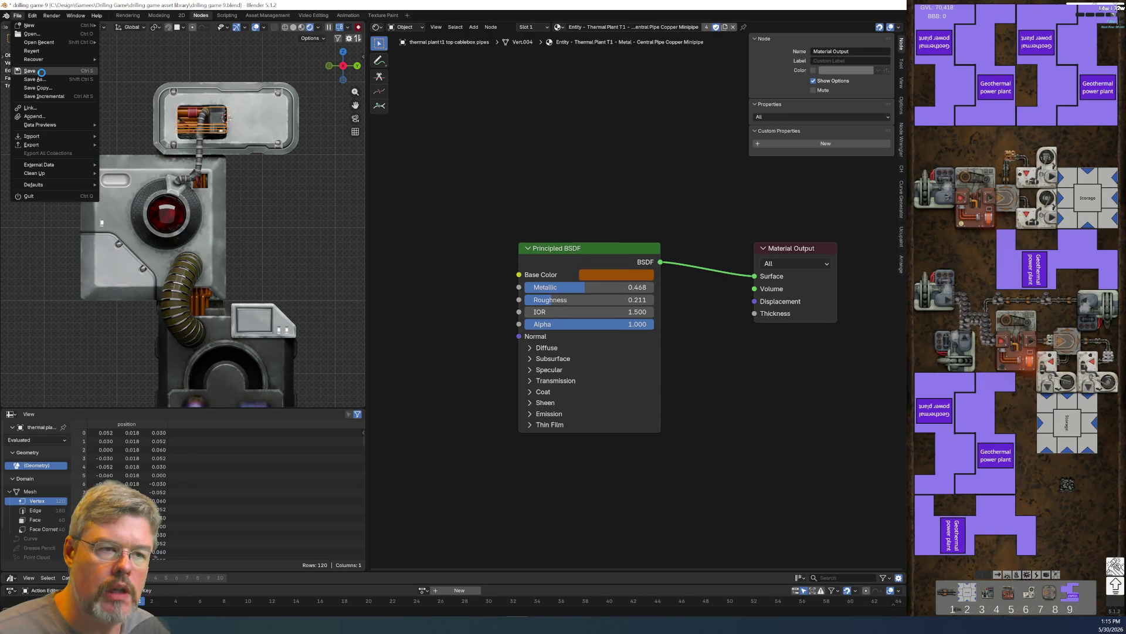
click(44, 78)
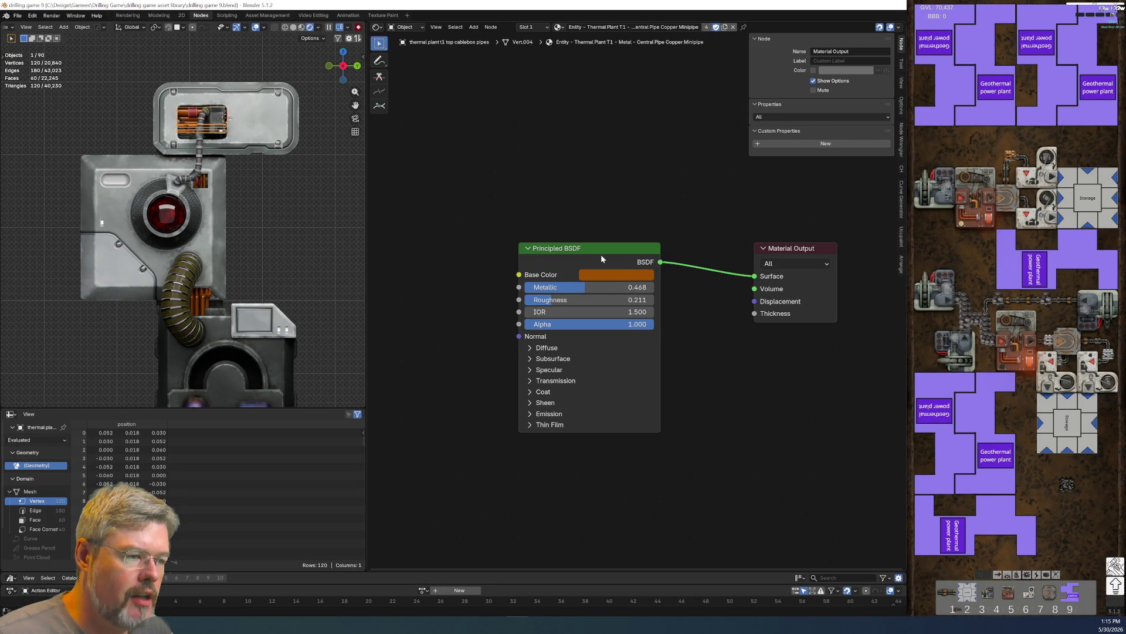
- Add a PALETTE - Named Metals node and place it beside the Principled BSDF
key(shift+a)
text(pa)
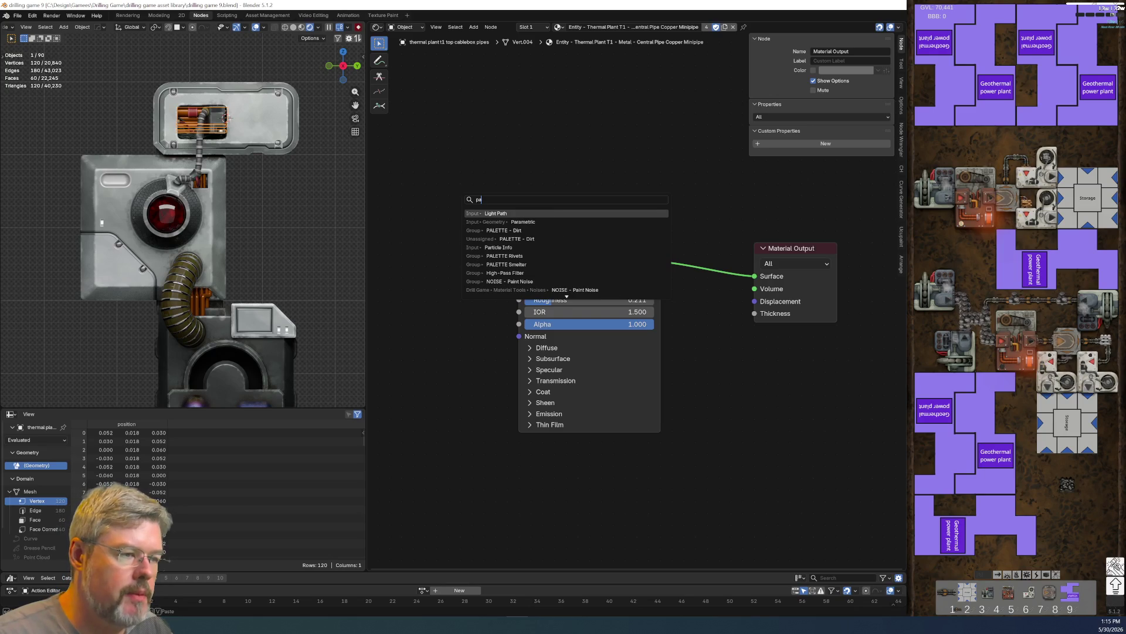
key(BackSpace)
key(Down)
key(Down)
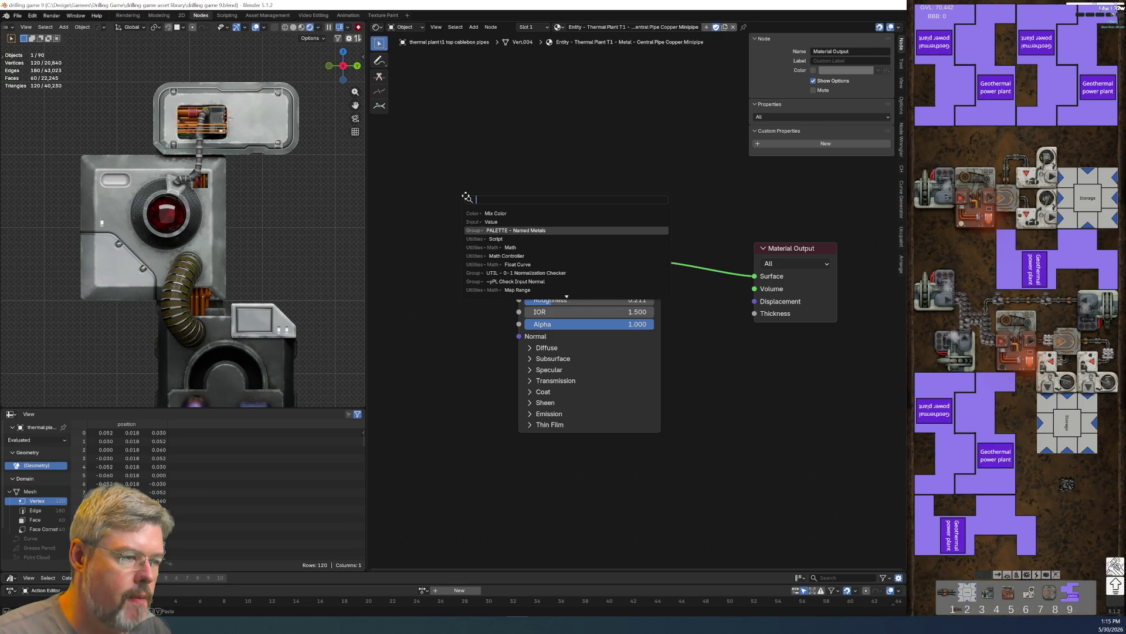
key(Return)
click(420, 175)
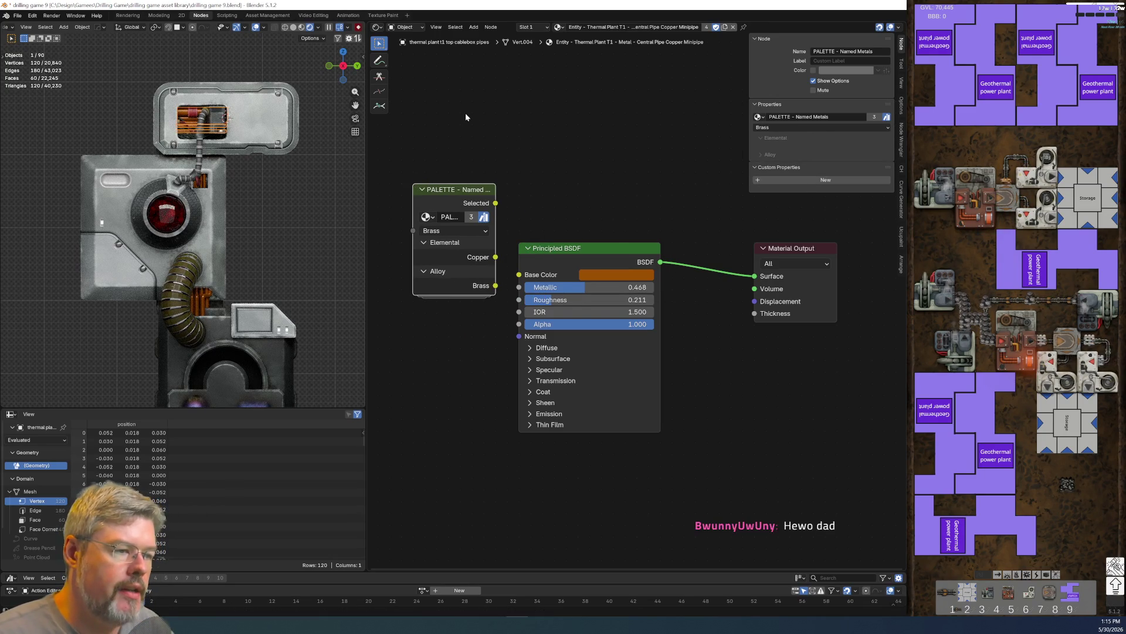
middle_drag(539, 206, 556, 160)
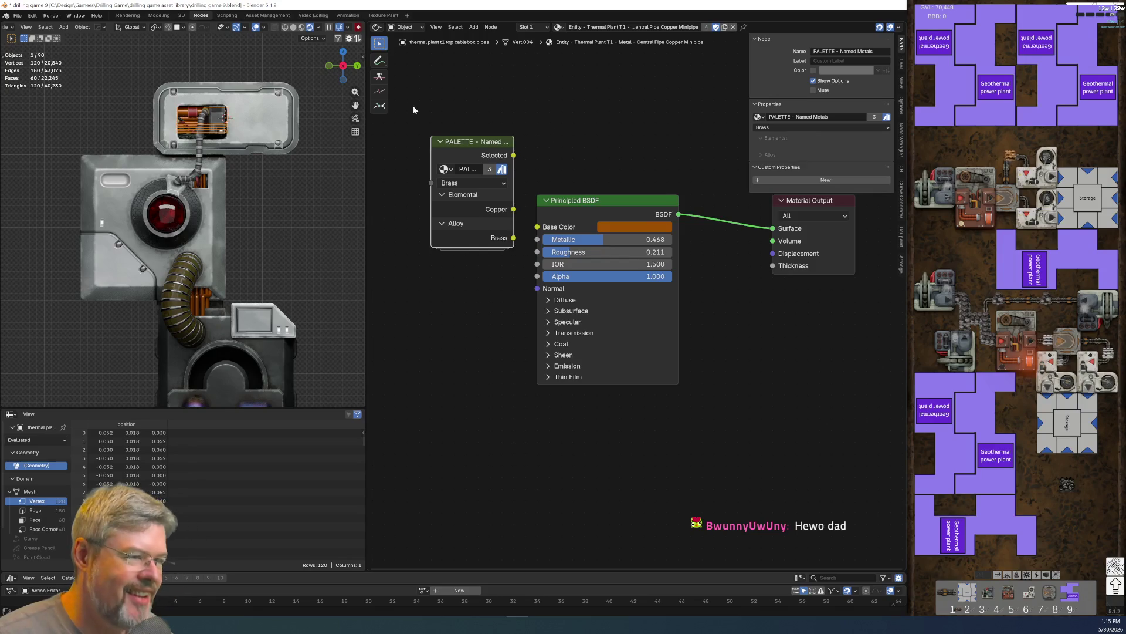
mouse_move(491, 223)
mouse_down()
mouse_move(456, 281)
mouse_move(537, 226)
mouse_up()
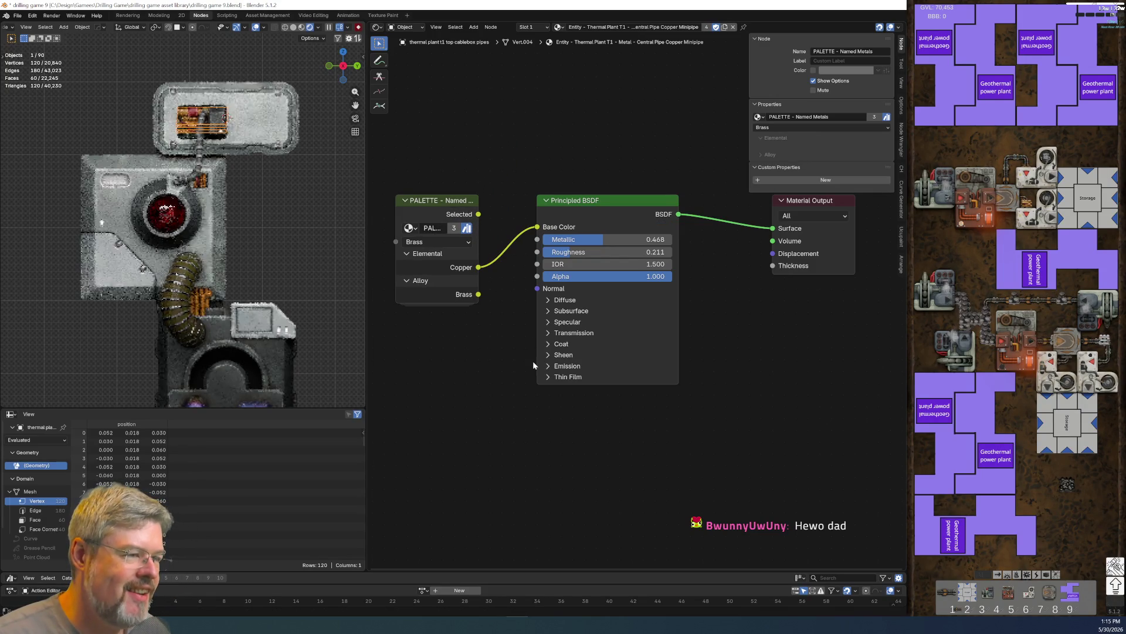
- Deselect the object and reframe the node tree around the Principled BSDF and Material Output
click(276, 214)
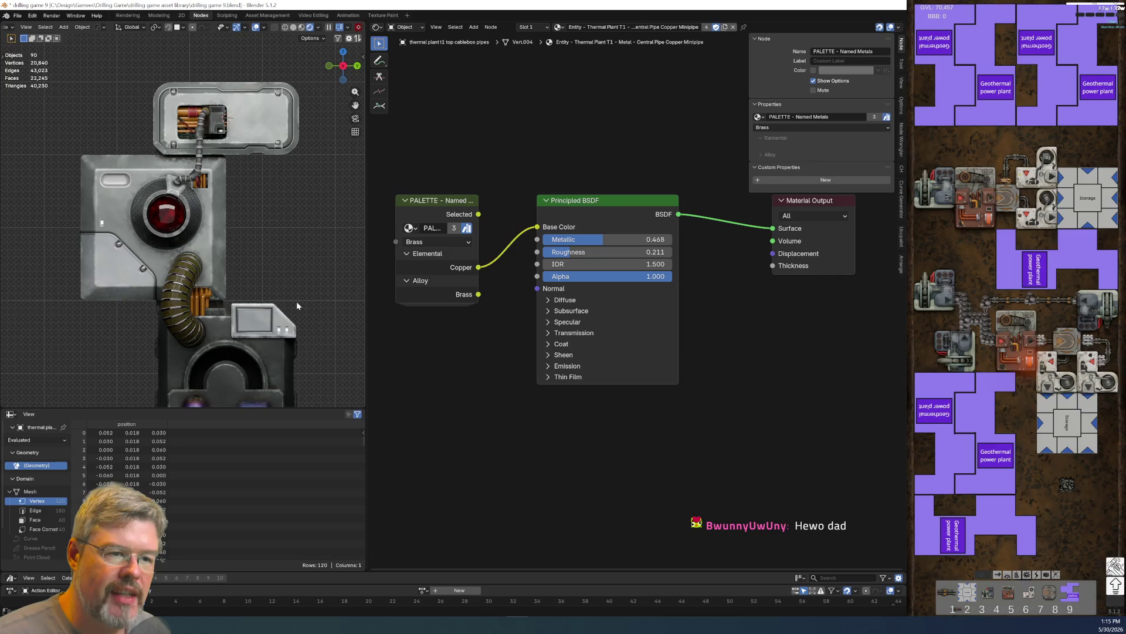
scroll(297, 301, up, 4)
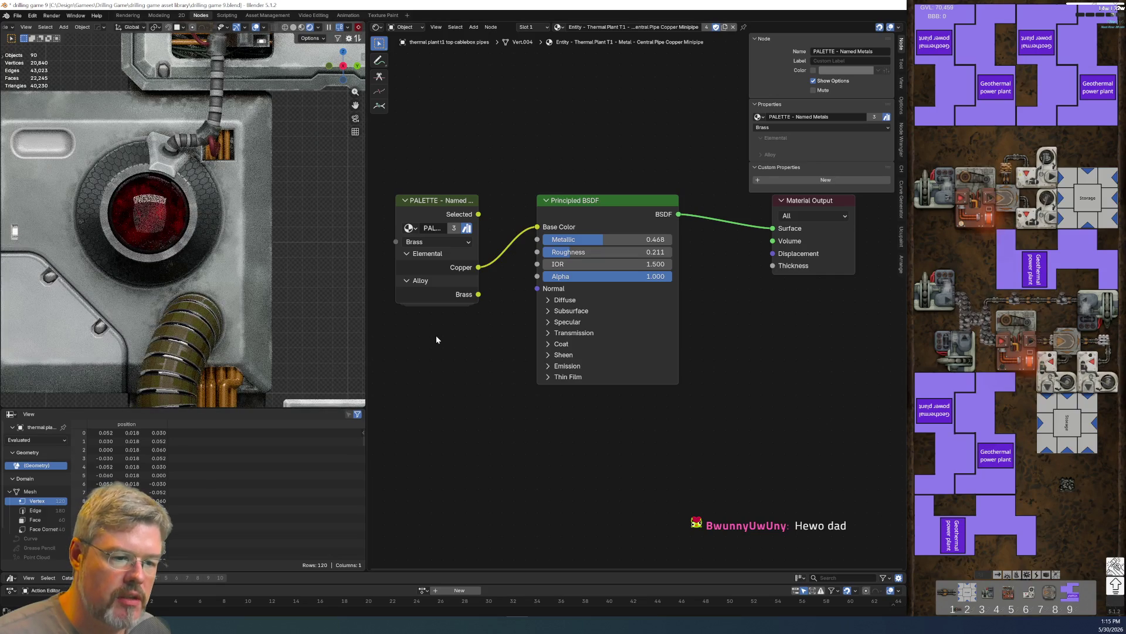
mouse_move(538, 226)
mouse_down()
mouse_move(516, 253)
mouse_move(537, 227)
mouse_up()
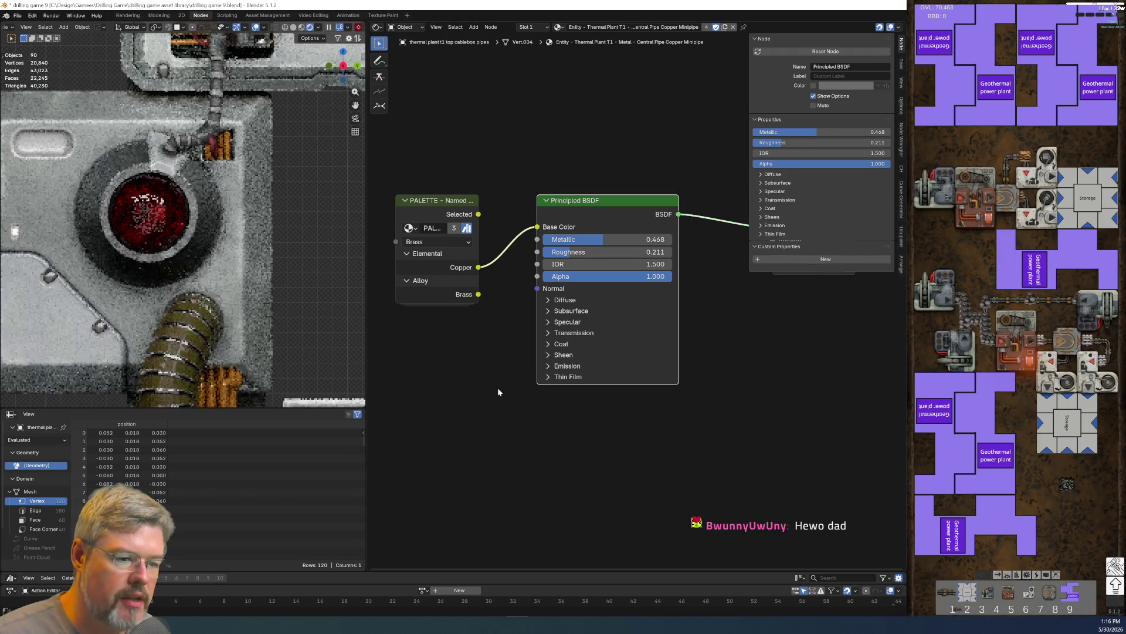
scroll(224, 356, down, 8)
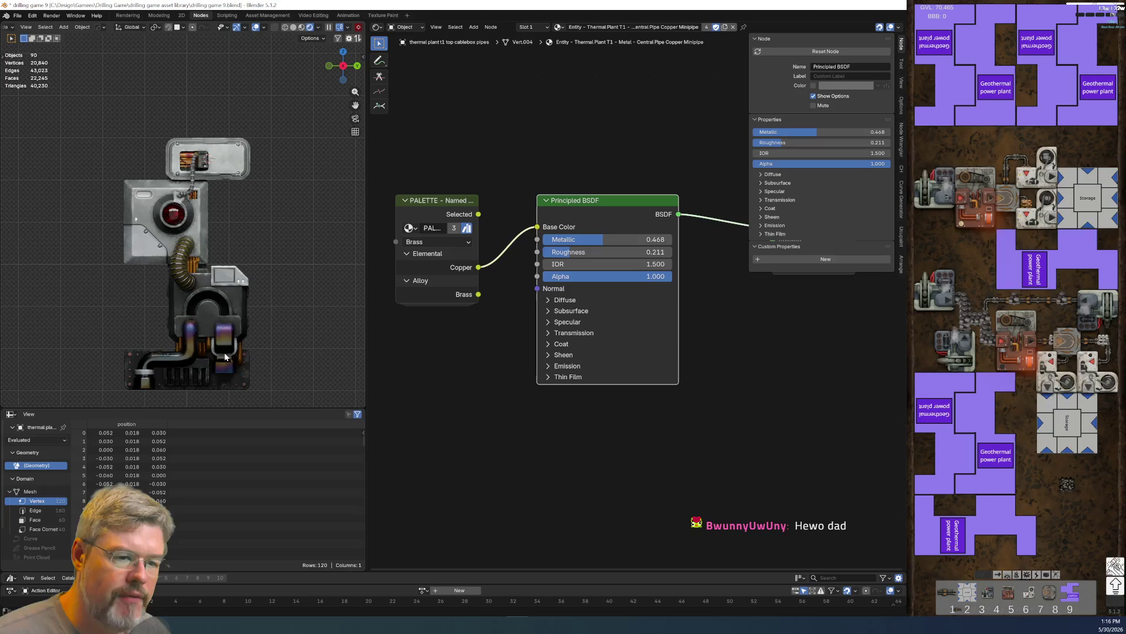
scroll(242, 214, up, 2)
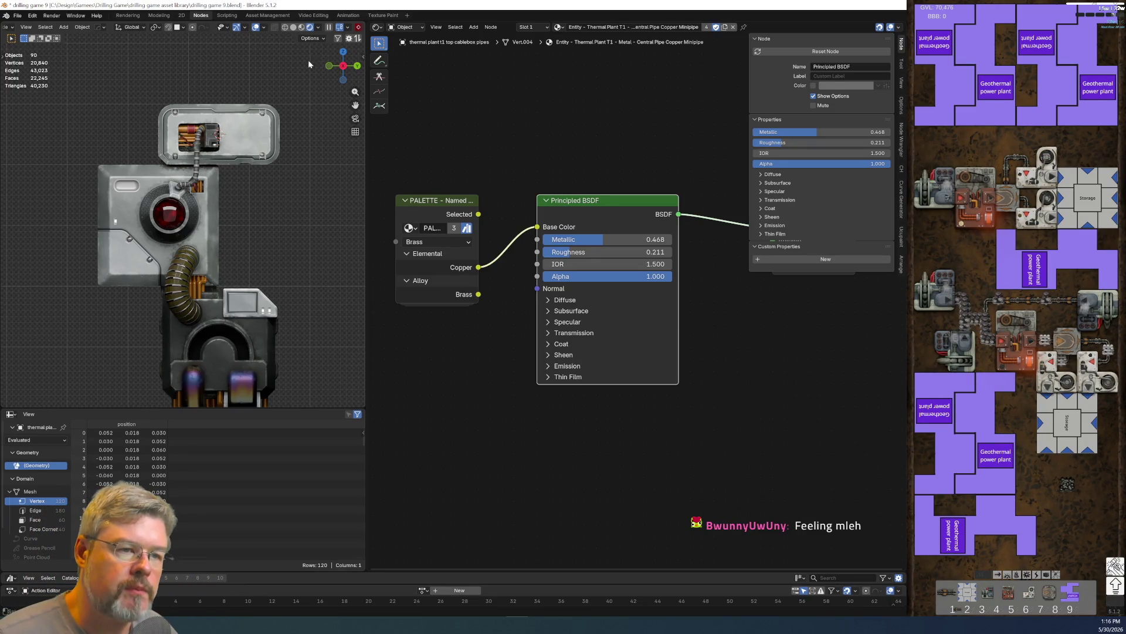
scroll(204, 166, up, 4)
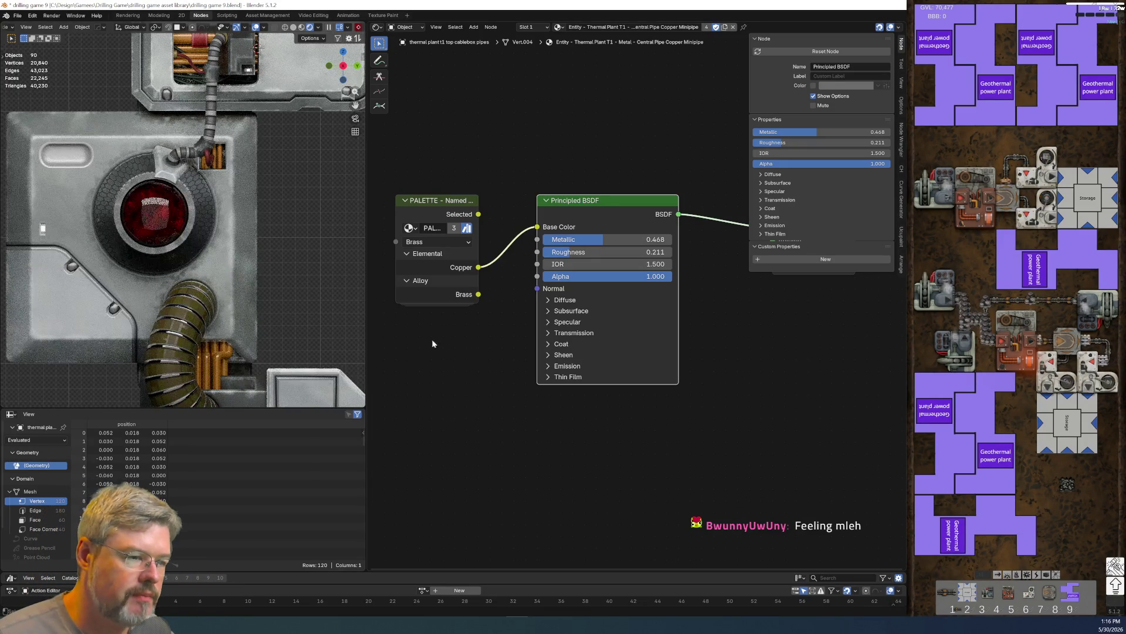
key(Home)
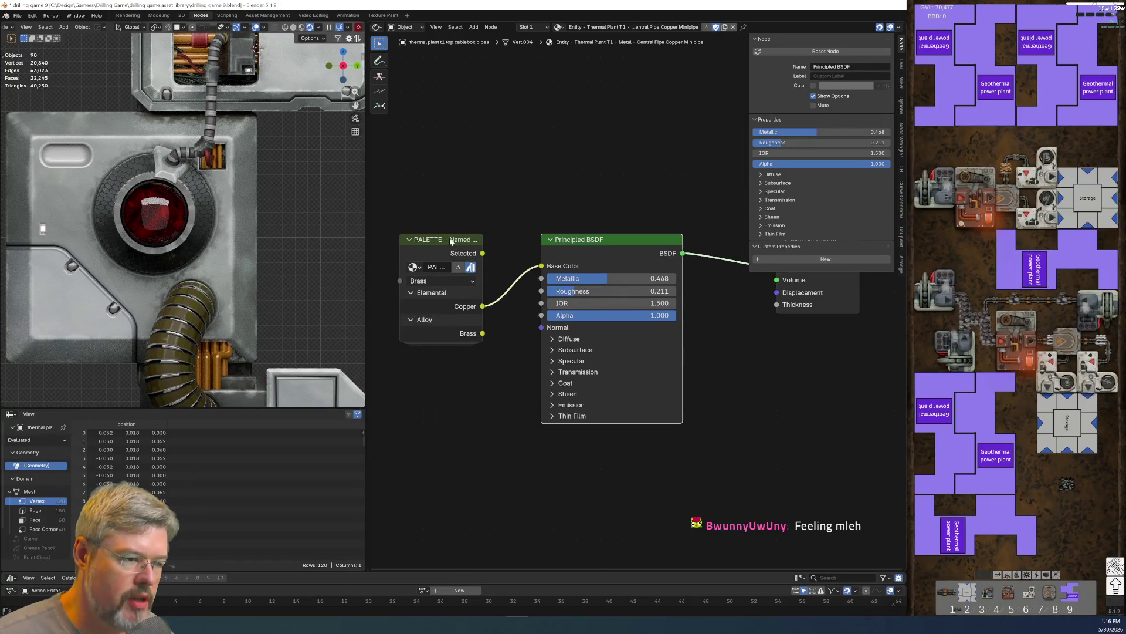
- Widen the palette node to show its full name and move Material Output nearer the shader
click(453, 237)
middle_drag(399, 244, 484, 235)
drag(484, 242, 419, 245)
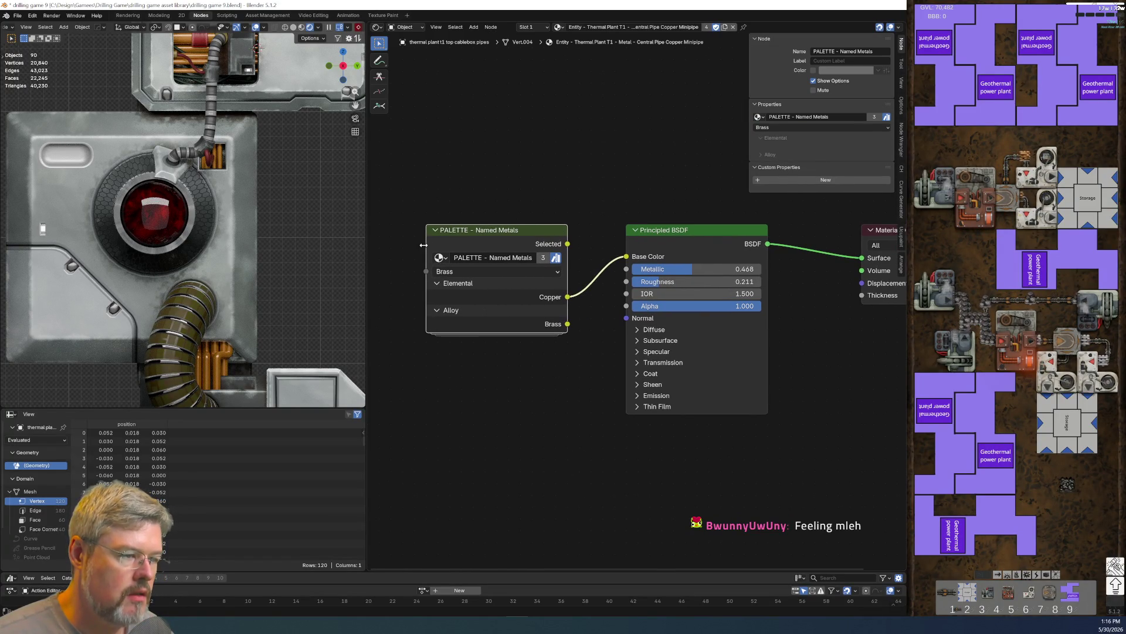
key(Home)
mouse_move(656, 234)
mouse_down()
mouse_move(760, 295)
mouse_move(722, 293)
mouse_up()
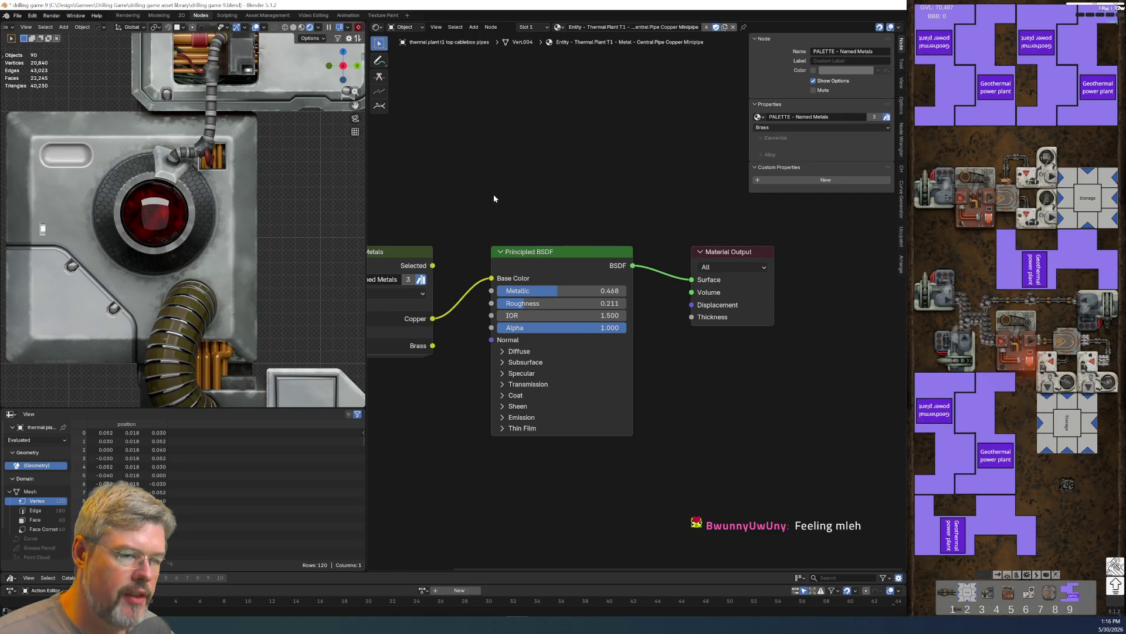
click(234, 282)
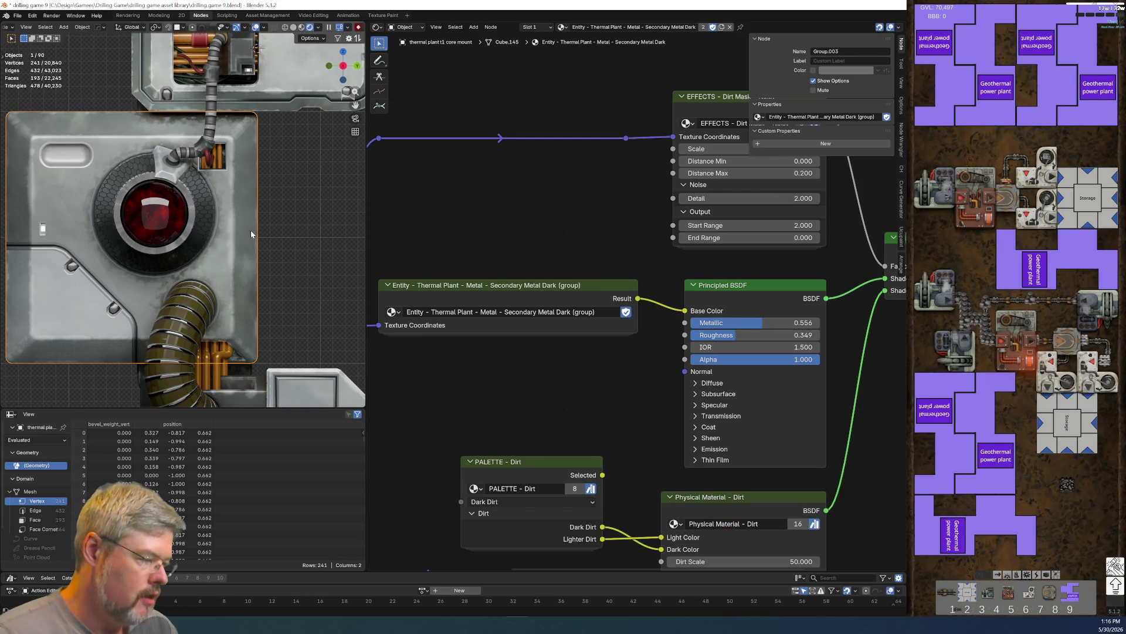
- Enter the Secondary Metal Dark group and hide unused sockets on both Entity Data nodes
click(578, 294)
key(Tab)
scroll(552, 302, up, 2)
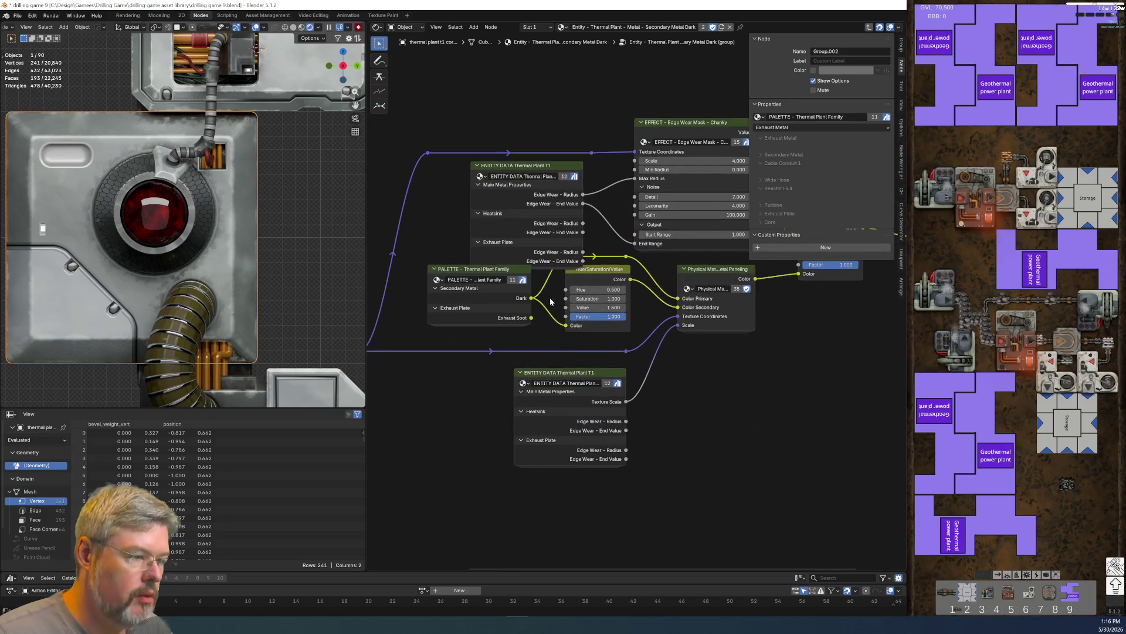
click(601, 380)
key(ctrl+h)
click(528, 176)
key(ctrl+h)
click(565, 265)
- Pan through the group's nodes to reveal the Group Output
scroll(564, 265, down, 1)
middle_drag(648, 333, 536, 432)
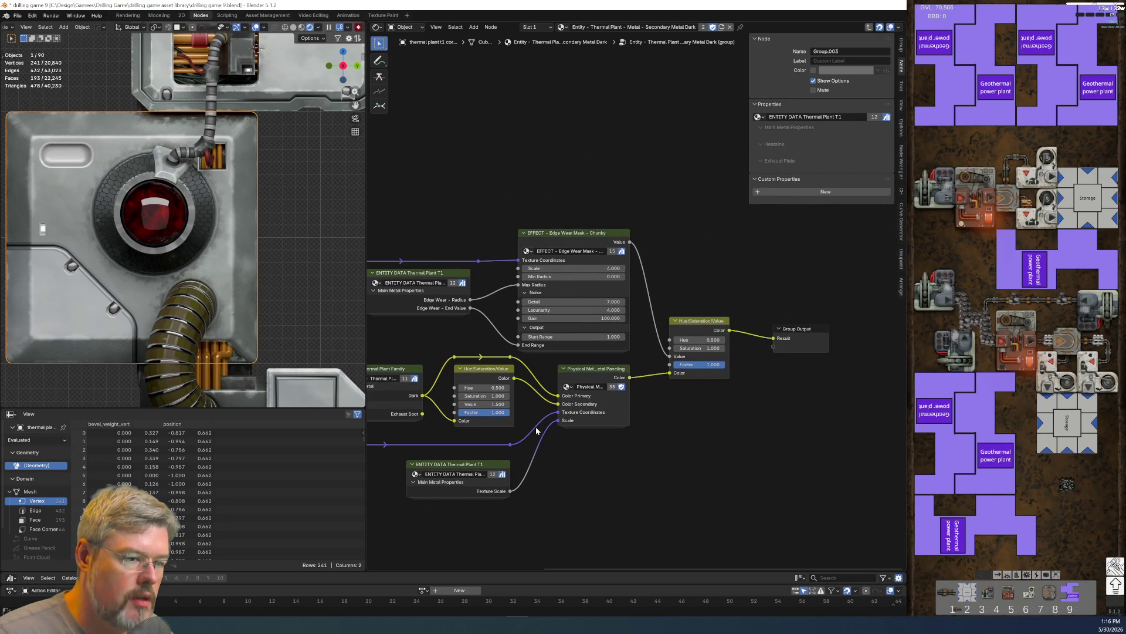
middle_drag(621, 487, 671, 392)
scroll(671, 392, up, 1)
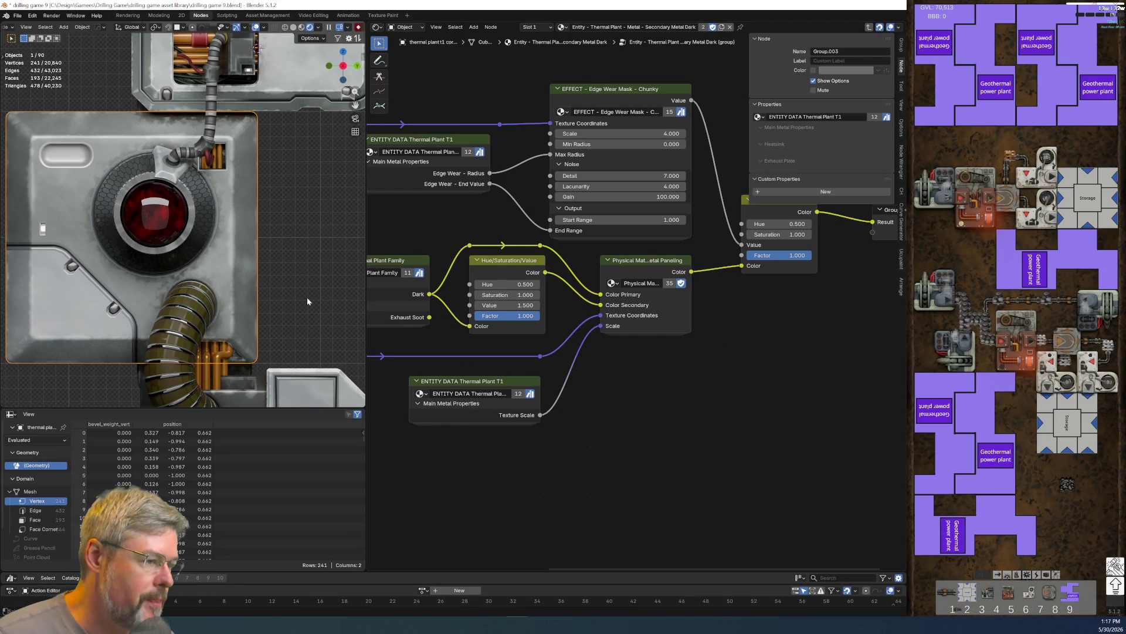
scroll(745, 441, down, 2)
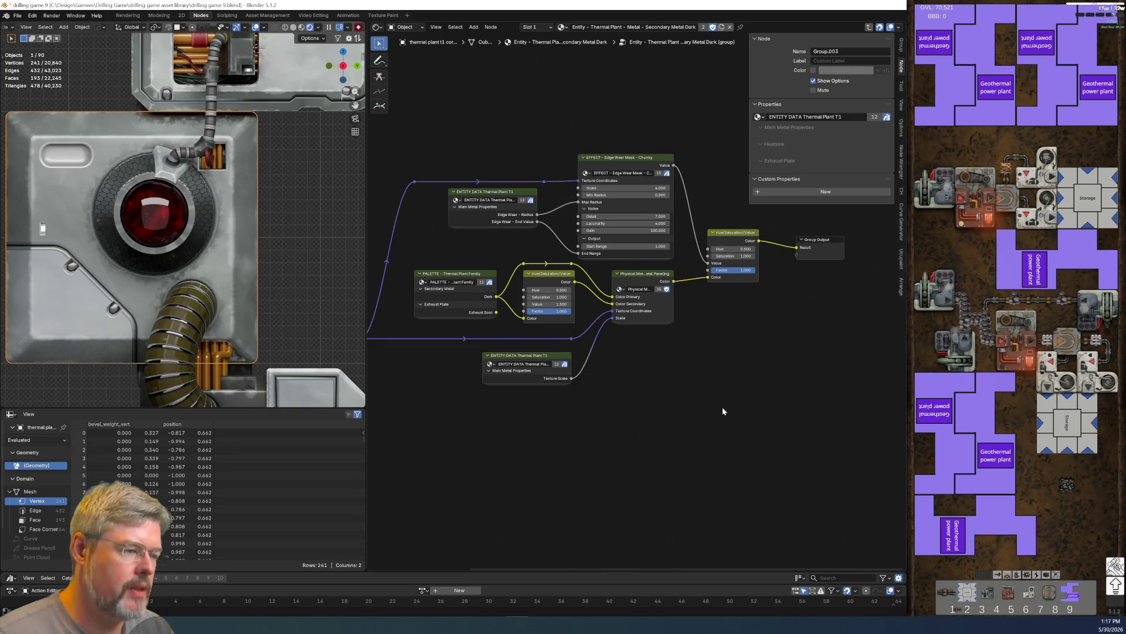
middle_drag(710, 387, 592, 477)
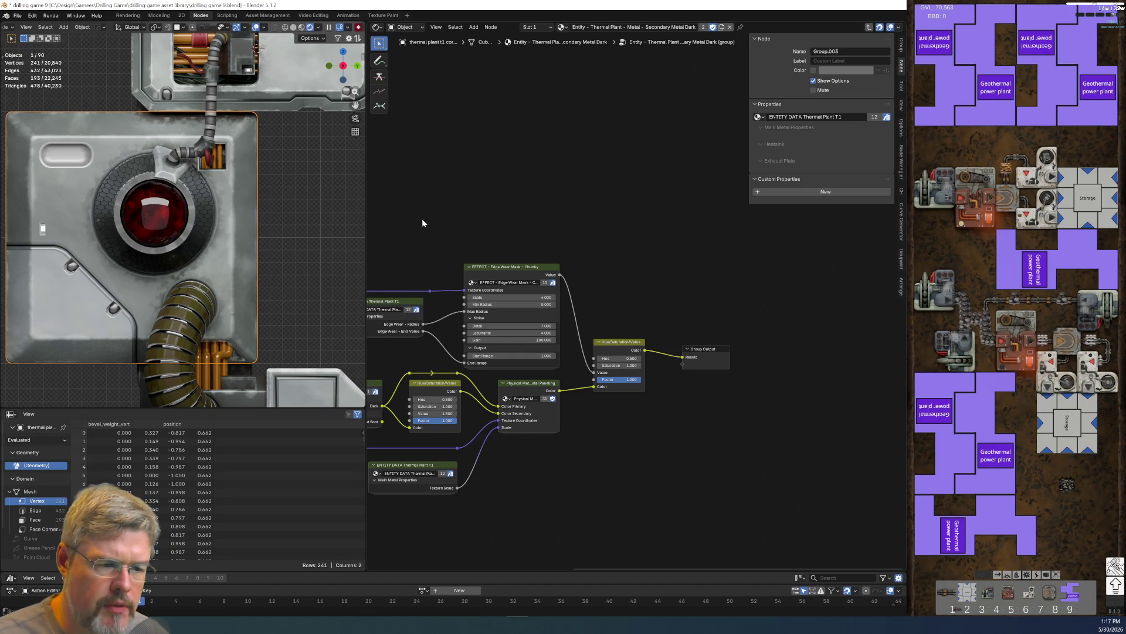
click(18, 15)
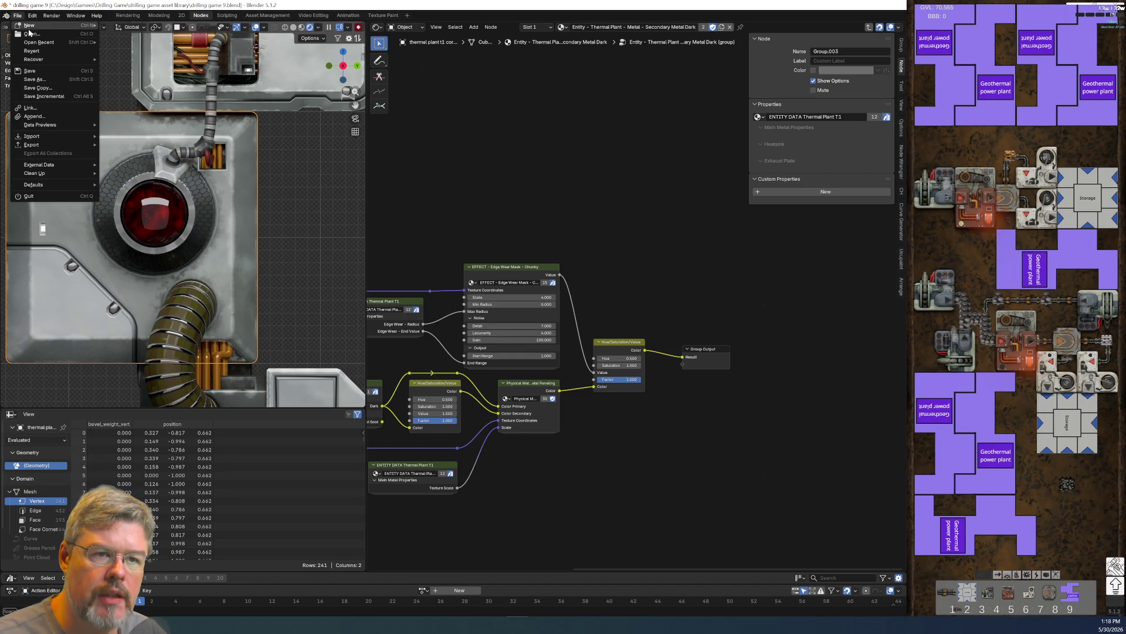
- Save drilling game 9.blend and select the top cable-box pipes to show their copper material nodes
click(32, 71)
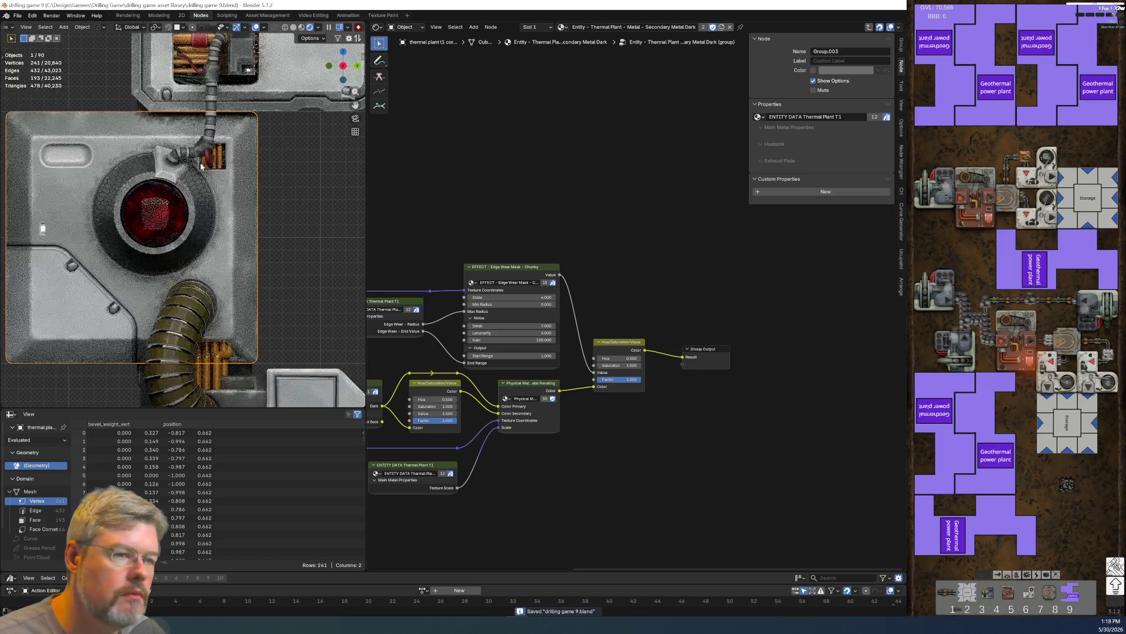
click(205, 108)
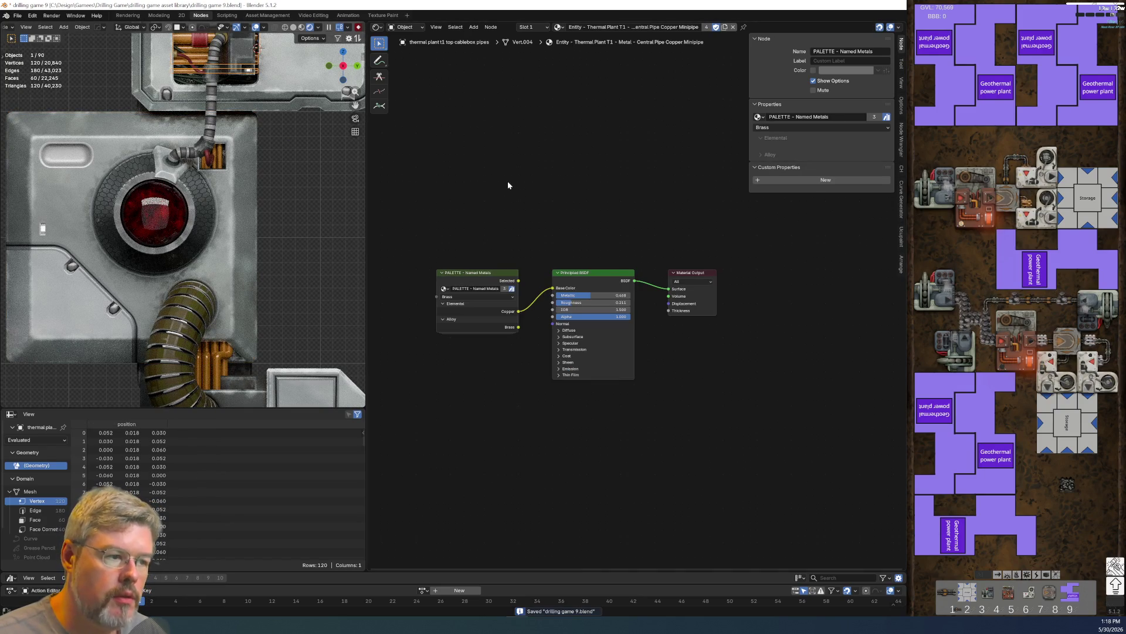
mouse_move(419, 164)
middle_down()
mouse_move(586, 208)
mouse_move(522, 335)
mouse_move(544, 274)
middle_up()
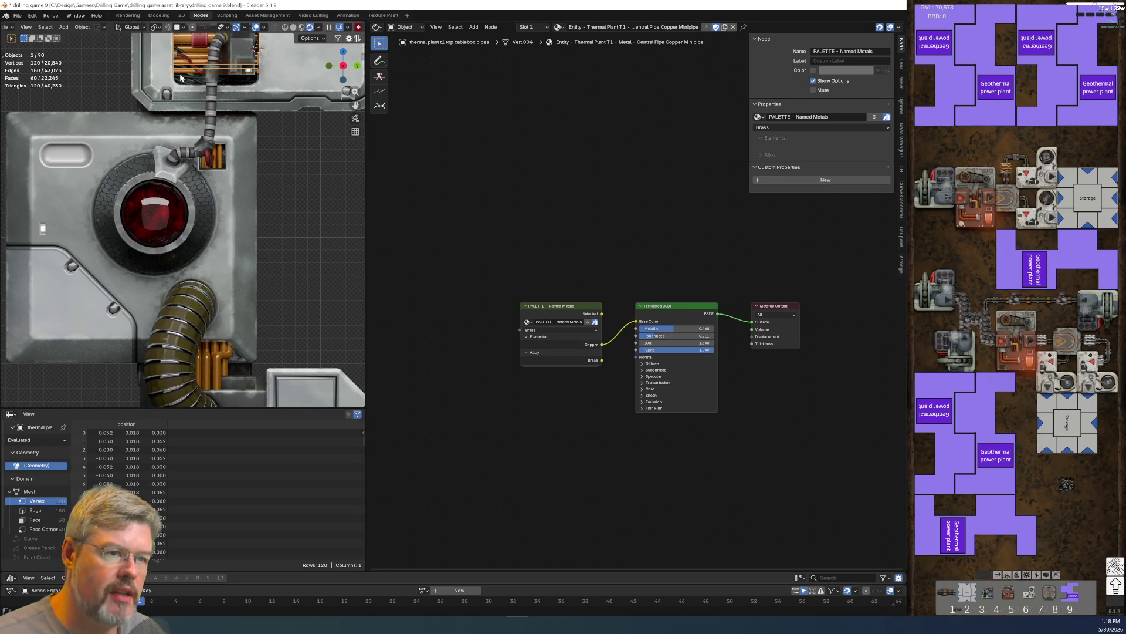
shift+middle_drag(184, 61, 231, 196)
scroll(636, 293, up, 2)
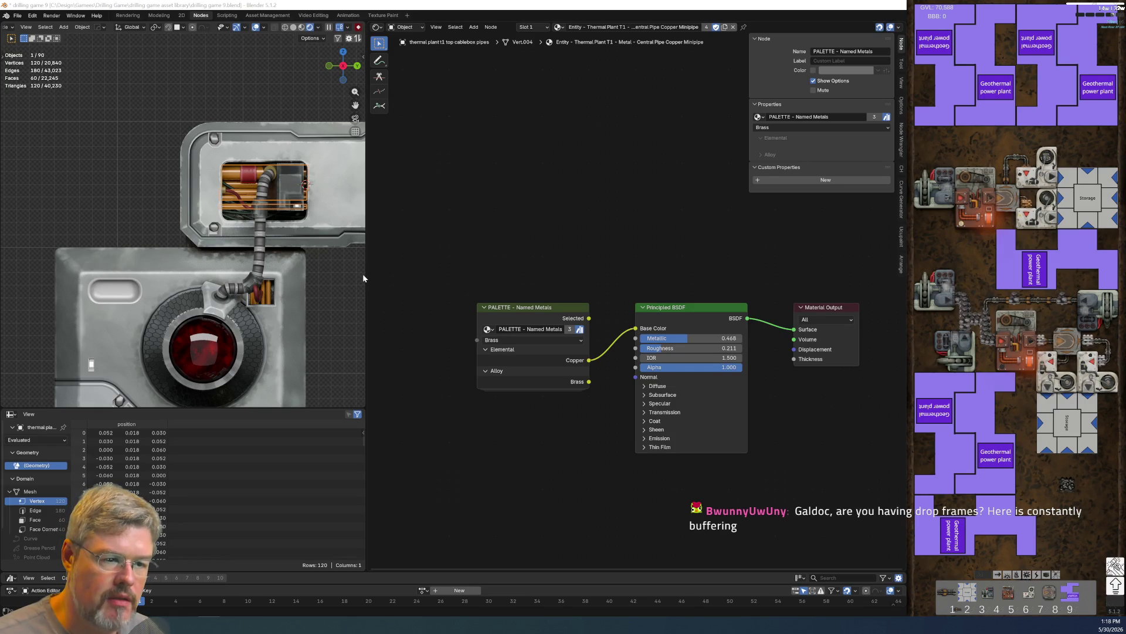
scroll(308, 230, up, 5)
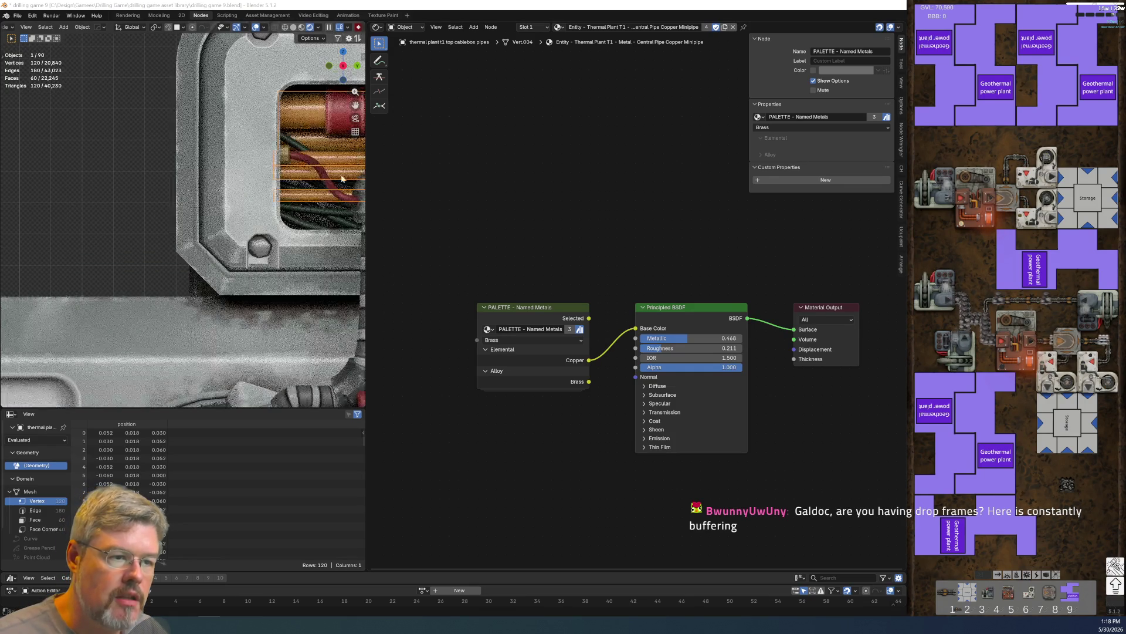
scroll(333, 181, down, 5)
- Select the cable-box protrusion, enter Edit Mode and frame its mesh
click(252, 187)
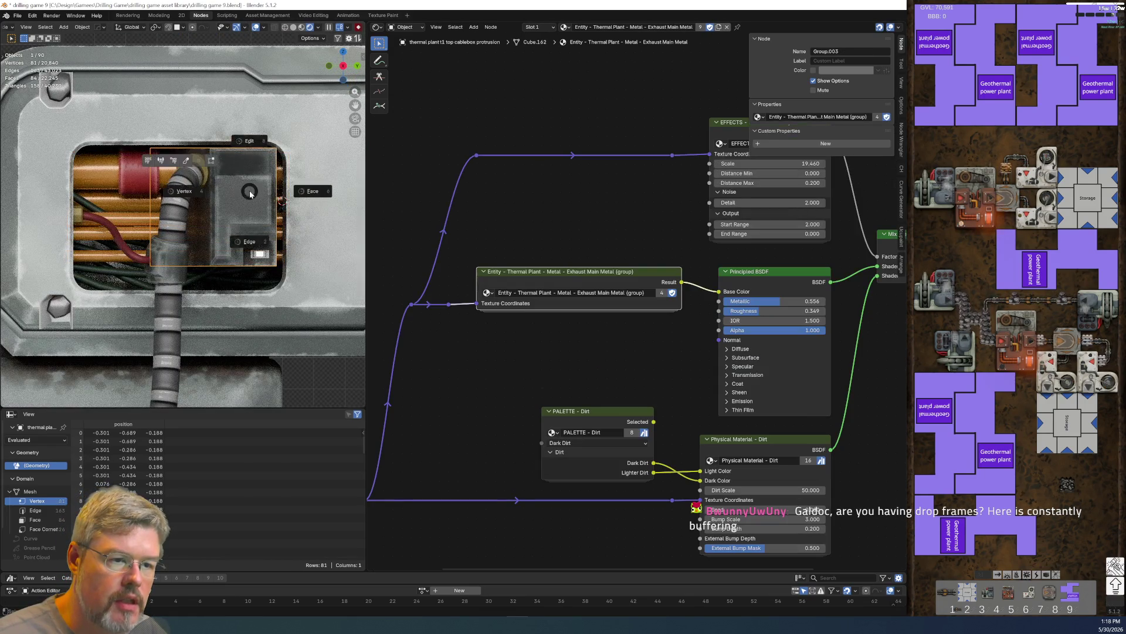
key(Tab)
key(KP_Decimal)
scroll(230, 155, down, 4)
mouse_move(230, 154)
middle_down()
mouse_move(90, 411)
mouse_move(110, 208)
middle_up()
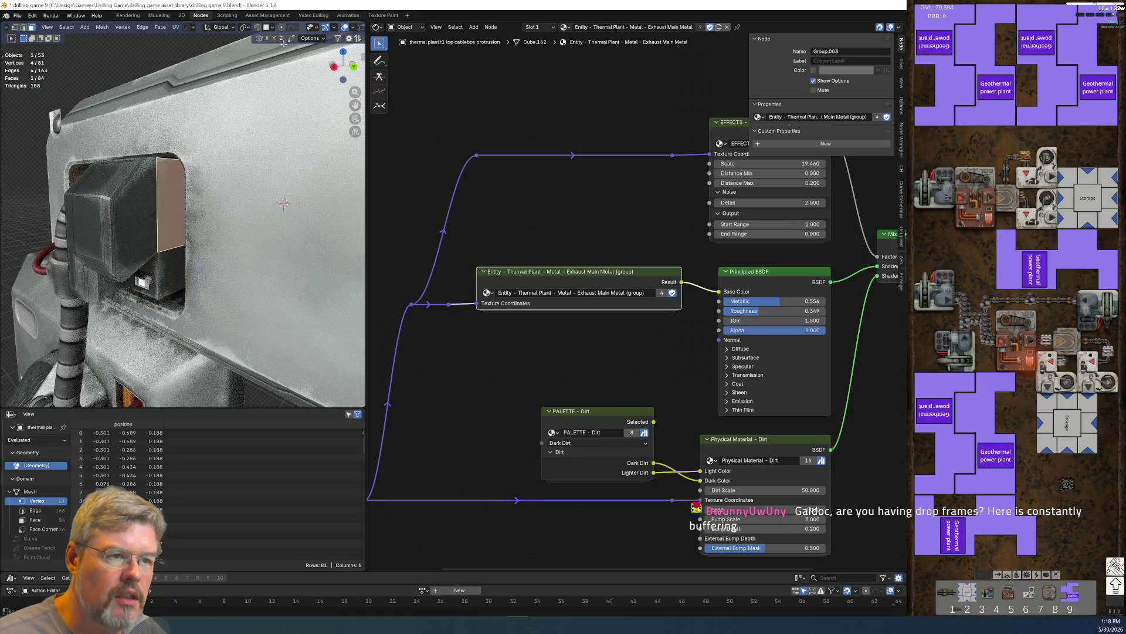
- In the Modeling workspace, add the protrusion's side faces to the face selection
click(158, 16)
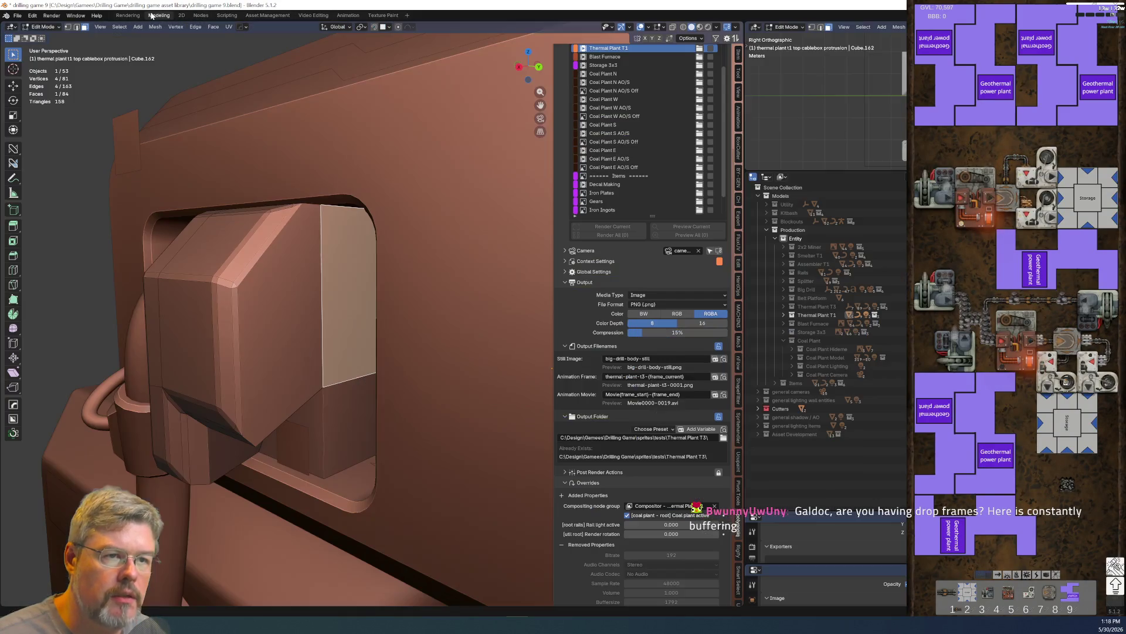
scroll(338, 296, up, 5)
middle_drag(357, 334, 372, 335)
shift+click(372, 334)
shift+click(442, 373)
shift+click(441, 369)
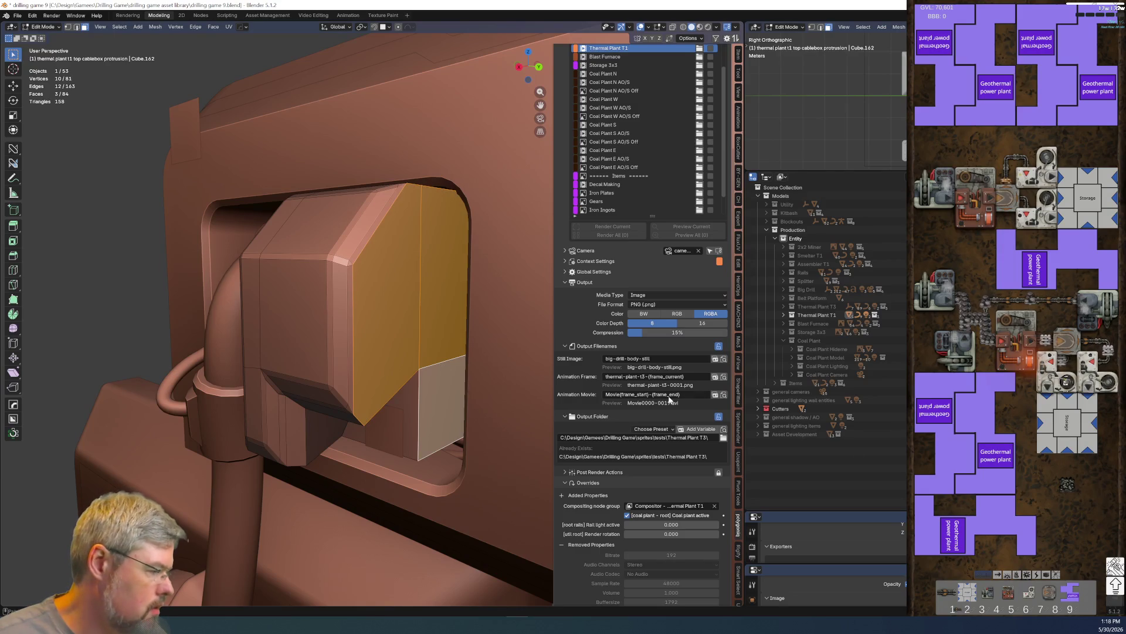
middle_drag(523, 371, 349, 363)
scroll(439, 364, up, 3)
- Save the file and isolate the cable box in local view
key(ctrl+s)
mouse_move(546, 392)
middle_down()
mouse_move(520, 376)
mouse_move(350, 343)
middle_up()
key(c)
key(KP_Divide)
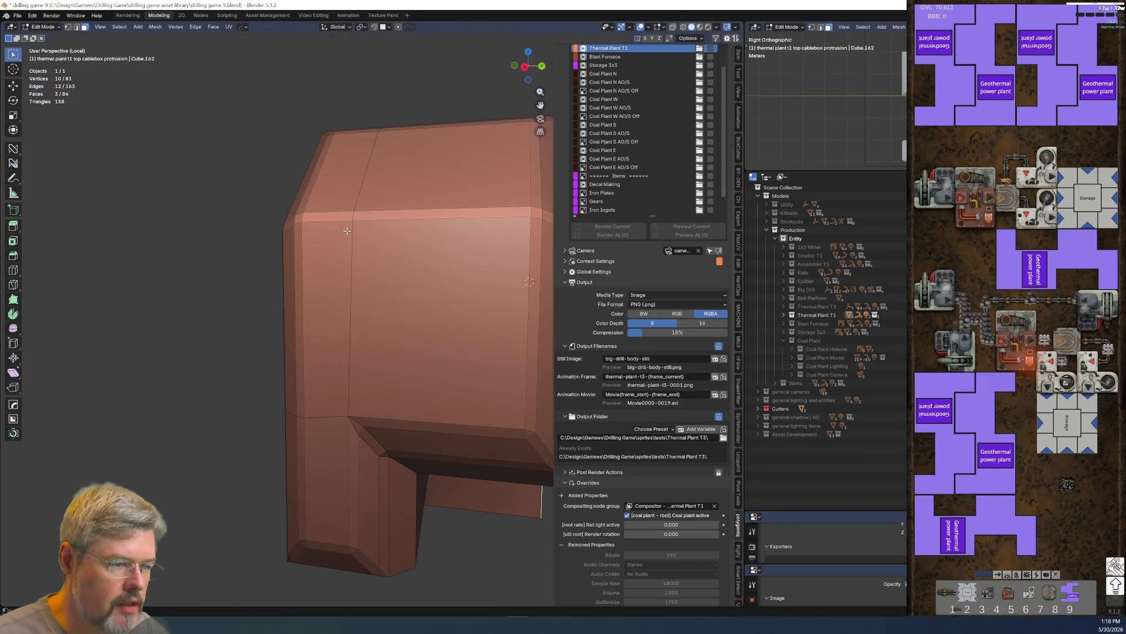
scroll(226, 216, down, 3)
middle_drag(298, 267, 260, 321)
- Select the protrusion's front faces plus its vertical and horizontal bevel strips
key(c)
drag(340, 311, 325, 315)
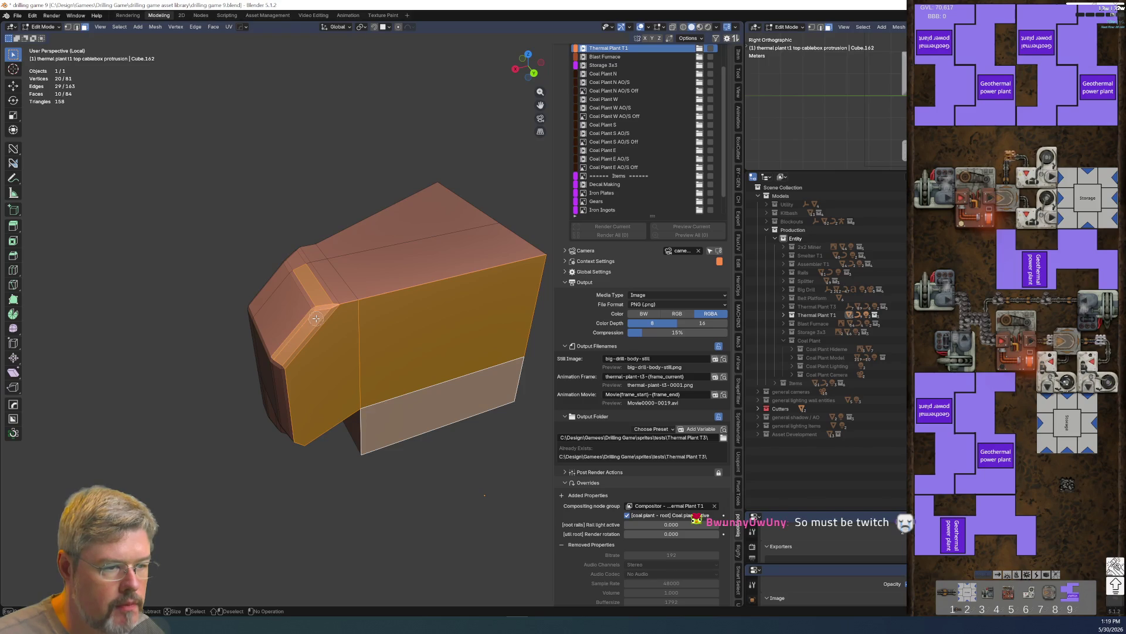
middle_click(316, 318)
click(334, 335)
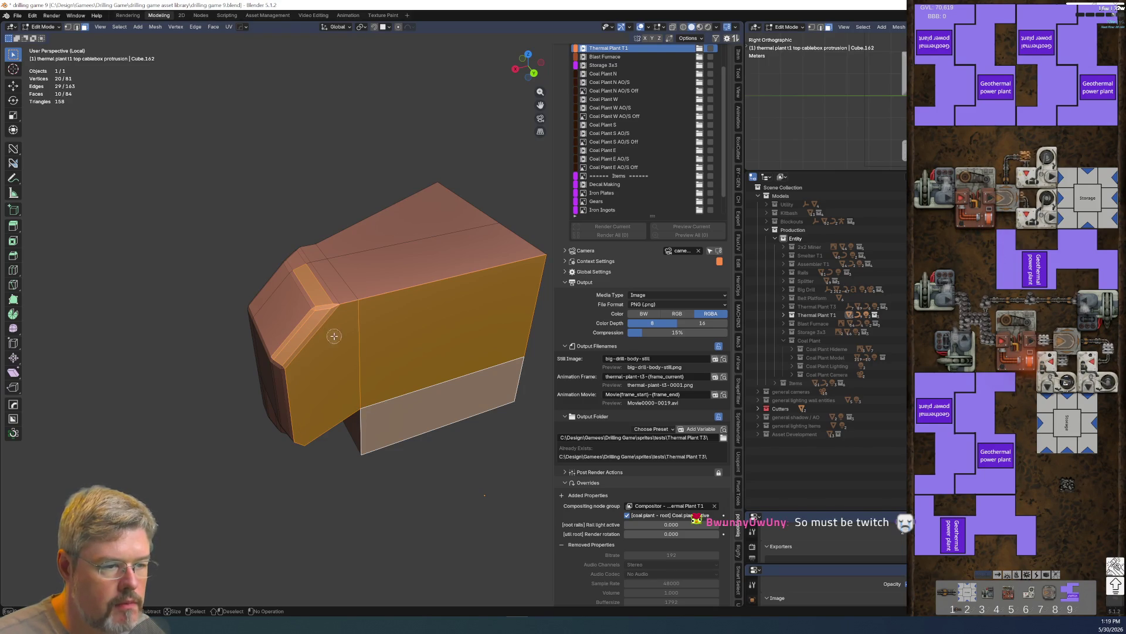
middle_drag(333, 336, 398, 285)
click(358, 318)
alt+shift+click(403, 286)
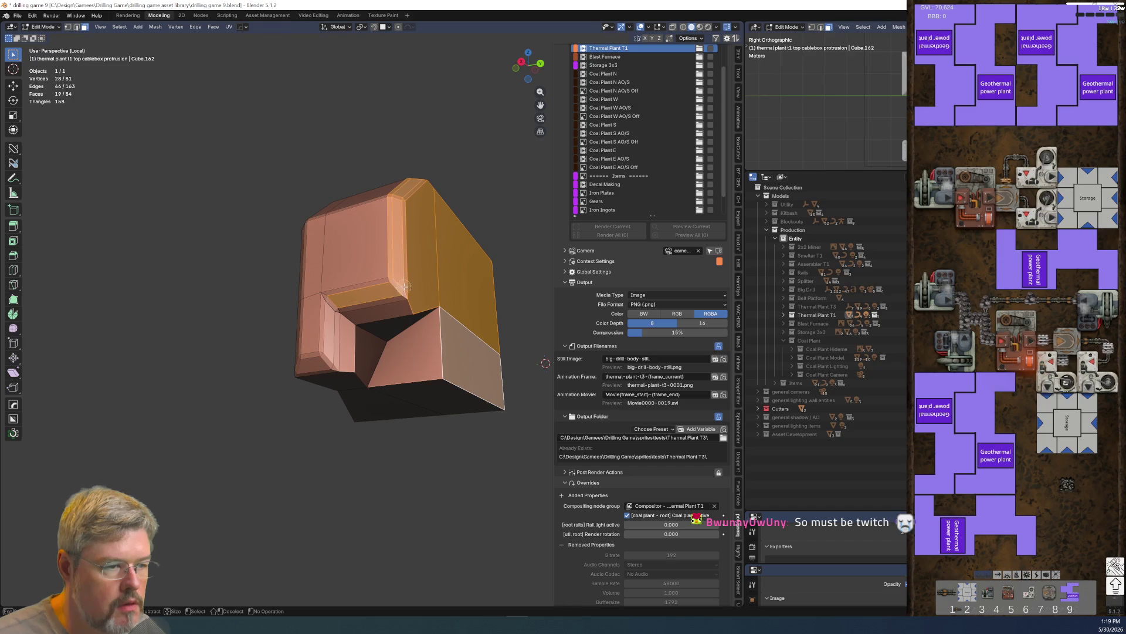
shift+click(352, 289)
mouse_move(369, 306)
middle_down()
mouse_move(423, 332)
mouse_move(391, 324)
mouse_move(440, 301)
mouse_move(322, 377)
mouse_move(342, 262)
mouse_move(328, 271)
mouse_move(352, 413)
mouse_move(276, 385)
mouse_move(270, 275)
middle_up()
- Clear the selection and select the slanted face under the protrusion
click(352, 415)
middle_drag(347, 279, 250, 321)
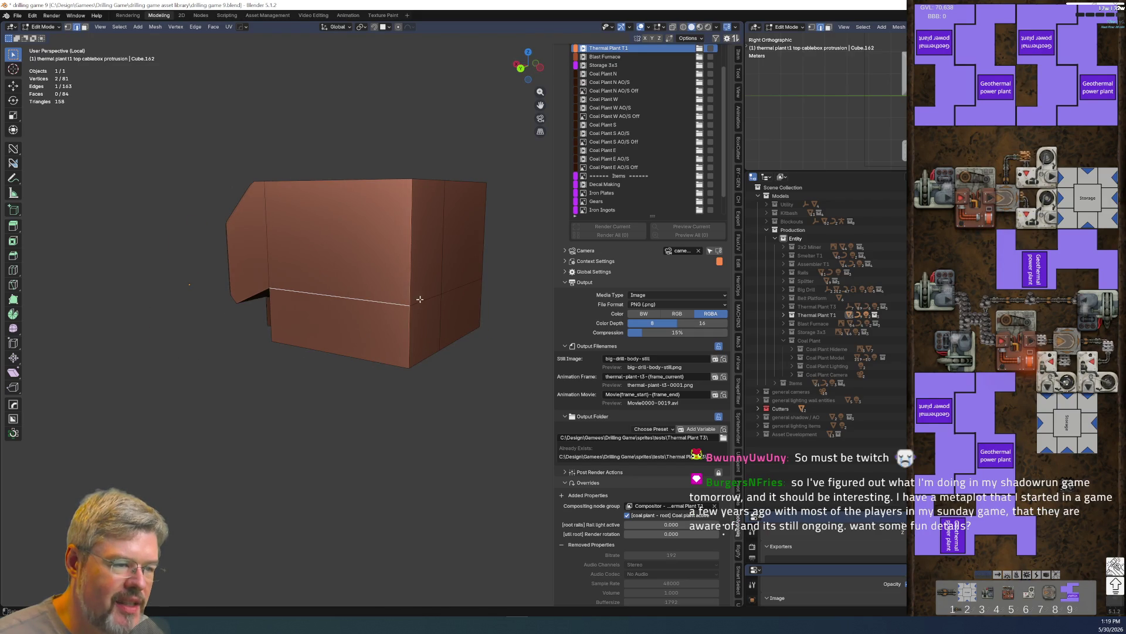
mouse_move(447, 303)
middle_down()
mouse_move(315, 295)
mouse_move(342, 332)
mouse_move(221, 319)
mouse_move(303, 299)
mouse_move(528, 296)
mouse_move(469, 317)
mouse_move(143, 315)
mouse_move(168, 312)
mouse_move(166, 297)
mouse_move(166, 343)
middle_up()
ctrl+click(316, 295)
scroll(166, 344, up, 8)
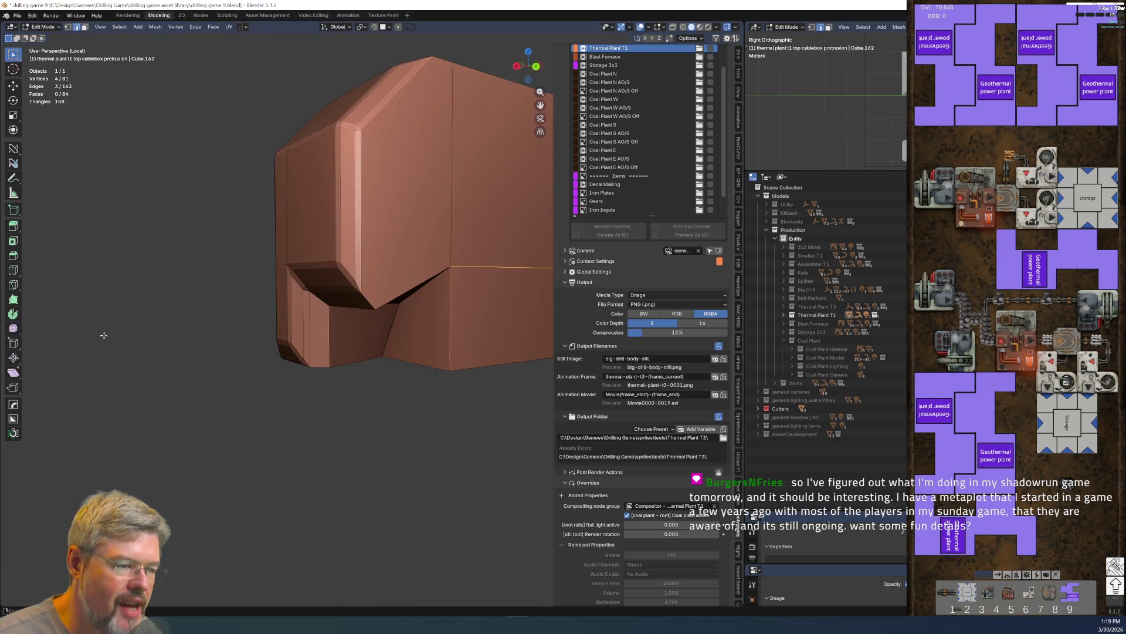
click(330, 240)
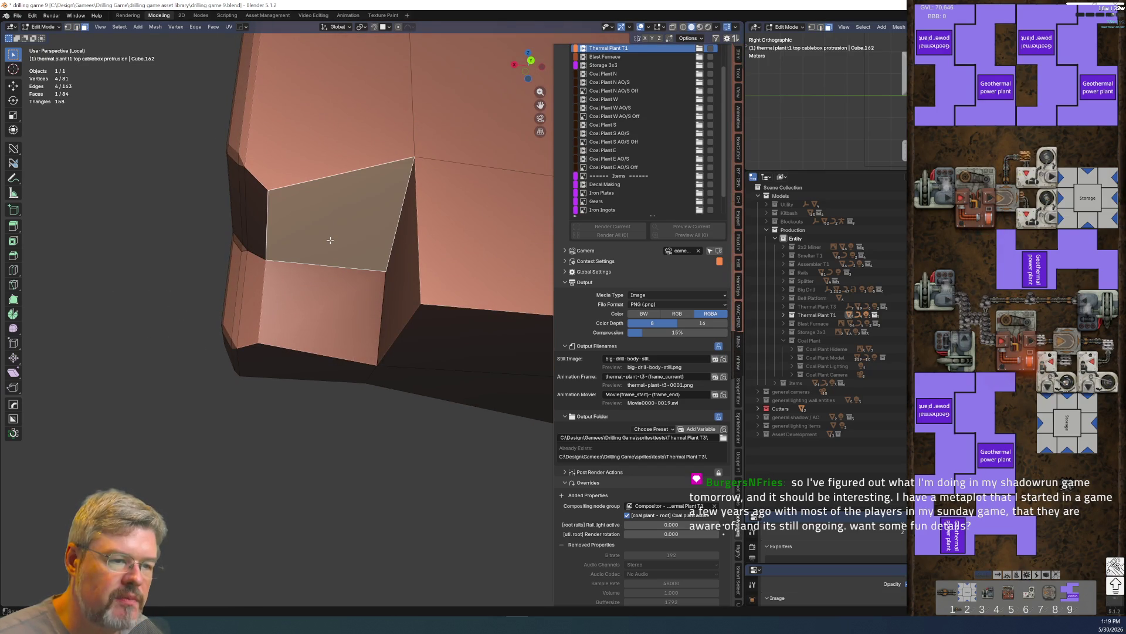
- Flatten the slanted face with a Z scale of 0, then scale it along Y
key(s)
key(z)
key(0)
key(Return)
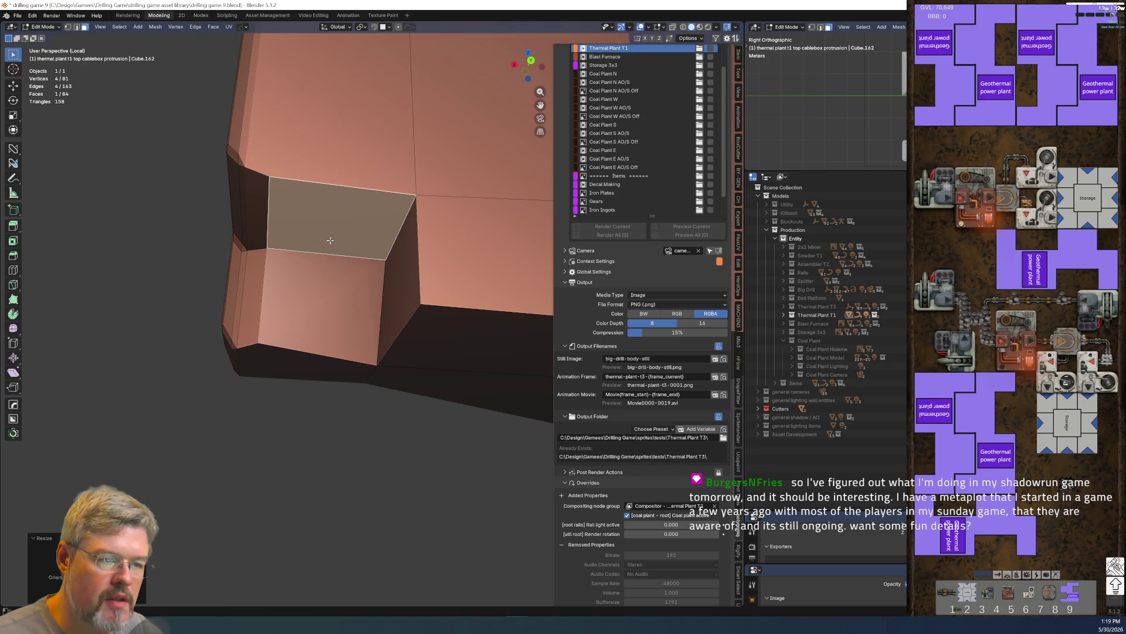
mouse_move(292, 313)
middle_down()
mouse_move(414, 307)
mouse_move(417, 297)
mouse_move(378, 304)
middle_up()
key(s)
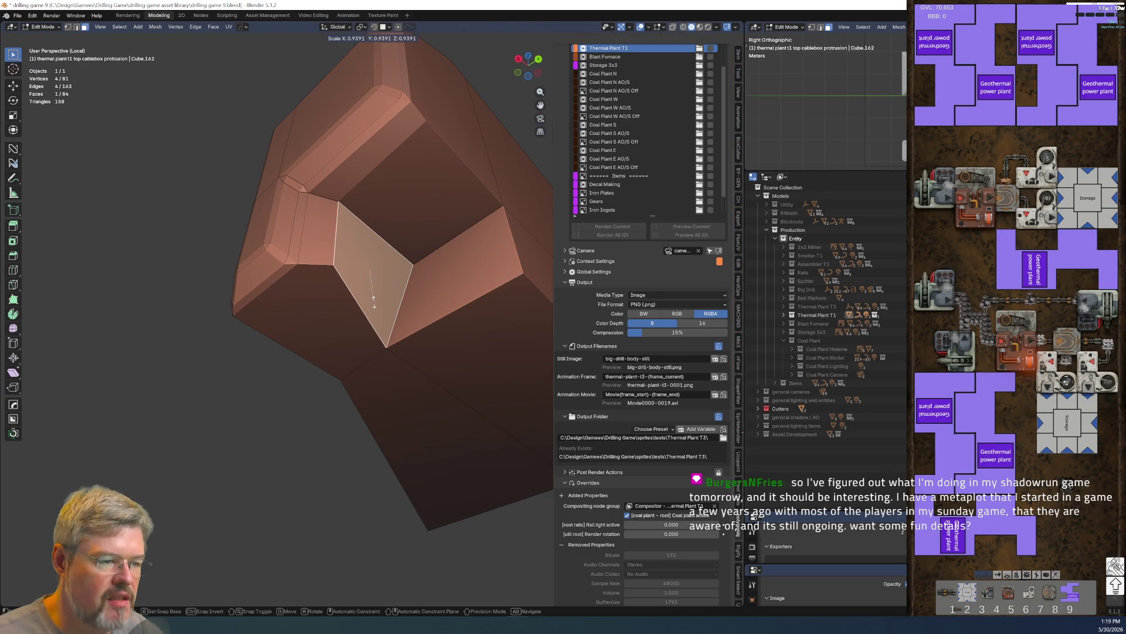
key(y)
key(Return)
mouse_move(373, 300)
middle_down()
mouse_move(375, 372)
mouse_move(353, 345)
mouse_move(362, 412)
mouse_move(264, 417)
mouse_move(518, 337)
mouse_move(495, 382)
mouse_move(417, 413)
mouse_move(367, 398)
middle_up()
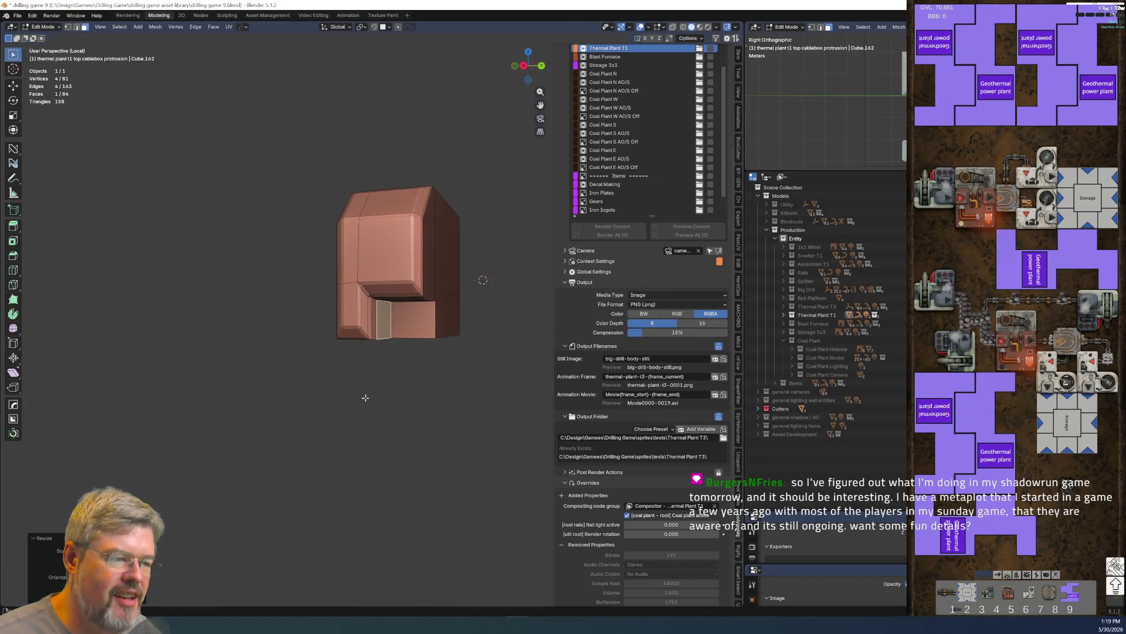
scroll(367, 398, up, 8)
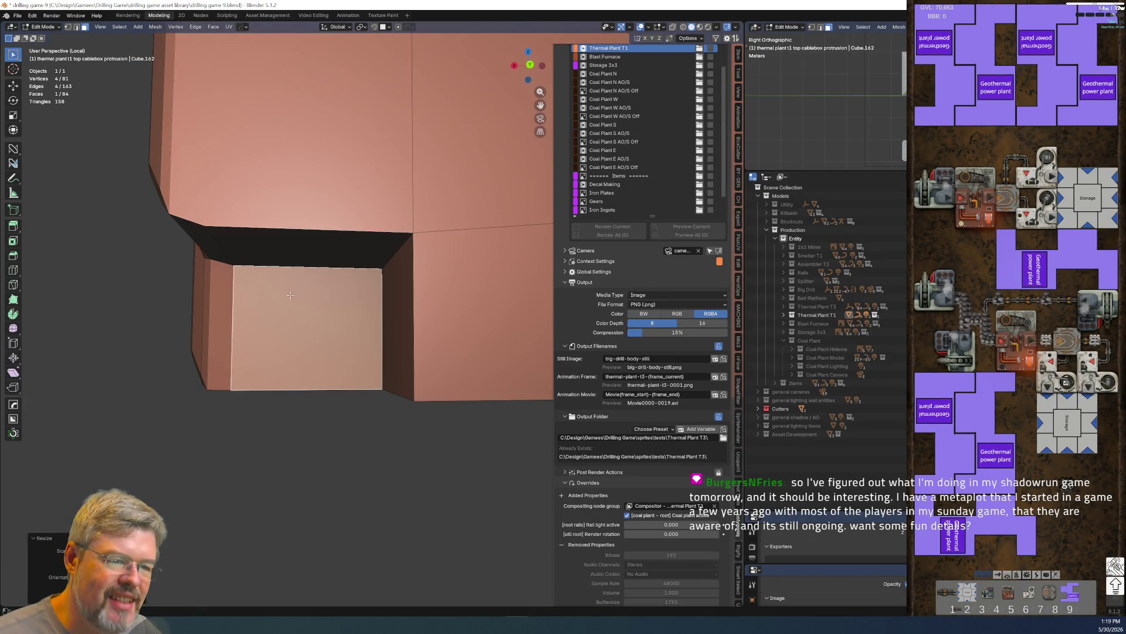
mouse_move(286, 263)
middle_down()
mouse_move(407, 283)
mouse_move(339, 281)
middle_up()
- Set the snapping target to Vertex
key(g)
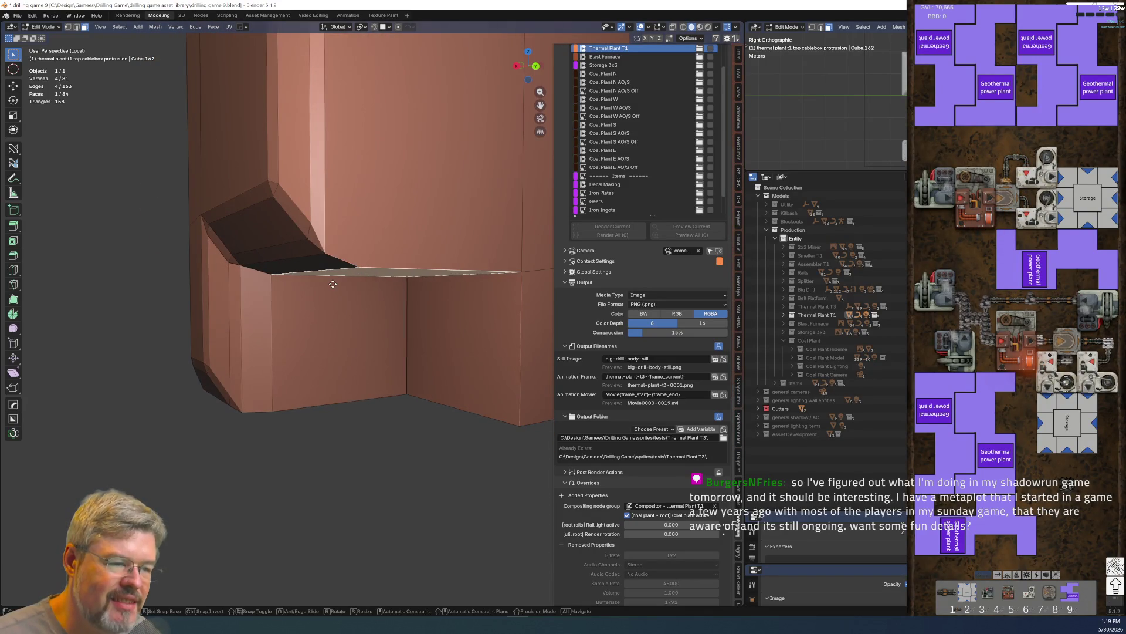
key(z)
key(Escape)
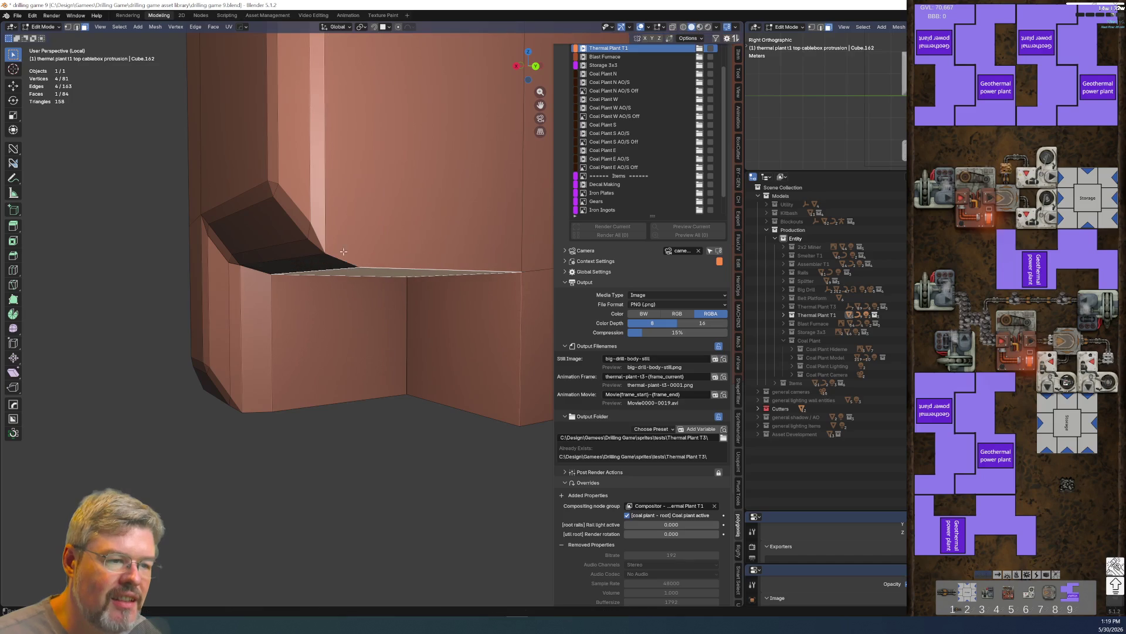
key(1)
key(3)
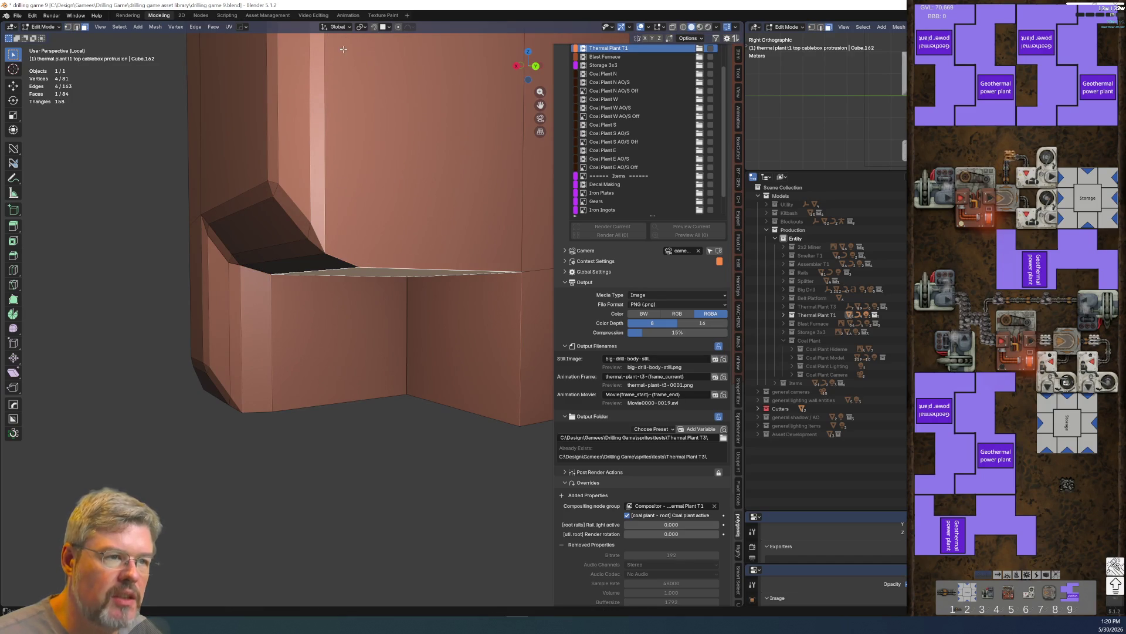
click(387, 29)
click(387, 88)
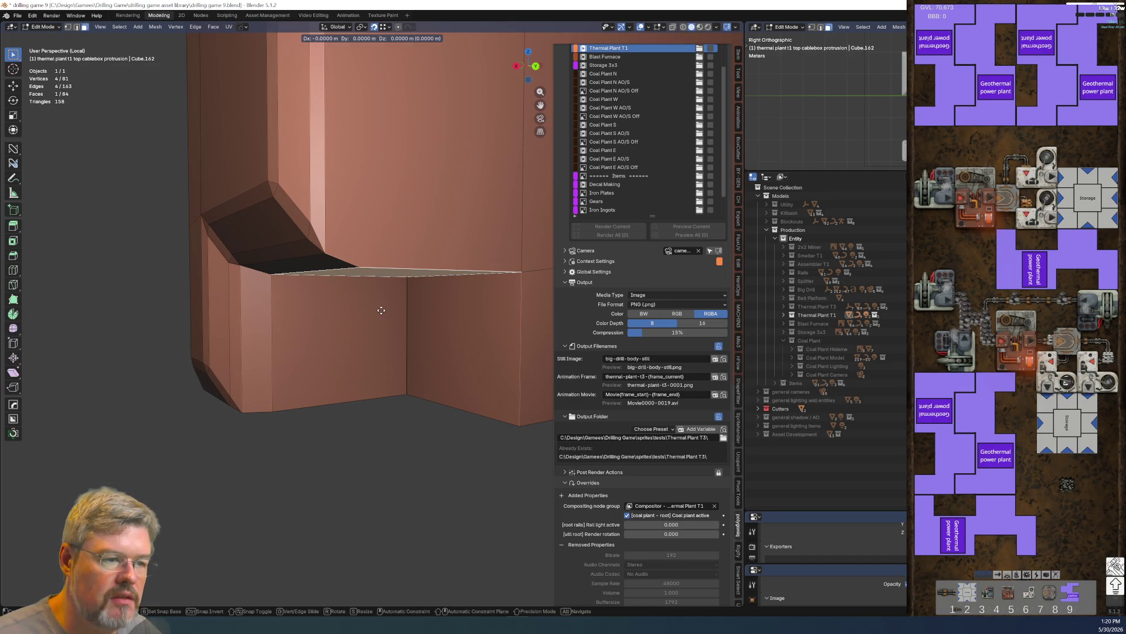
click(386, 27)
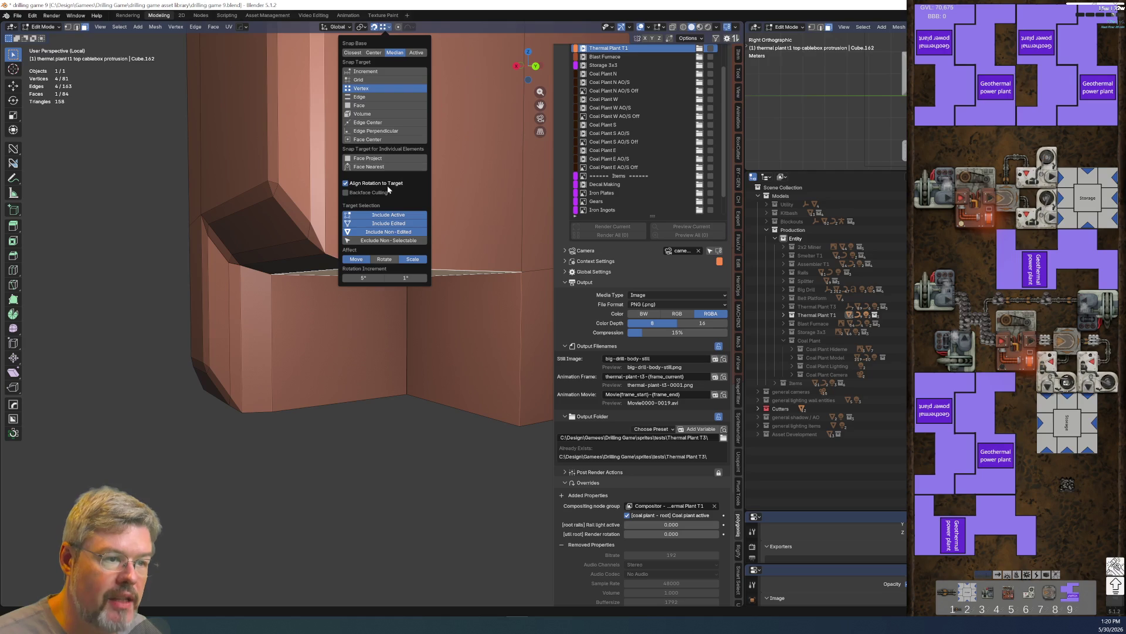
- Raise the face 0.006 m in Z, shift it along Y, then exit local view
key(g)
key(z)
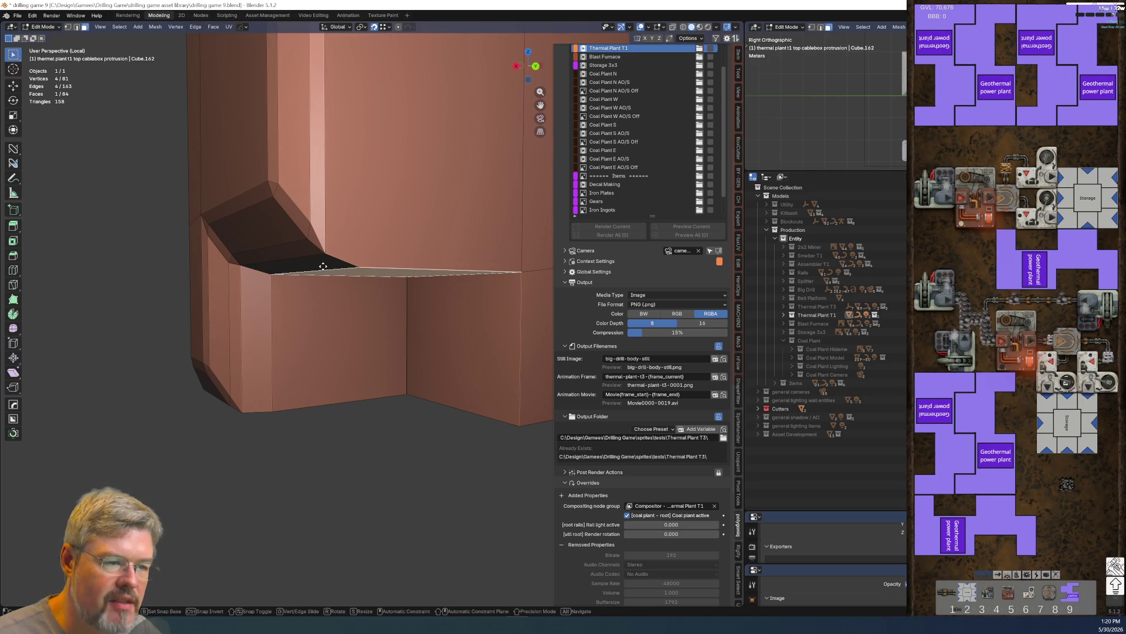
click(322, 254)
mouse_move(251, 389)
middle_down()
mouse_move(315, 307)
mouse_move(389, 291)
mouse_move(350, 299)
mouse_move(356, 283)
middle_up()
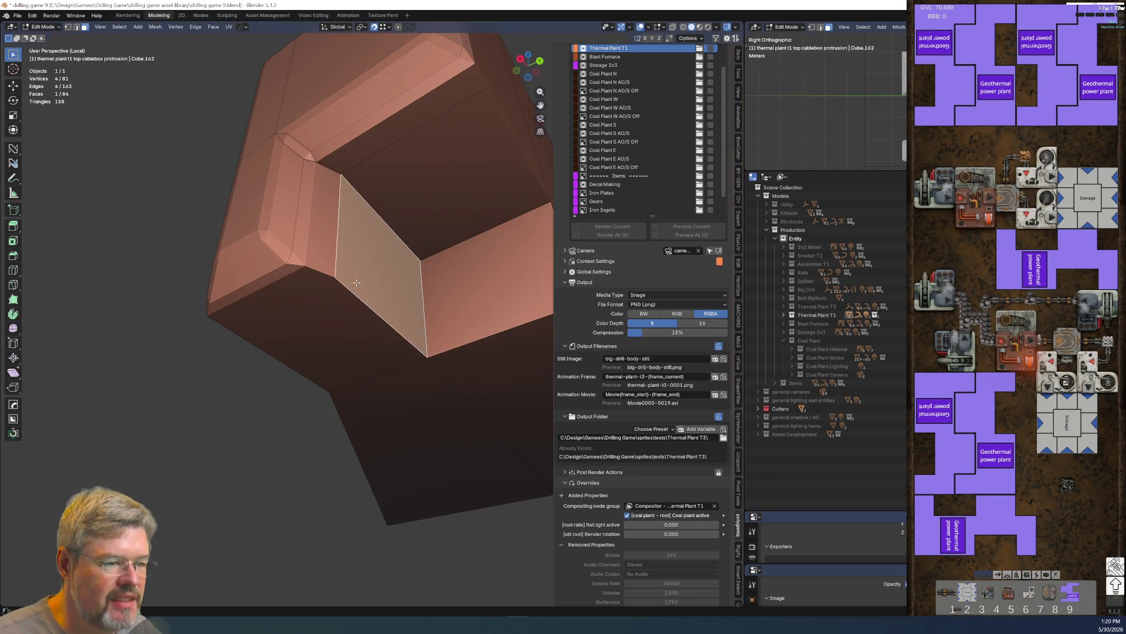
key(g)
key(y)
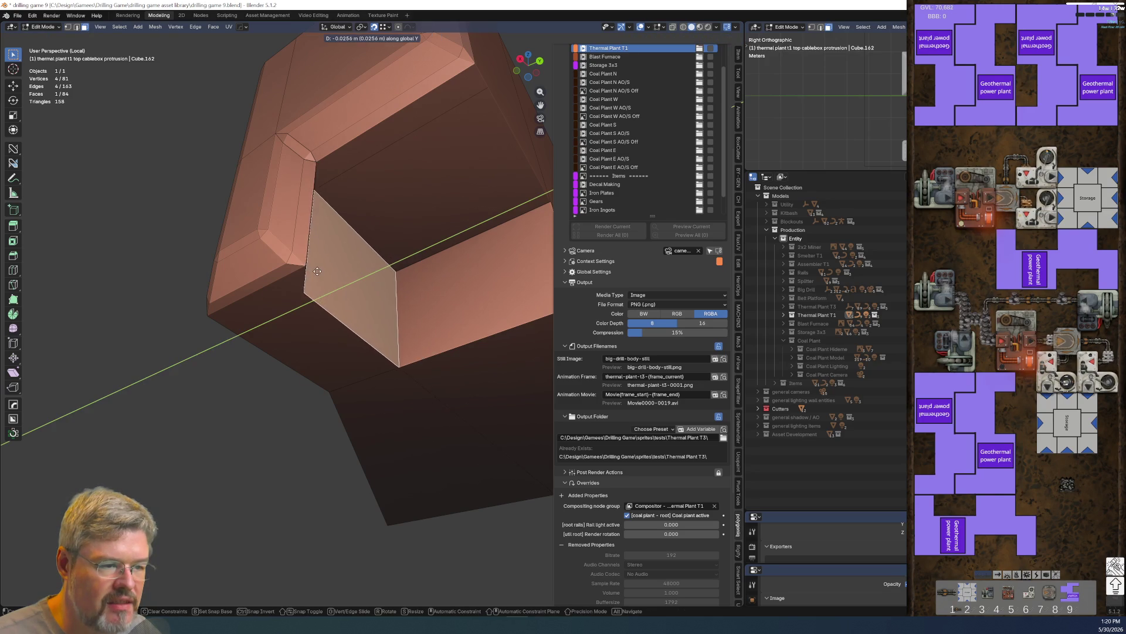
click(346, 311)
mouse_move(346, 311)
middle_down()
mouse_move(344, 322)
mouse_move(394, 263)
mouse_move(340, 395)
mouse_move(300, 432)
middle_up()
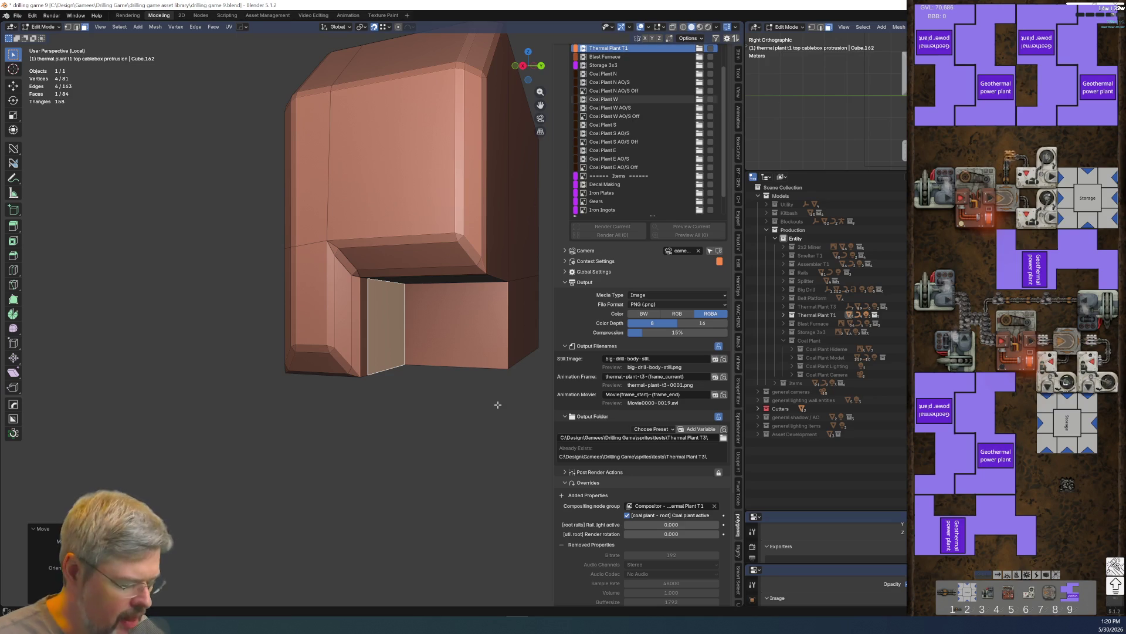
key(KP_Divide)
middle_drag(497, 405, 421, 297)
- In edge mode, lower the block's top front edge and shift the front edges along Y
middle_drag(439, 245, 309, 336)
key(2)
click(311, 326)
key(g)
key(z)
click(309, 335)
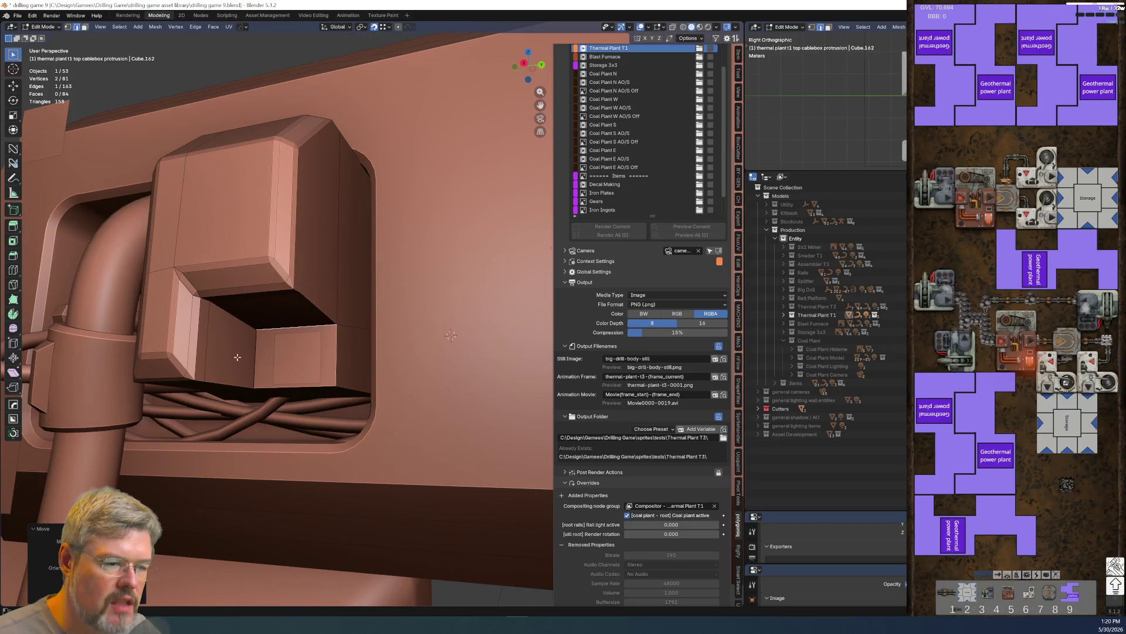
key(g)
key(y)
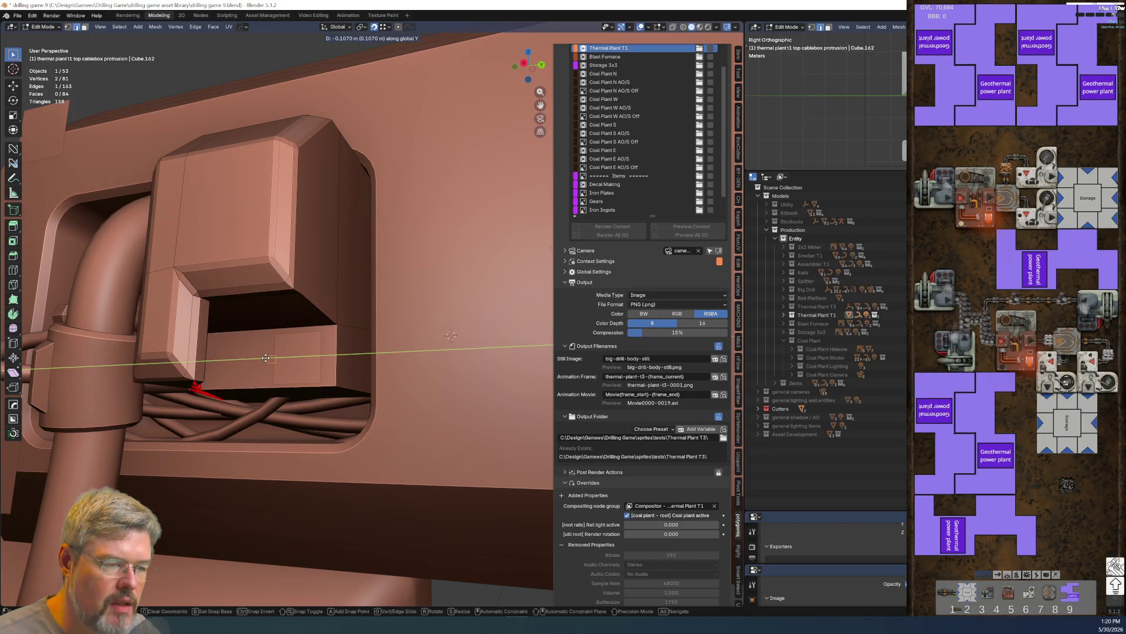
click(280, 300)
key(g)
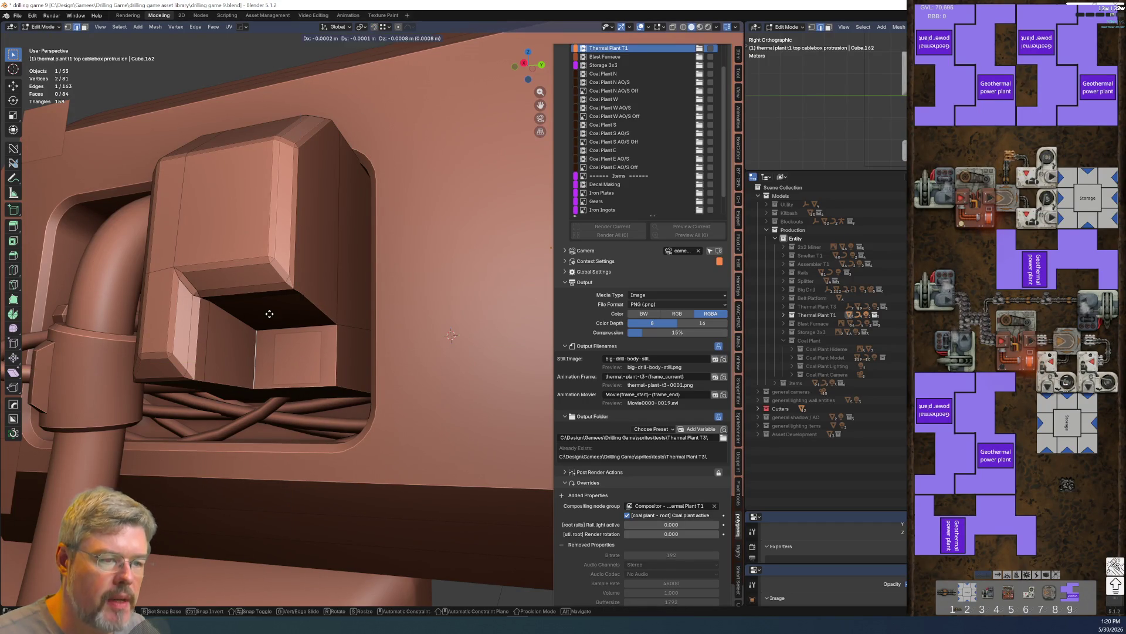
key(y)
click(284, 308)
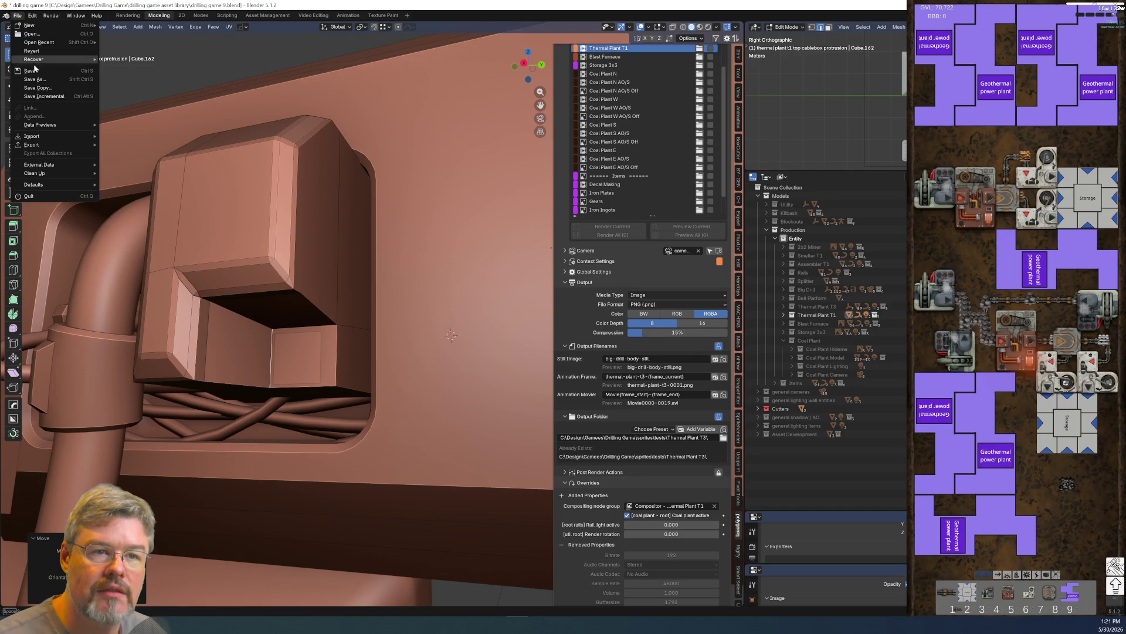
- Save drilling game 9.blend again and isolate the cable box in local view
click(36, 75)
scroll(229, 297, down, 5)
scroll(343, 324, up, 6)
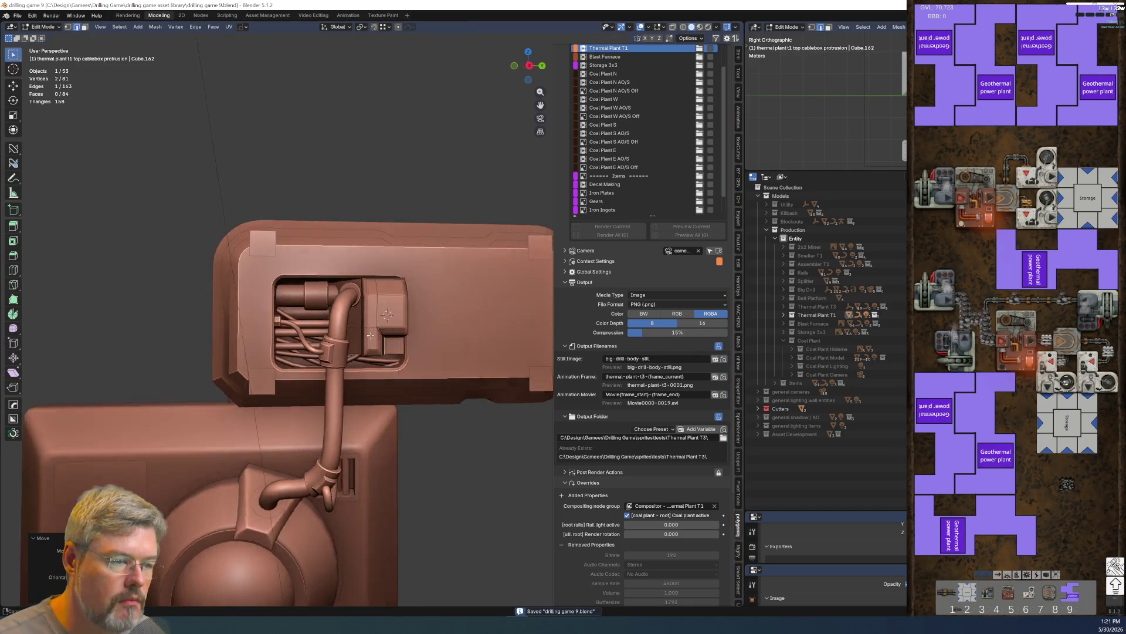
scroll(315, 346, up, 3)
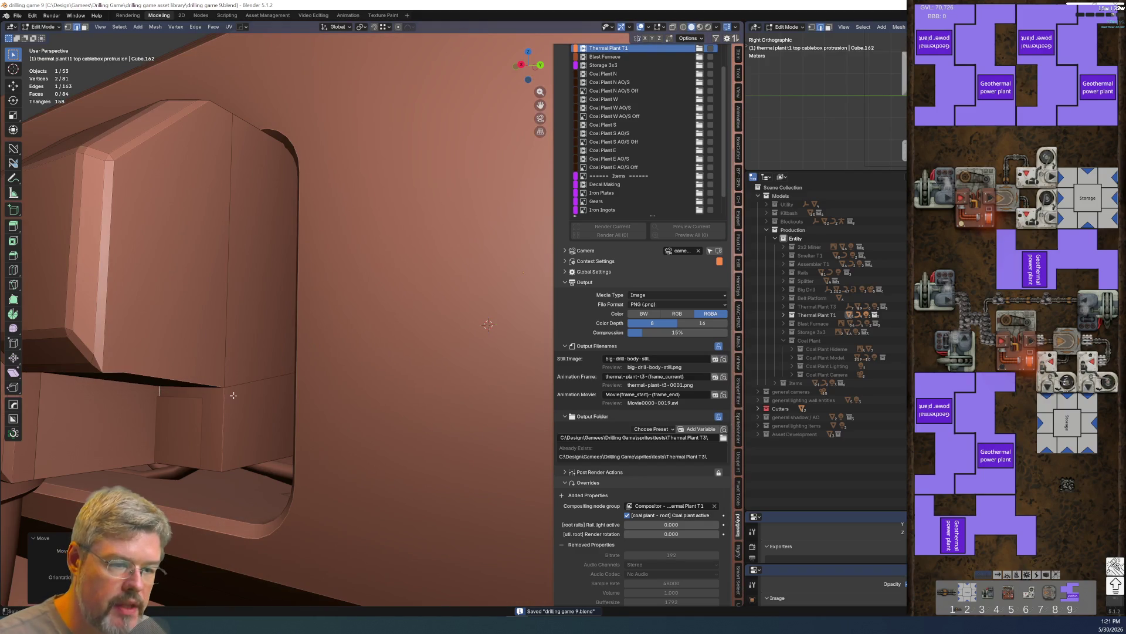
key(KP_Divide)
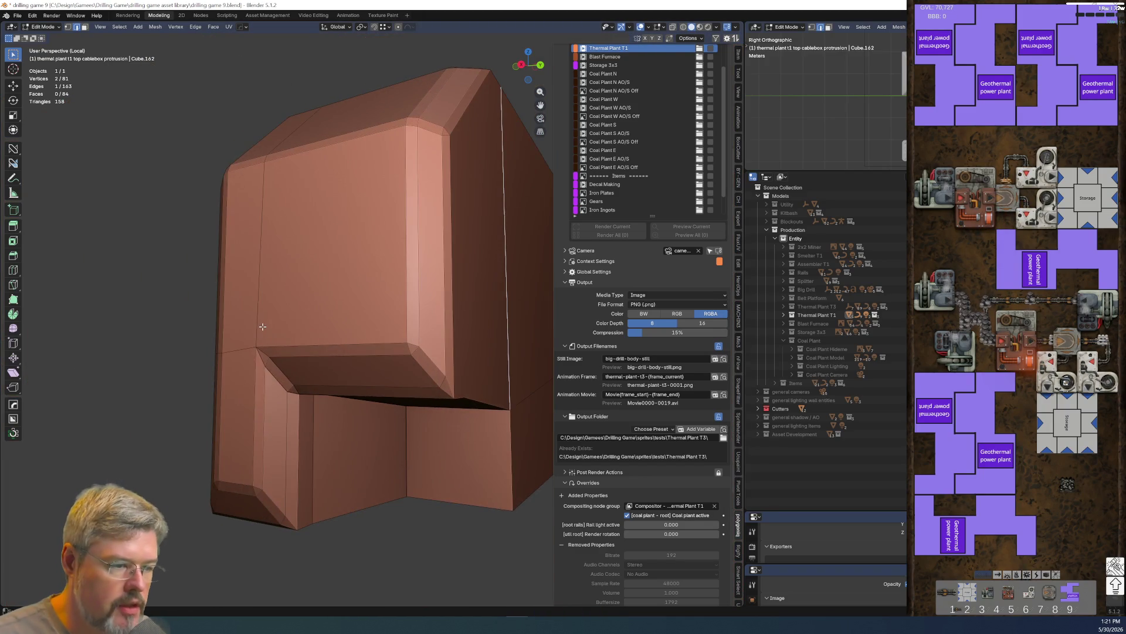
- Circle-select the protrusion's faces together with its chamfer strip faces
middle_drag(442, 388, 375, 306)
key(c)
click(352, 274)
click(305, 246)
mouse_move(305, 247)
middle_down()
mouse_move(333, 288)
mouse_move(387, 302)
mouse_move(365, 312)
middle_up()
click(325, 283)
shift+click(411, 290)
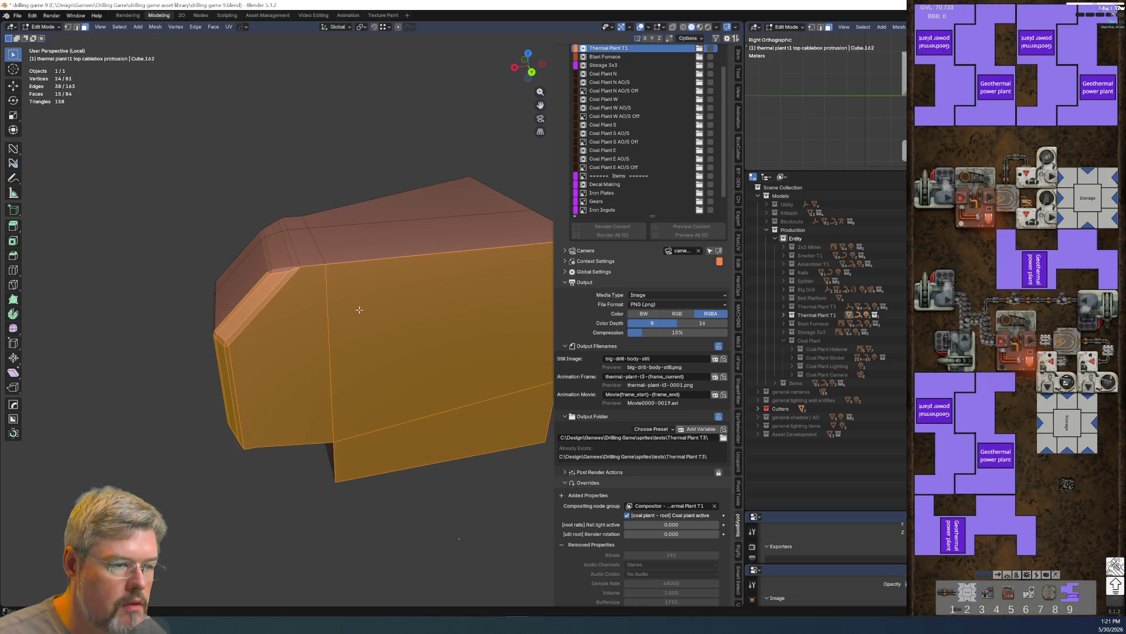
middle_drag(294, 277, 413, 309)
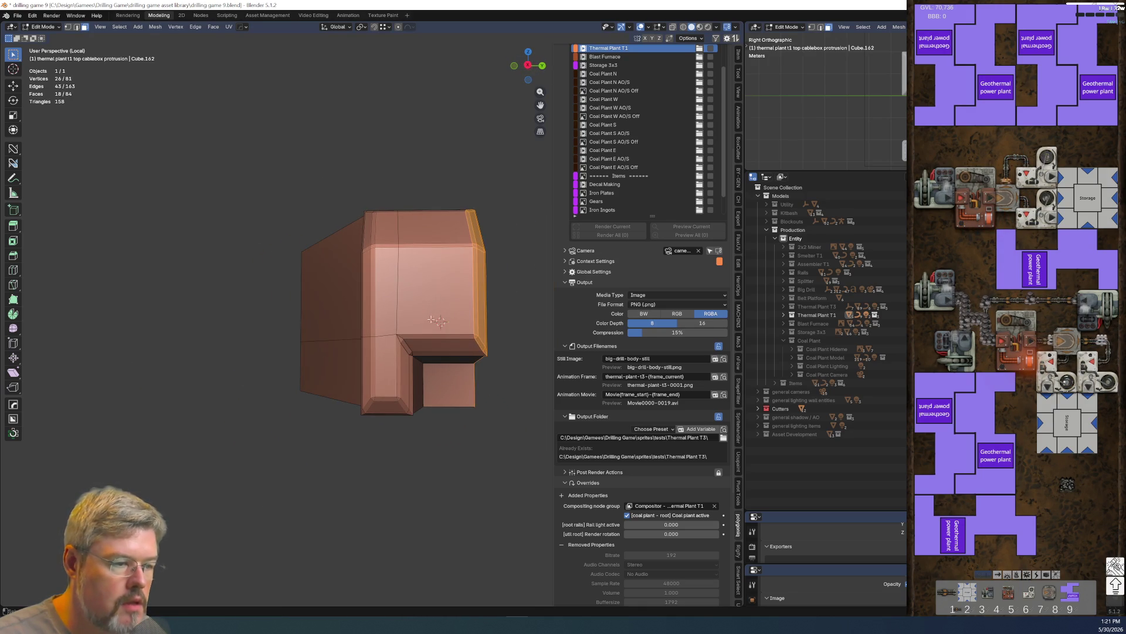
- Exit local view, switch to Right view, and slide the selected faces along Y
key(KP_Divide)
mouse_move(347, 297)
middle_down()
mouse_move(295, 359)
mouse_move(248, 380)
mouse_move(202, 314)
middle_up()
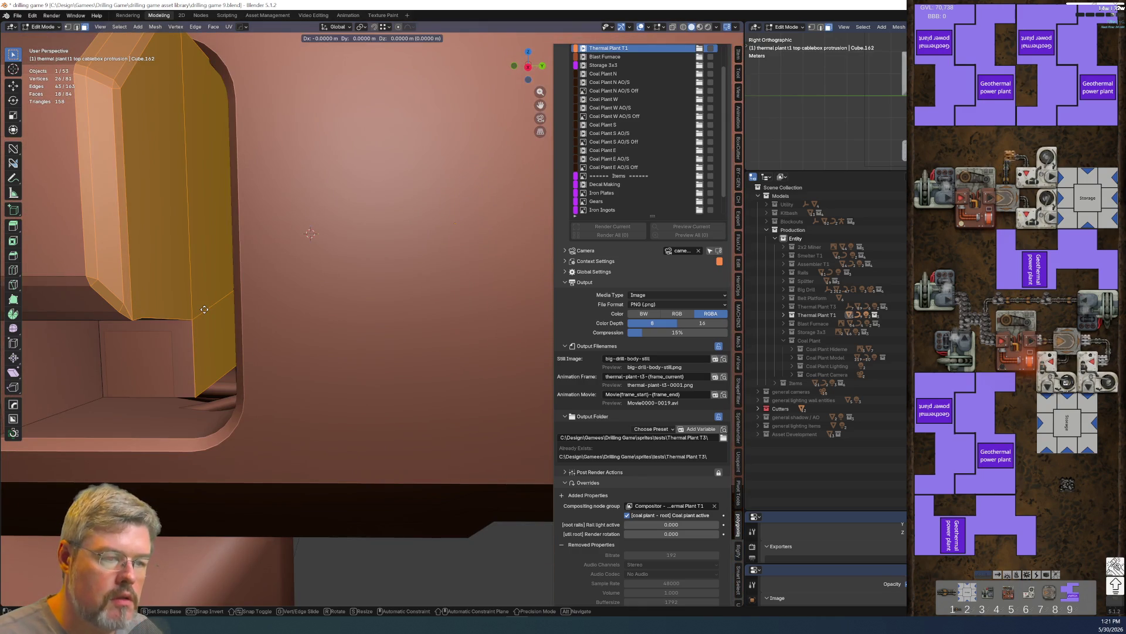
key(KP_3)
key(g)
key(y)
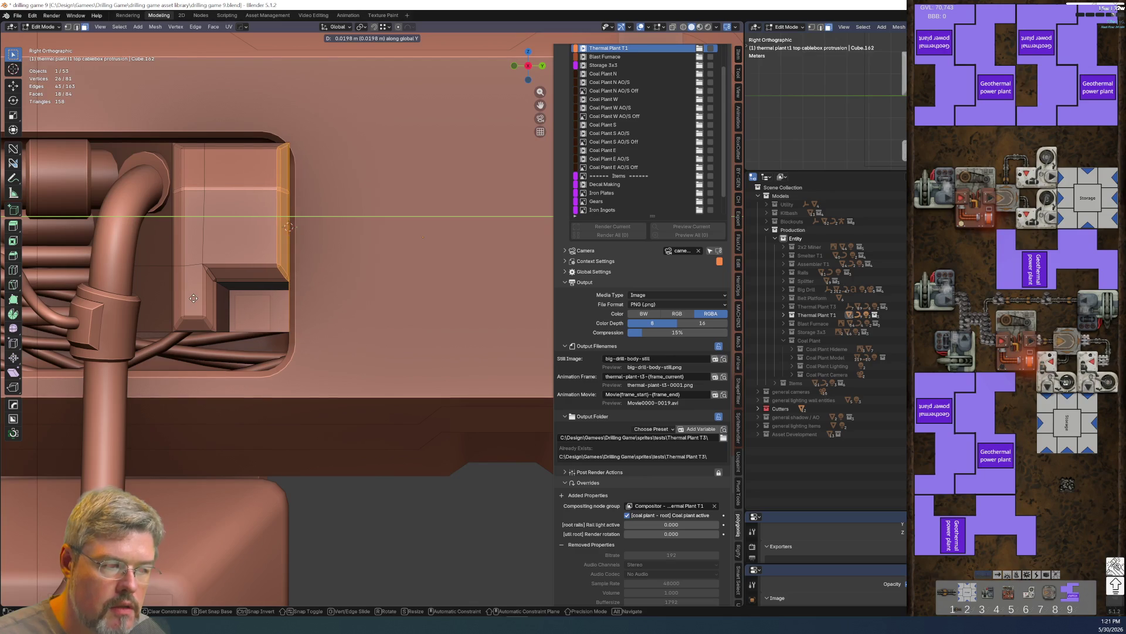
click(191, 296)
scroll(249, 285, up, 1)
mouse_move(249, 285)
middle_down()
mouse_move(245, 249)
mouse_move(201, 234)
mouse_move(209, 200)
middle_up()
mouse_move(217, 294)
middle_down()
mouse_move(286, 301)
mouse_move(282, 316)
mouse_move(262, 308)
middle_up()
click(363, 390)
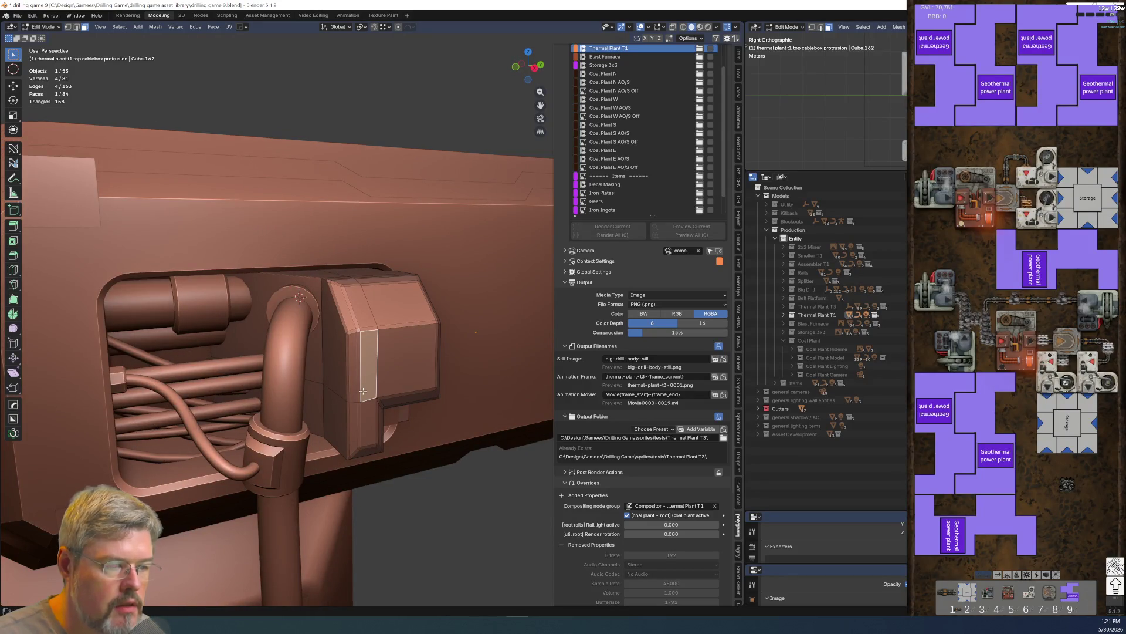
- Select the box's front faces, grow the selection, then deselect the top slanted faces
shift+click(367, 410)
shift+click(416, 367)
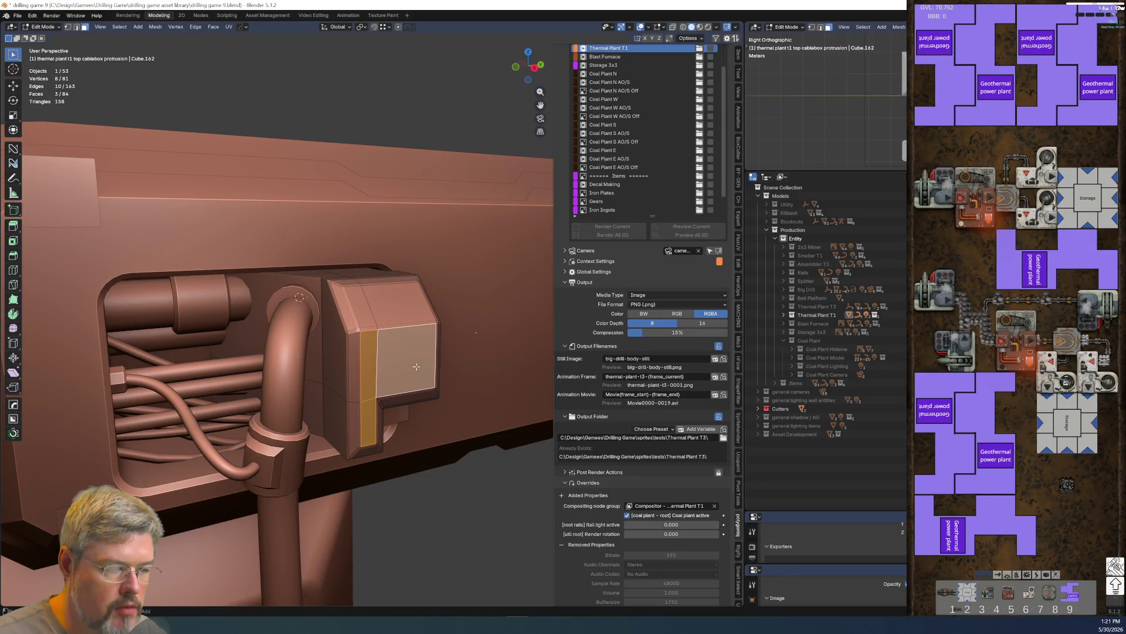
key(ctrl+KP_Add)
key(ctrl+KP_Add)
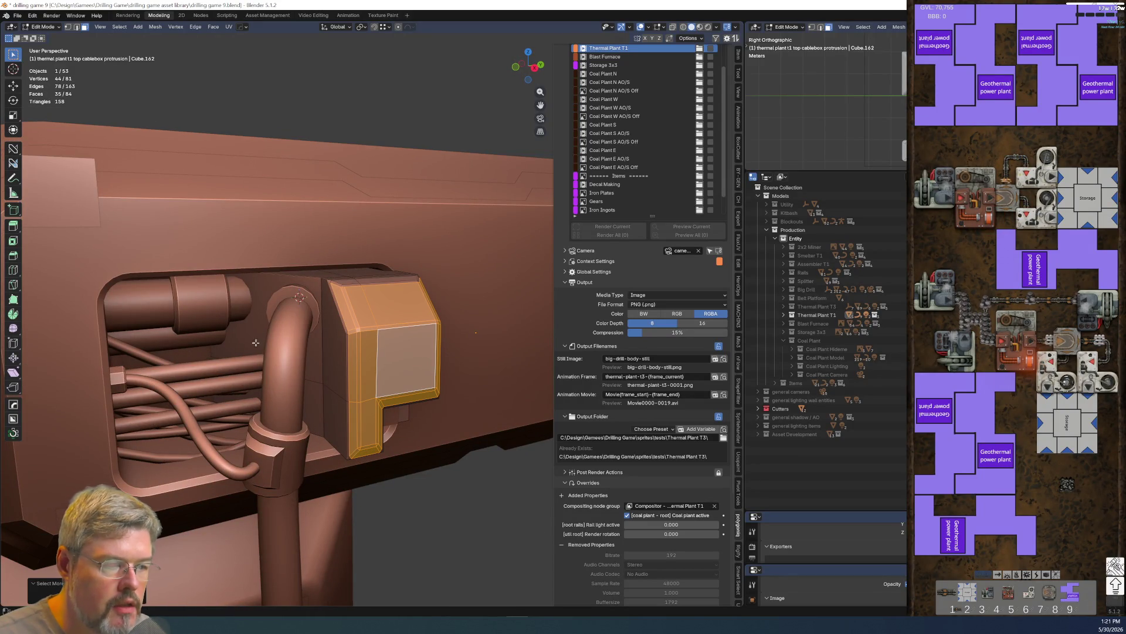
key(ctrl+KP_Add)
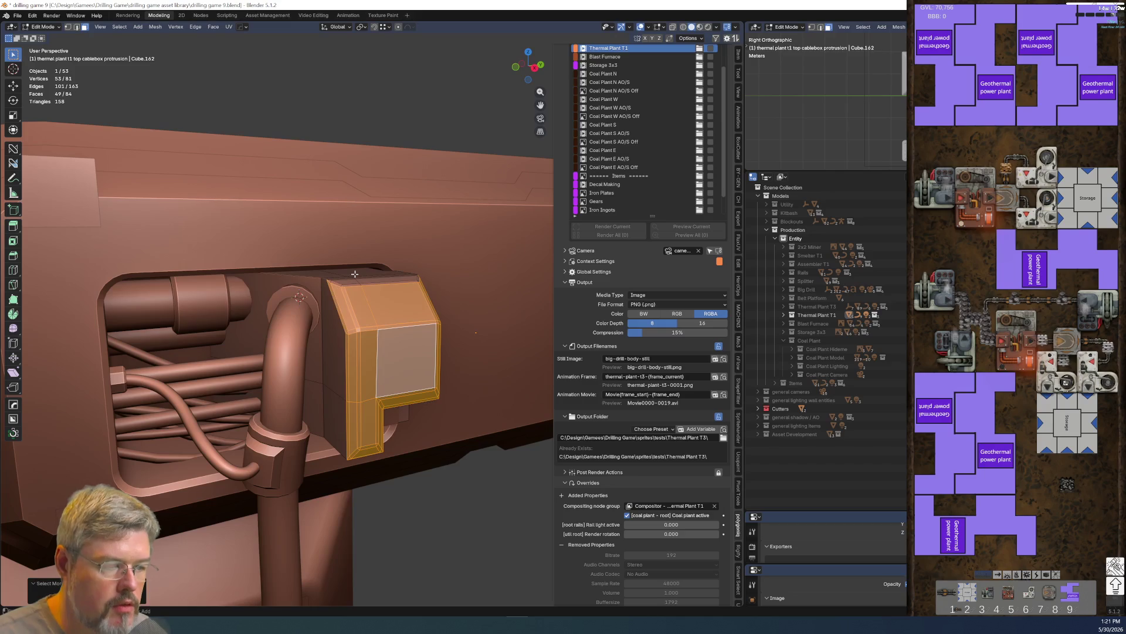
key(c)
mouse_move(333, 316)
middle_down()
mouse_move(427, 292)
mouse_move(315, 275)
mouse_move(207, 282)
mouse_move(222, 379)
middle_up()
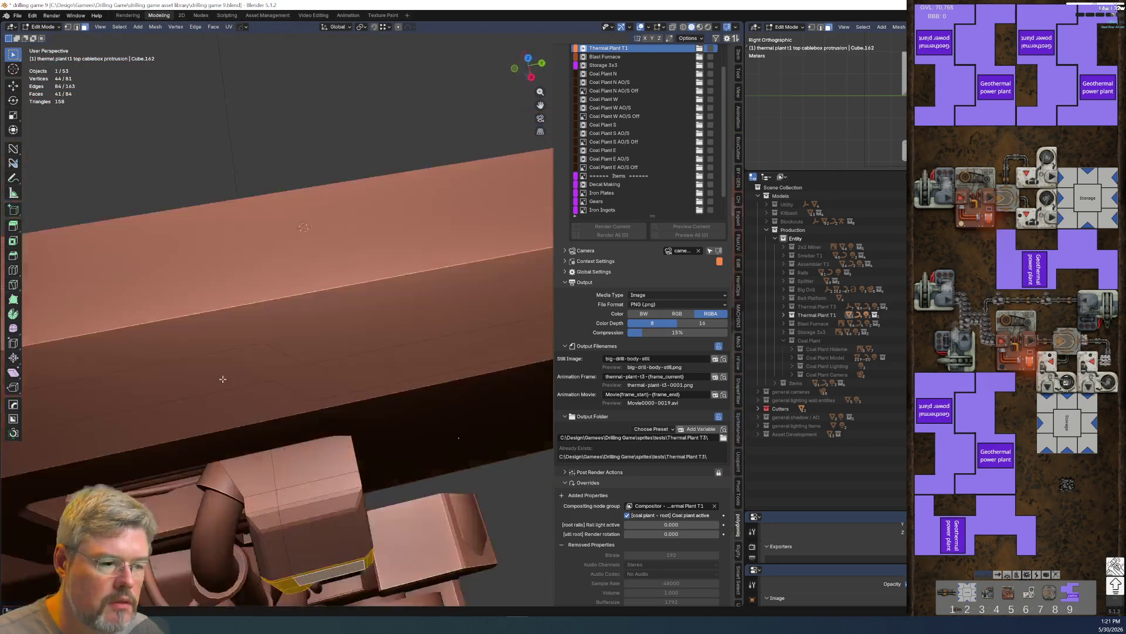
- Move the selected faces up along Z and return to Object Mode
key(g)
key(z)
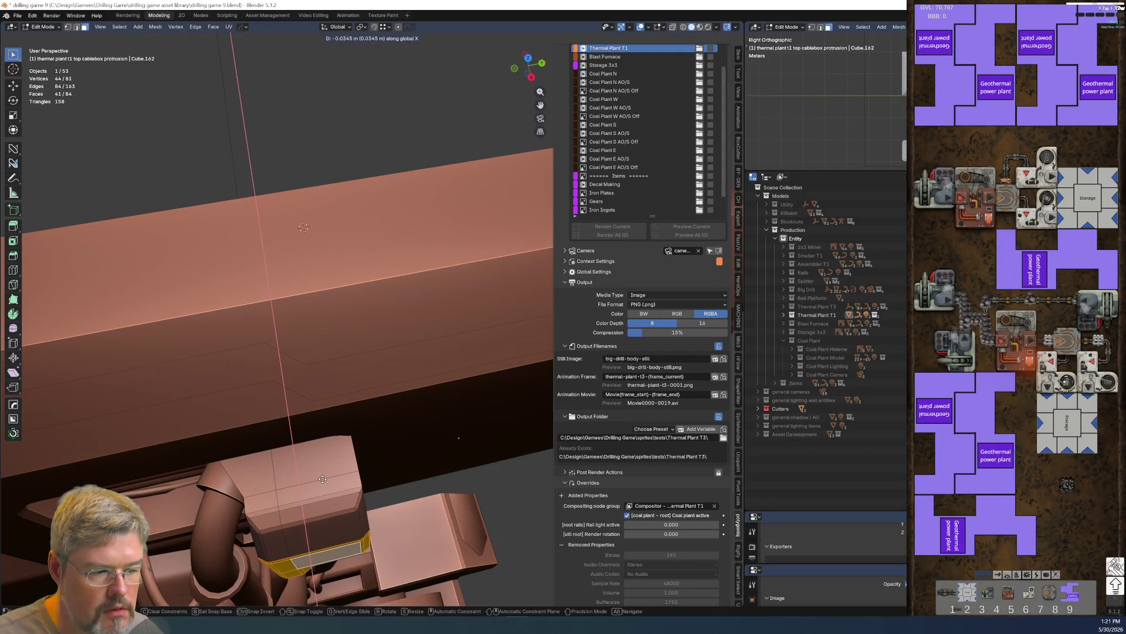
click(329, 467)
mouse_move(328, 466)
middle_down()
mouse_move(293, 391)
mouse_move(288, 406)
middle_up()
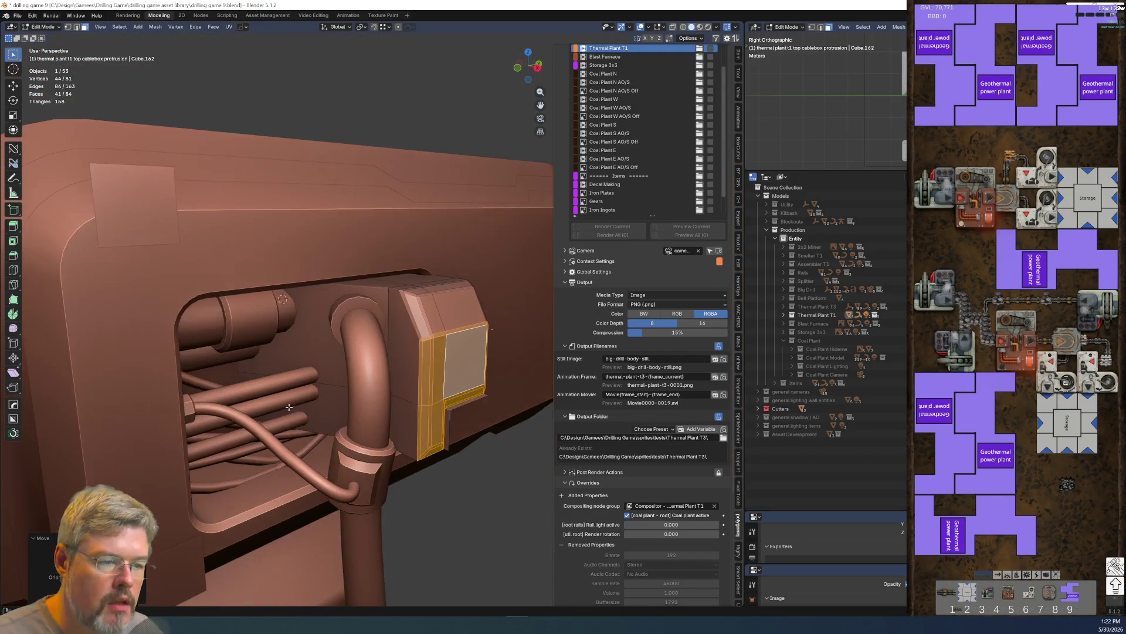
scroll(345, 360, down, 4)
middle_drag(345, 361, 308, 341)
scroll(308, 342, up, 8)
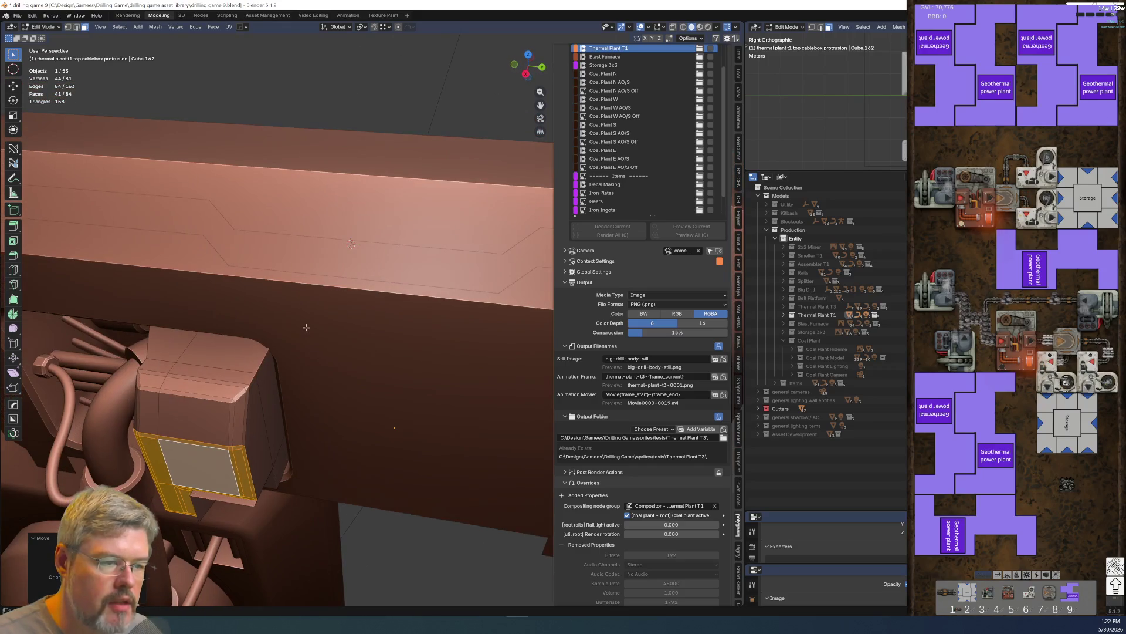
key(ctrl+Tab)
click(258, 334)
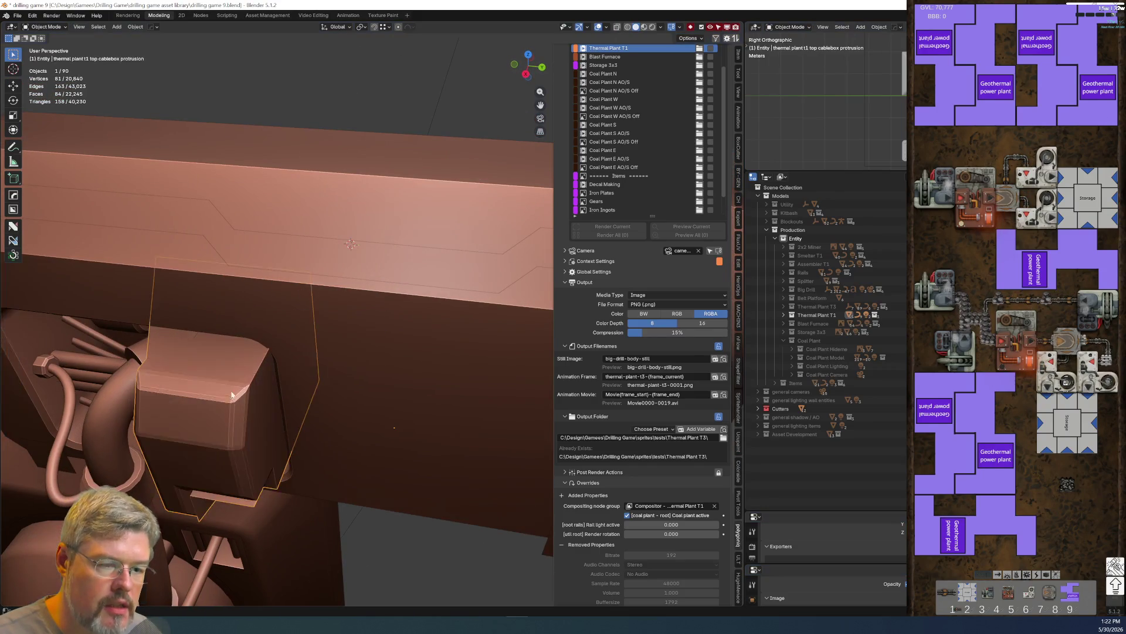
- In Edit Mode, bevel the protrusion edge by 0.03 m with a single segment
scroll(233, 385, up, 5)
click(197, 373)
click(186, 378)
key(ctrl+b)
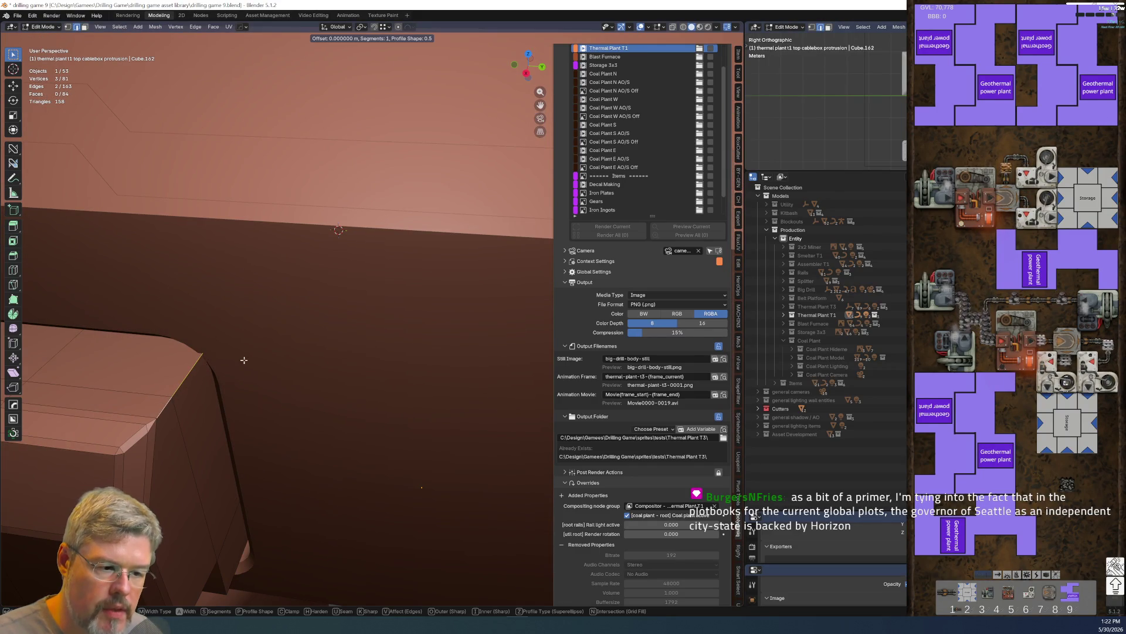
click(334, 320)
scroll(294, 340, down, 3)
mouse_move(292, 322)
middle_down()
mouse_move(305, 316)
mouse_move(286, 287)
middle_up()
- View from Right Ortho, return to Object Mode and deselect everything
key(KP_3)
scroll(282, 264, down, 2)
scroll(276, 240, up, 2)
scroll(276, 240, up, 1)
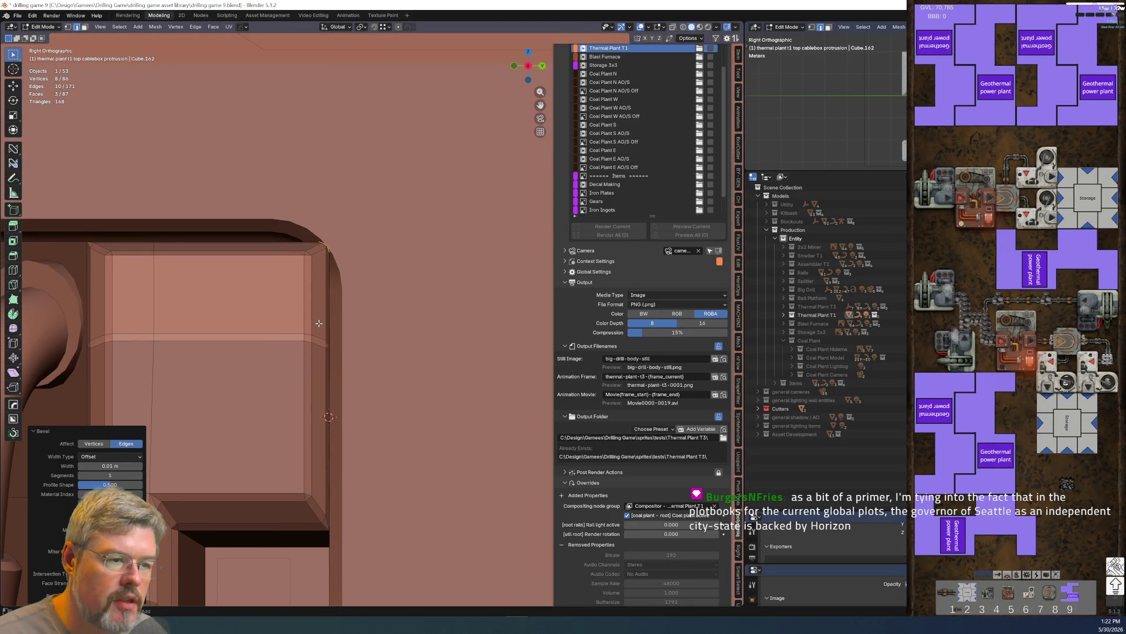
key(ctrl+z)
key(Tab)
scroll(319, 323, down, 4)
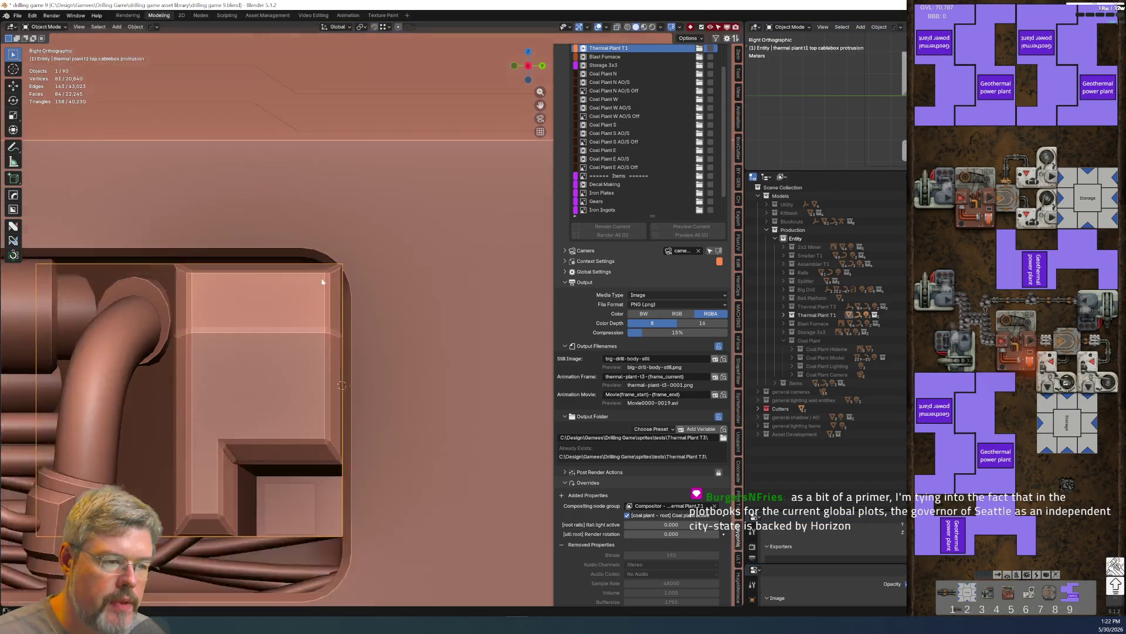
click(442, 601)
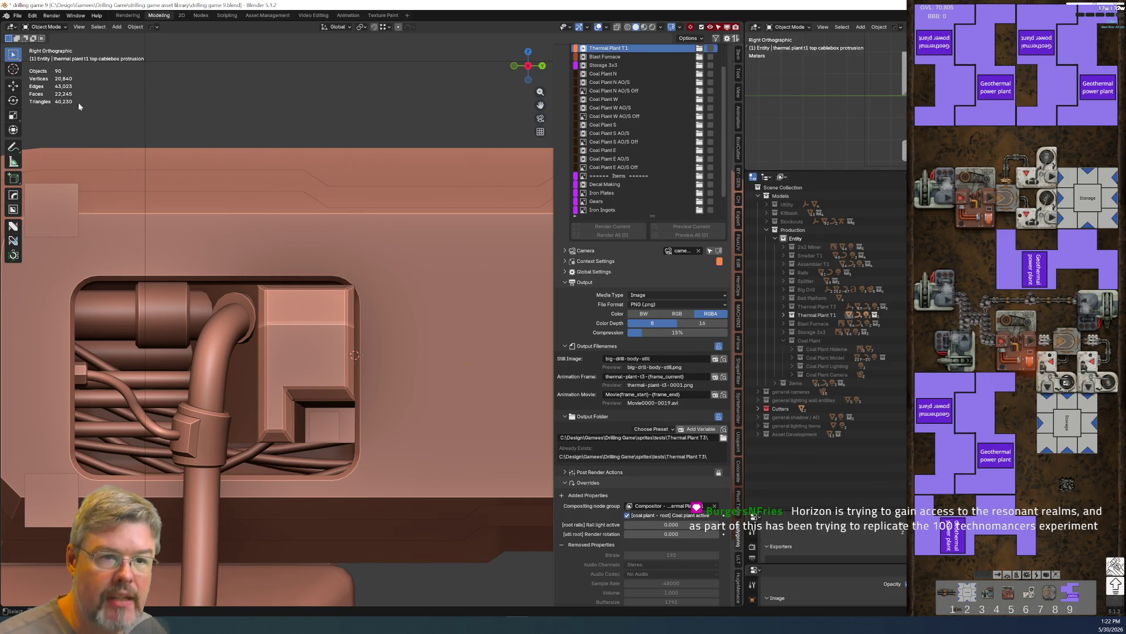
- Save drilling game 9.blend from the File menu
click(17, 16)
click(29, 71)
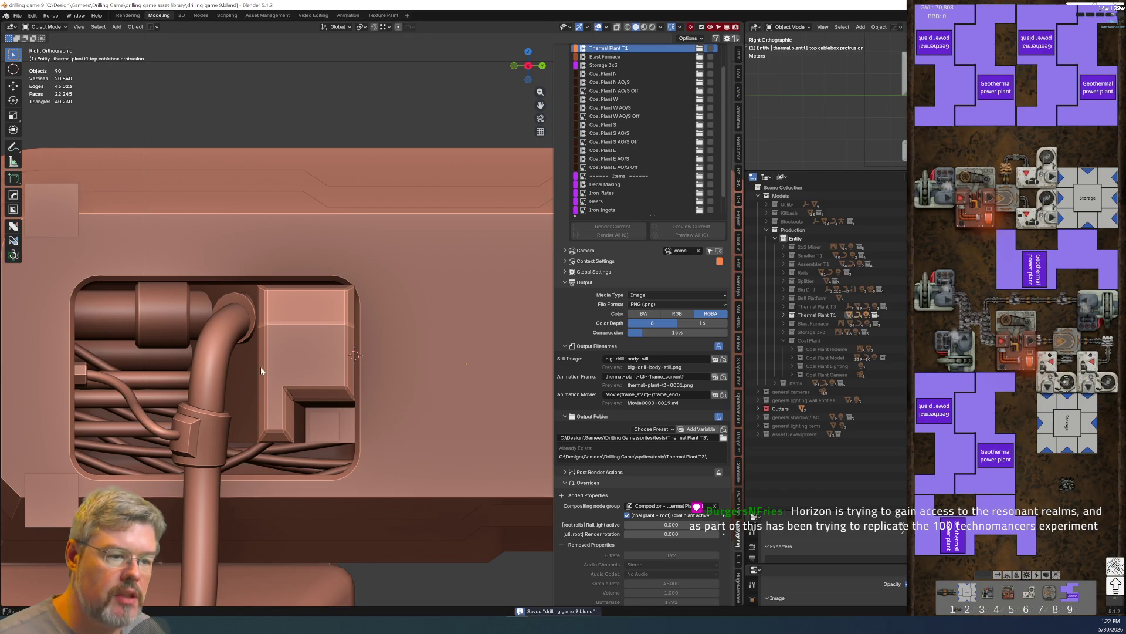
scroll(351, 428, down, 3)
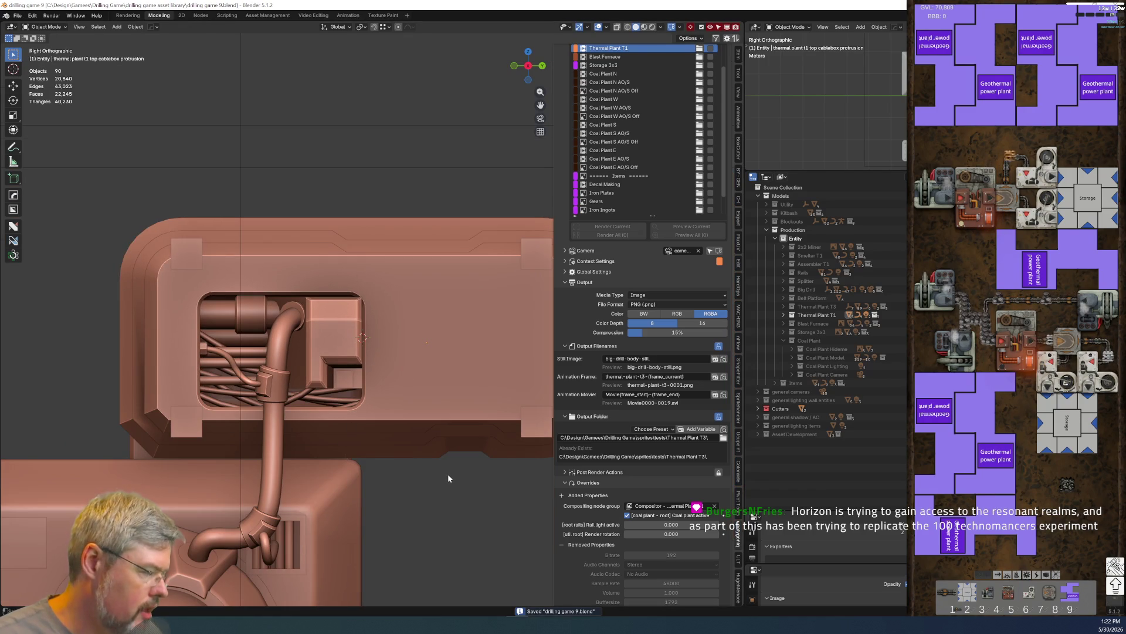
scroll(404, 475, down, 5)
scroll(375, 317, up, 3)
- Pan and zoom the viewport to frame the cable box, sphere and hose
shift+middle_drag(376, 316, 355, 271)
key(Tab)
mouse_move(368, 175)
shift+middle_down()
mouse_move(375, 205)
mouse_move(376, 164)
mouse_move(379, 343)
shift+middle_up()
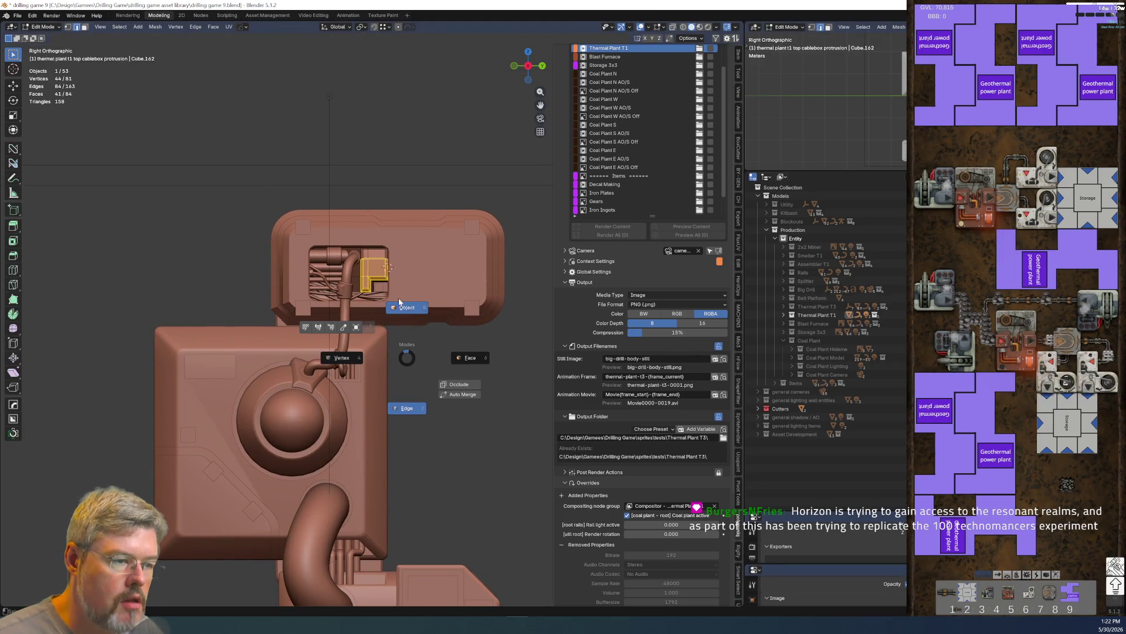
scroll(432, 415, up, 3)
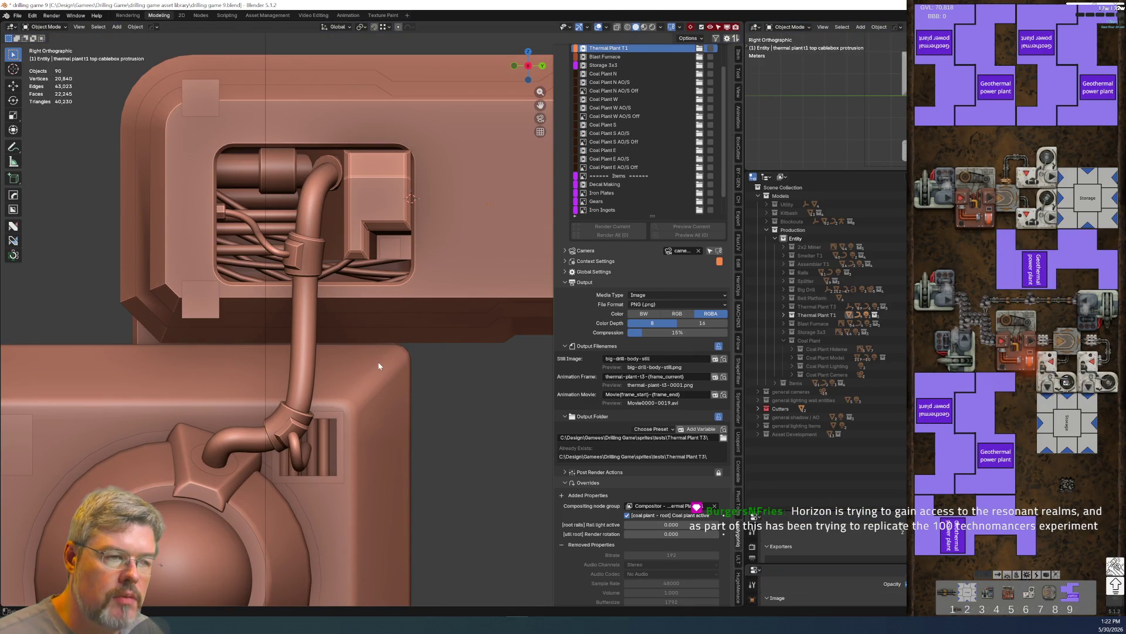
scroll(374, 404, down, 3)
shift+middle_drag(375, 404, 368, 300)
scroll(385, 397, up, 2)
mouse_move(385, 397)
shift+middle_down()
mouse_move(369, 290)
mouse_move(352, 344)
shift+middle_up()
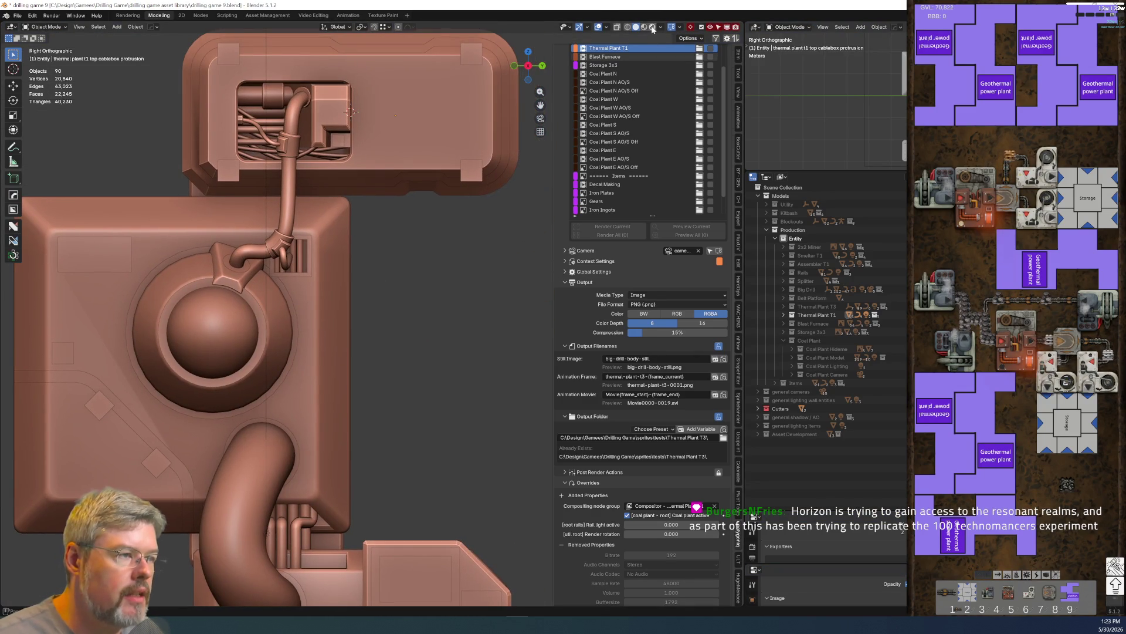
- Preview the scene in Rendered shading and select the cable-box pipes object for node editing
click(652, 27)
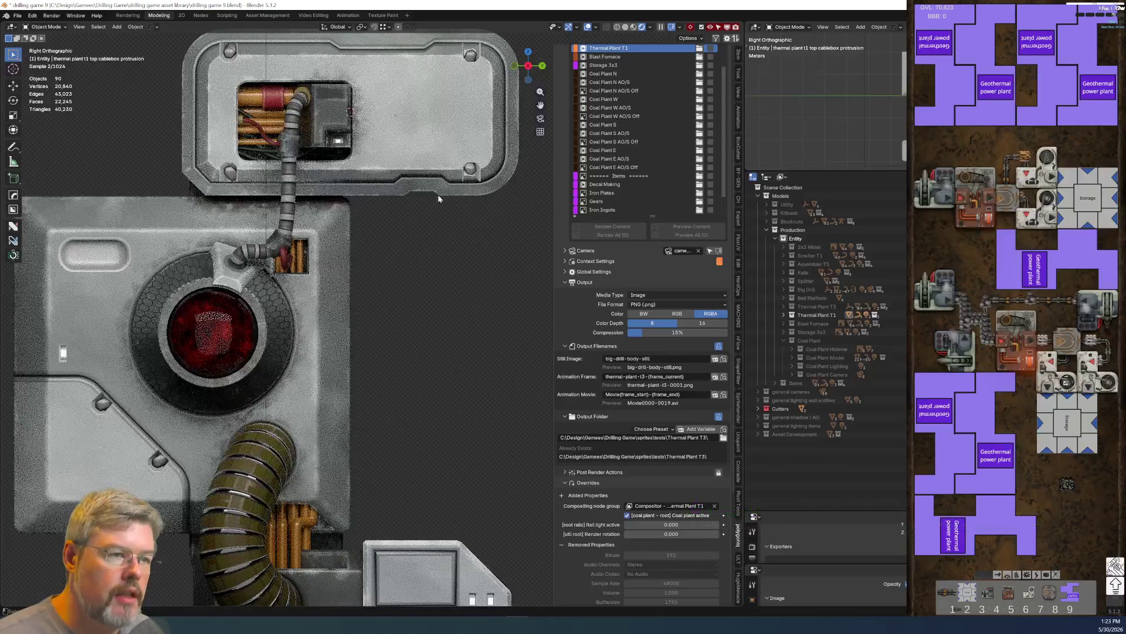
scroll(418, 327, down, 1)
scroll(419, 327, down, 1)
scroll(369, 326, up, 1)
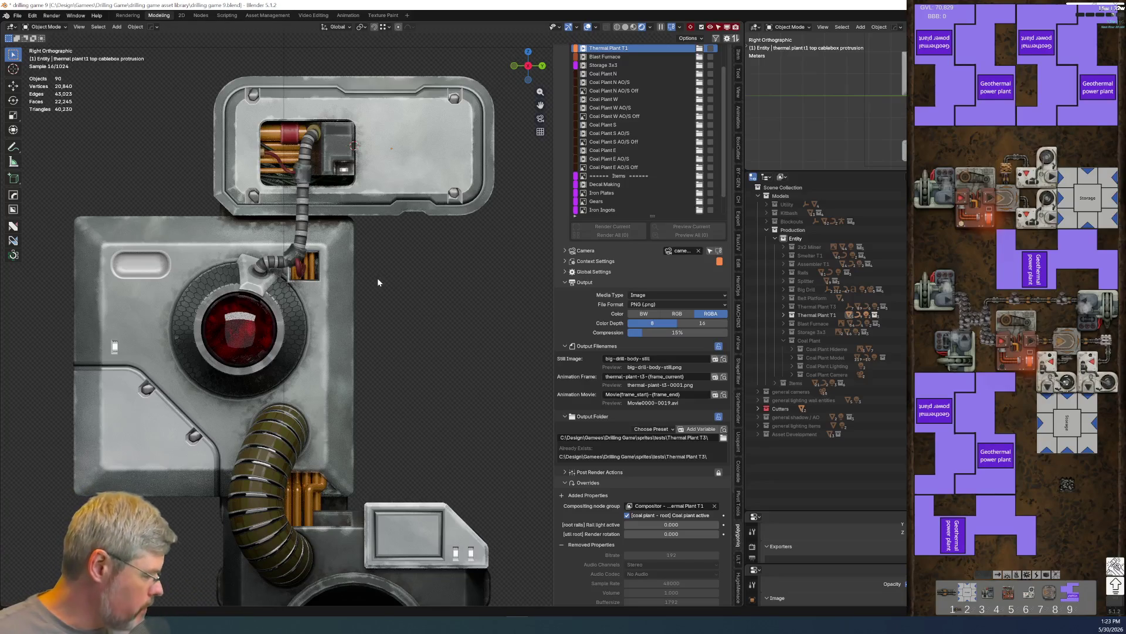
scroll(247, 167, up, 3)
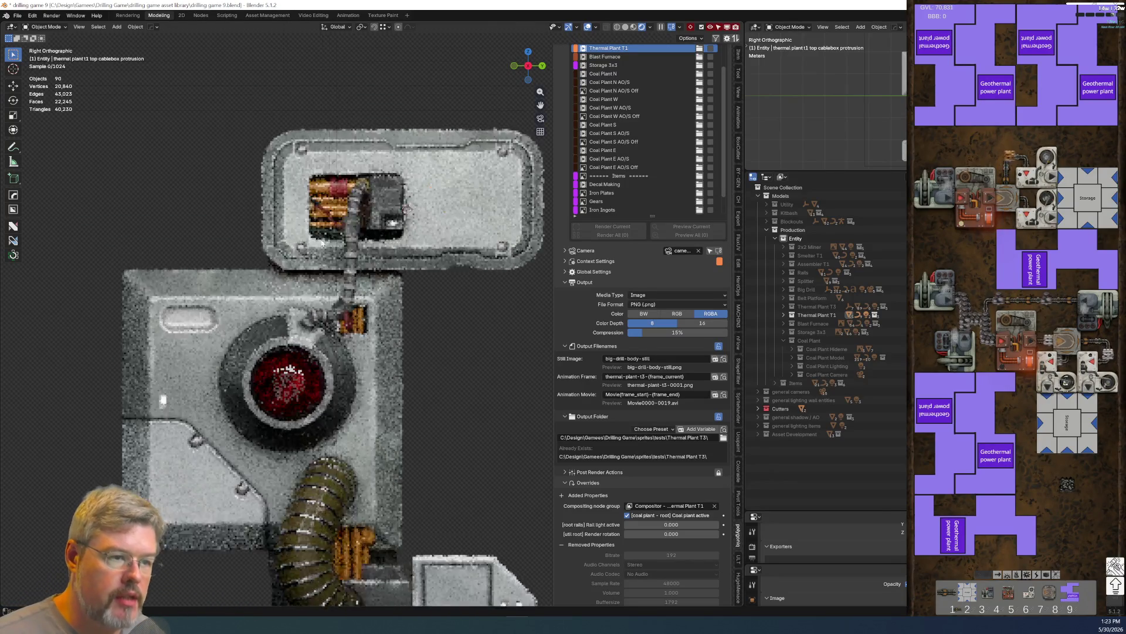
scroll(293, 194, up, 4)
click(227, 370)
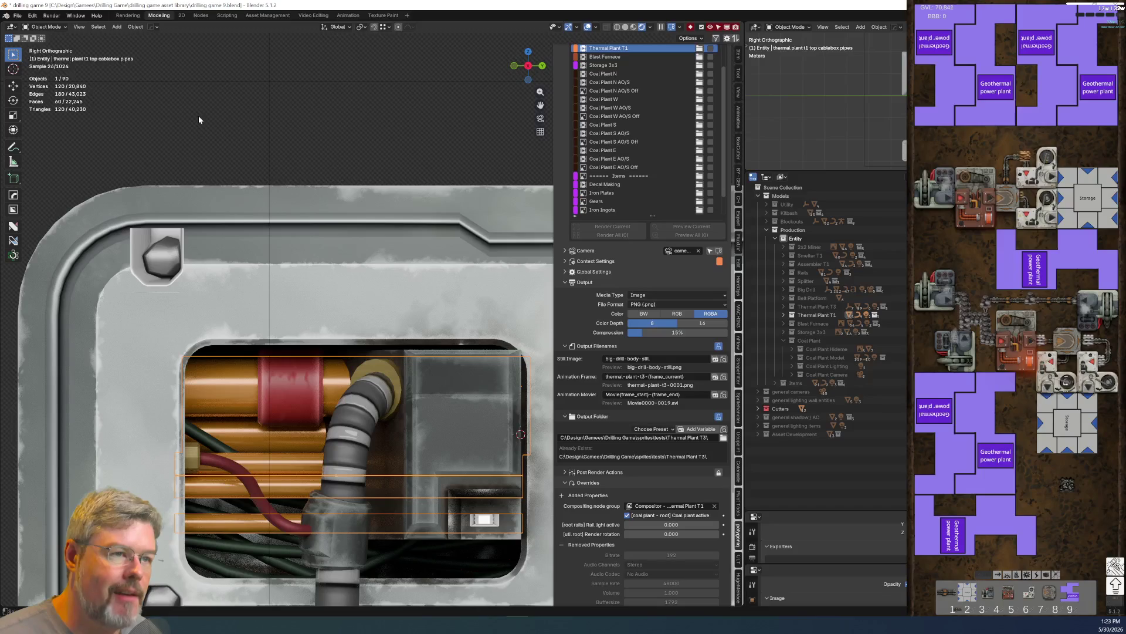
click(200, 15)
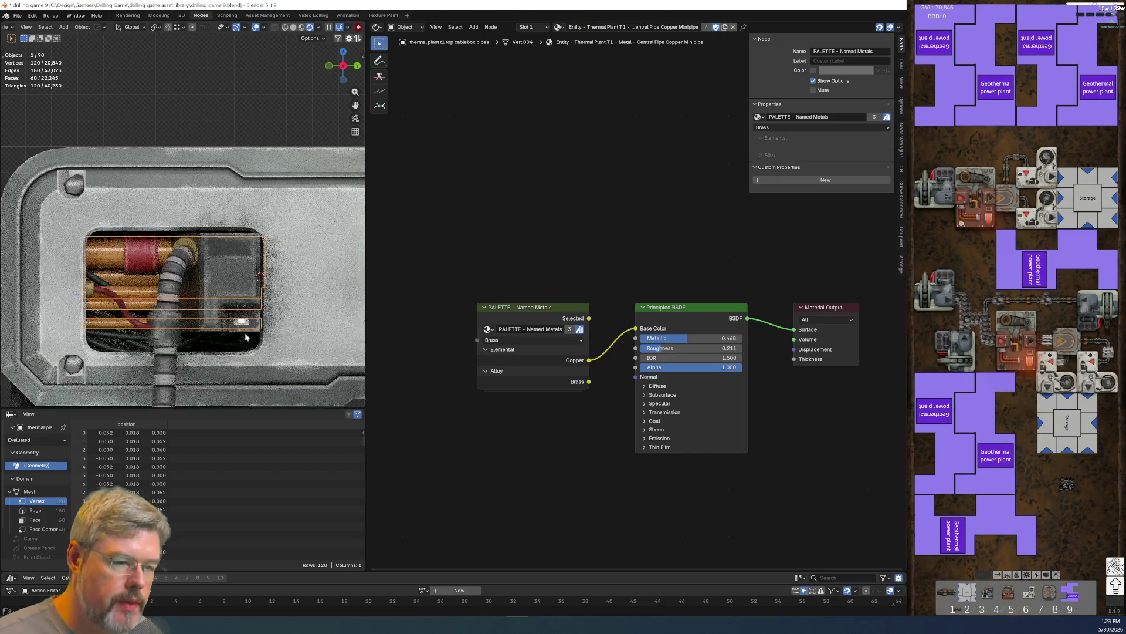
- Add an EFFECT - Edge Wear Mask - Chunky node, placed above the palette node
key(shift+a)
text(edg)
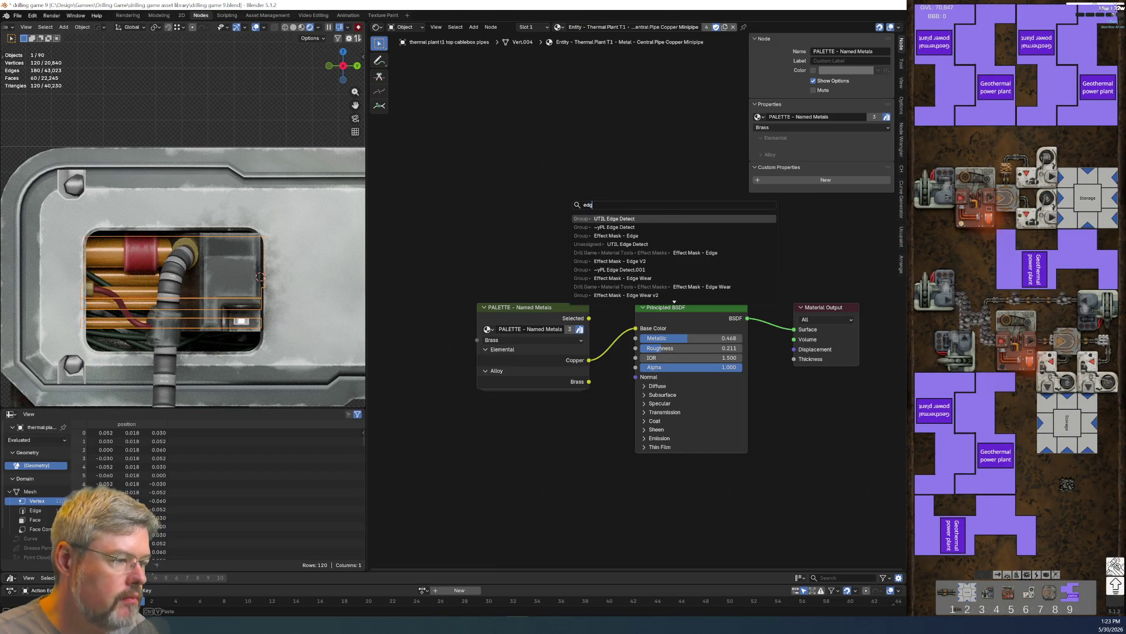
text(e wear)
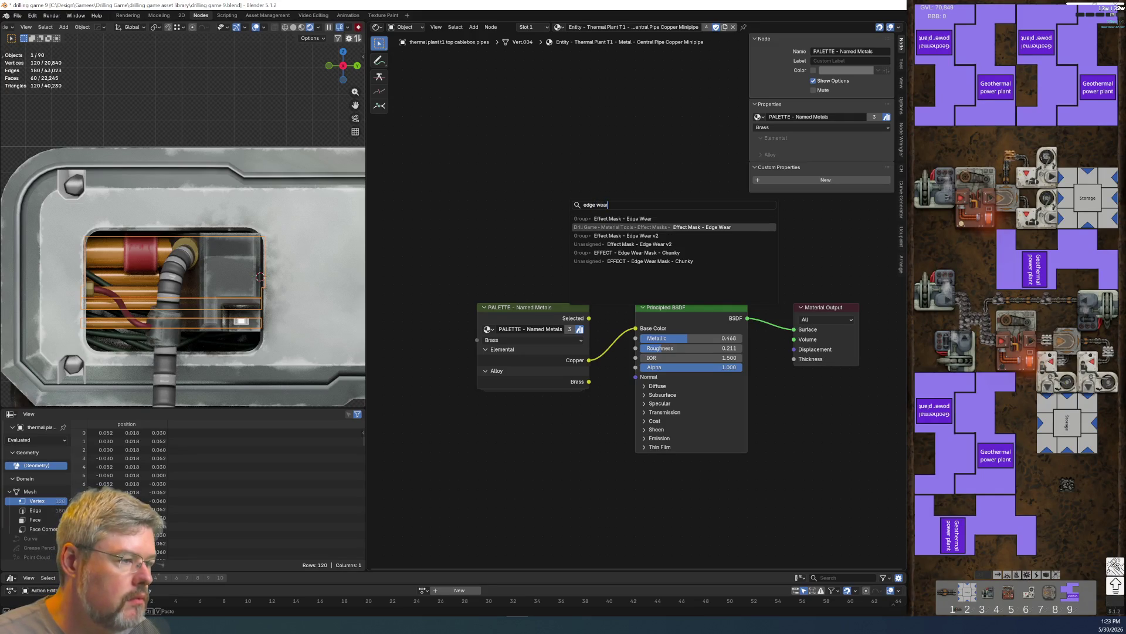
key(Down)
key(Down)
key(Return)
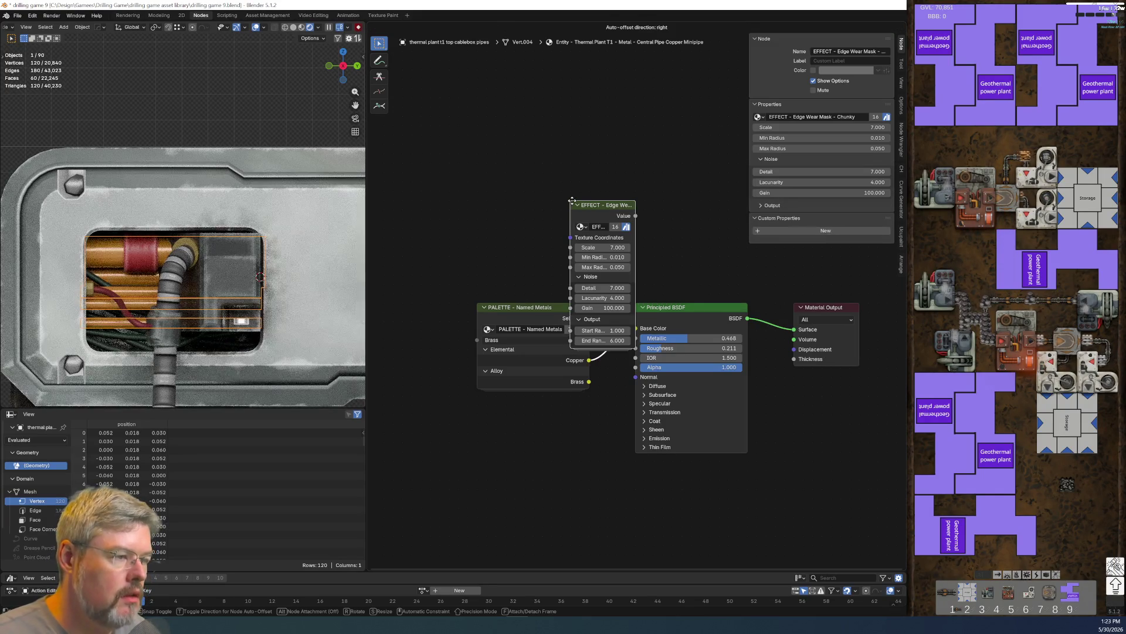
click(555, 120)
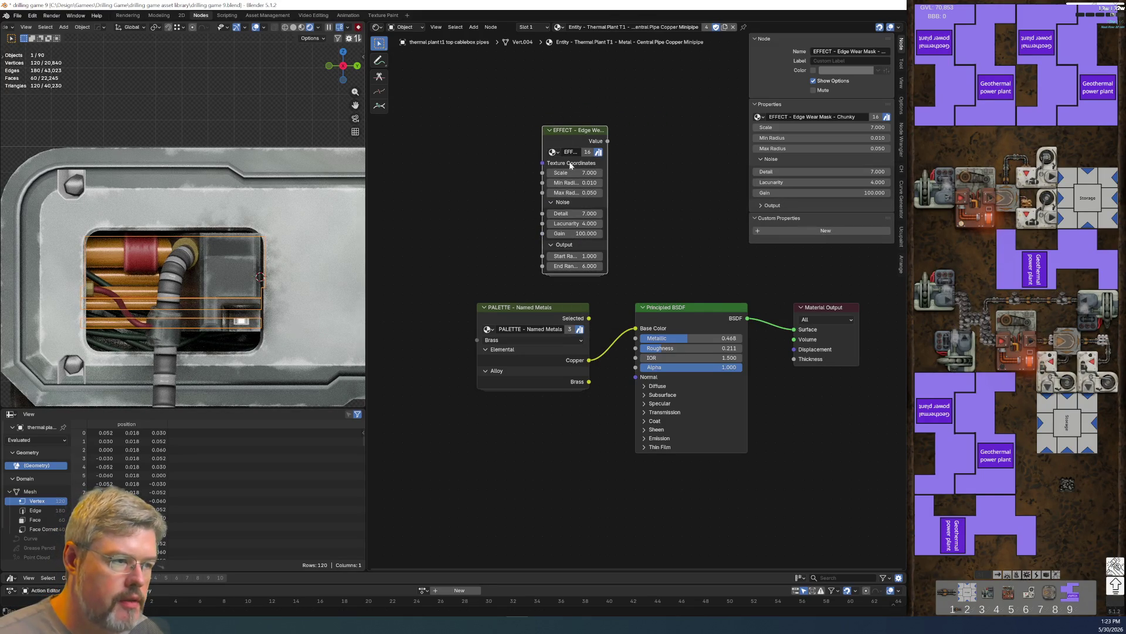
- Preview the edge wear mask on the pipe surface and reposition the node to show its settings
ctrl+shift+click(603, 133)
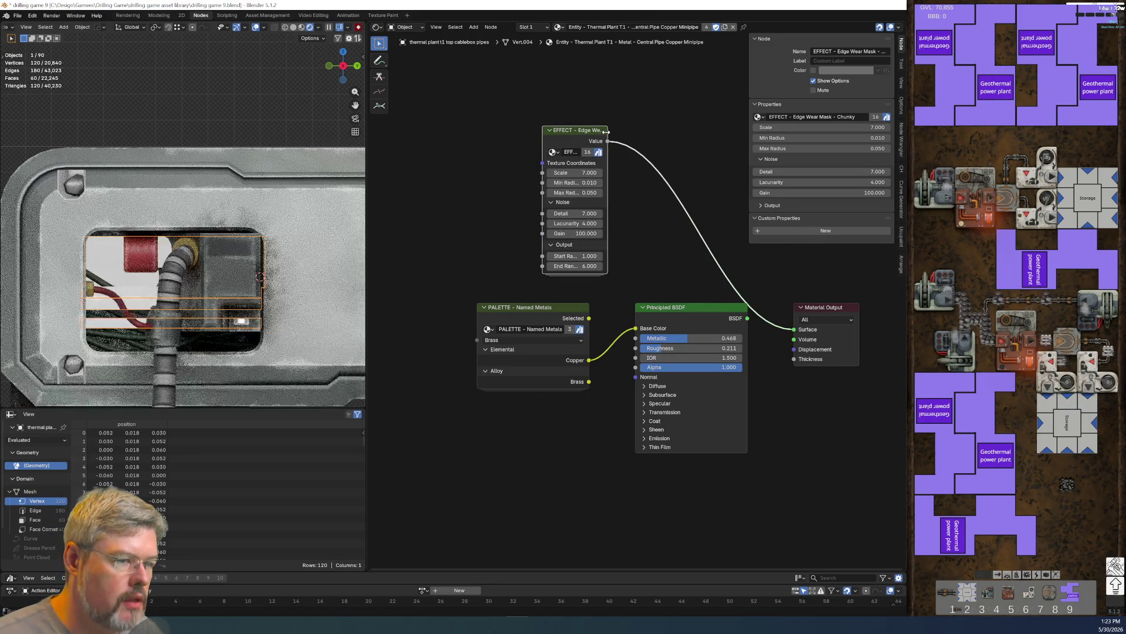
mouse_move(604, 132)
mouse_down()
mouse_move(620, 132)
mouse_move(556, 135)
mouse_up()
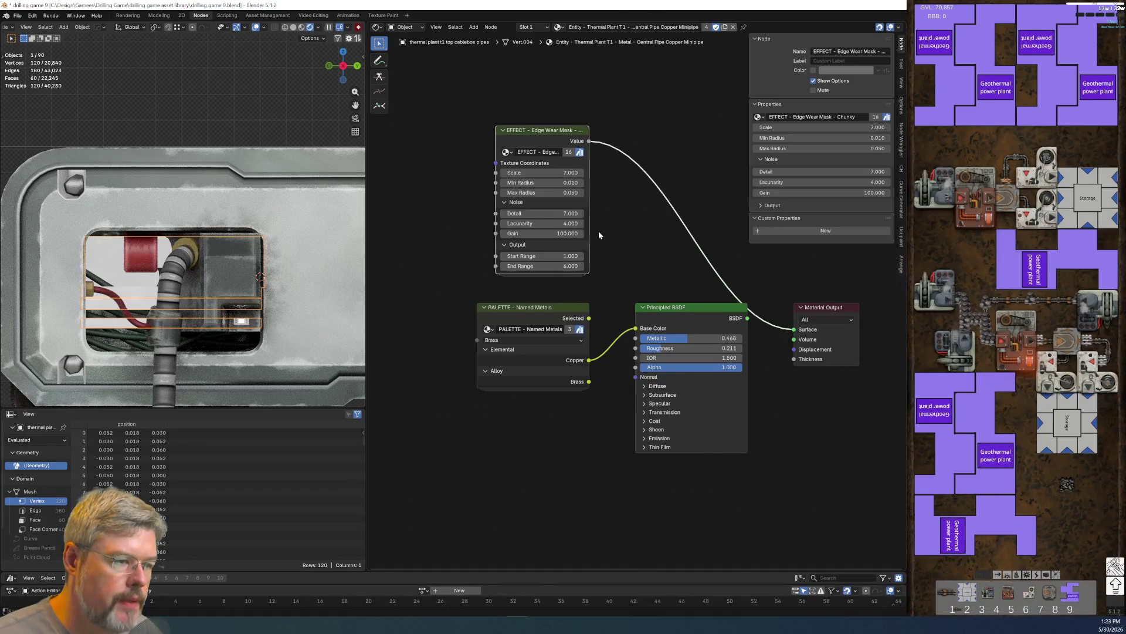
scroll(610, 269, up, 4)
middle_drag(606, 270, 669, 324)
- Set the edge wear mask's Min Radius and Max Radius to 0
double_click(528, 220)
text(0)
key(Return)
double_click(582, 238)
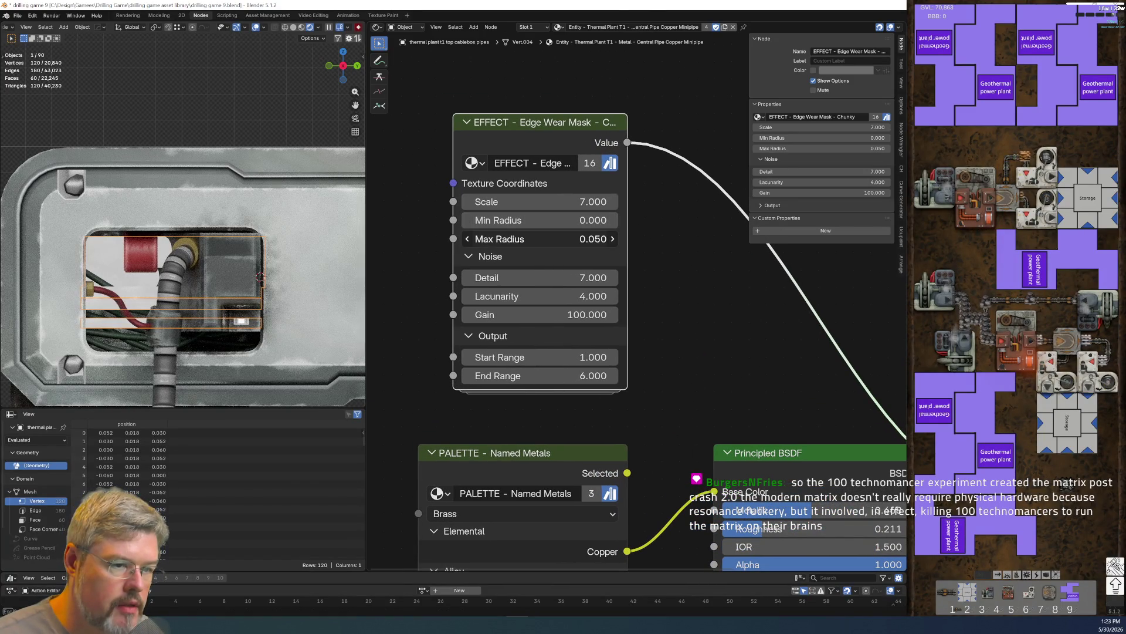
text(-0.11)
key(Return)
double_click(583, 239)
text(0)
key(Return)
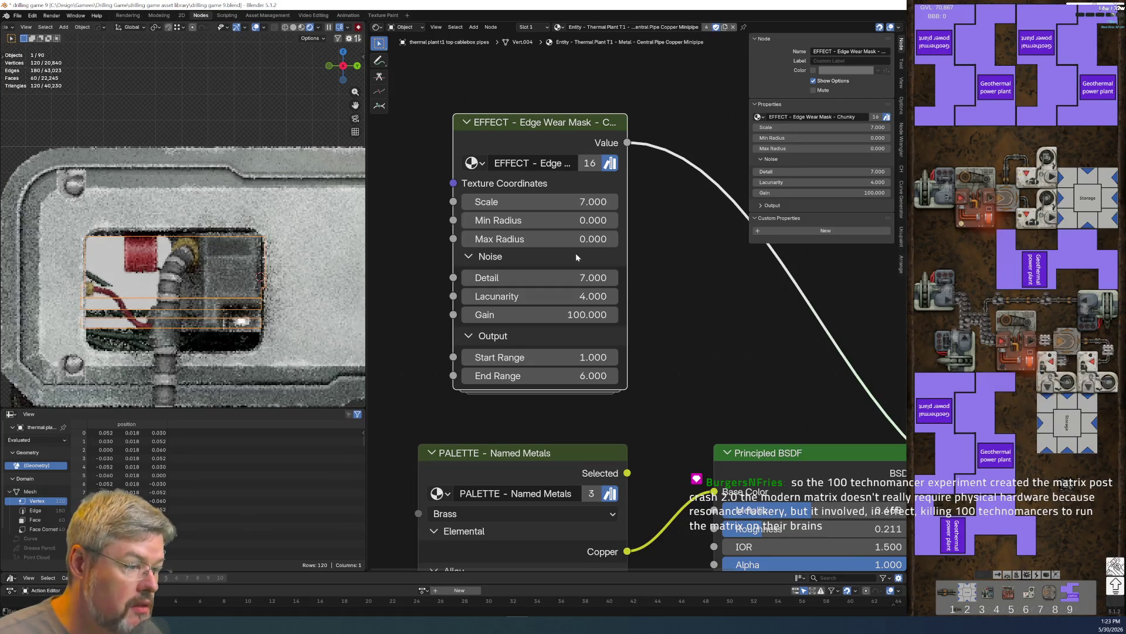
- Set Start Range 0 and End Range 1, then drag Max Radius up to widen worn edges
double_click(581, 356)
text(0)
key(Tab)
text(1)
key(Return)
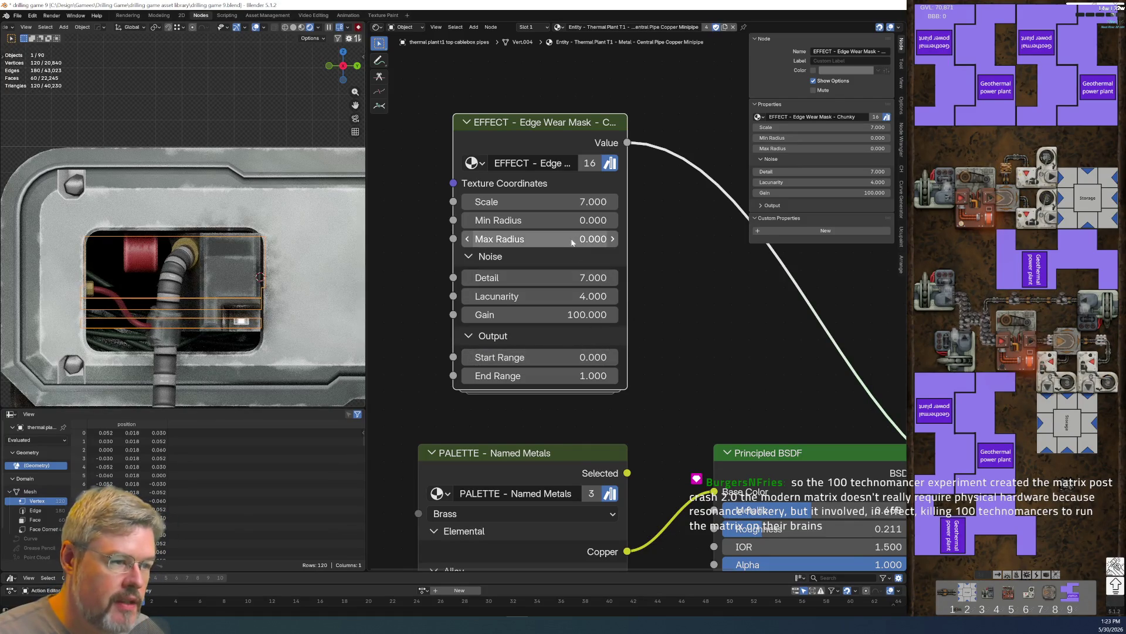
drag(540, 239, 573, 238)
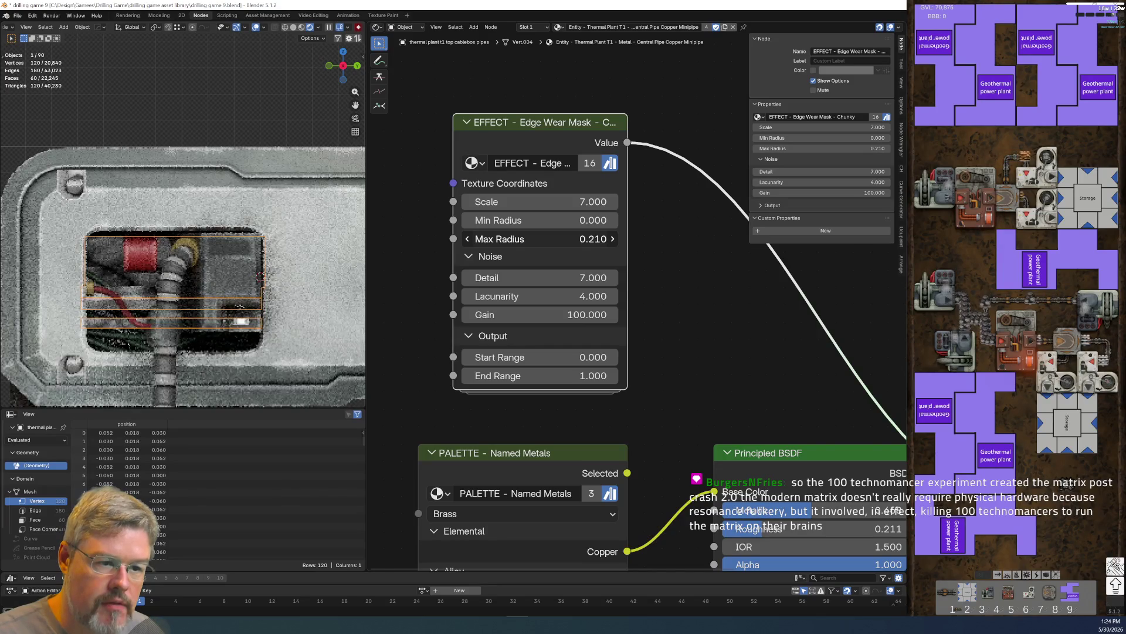
- Set Max Radius to 0.100 and zoom the viewport to inspect the wear pattern
scroll(91, 288, up, 5)
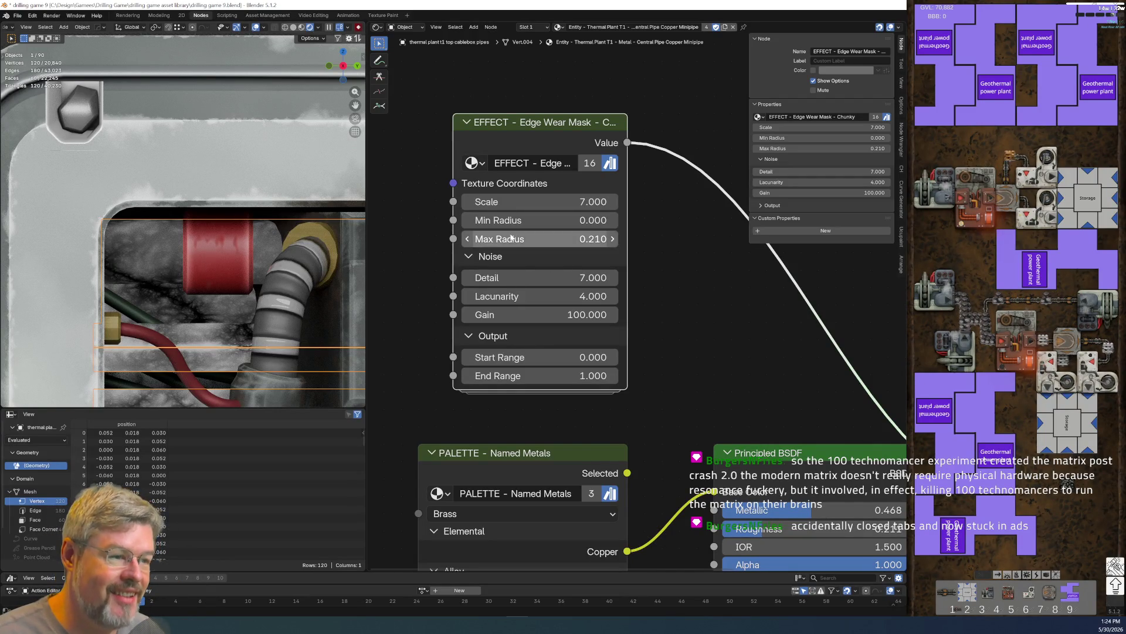
click(530, 239)
text(0.1)
key(Return)
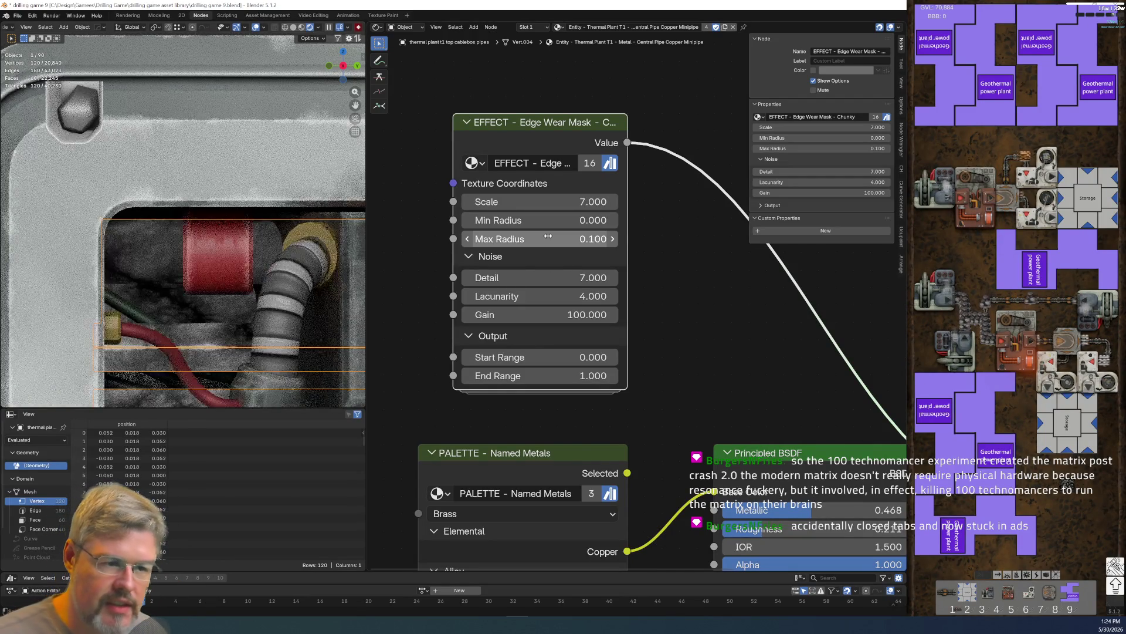
scroll(229, 325, down, 4)
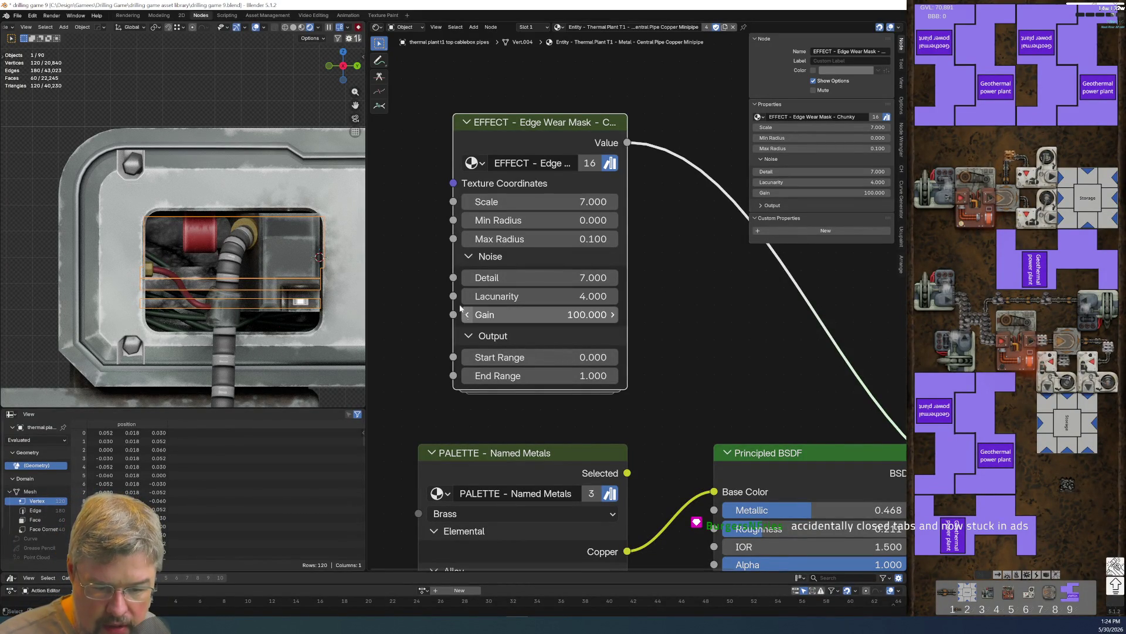
scroll(440, 288, up, 1)
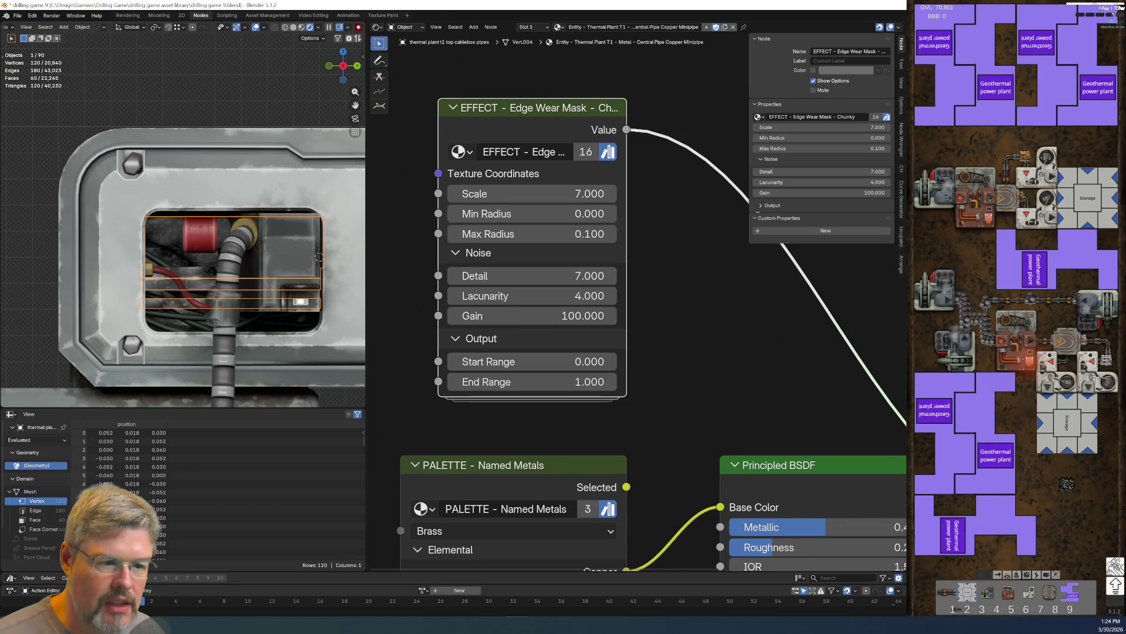
scroll(114, 251, up, 1)
scroll(114, 251, up, 1)
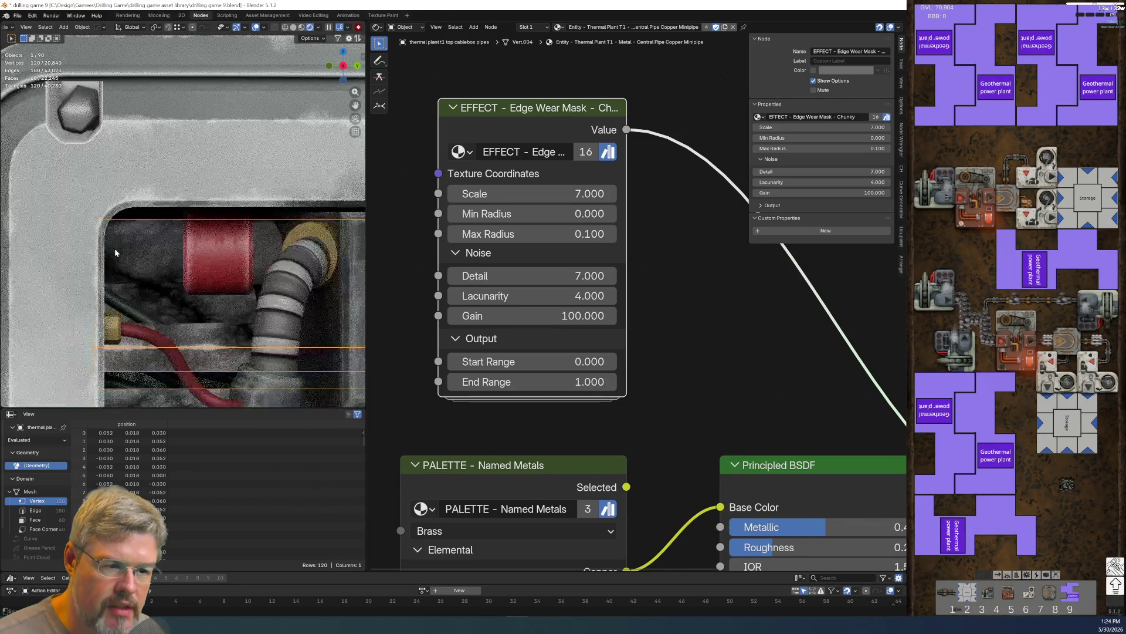
scroll(521, 117, down, 2)
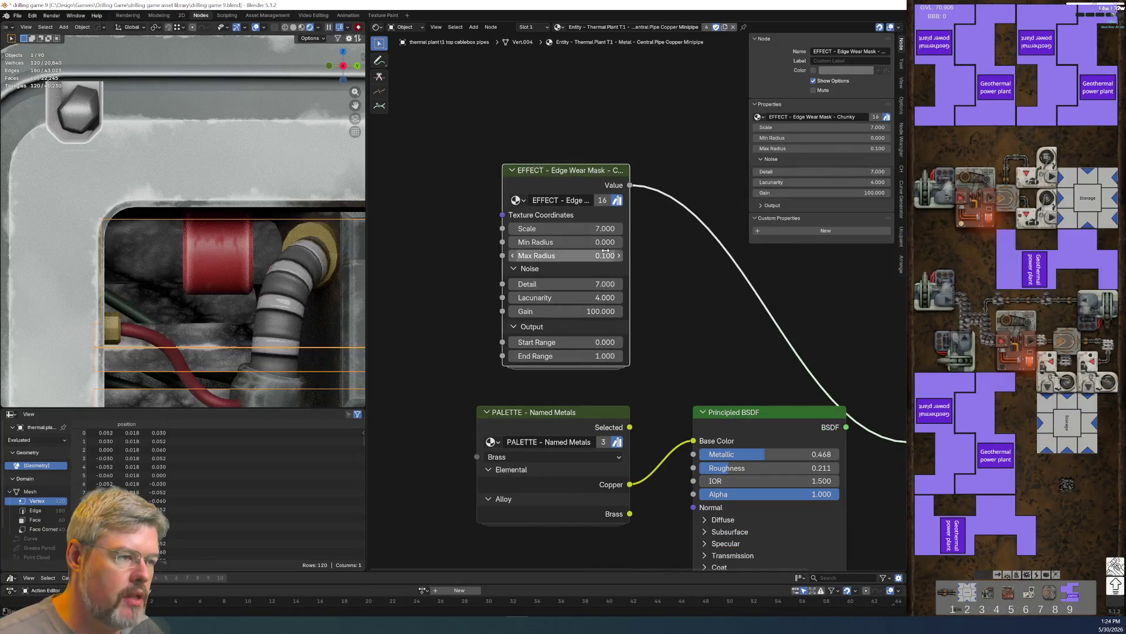
- Delete the edge wear mask node; an Ambient Occlusion node gets added instead
key(x)
key(Home)
key(shift+a)
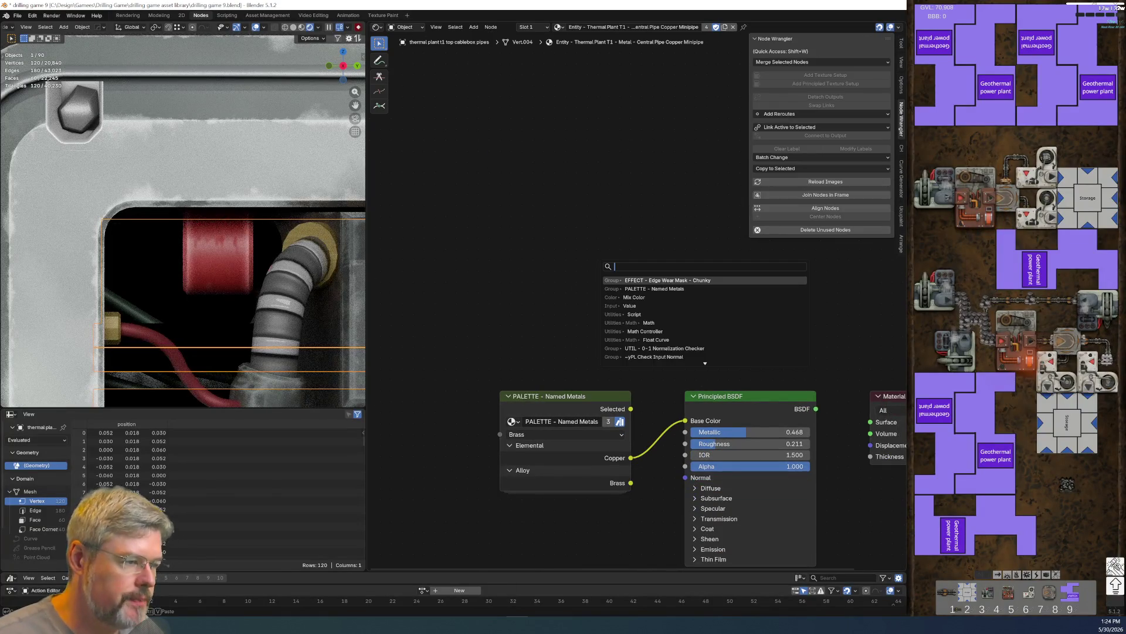
text(a)
key(Return)
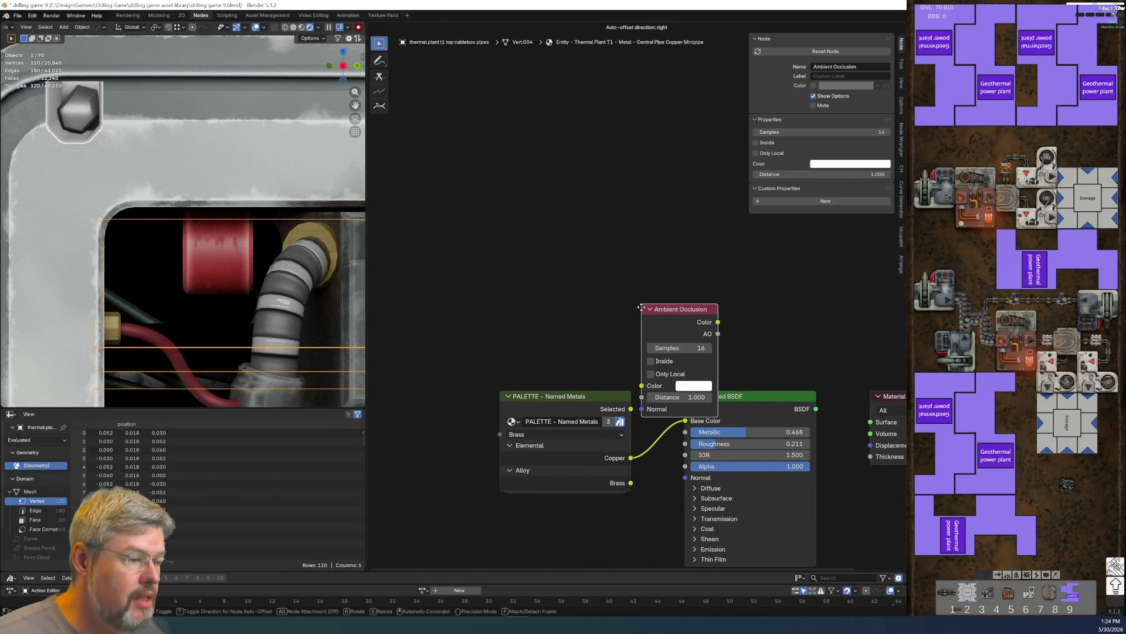
click(583, 240)
right_click(547, 170)
scroll(577, 229, down, 3)
scroll(577, 230, up, 3)
- Add the EFFECTS - Dirt Mask - Noisy node and delete the unwanted Ambient Occlusion node
key(shift+a)
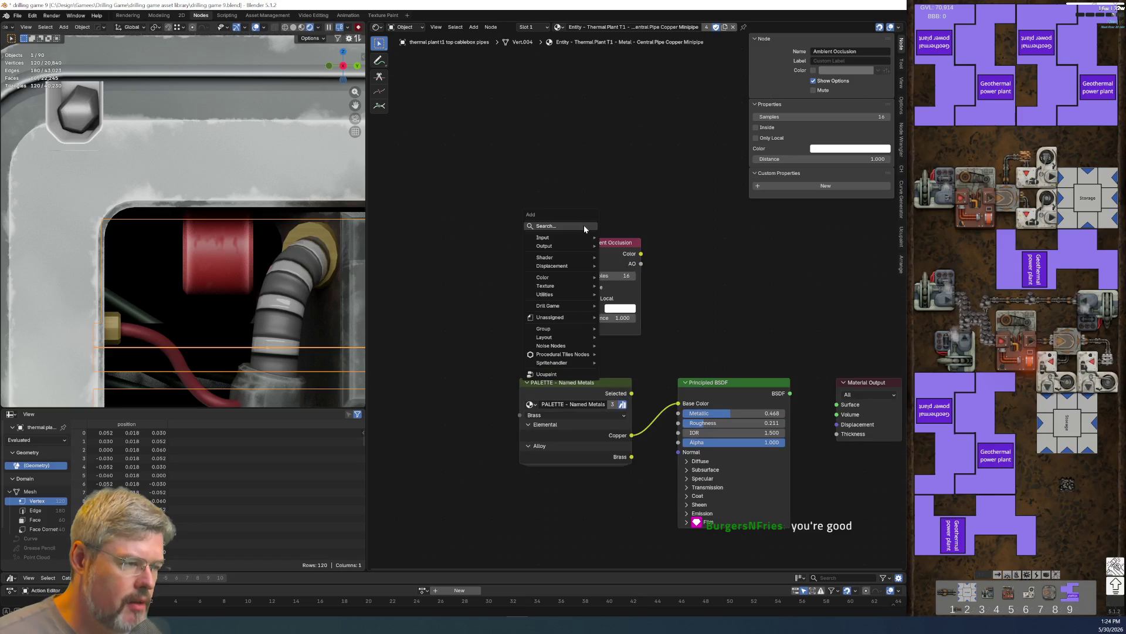
click(583, 226)
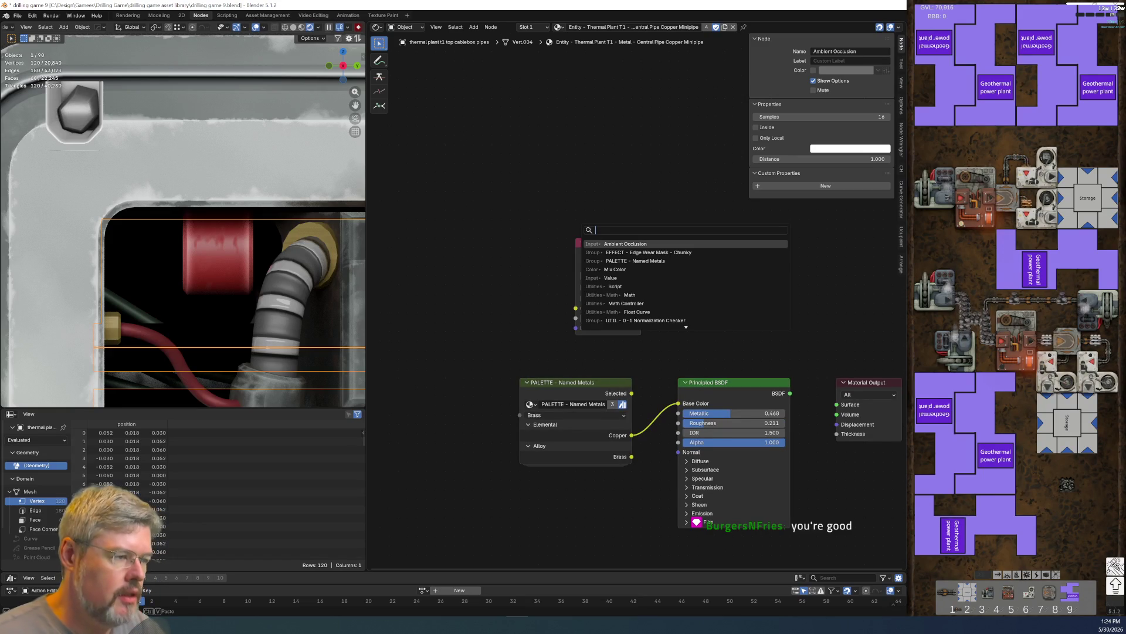
text(dirt mask)
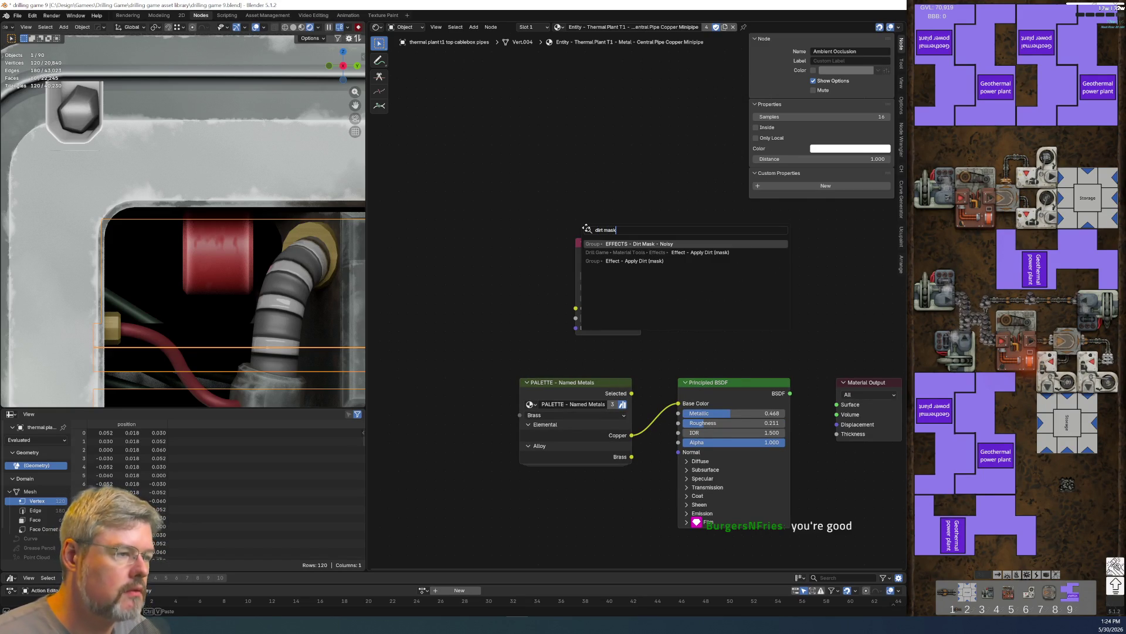
key(Return)
click(489, 172)
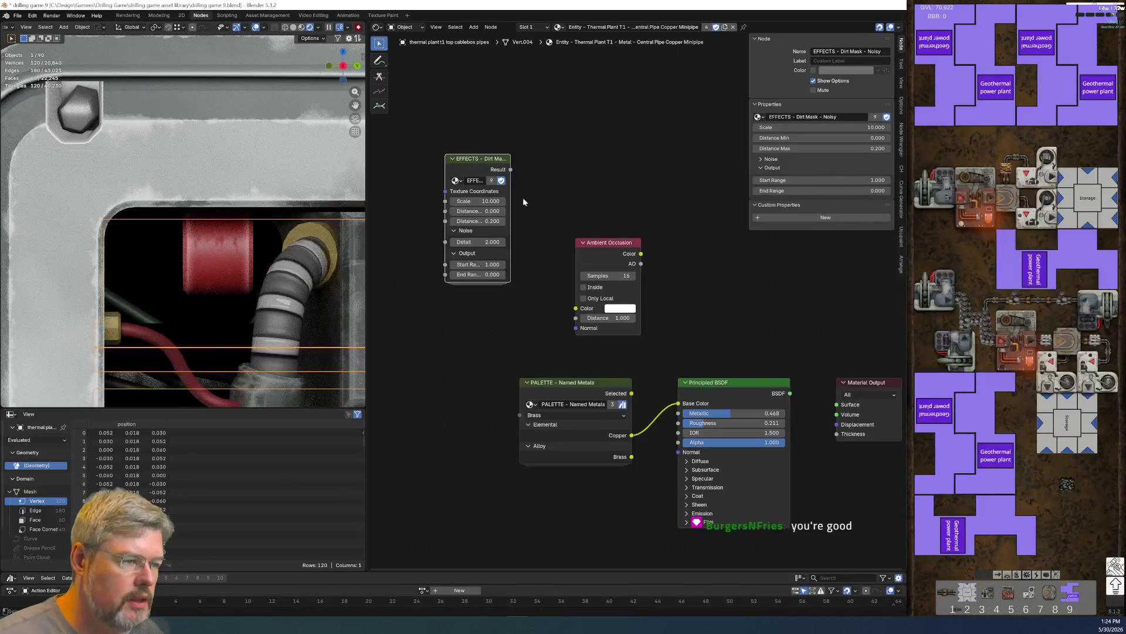
drag(510, 169, 606, 246)
ctrl+shift+click(595, 249)
key(Delete)
key(Home)
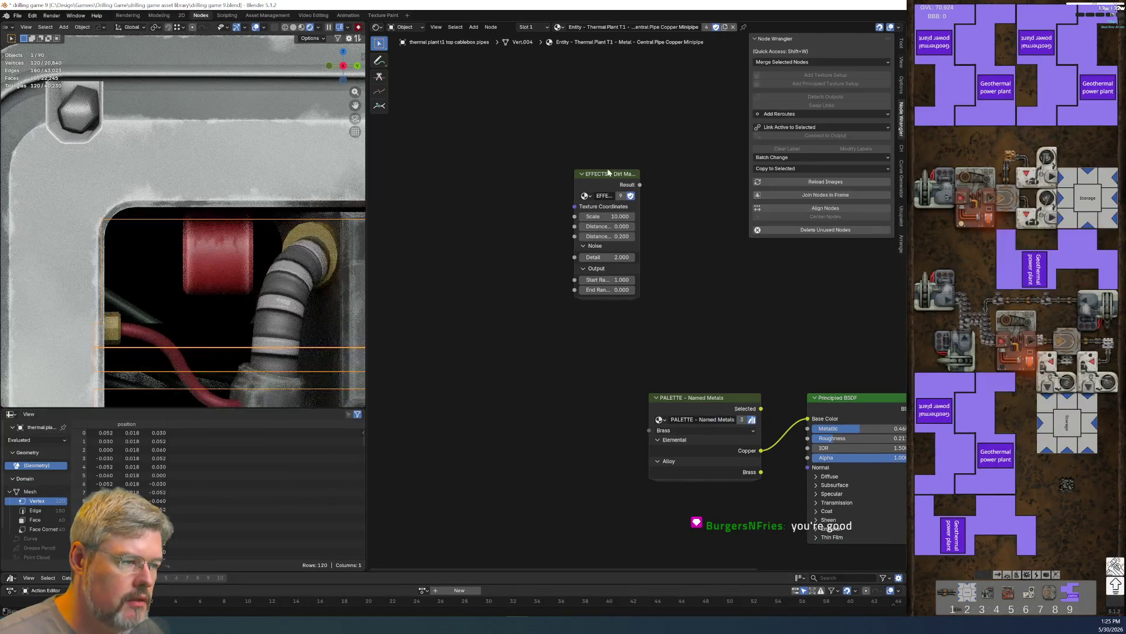
- Preview the Dirt Mask on the pipe and feed it Object coordinates, removing Mapping and Image Texture
ctrl+shift+click(606, 175)
middle_drag(604, 175, 576, 183)
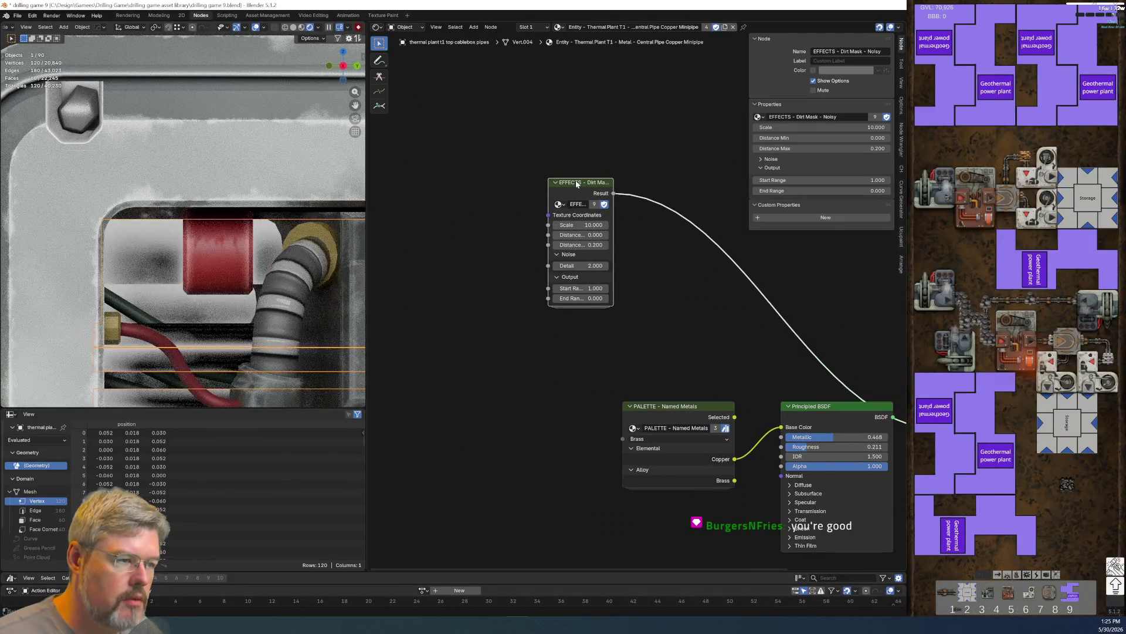
key(ctrl+t)
middle_drag(406, 126, 495, 126)
drag(447, 146, 552, 320)
key(Delete)
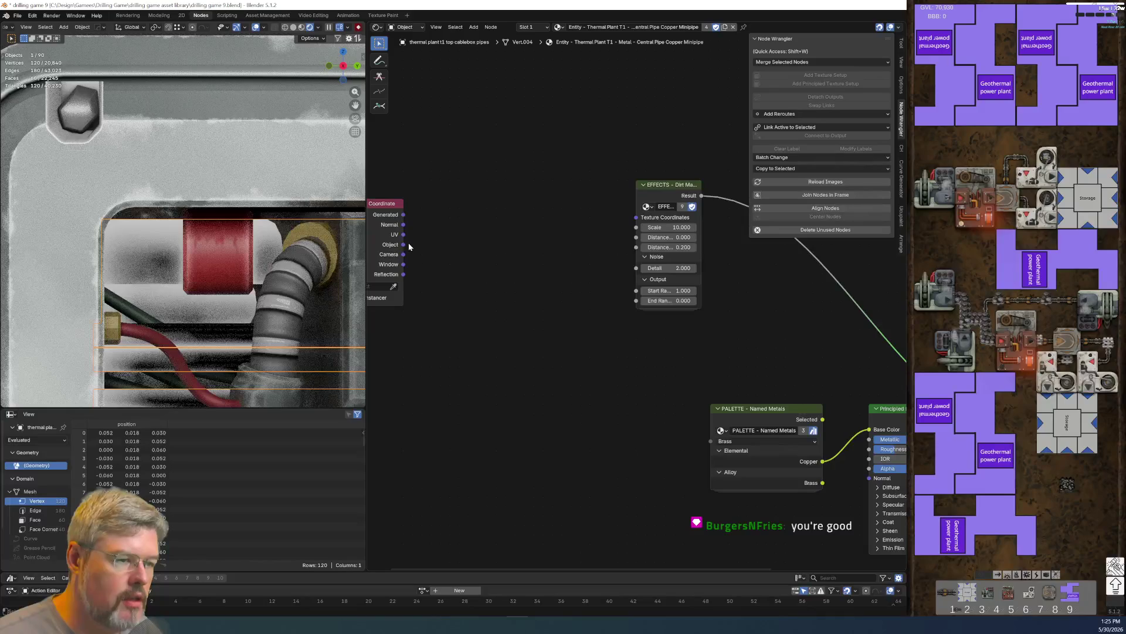
drag(473, 237, 636, 218)
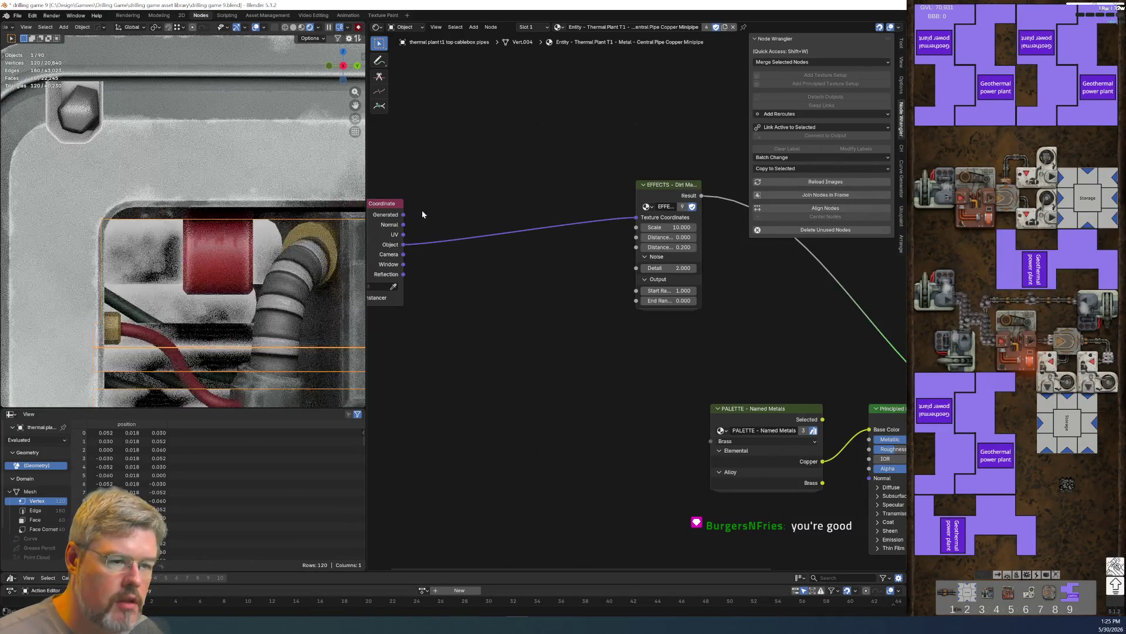
- Collapse the Texture Coordinate node's unused outputs, reposition it, and widen the Dirt Mask node
click(383, 204)
key(ctrl+h)
key(g)
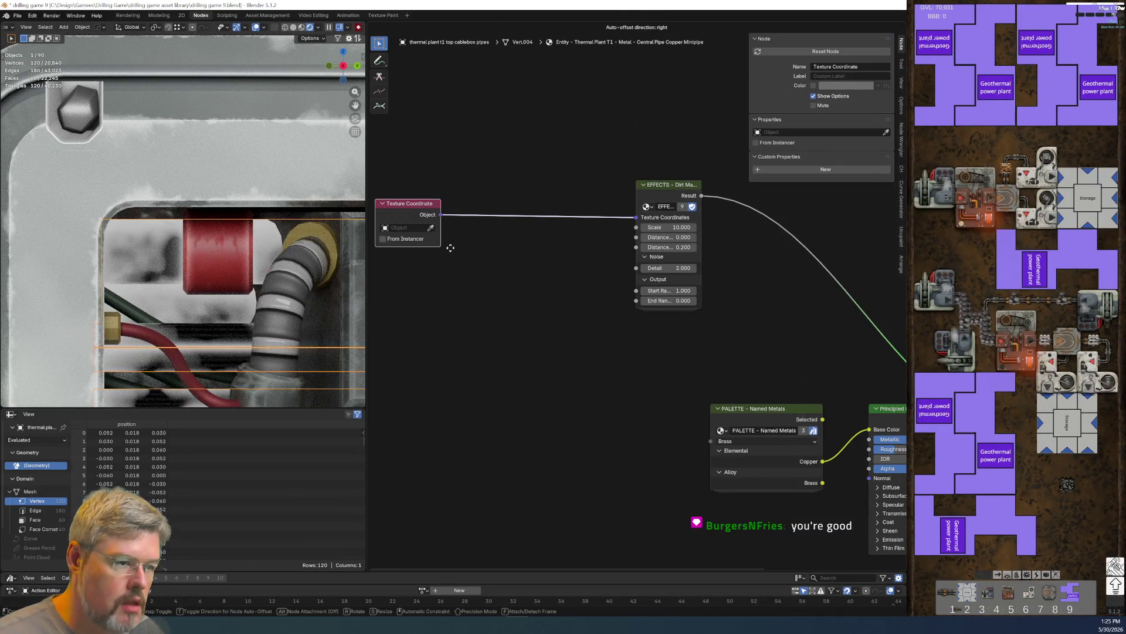
click(596, 230)
scroll(715, 360, up, 3)
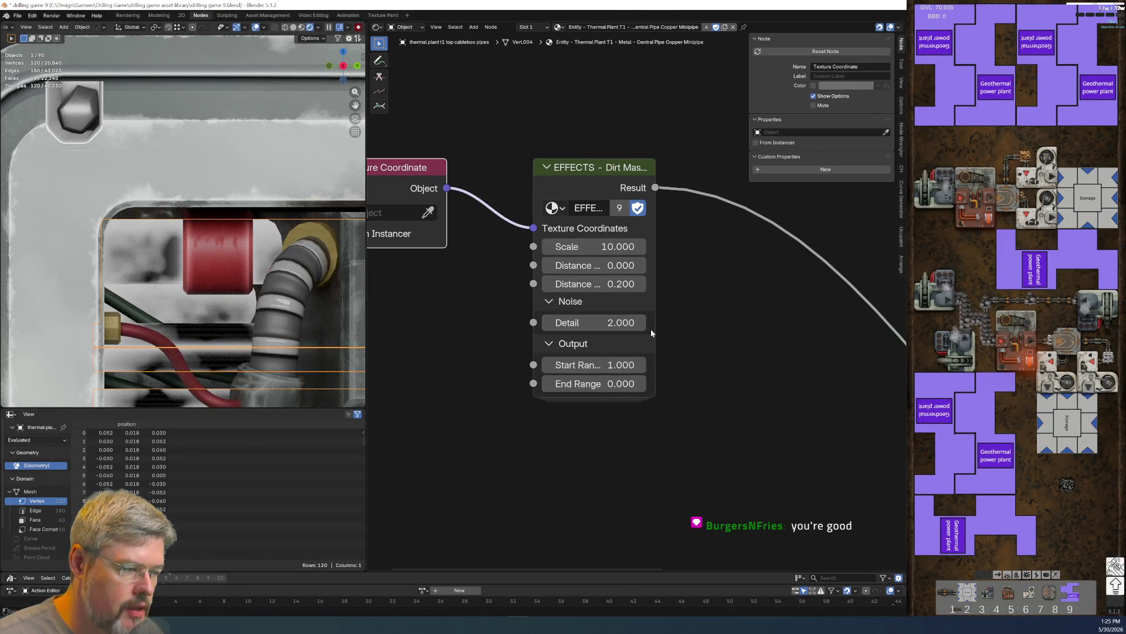
drag(655, 323, 703, 318)
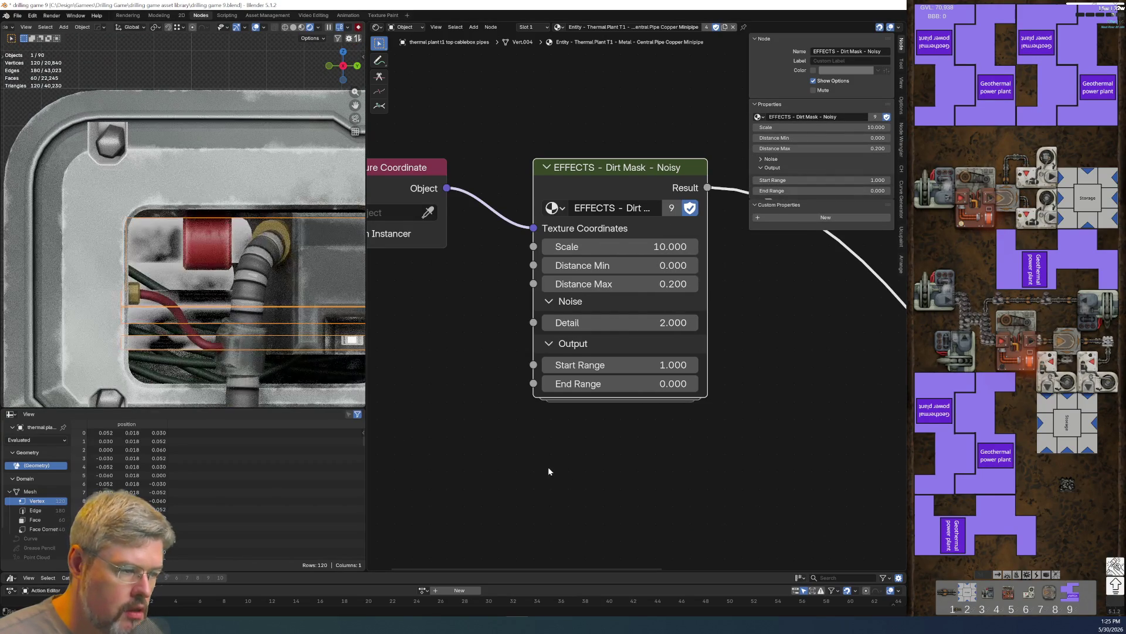
scroll(548, 470, up, 1)
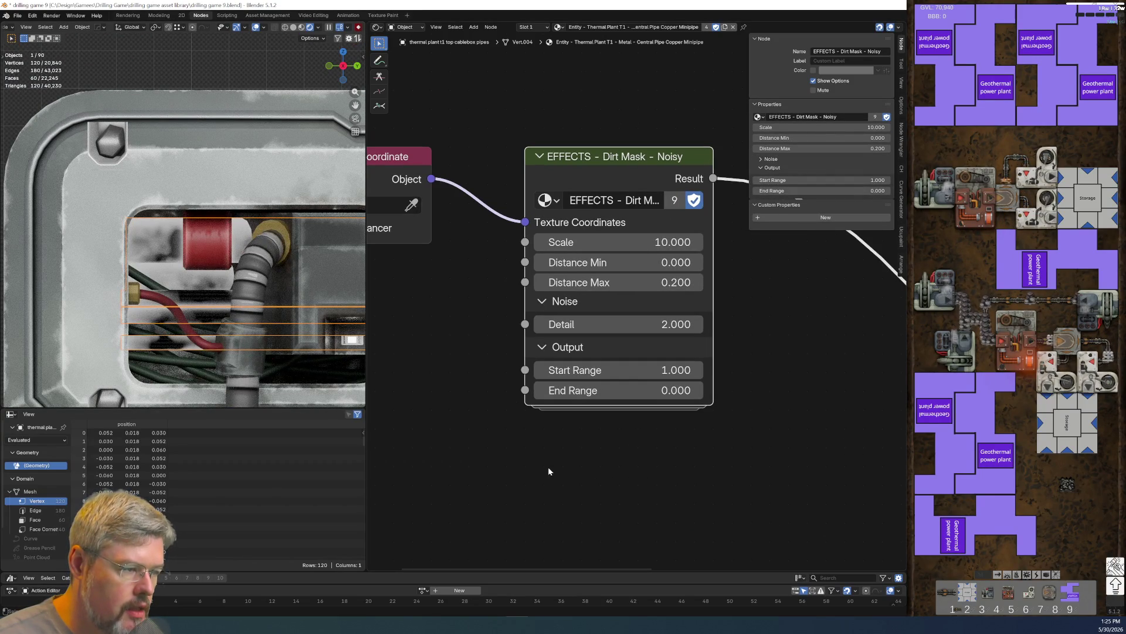
- Set the Dirt Mask's Distance Max to 0.050
click(587, 282)
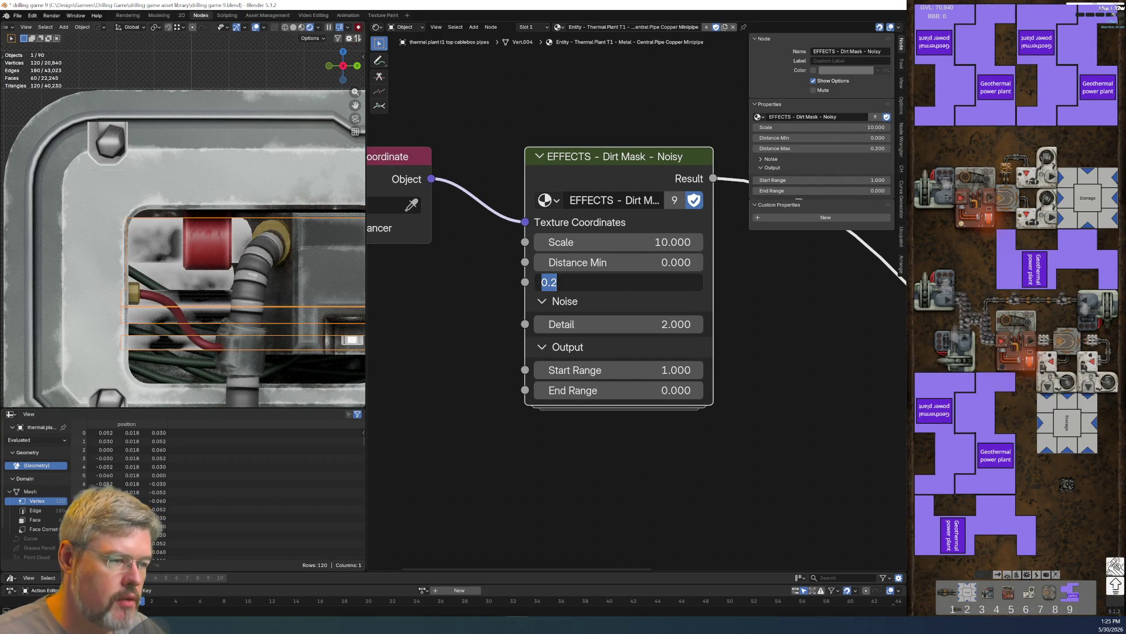
click(551, 283)
key(BackSpace)
text(0)
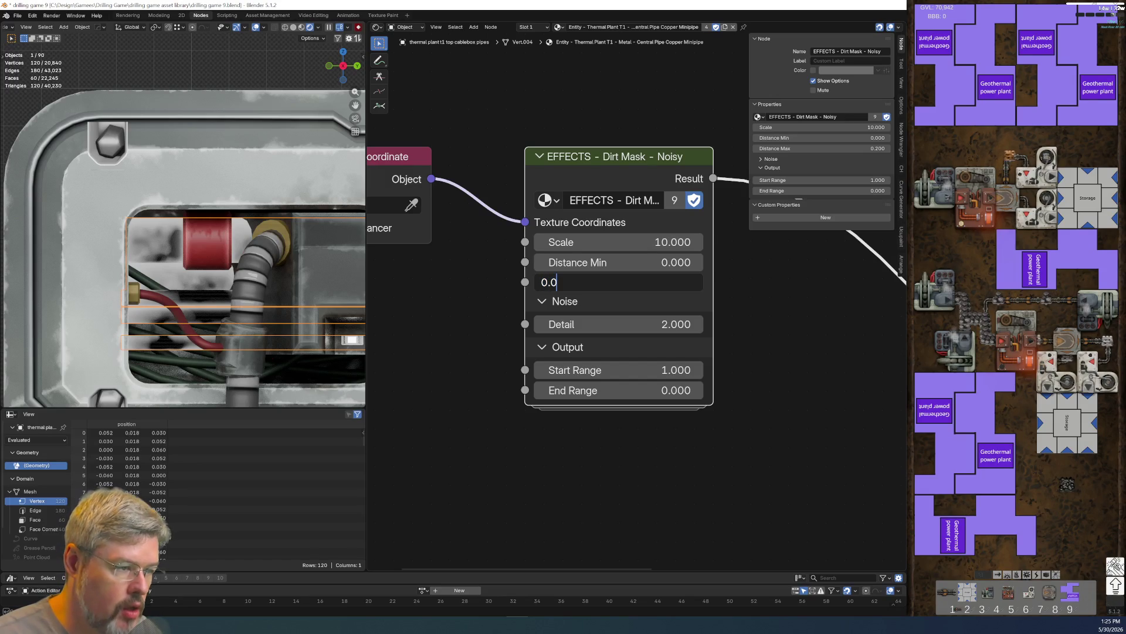
text(5)
key(Return)
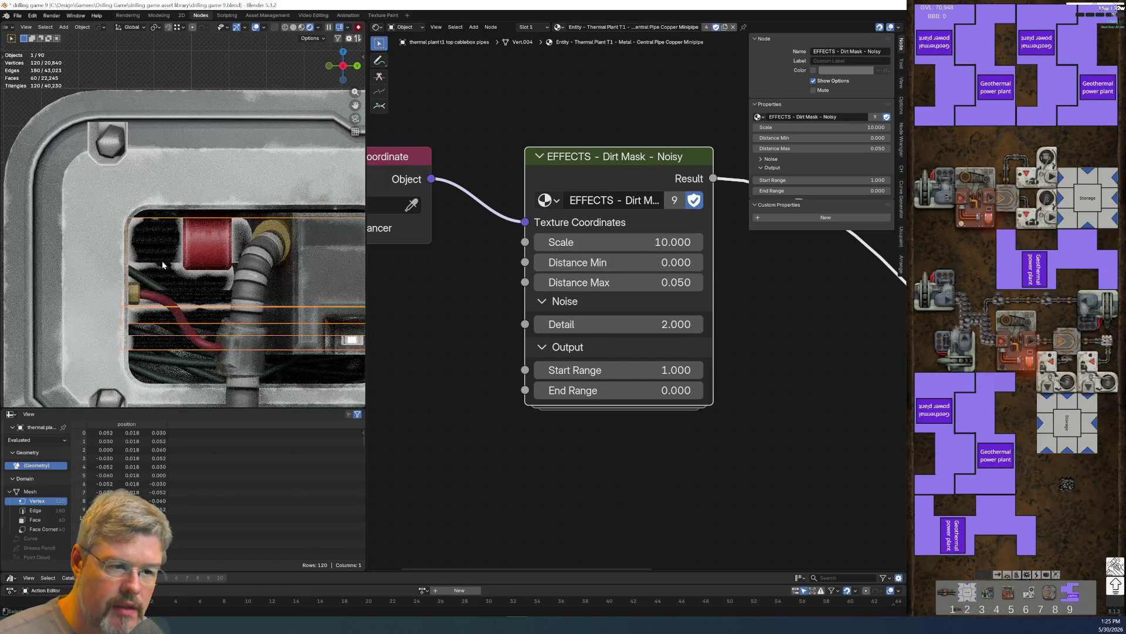
scroll(149, 237, up, 2)
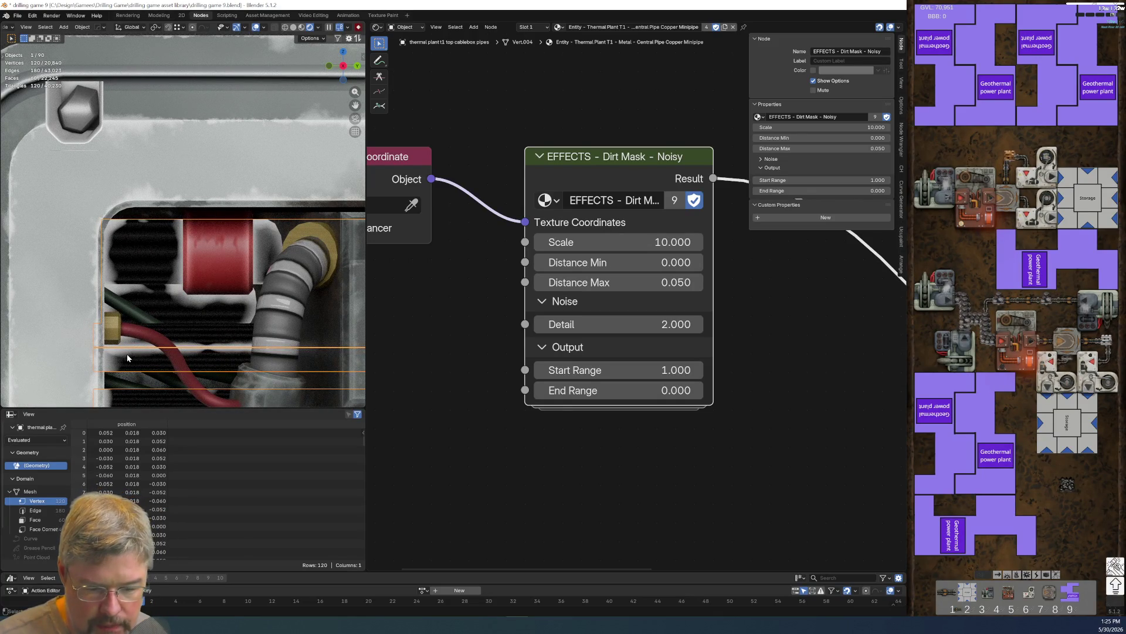
scroll(138, 339, up, 1)
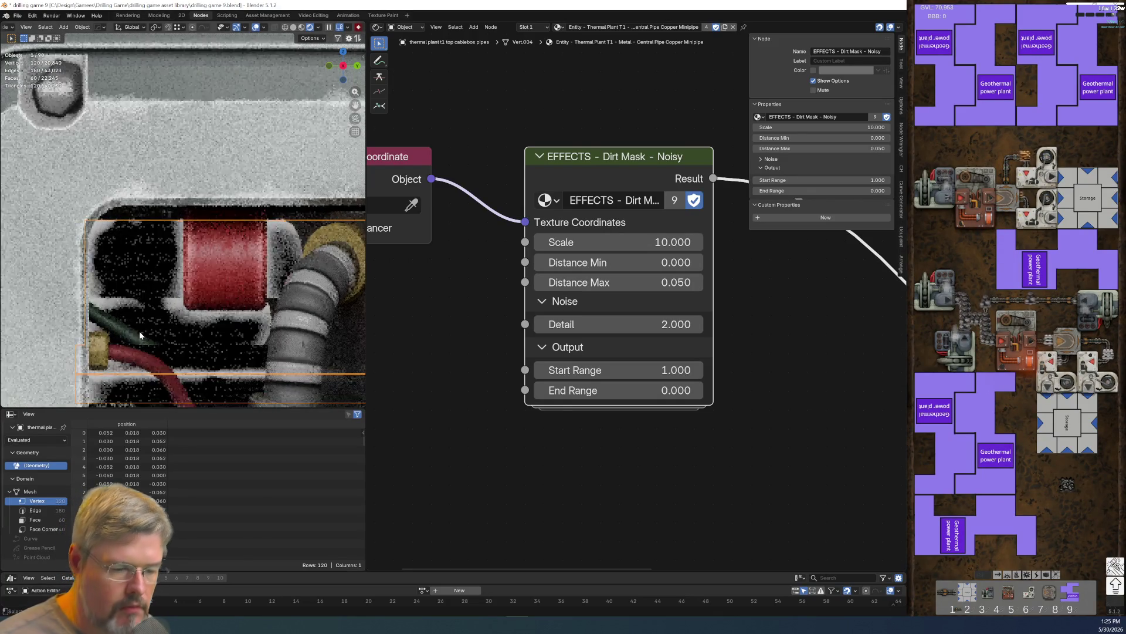
click(18, 19)
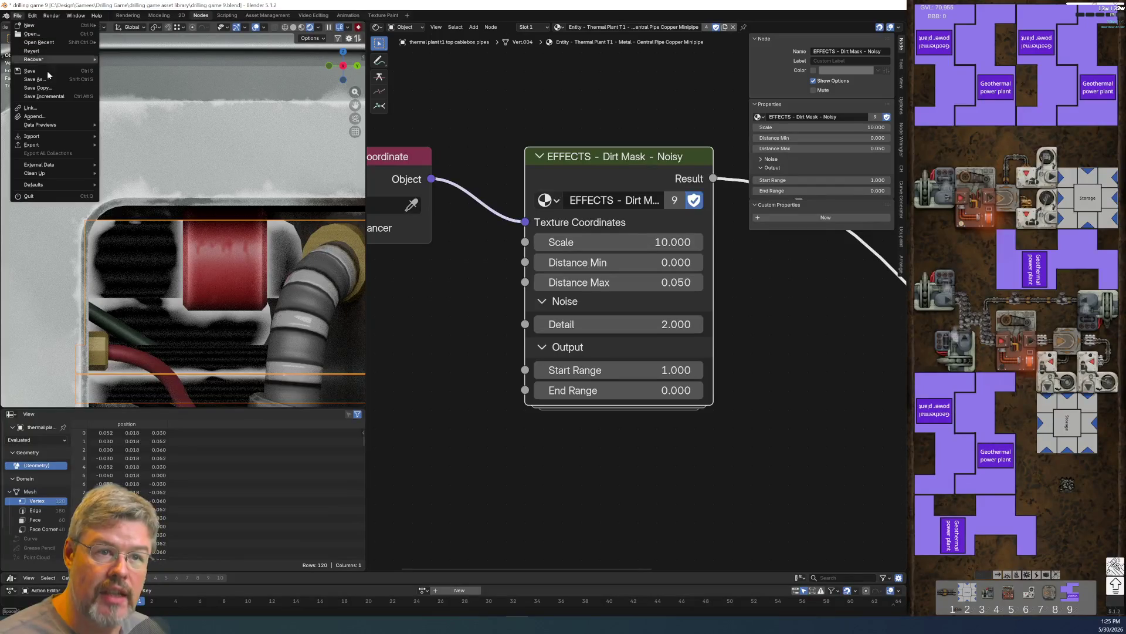
- Resave drilling game 9.blend, then change the Dirt Mask - Noisy Detail from 2.000 to 3
click(29, 71)
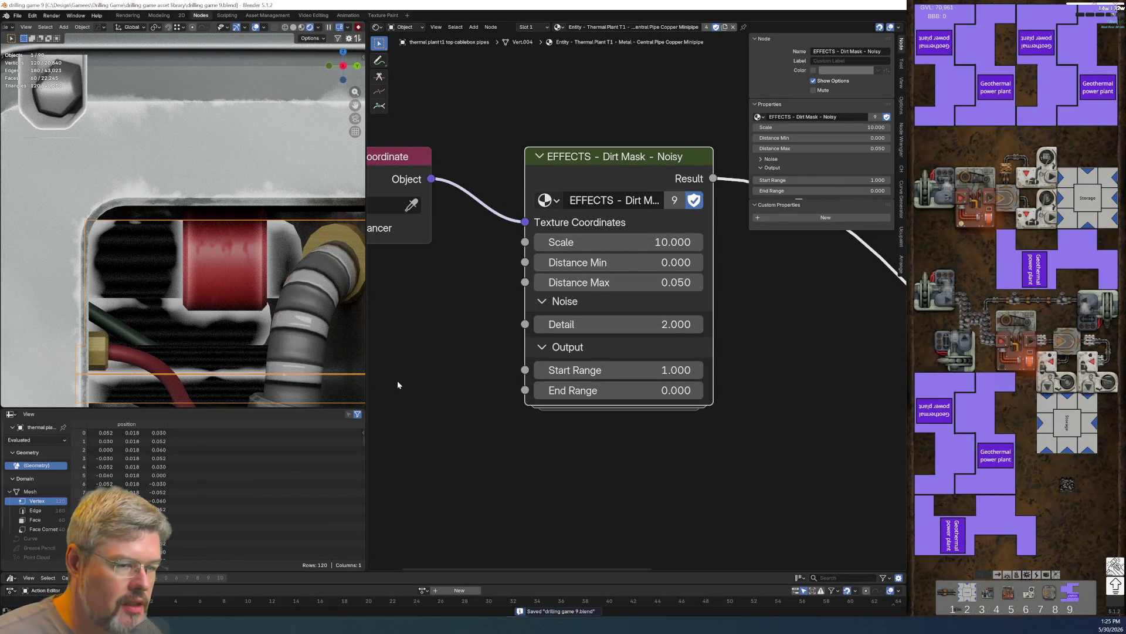
click(642, 322)
text(3)
key(Return)
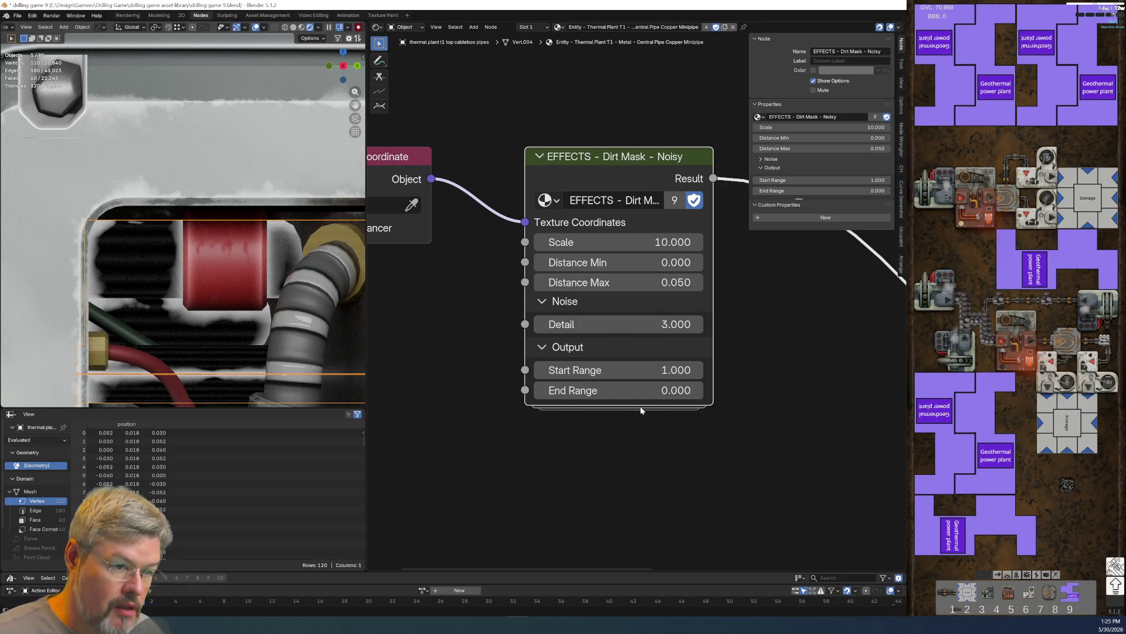
scroll(641, 405, down, 4)
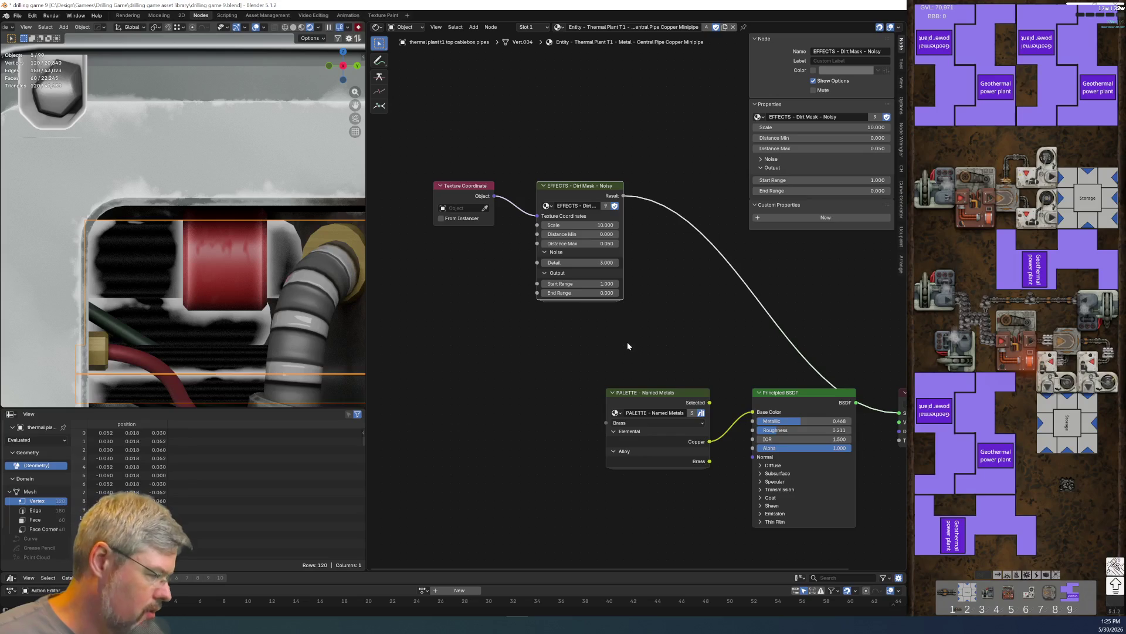
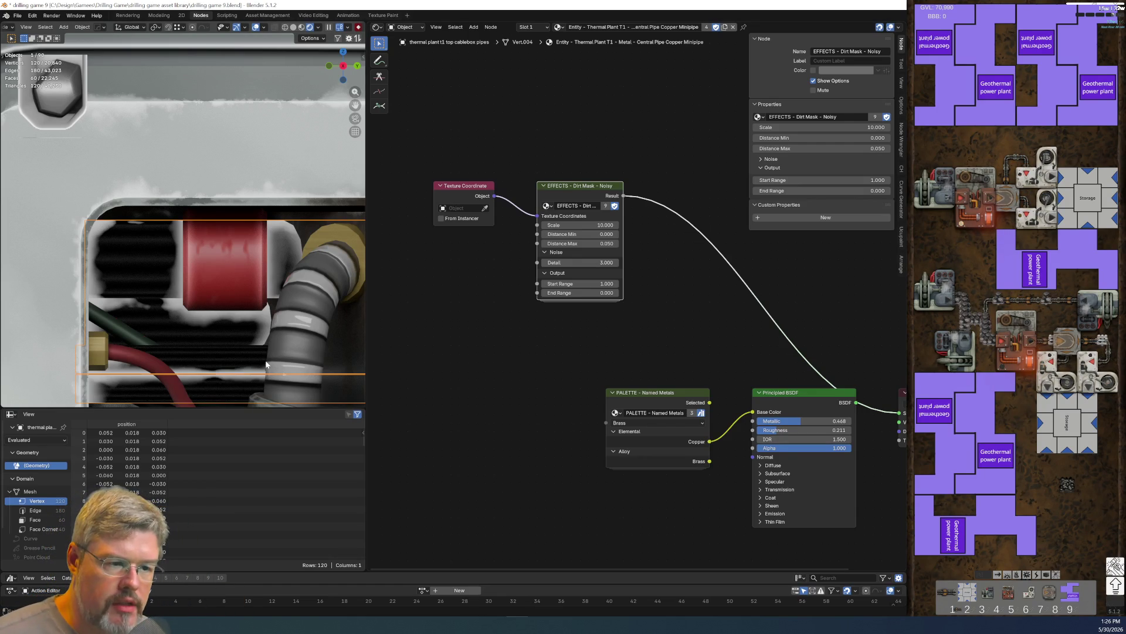
- Reconnect the Principled BSDF's BSDF output to the Material Output Surface
scroll(229, 344, up, 2)
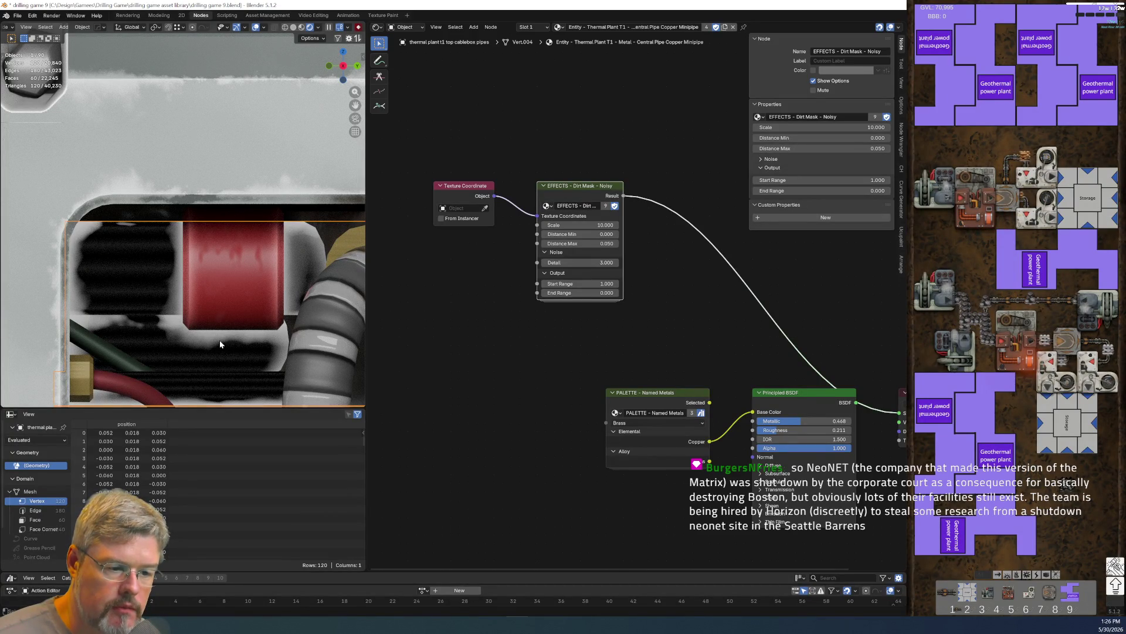
scroll(550, 317, up, 3)
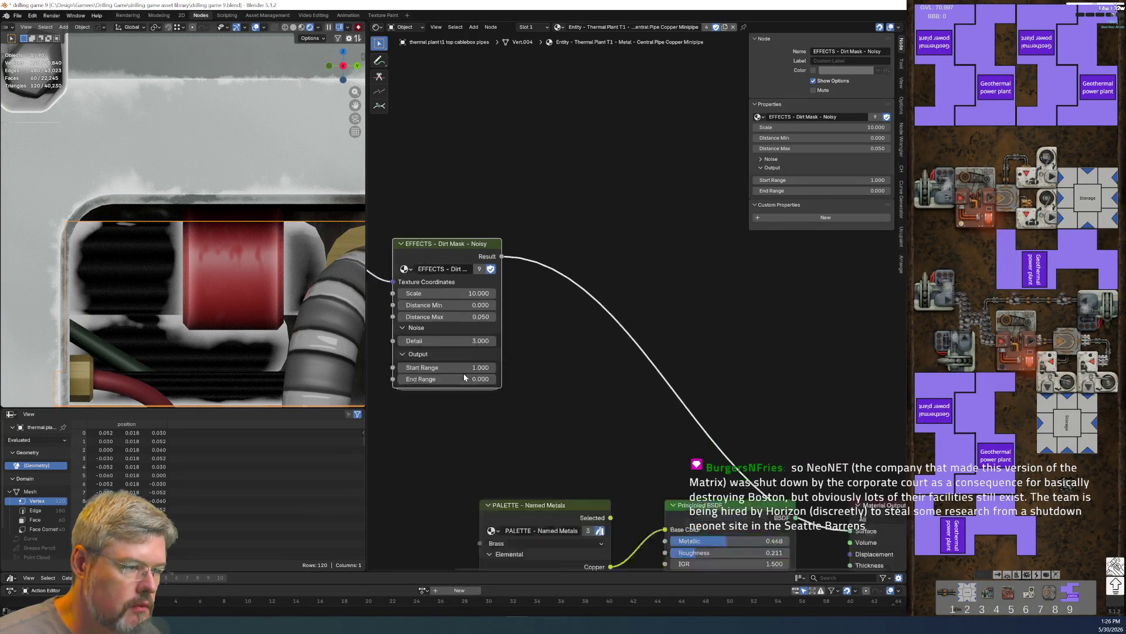
middle_drag(516, 374, 610, 355)
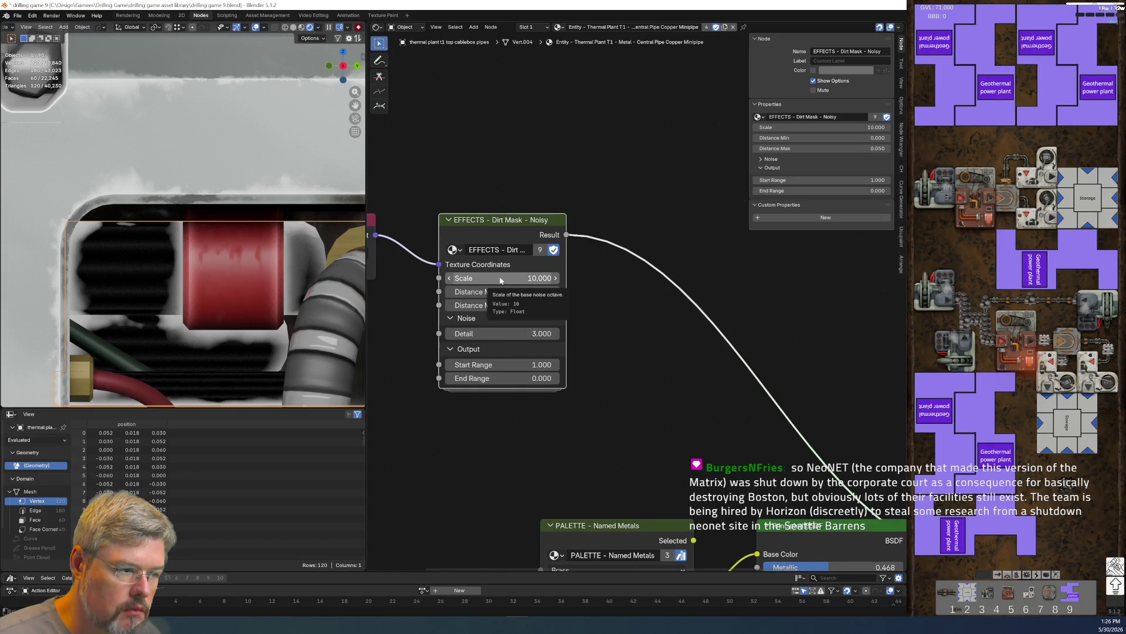
scroll(238, 272, down, 5)
scroll(568, 438, down, 1)
middle_drag(568, 438, 521, 282)
middle_drag(688, 313, 533, 302)
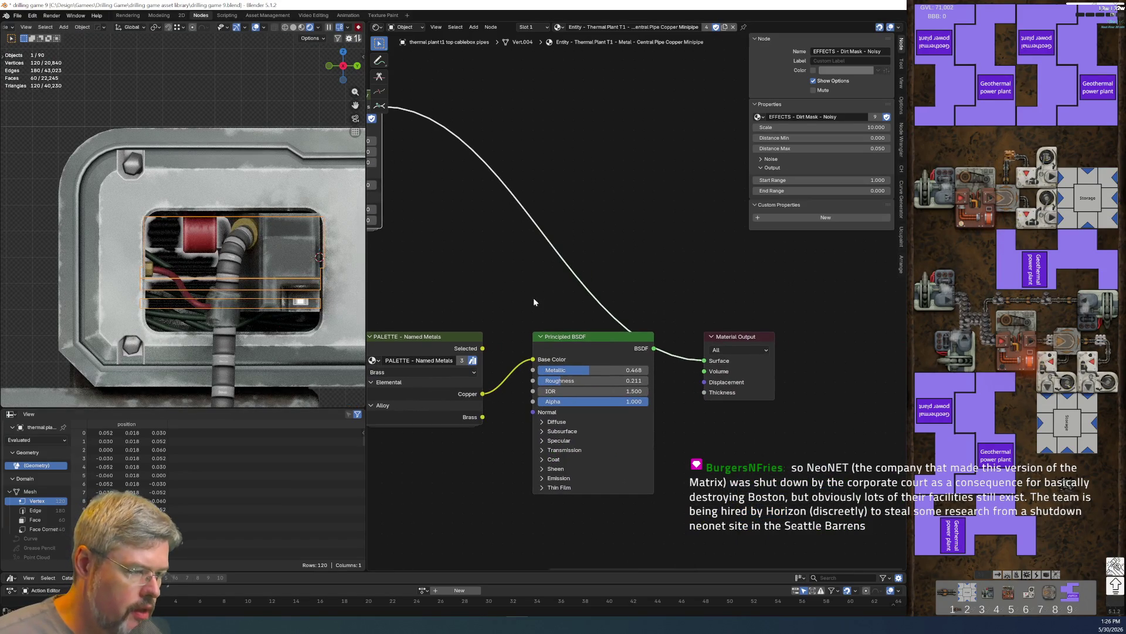
drag(655, 350, 704, 361)
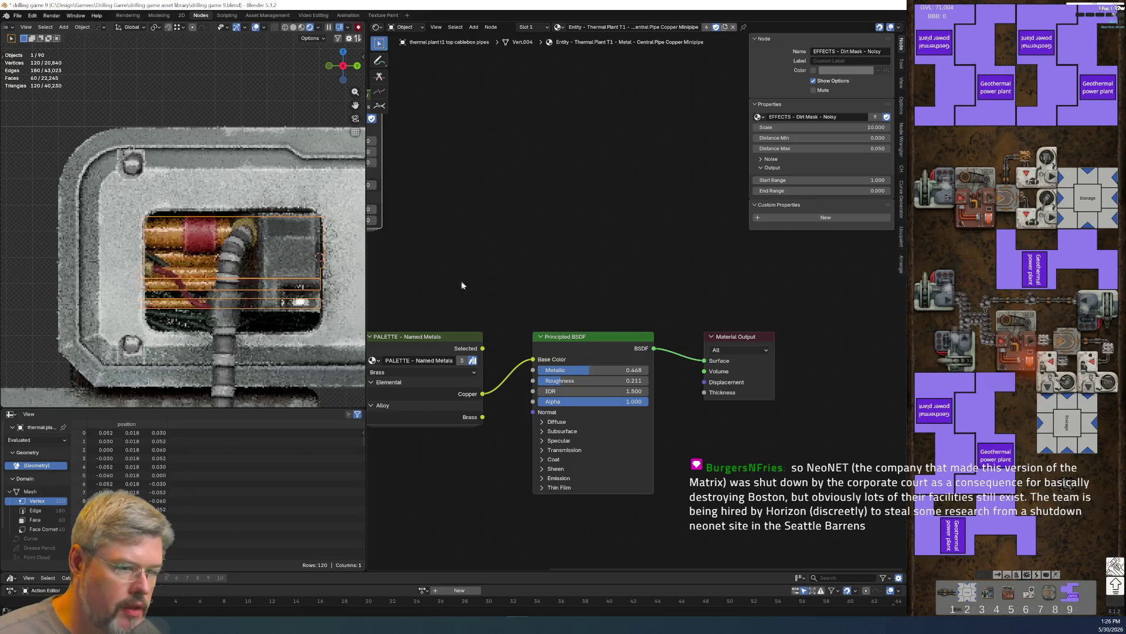
- Move the PALETTE - Named Metals, Texture Coordinate and EFFECTS nodes to tidy the layout
middle_drag(405, 268, 565, 275)
click(587, 342)
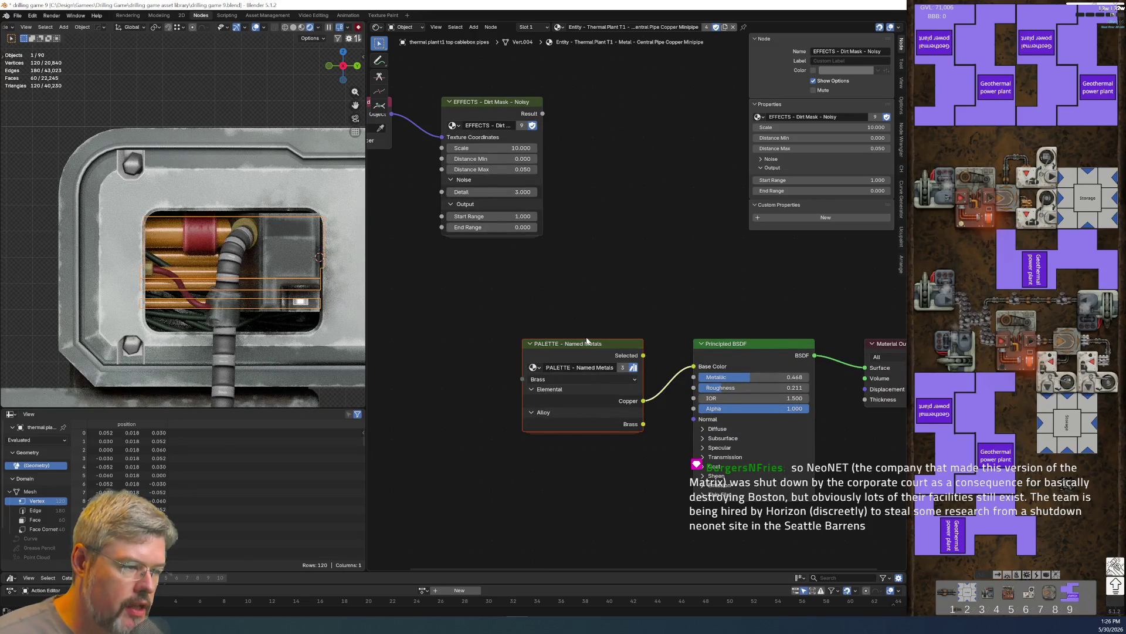
drag(578, 340, 466, 331)
middle_drag(311, 78, 455, 106)
mouse_move(454, 106)
mouse_down()
mouse_move(630, 247)
mouse_move(548, 303)
mouse_move(469, 328)
mouse_up()
mouse_move(605, 281)
middle_down()
mouse_move(528, 309)
mouse_move(501, 357)
middle_up()
drag(501, 368, 461, 378)
key(shift+a)
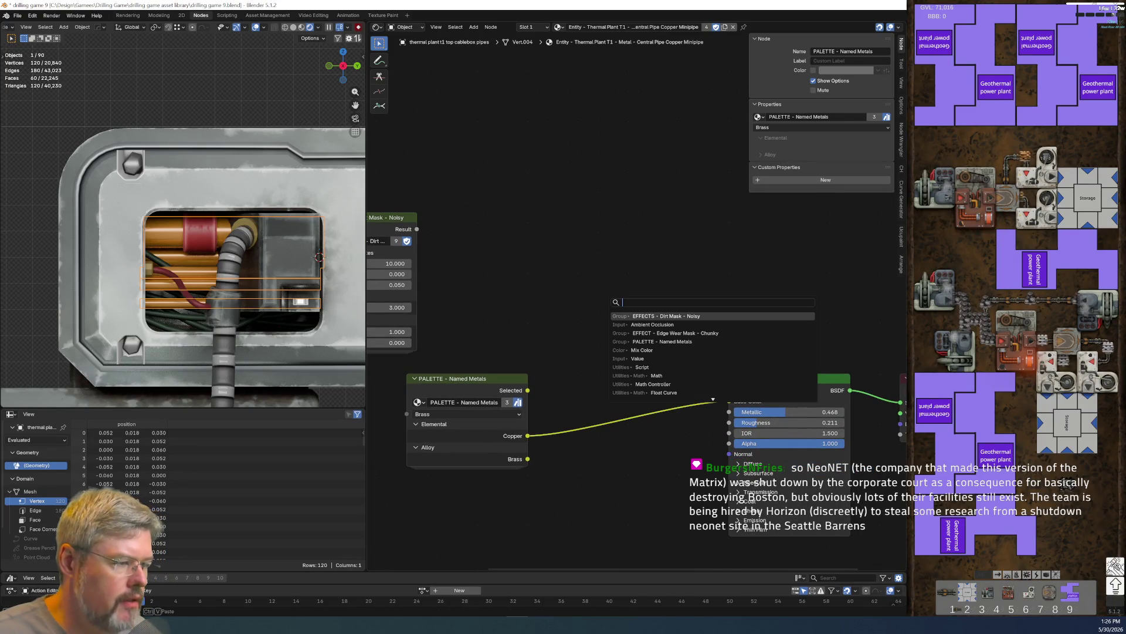
- Add a Hue/Saturation/Value node on the Copper to Base Color link
text(hsv)
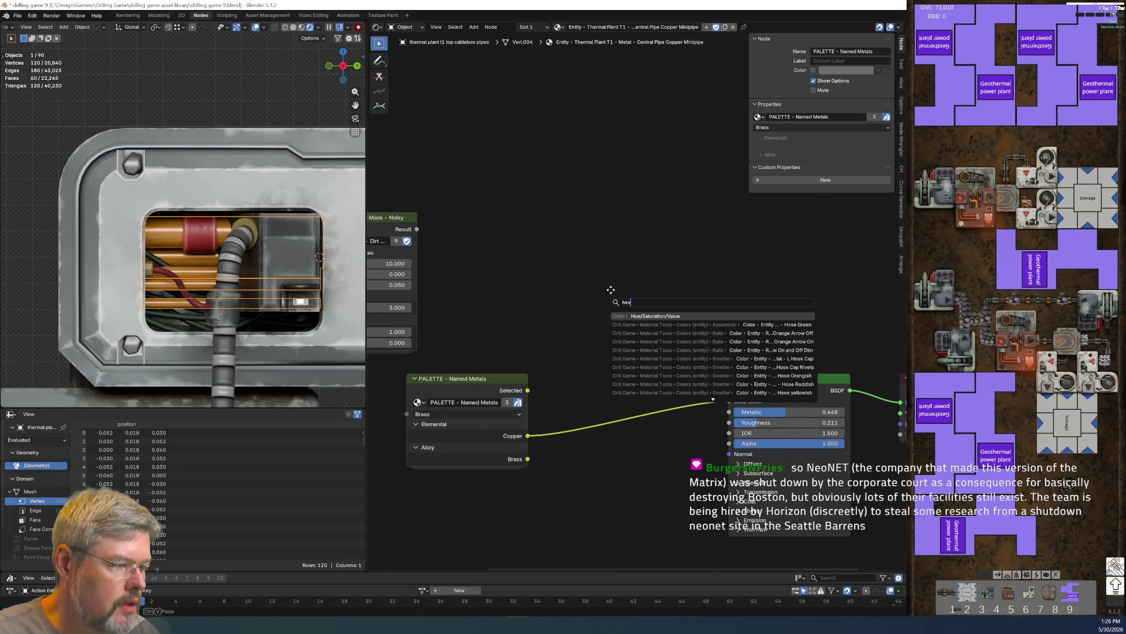
key(Return)
click(609, 372)
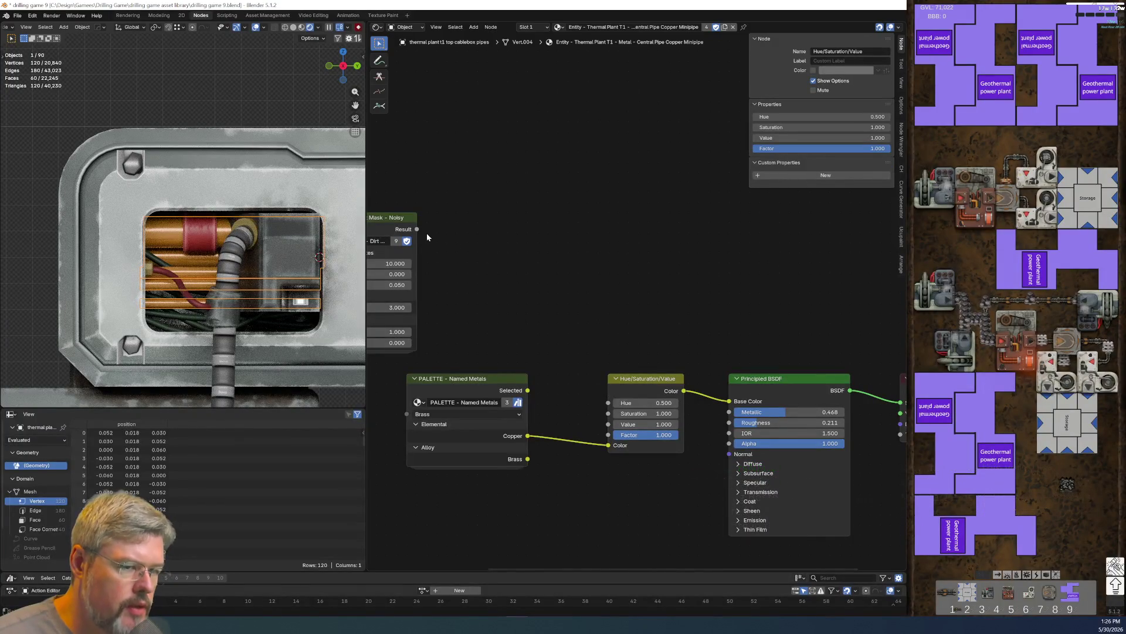
- Add a Map Range fed by the Dirt Mask Result and route its output into Hue/Saturation/Value
key(shift+a)
click(550, 222)
text(map range)
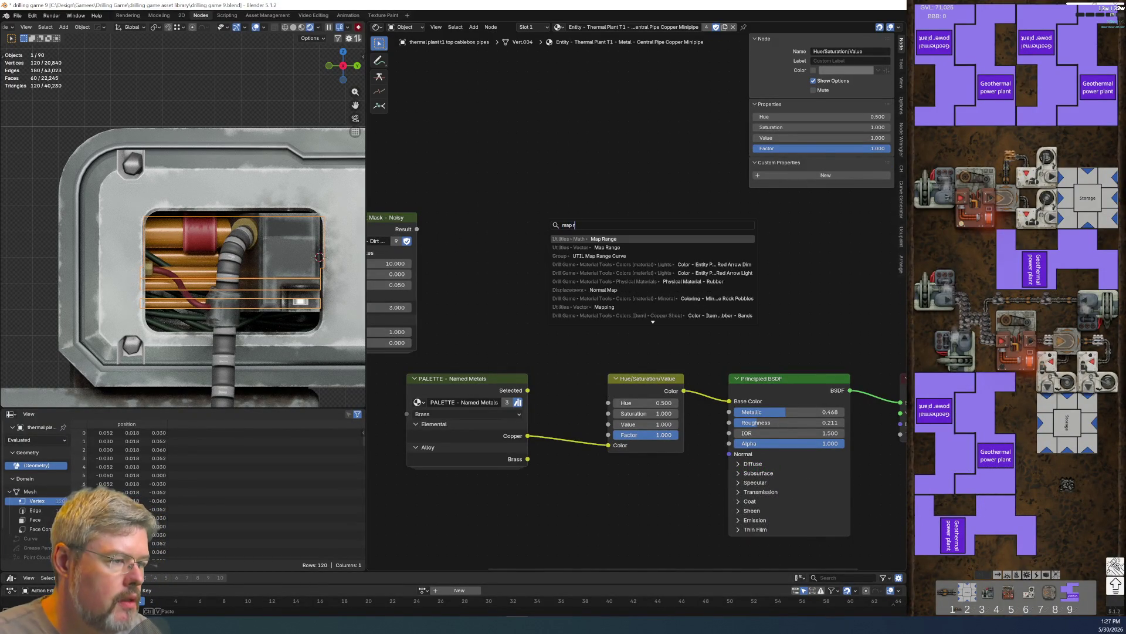
key(Return)
click(574, 227)
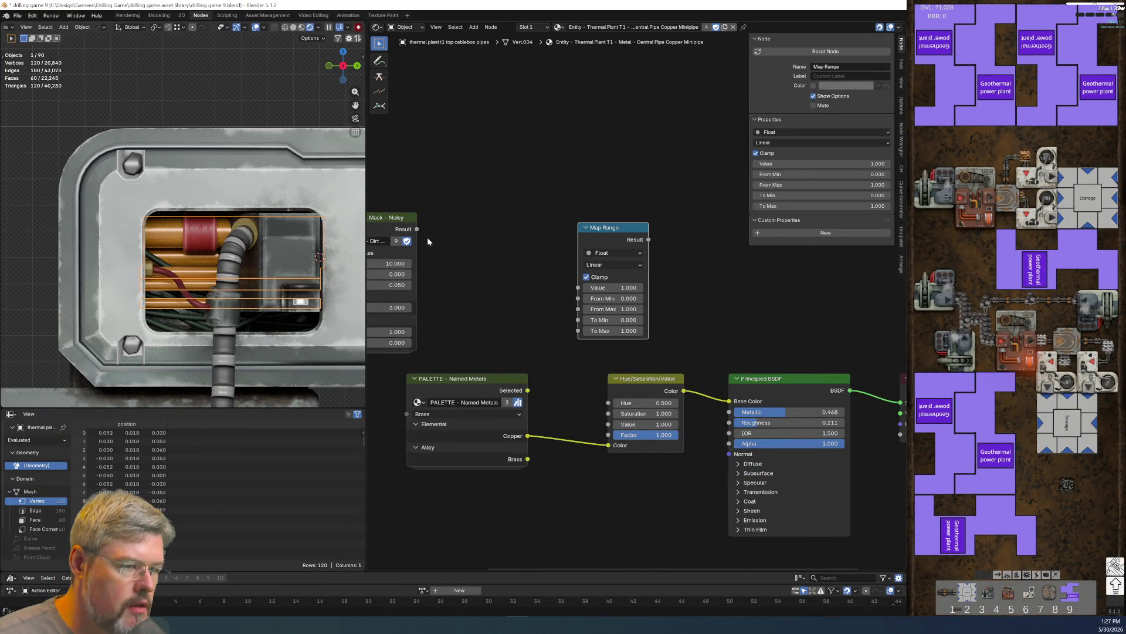
drag(417, 228, 578, 287)
mouse_move(589, 230)
mouse_down()
mouse_move(539, 245)
mouse_move(464, 242)
mouse_up()
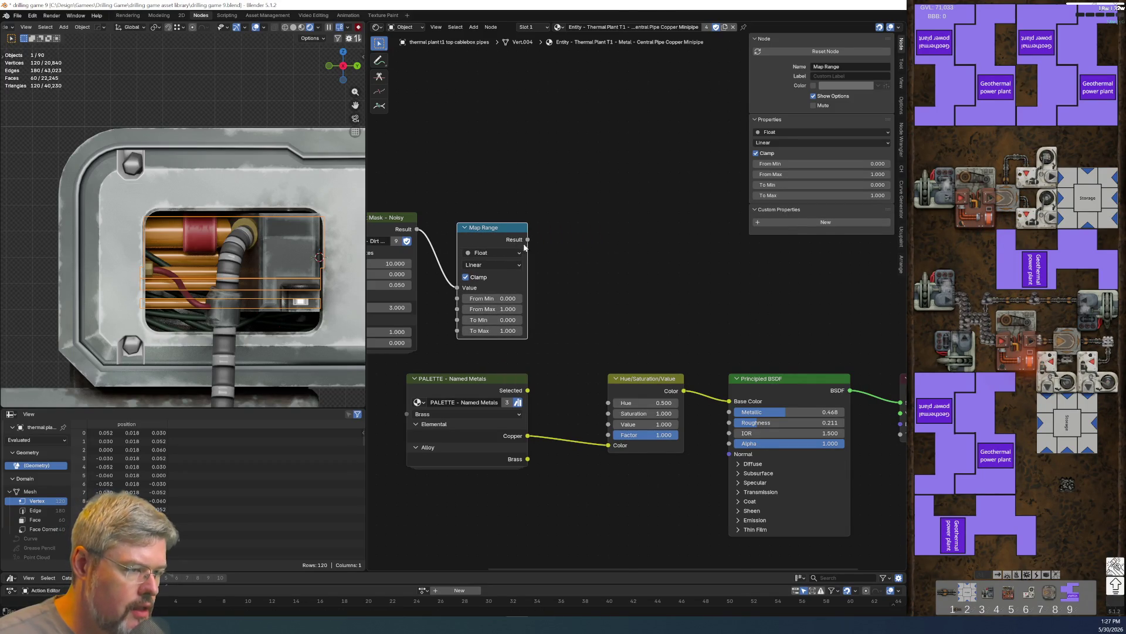
click(481, 382)
key(ctrl+h)
mouse_move(528, 240)
mouse_down()
mouse_move(608, 435)
mouse_move(609, 424)
mouse_up()
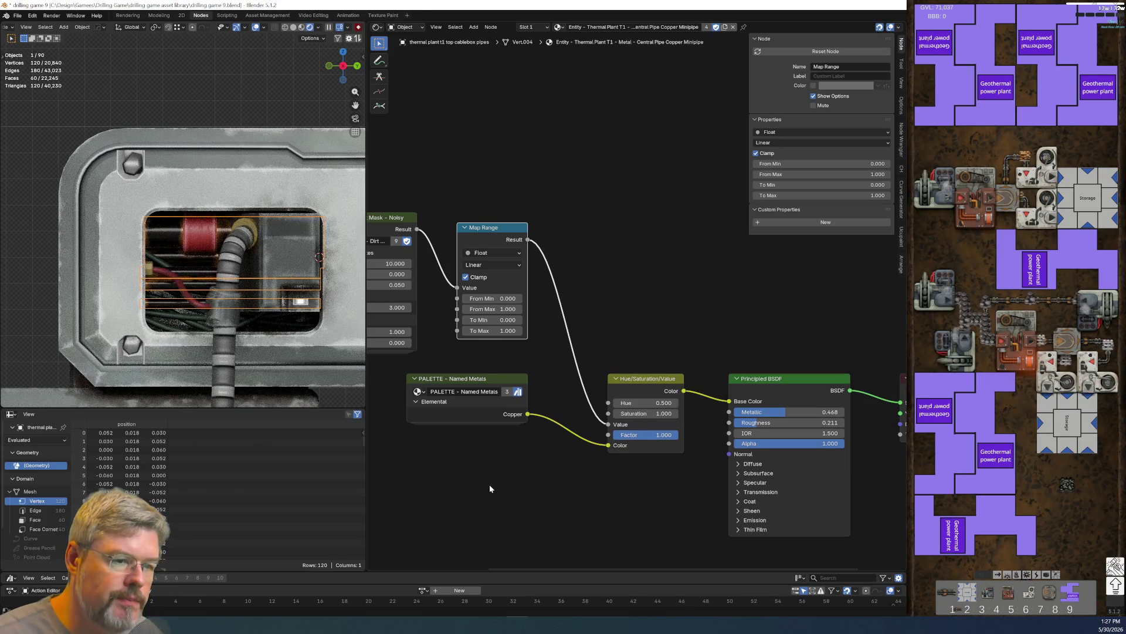
- Set the Map Range To Min to 1 and try To Max values of 0.6 and 0
scroll(422, 390, up, 2)
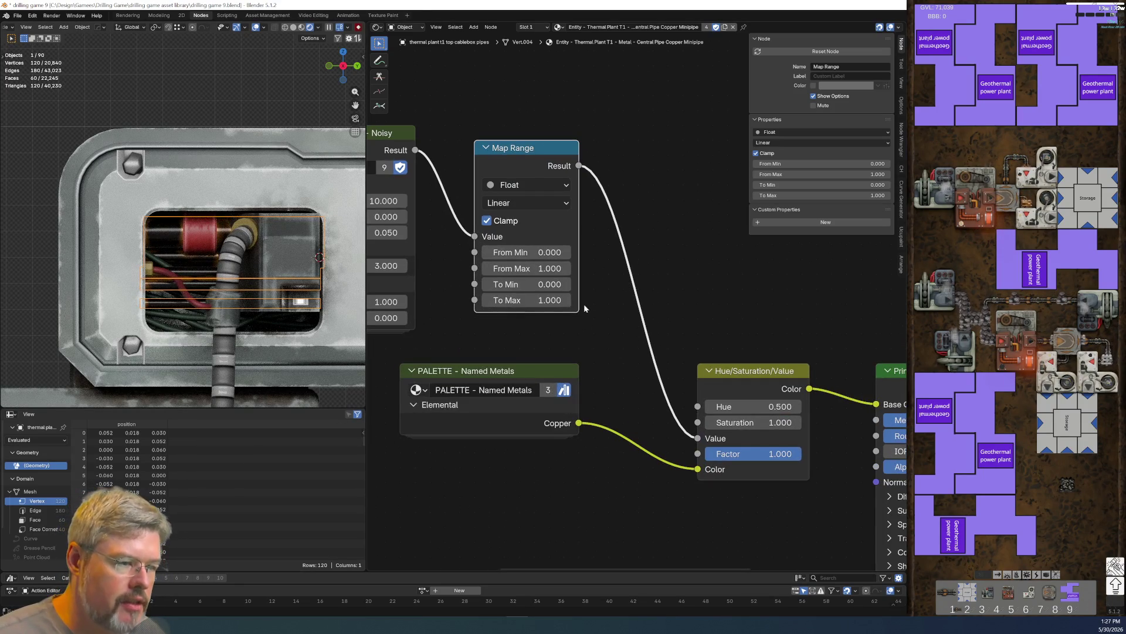
click(534, 285)
text(1)
key(Tab)
text(.6)
key(Return)
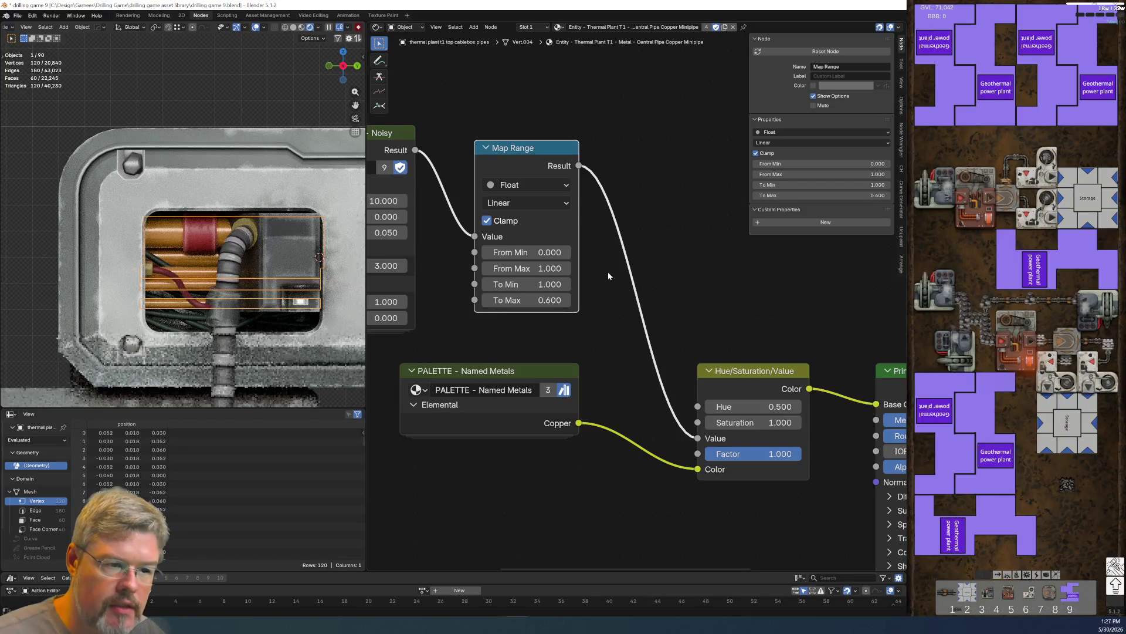
click(544, 306)
text(0)
key(Return)
scroll(77, 217, up, 10)
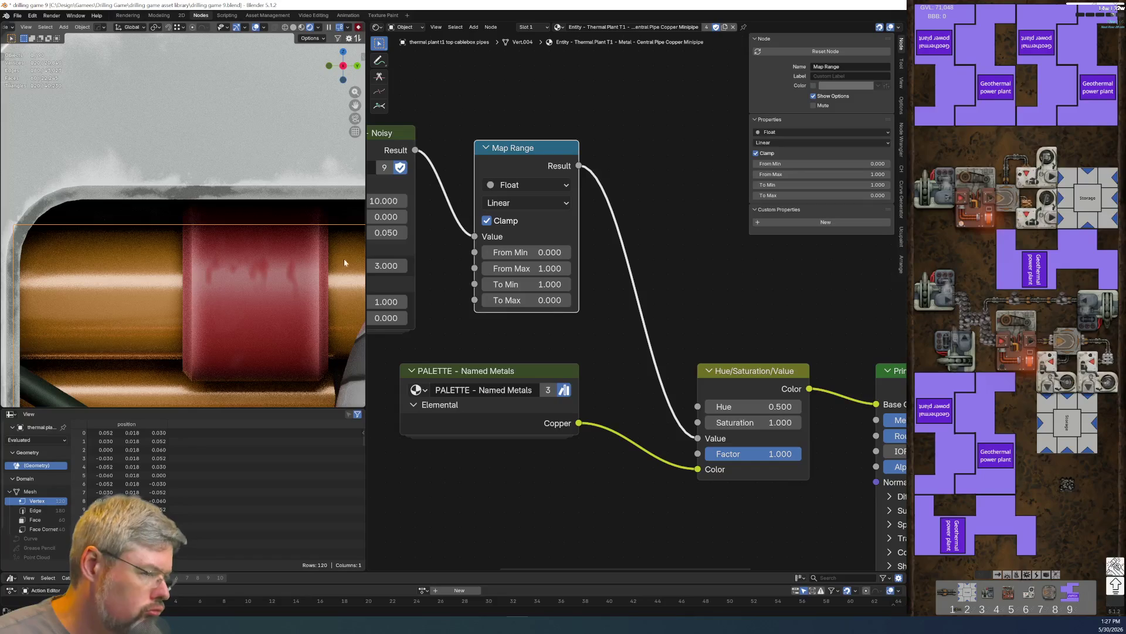
drag(529, 300, 502, 556)
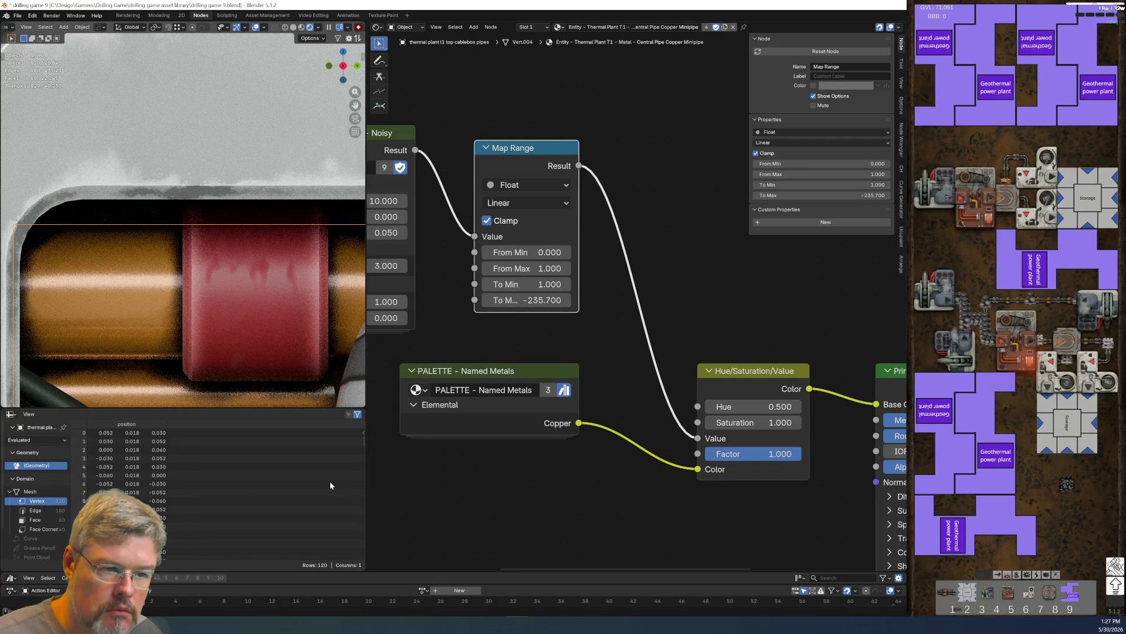
click(528, 300)
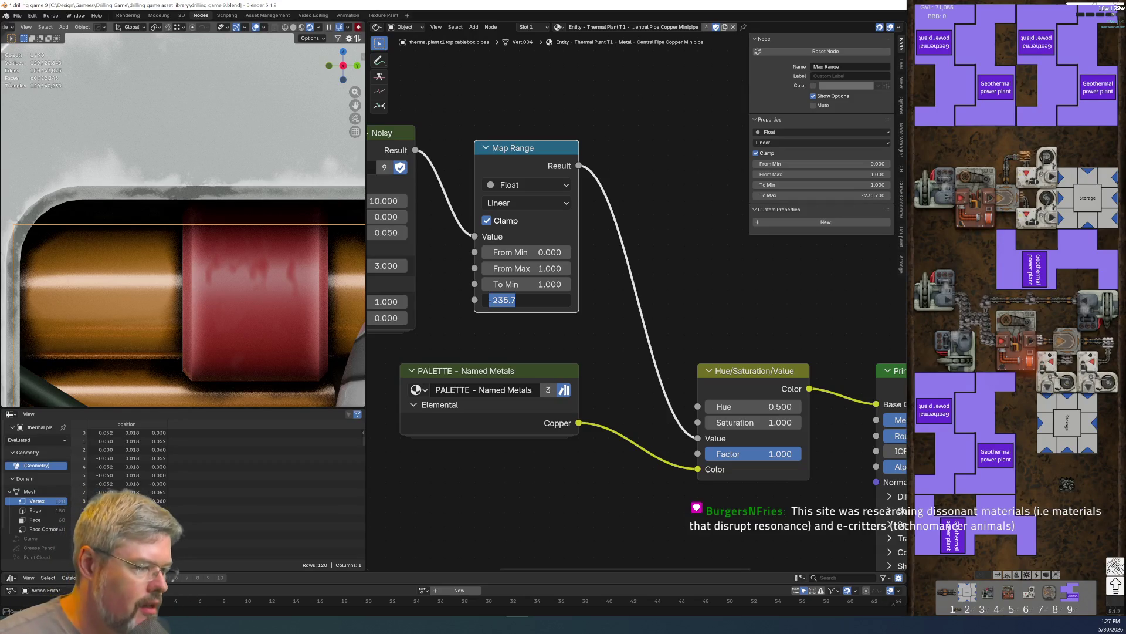
key(Return)
- Disconnect the Map Range from Value, set Hue/Saturation/Value's Value to 0 and To Max to 0
ctrl+right_drag(639, 333, 690, 324)
middle_drag(690, 324, 626, 289)
click(715, 404)
text(0)
key(Return)
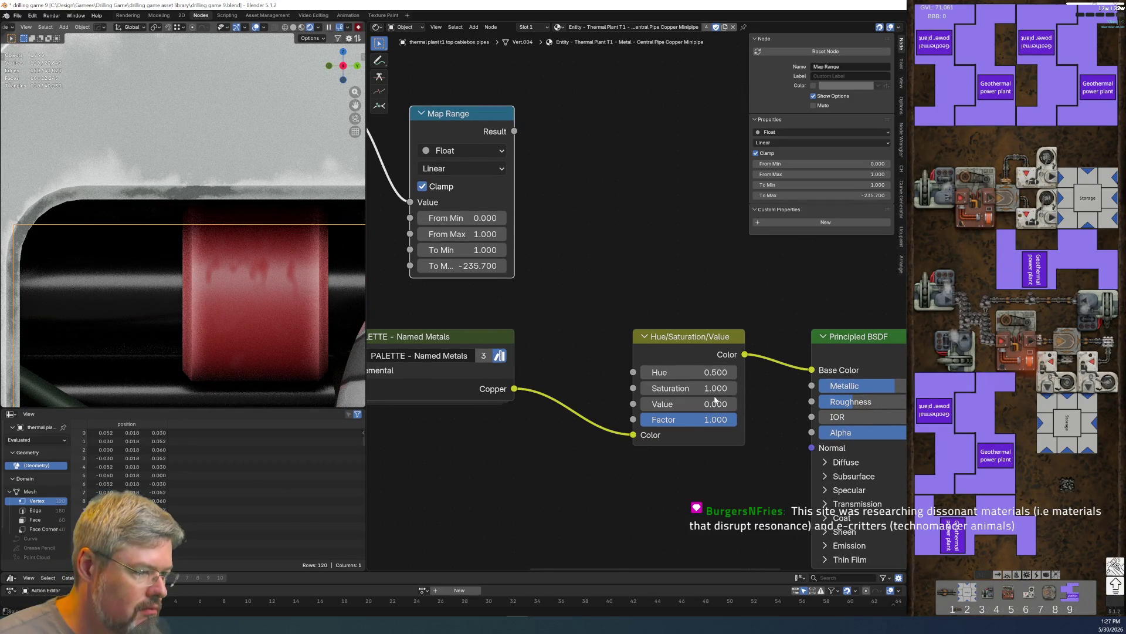
click(469, 266)
text(0)
key(Return)
- Try the Map Range on Factor with a 0 to 1 range, then move it back to Value
mouse_move(514, 132)
mouse_down()
mouse_move(636, 389)
mouse_move(633, 419)
mouse_up()
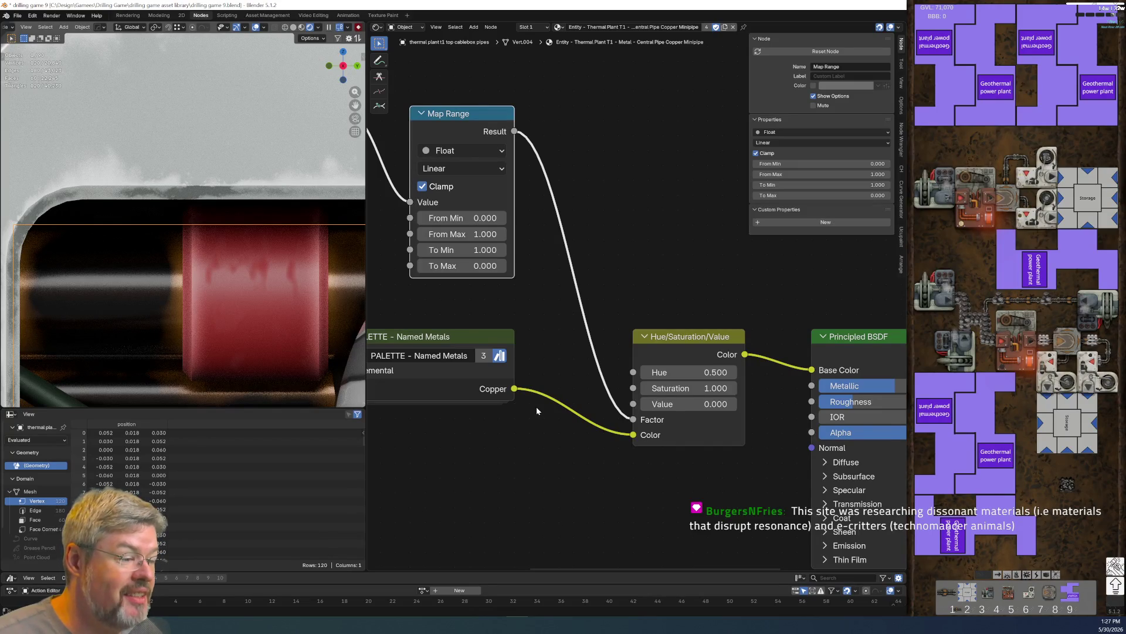
drag(634, 418, 628, 411)
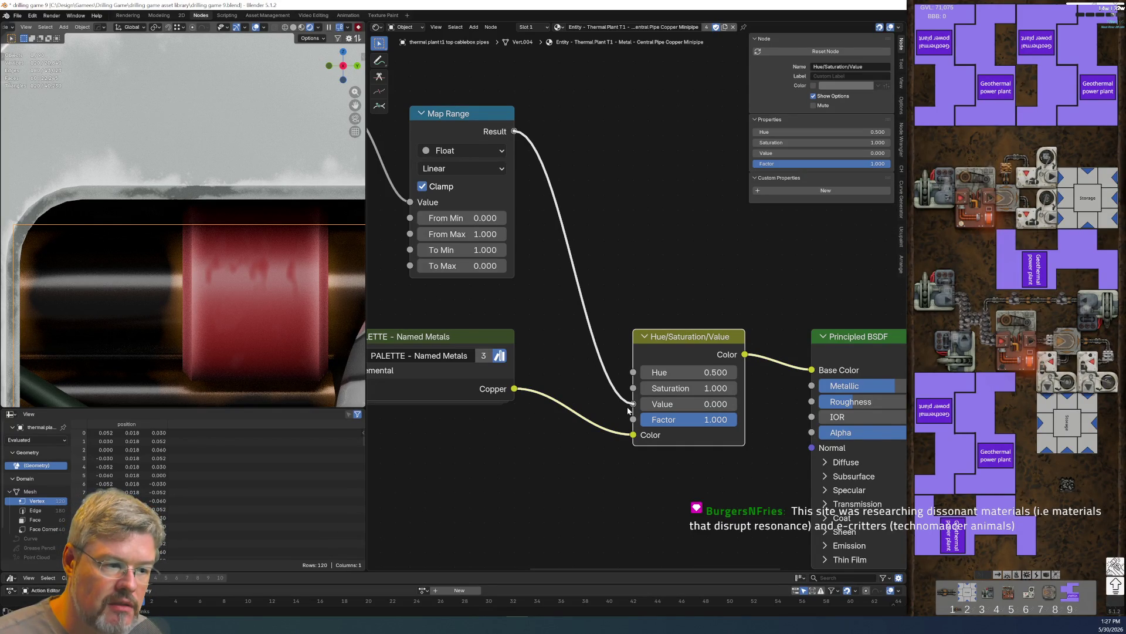
drag(627, 410, 631, 420)
double_click(463, 249)
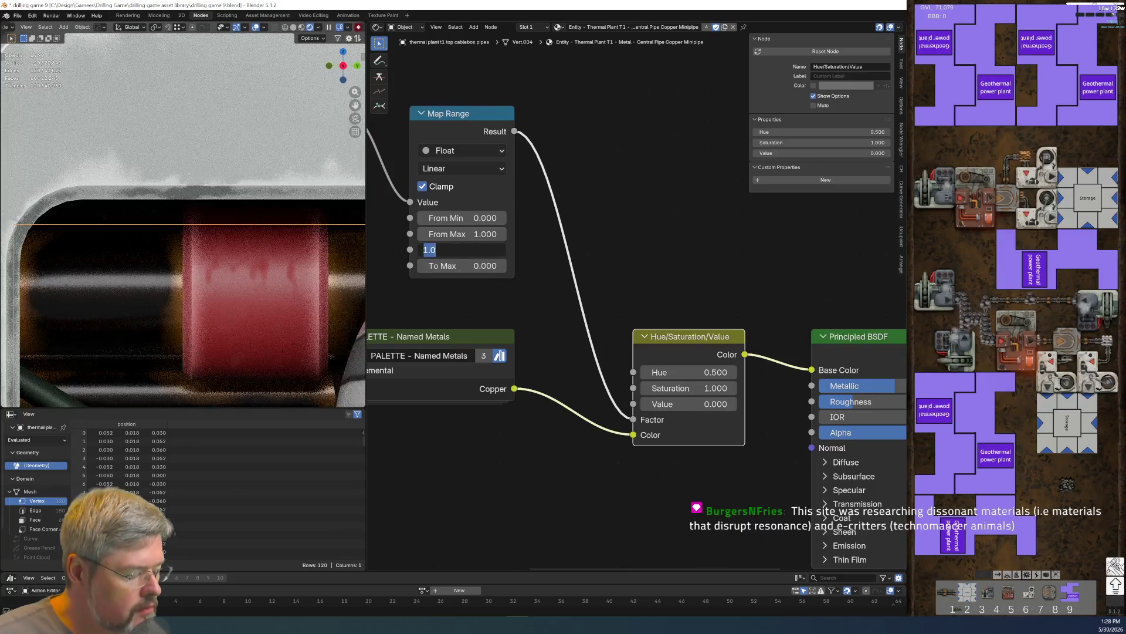
text(0)
key(Tab)
text(1)
key(Return)
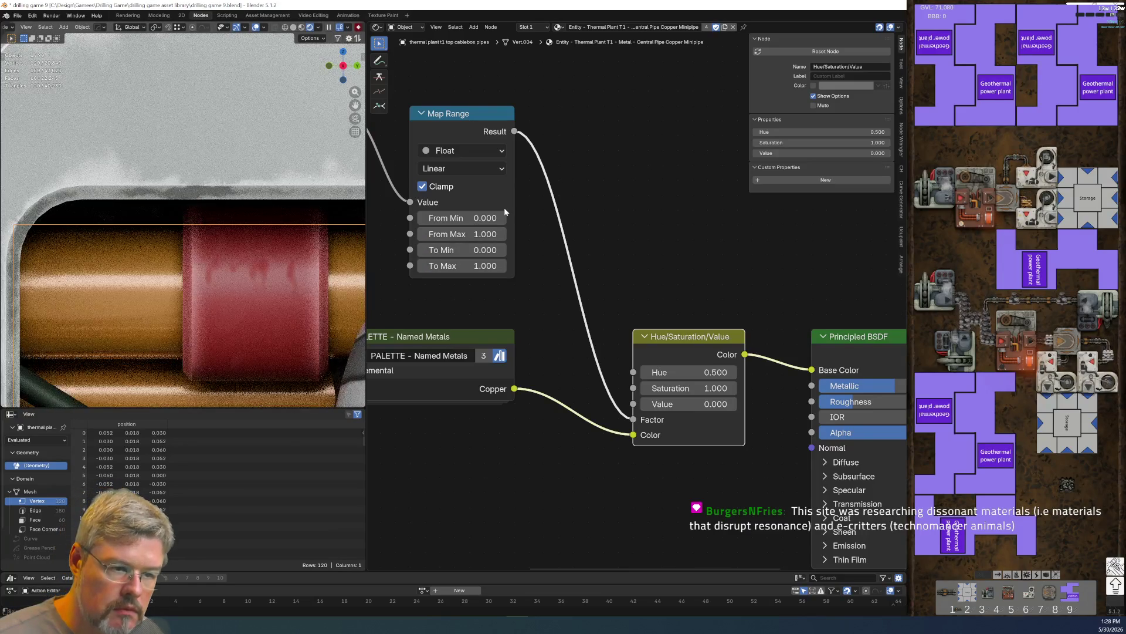
drag(645, 422, 641, 405)
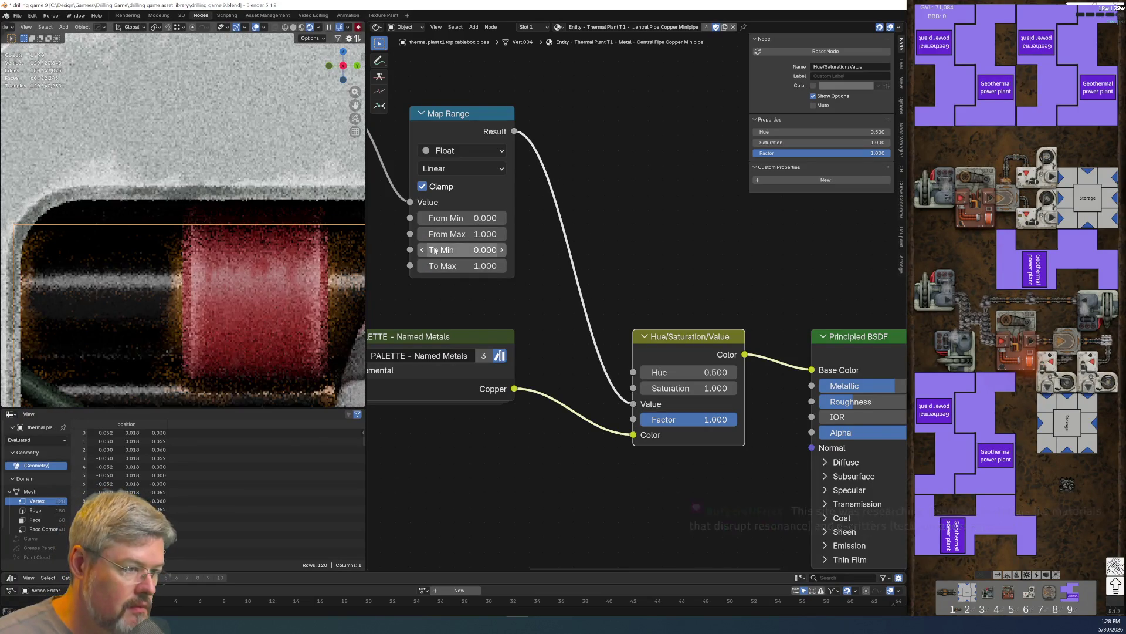
- Set the Map Range To Min back to 1 and To Max to 0
click(435, 251)
text(1)
key(Tab)
text(0)
key(Return)
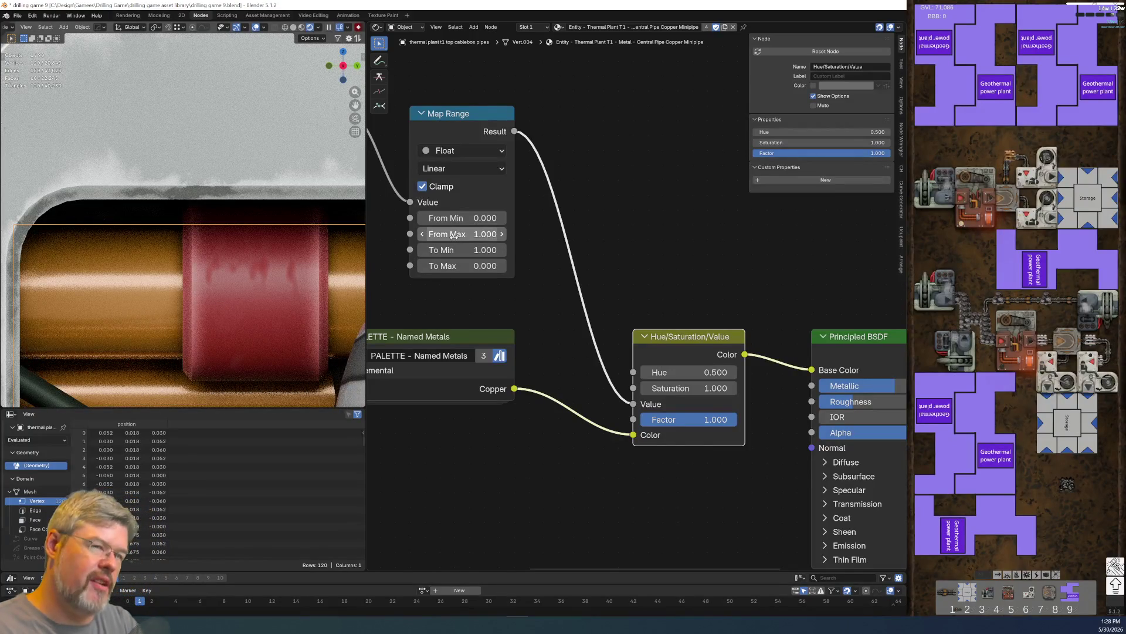
mouse_move(445, 244)
middle_down()
mouse_move(552, 276)
mouse_move(541, 266)
middle_up()
- Try Dirt Mask Distance Max values of 0.1, 0.3 and 0.2
click(541, 266)
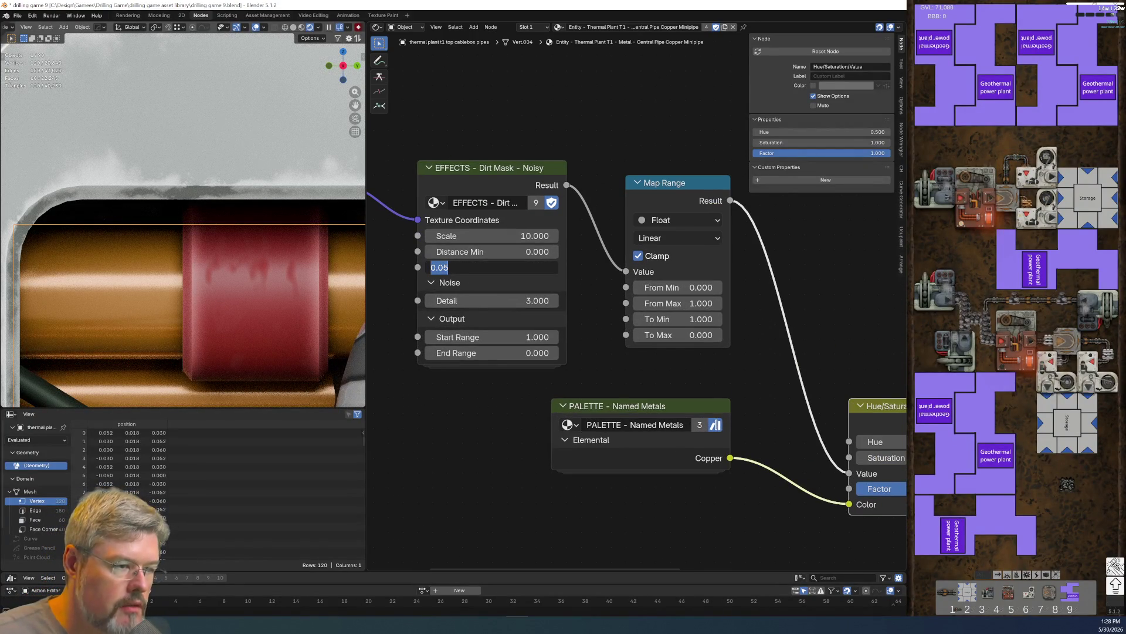
text(0.1)
key(Return)
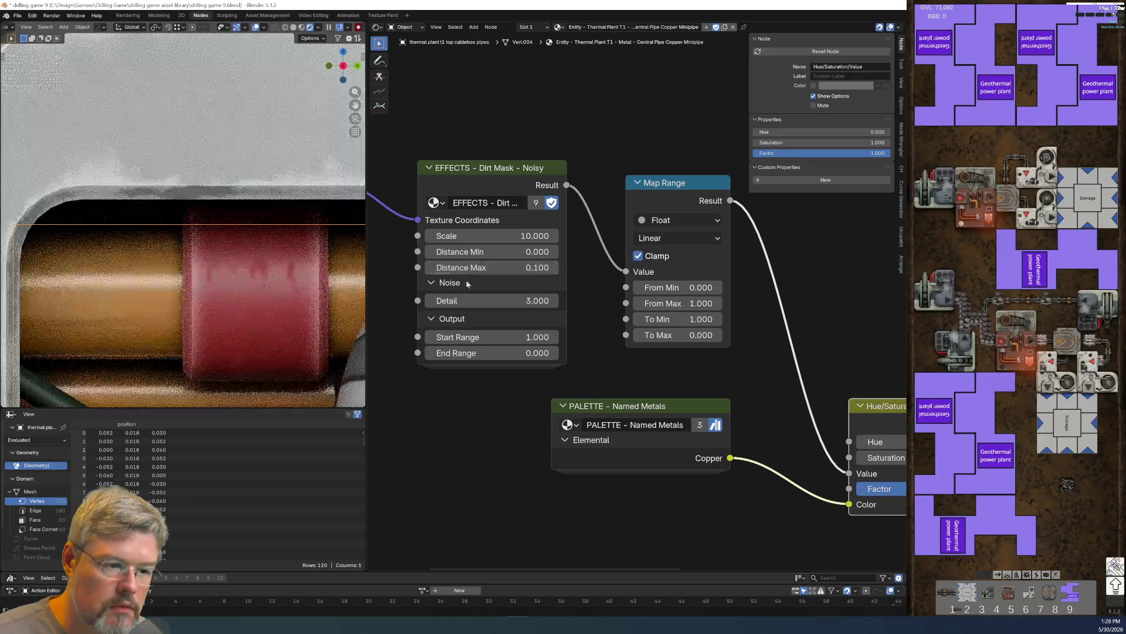
scroll(139, 262, down, 5)
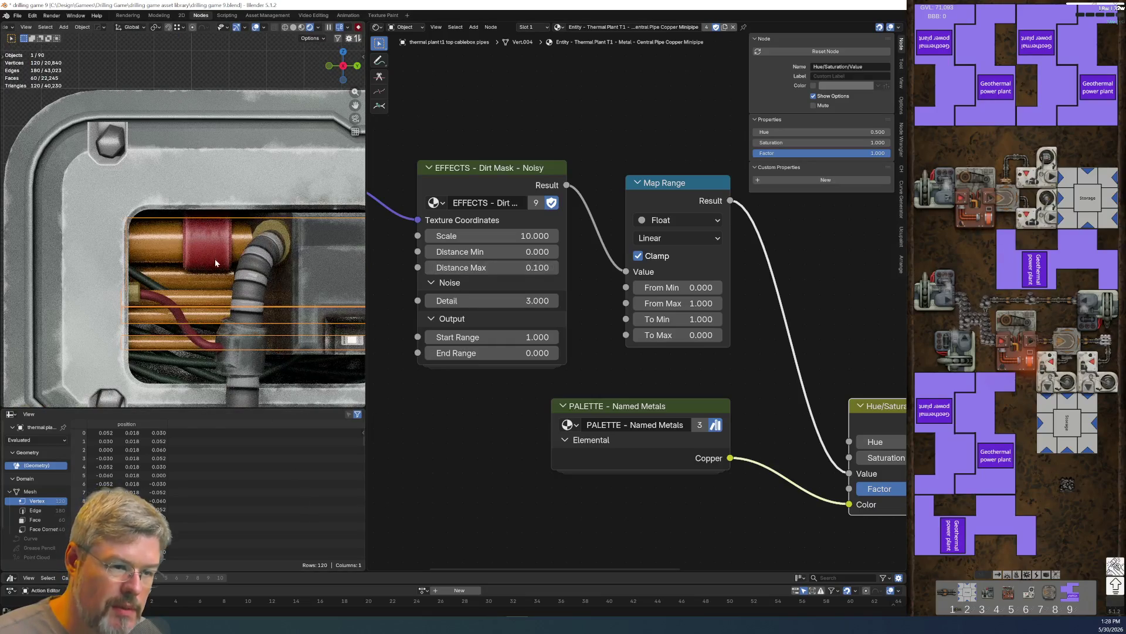
scroll(489, 319, up, 1)
click(488, 265)
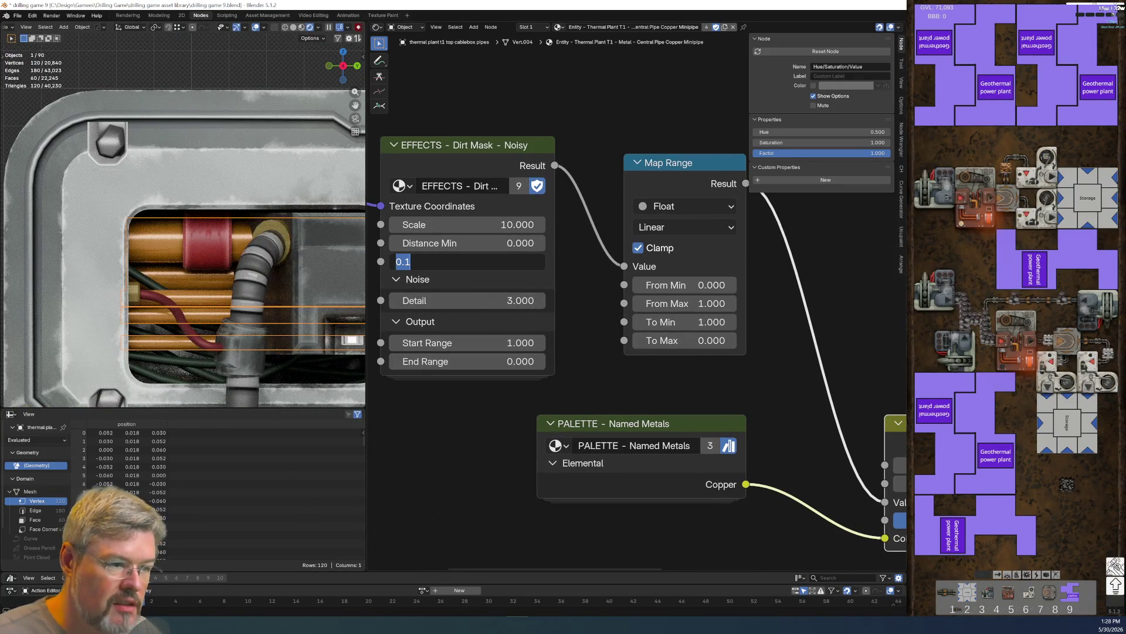
text(0.3)
key(Return)
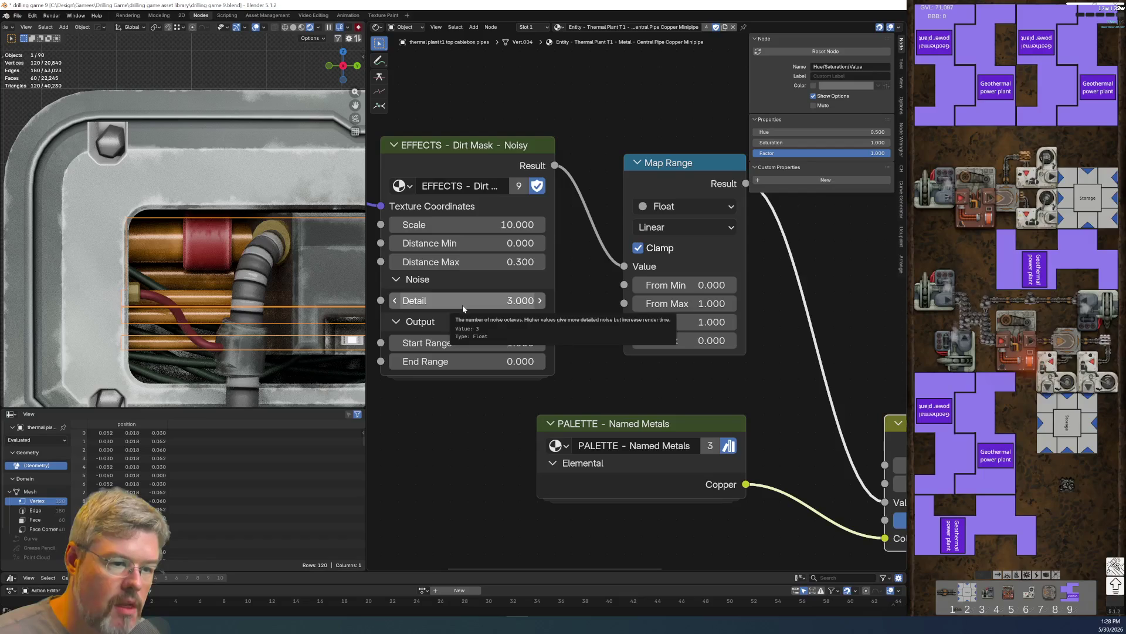
mouse_move(646, 392)
middle_down()
mouse_move(446, 375)
mouse_move(539, 311)
middle_up()
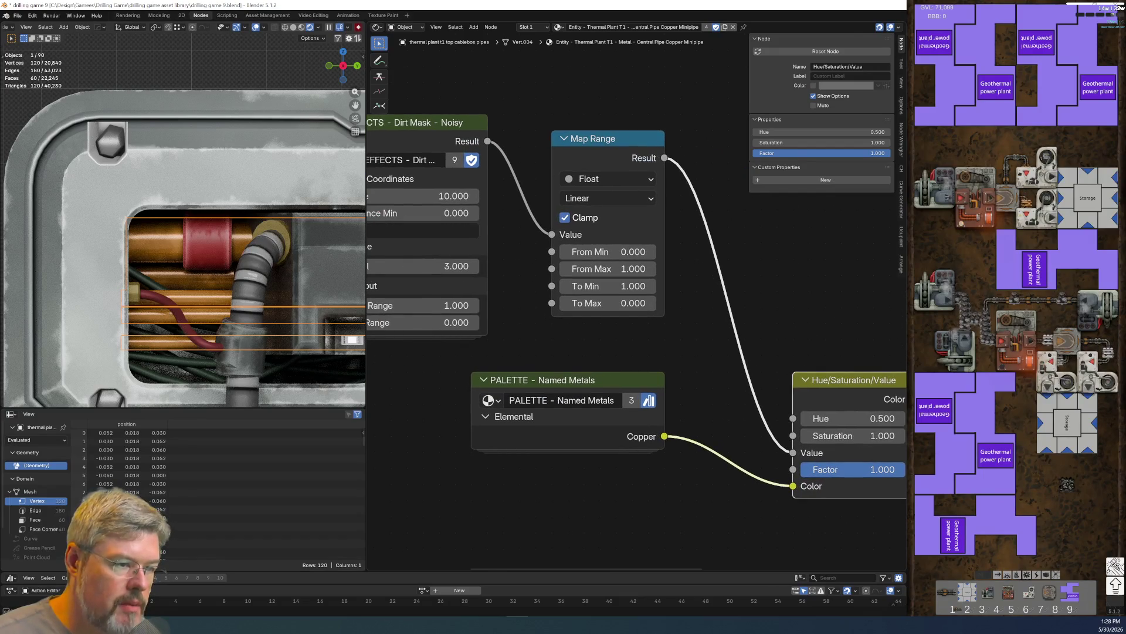
text(0.2)
key(Return)
mouse_move(682, 378)
middle_down()
mouse_move(620, 383)
mouse_move(621, 518)
middle_up()
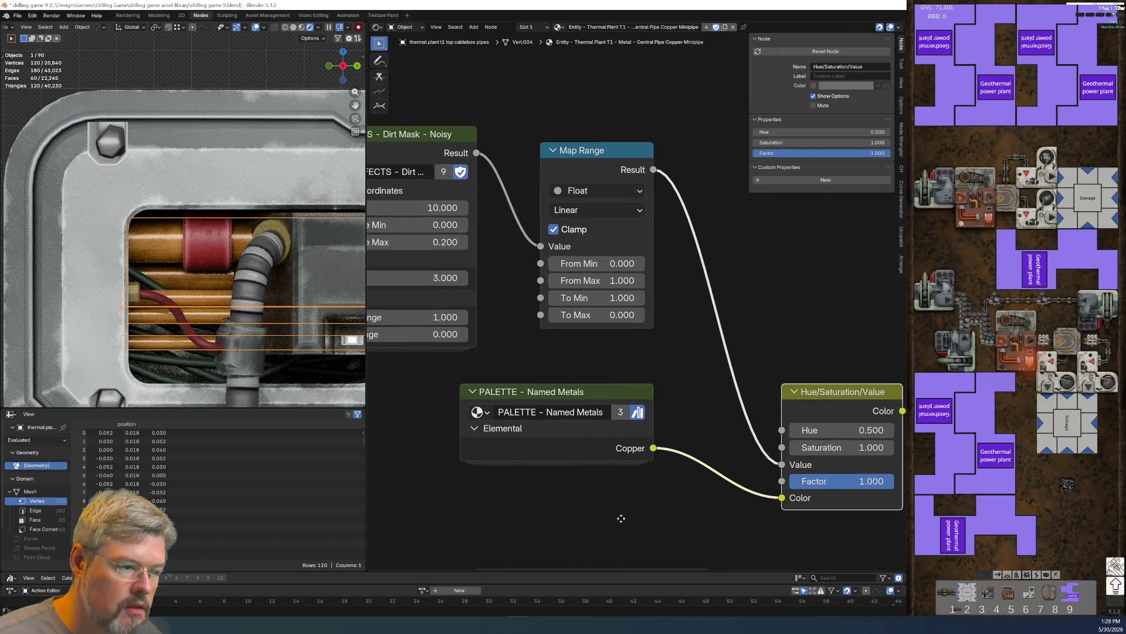
- Preview the dirt mask alone, set Distance Max to 0.100, then preview the full copper material
ctrl+shift+click(455, 136)
click(464, 242)
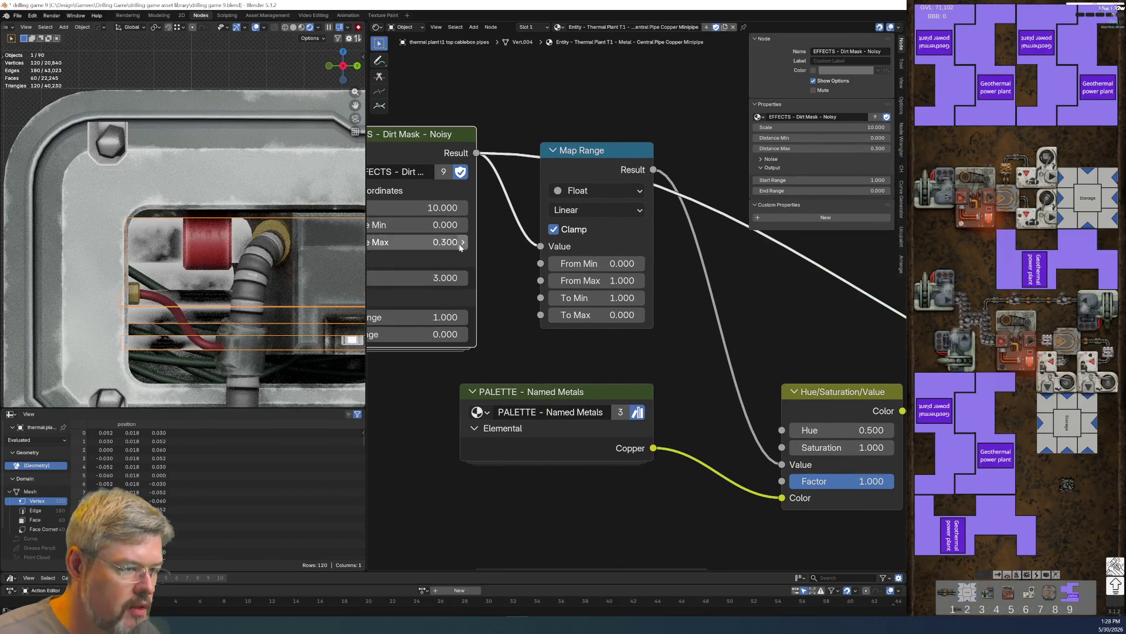
text(0.1)
key(Return)
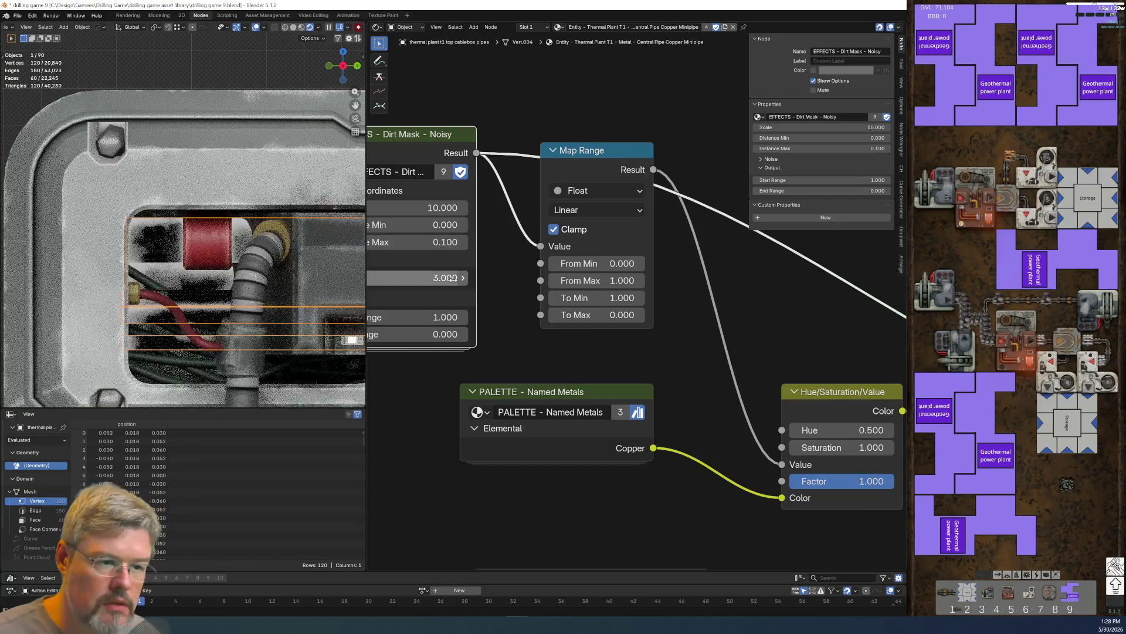
middle_drag(614, 290, 492, 296)
mouse_move(815, 350)
middle_down()
mouse_move(627, 336)
mouse_move(730, 334)
middle_up()
ctrl+shift+click(627, 336)
scroll(470, 348, up, 1)
middle_drag(470, 347, 620, 306)
middle_drag(596, 445, 480, 465)
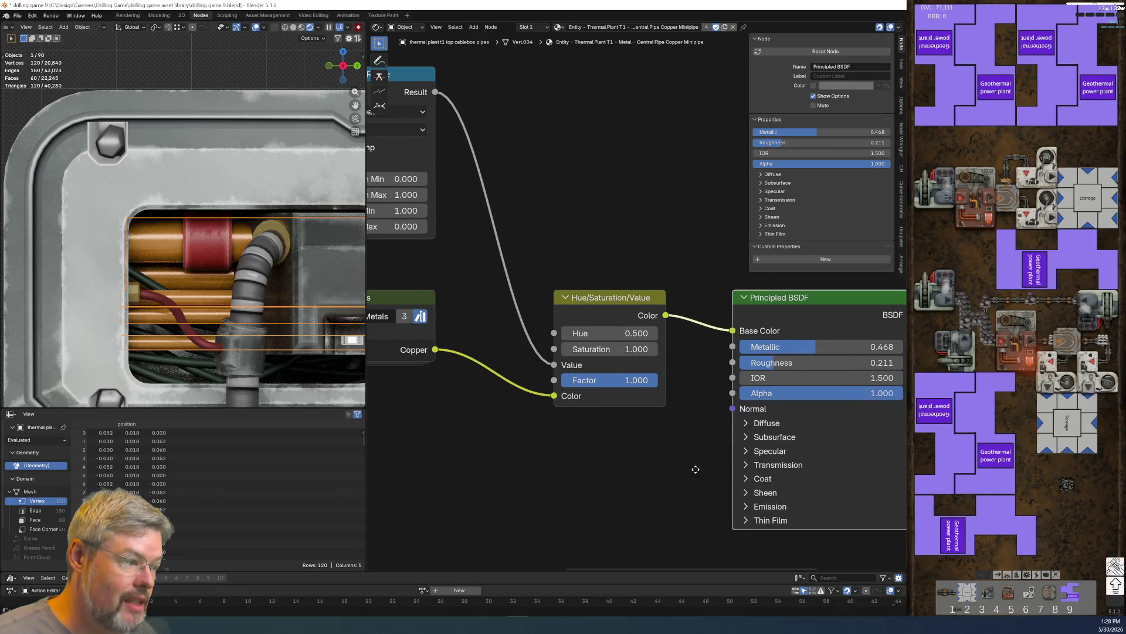
middle_drag(537, 247, 592, 348)
scroll(591, 348, down, 5)
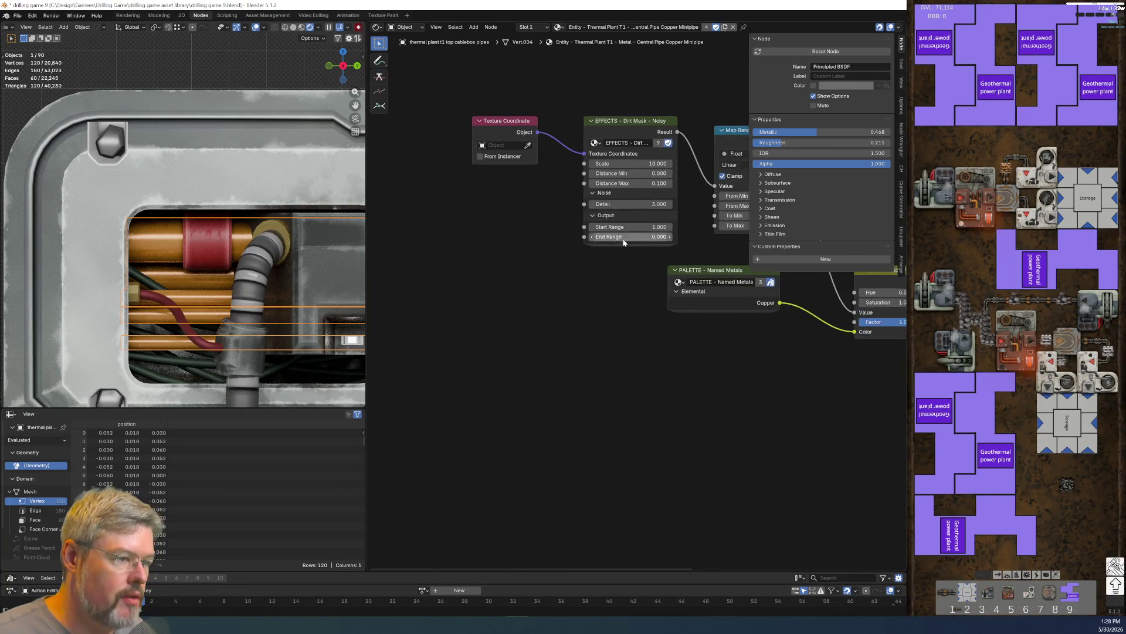
- Rearrange the input, Map Range, palette and hue nodes to make room
drag(565, 299, 565, 299)
drag(536, 209, 399, 366)
middle_drag(495, 455, 425, 481)
drag(505, 179, 607, 362)
drag(562, 323, 562, 269)
drag(551, 199, 551, 212)
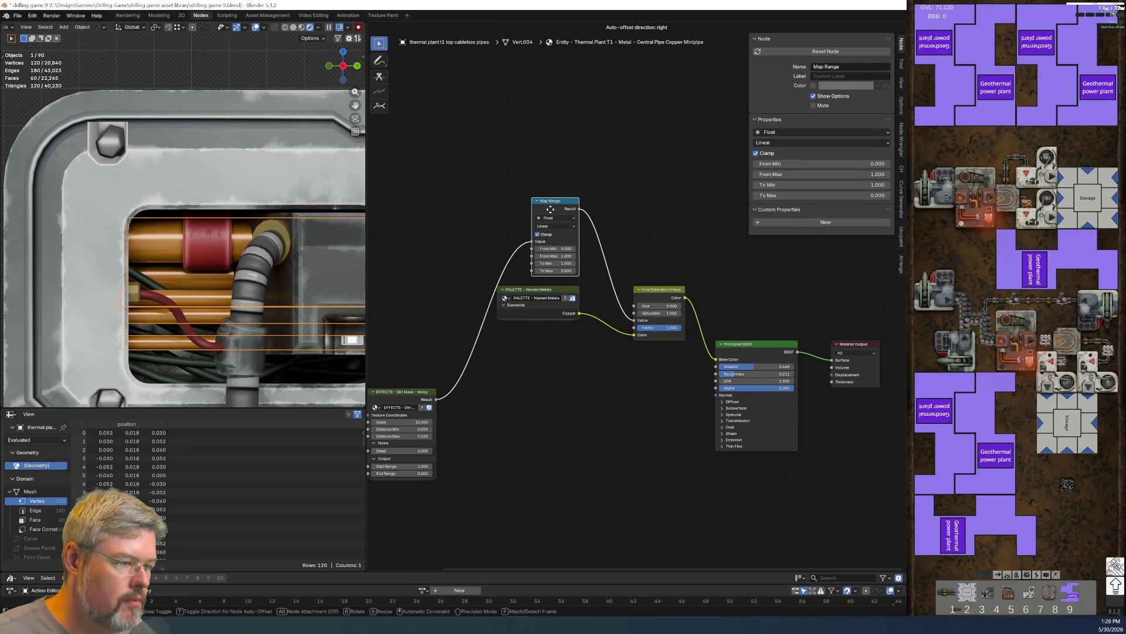
drag(495, 178, 579, 339)
key(g)
click(603, 397)
mouse_move(583, 423)
middle_down()
mouse_move(567, 417)
mouse_move(600, 363)
middle_up()
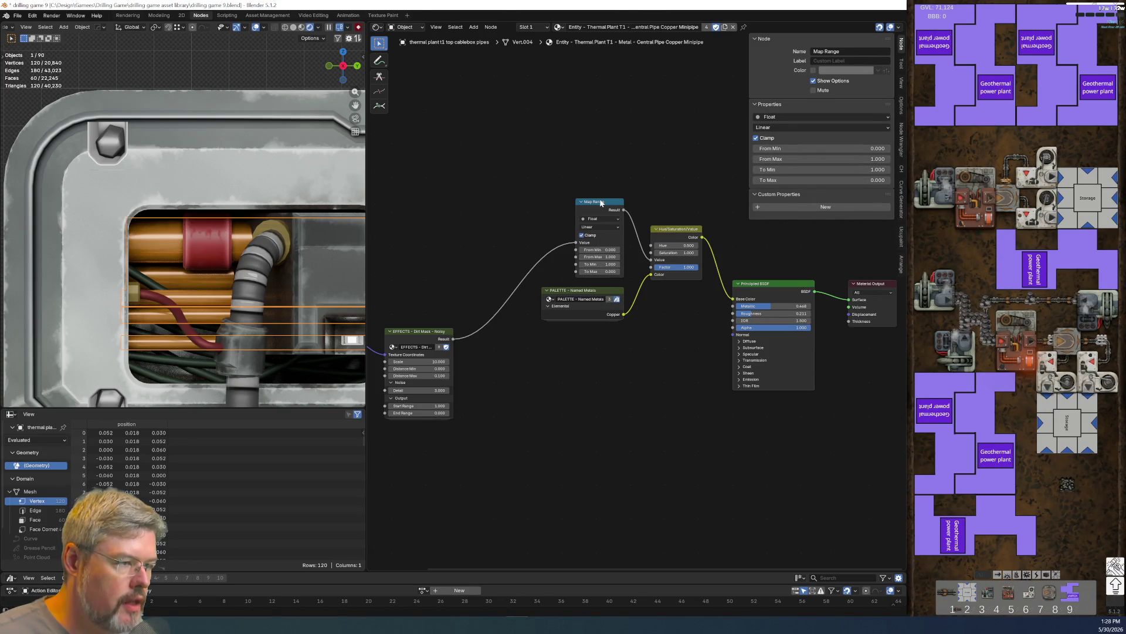
- Duplicate the Map Range node and feed it the Dirt Mask result
key(shift+d)
click(598, 387)
drag(452, 339, 576, 392)
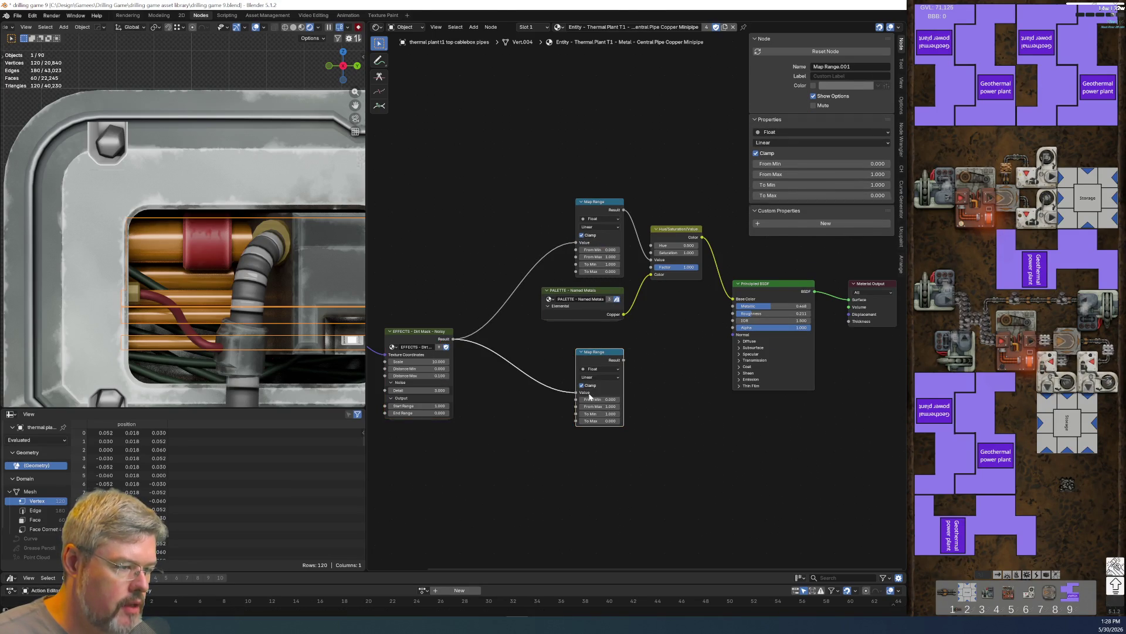
- Set the new Map Range to To Min 0.211 and To Max 0.8, driving Roughness
scroll(693, 406, up, 3)
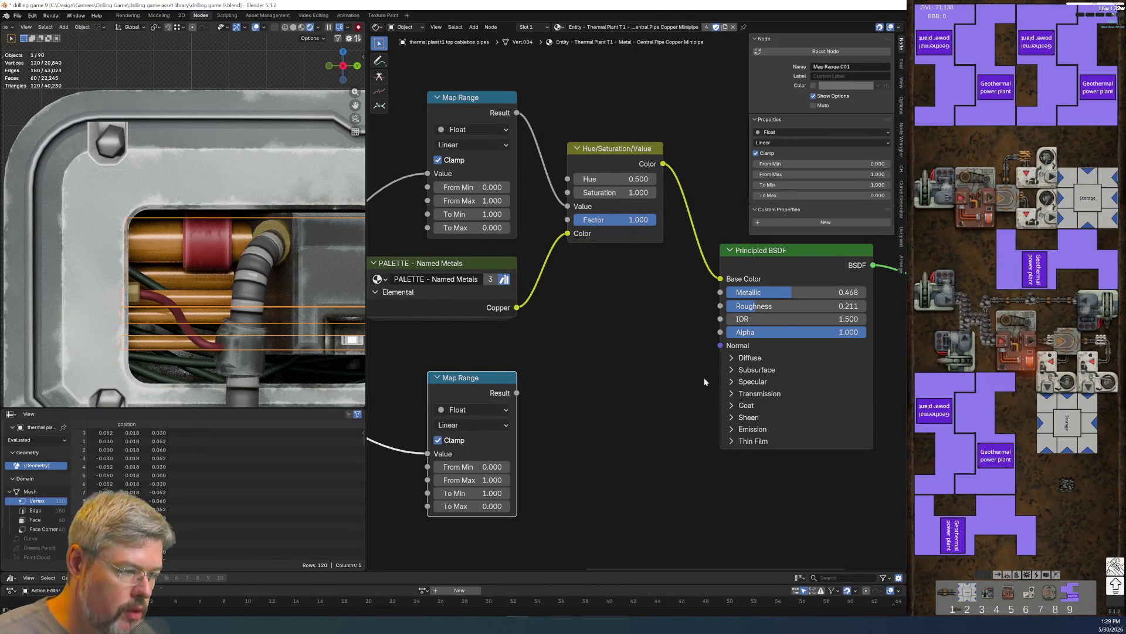
click(807, 307)
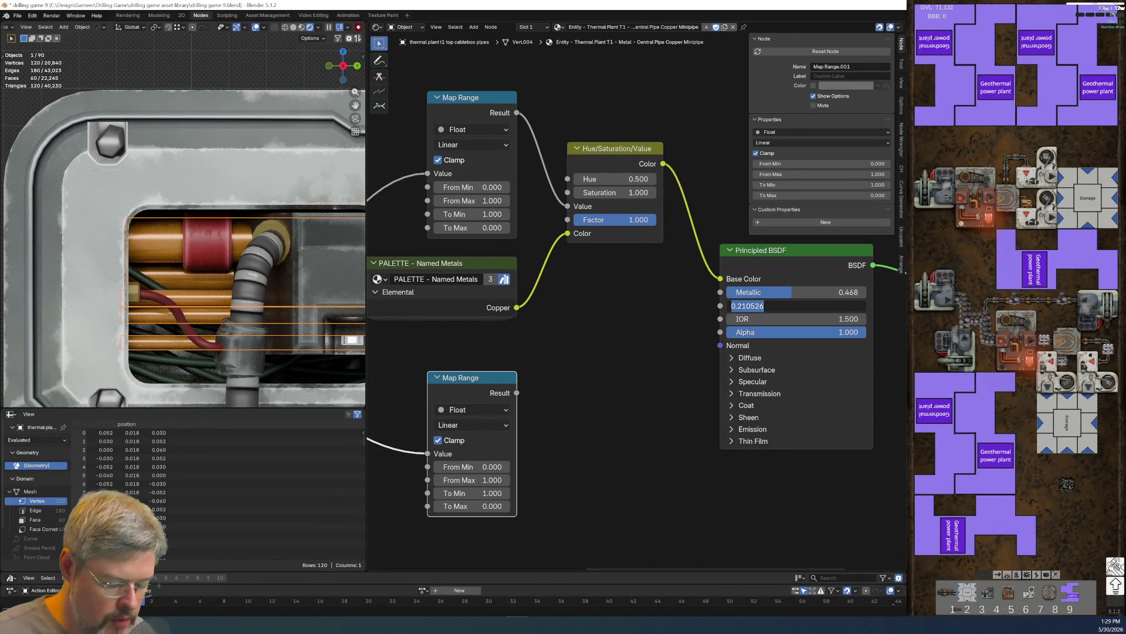
key(Return)
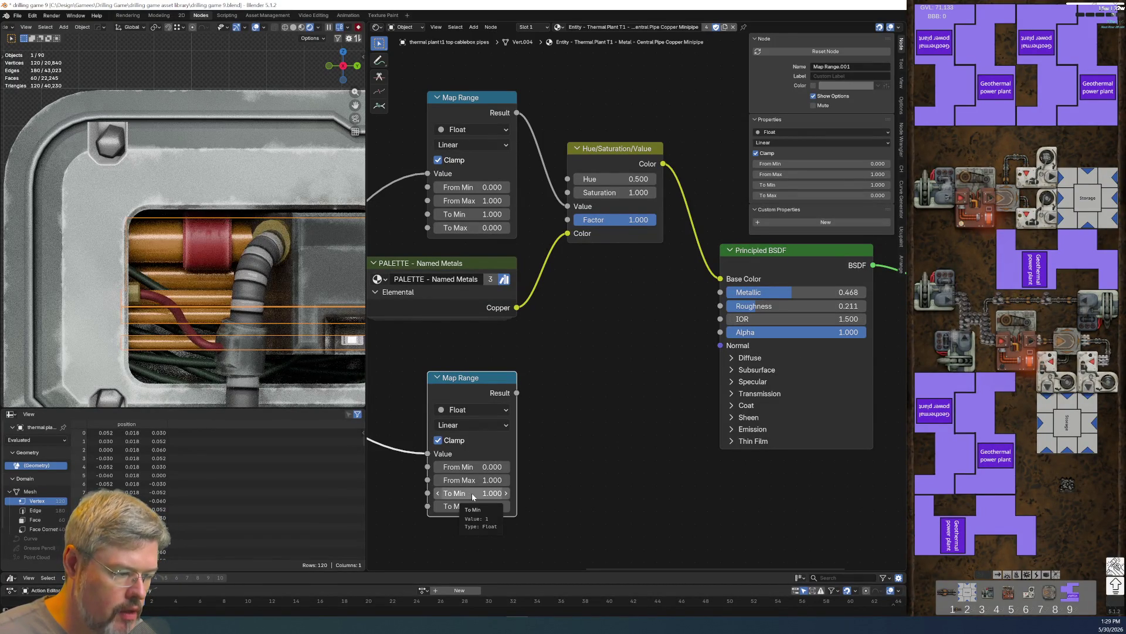
click(472, 493)
text(0.210526)
key(Return)
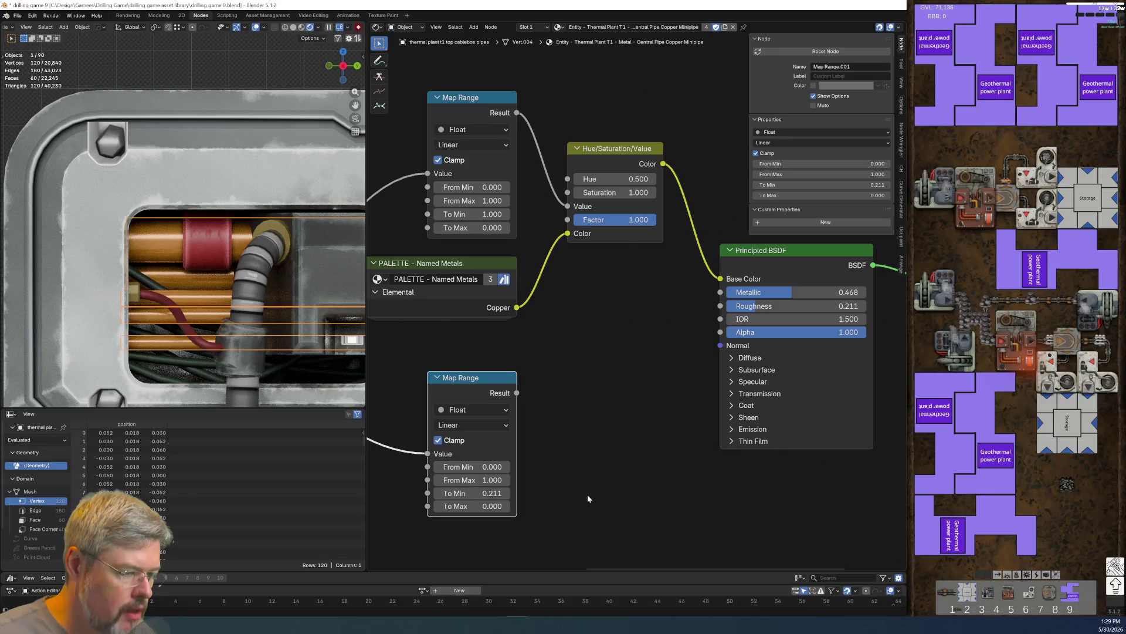
click(471, 506)
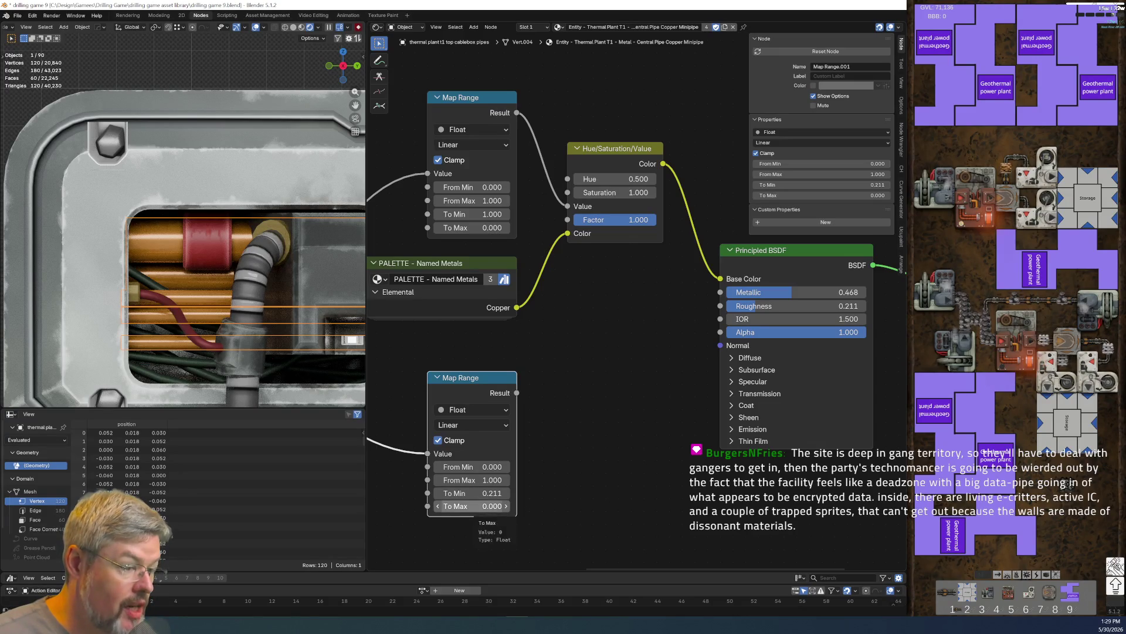
text(0.8)
key(Return)
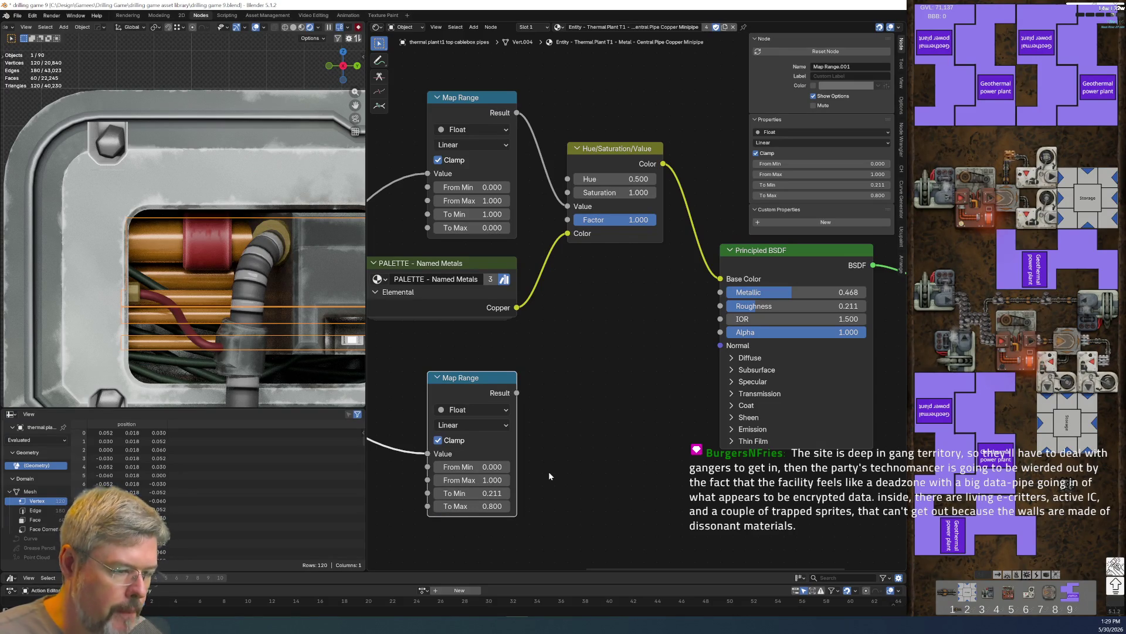
drag(515, 392, 720, 306)
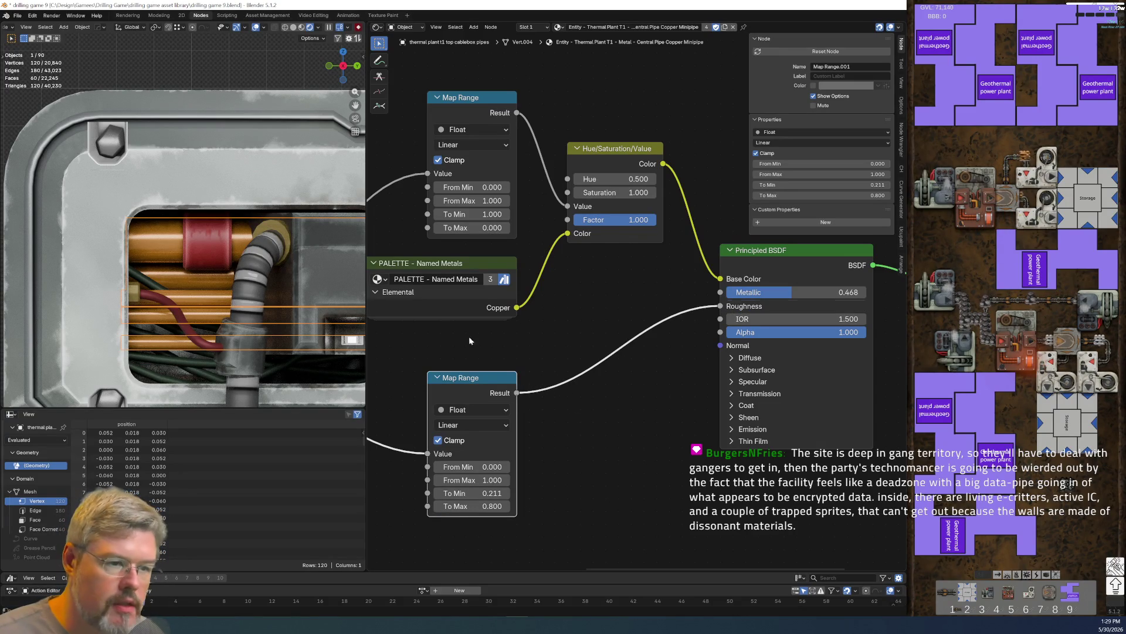
- Change the lower Map Range To Max to 35.1, then settle on 2.000
scroll(112, 258, up, 5)
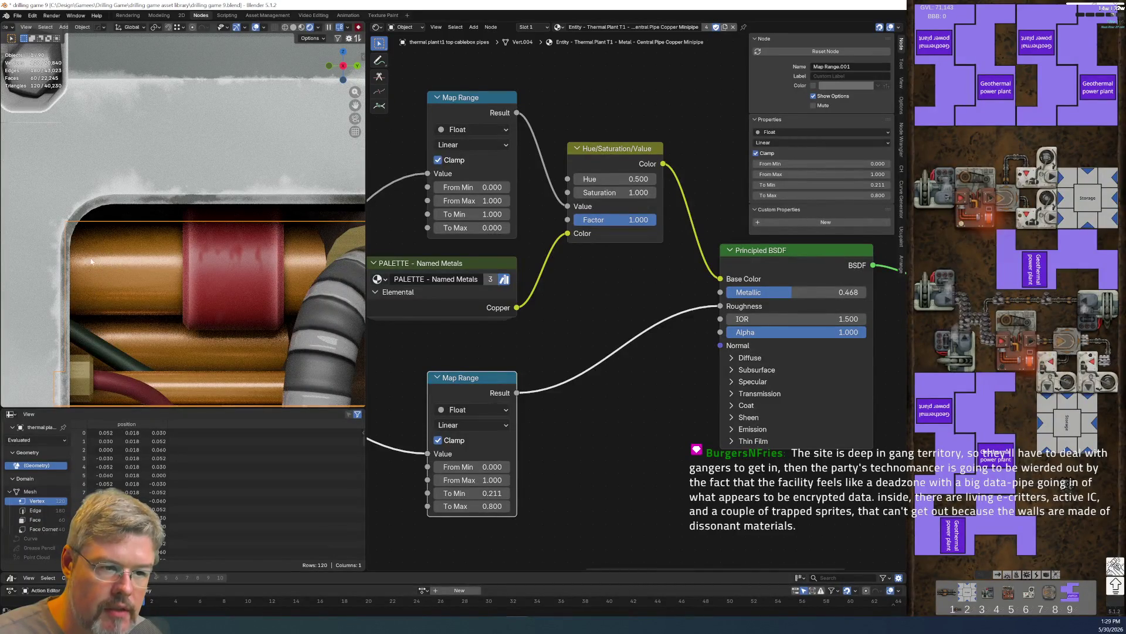
key(KP_Decimal)
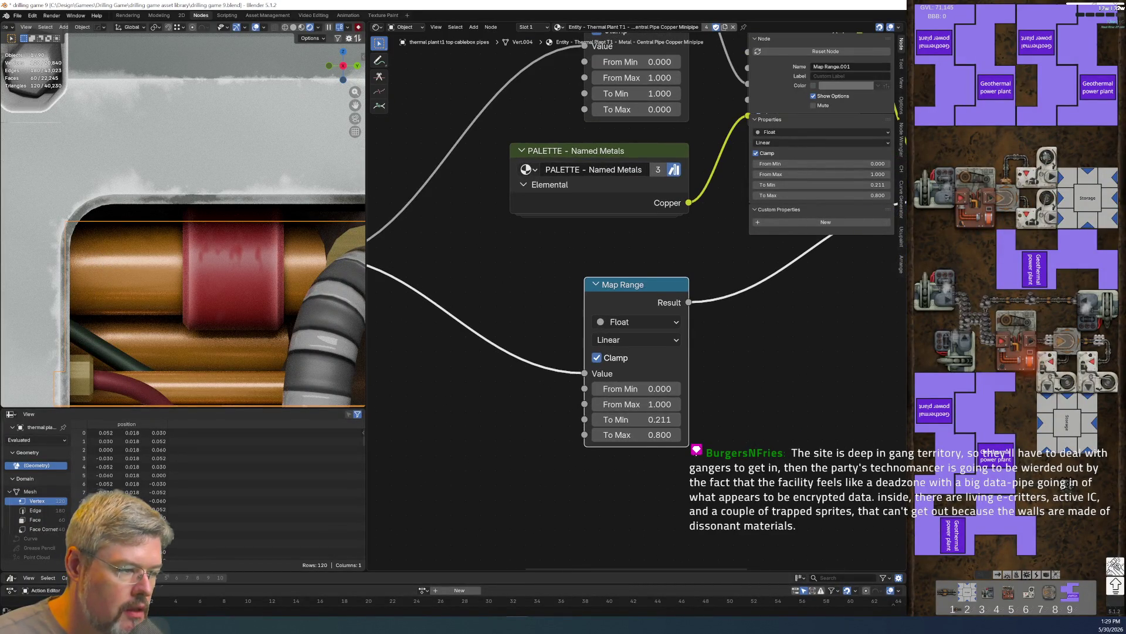
click(654, 440)
text(35.1)
key(Return)
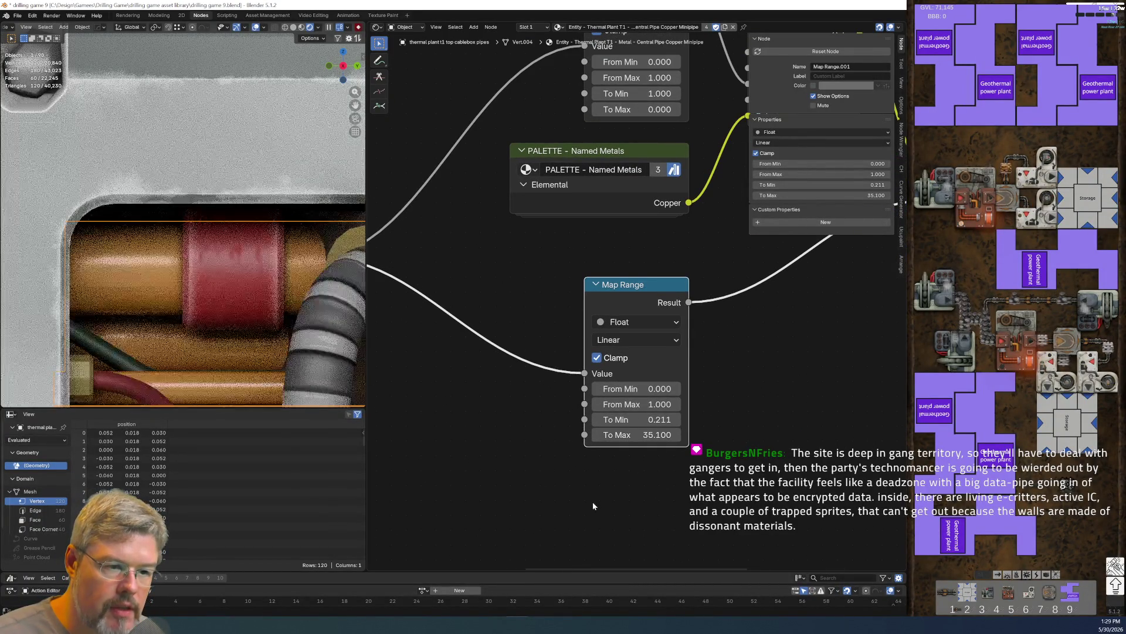
scroll(109, 287, down, 5)
click(622, 435)
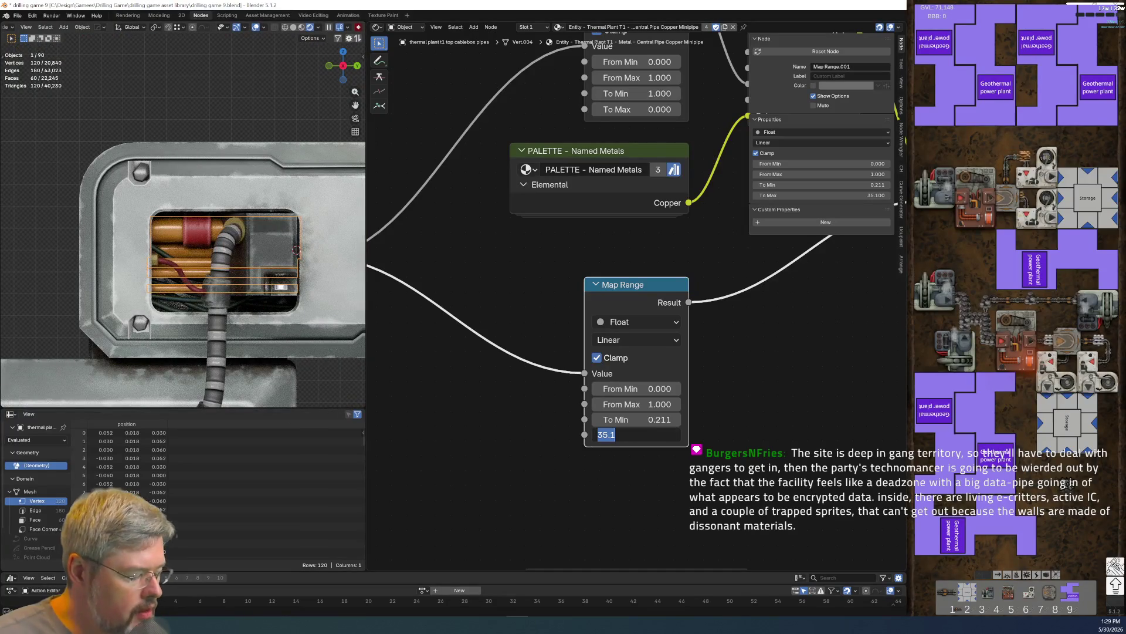
text(2)
key(Return)
scroll(625, 498, down, 1)
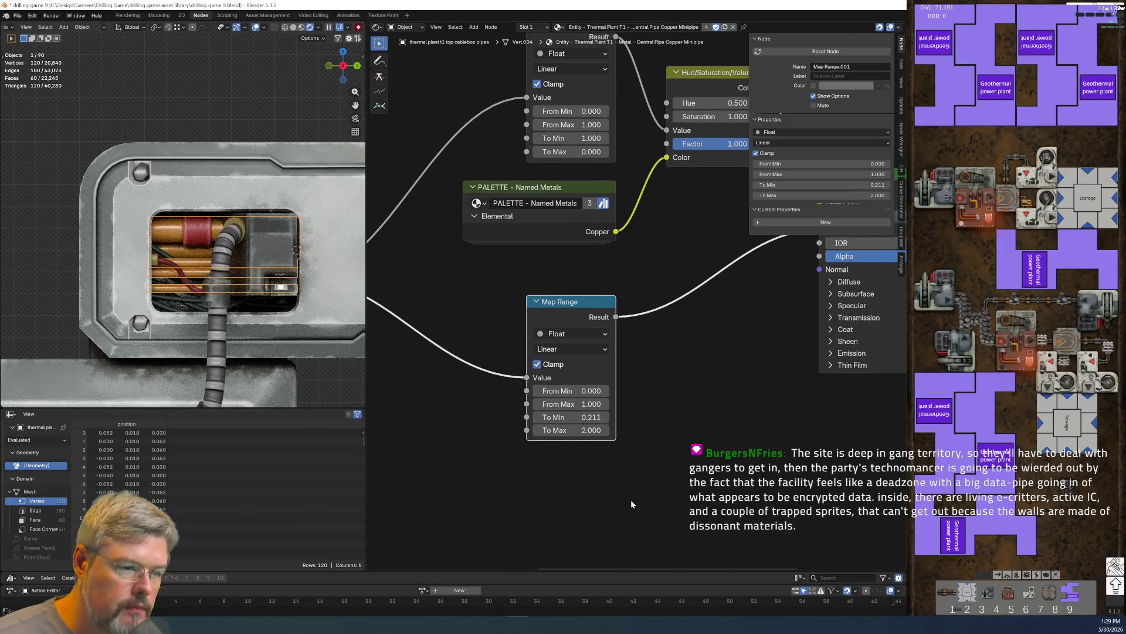
key(Home)
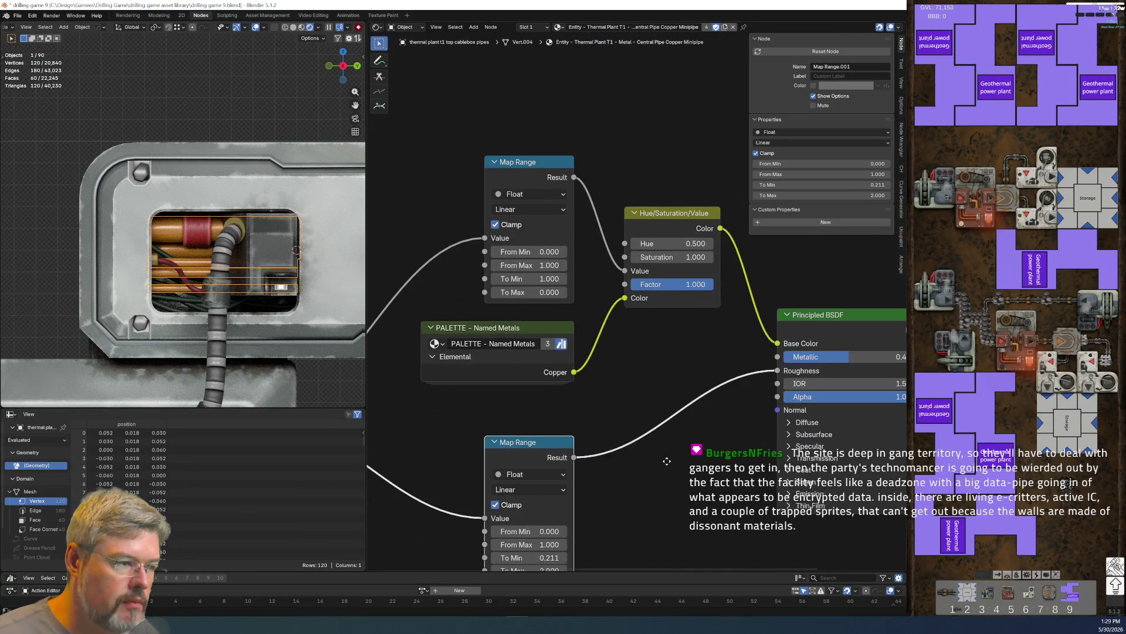
- Drag the upper Map Range's To Max negative, then enter exactly -2
scroll(151, 217, up, 3)
drag(545, 298, 503, 346)
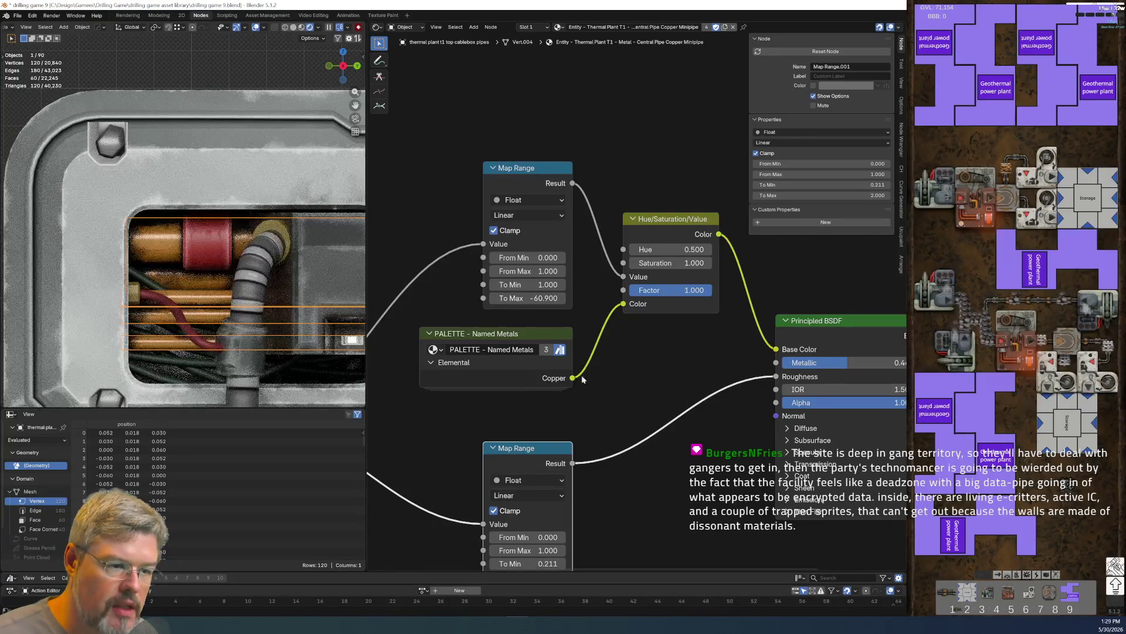
drag(508, 298, 516, 298)
scroll(679, 302, down, 1)
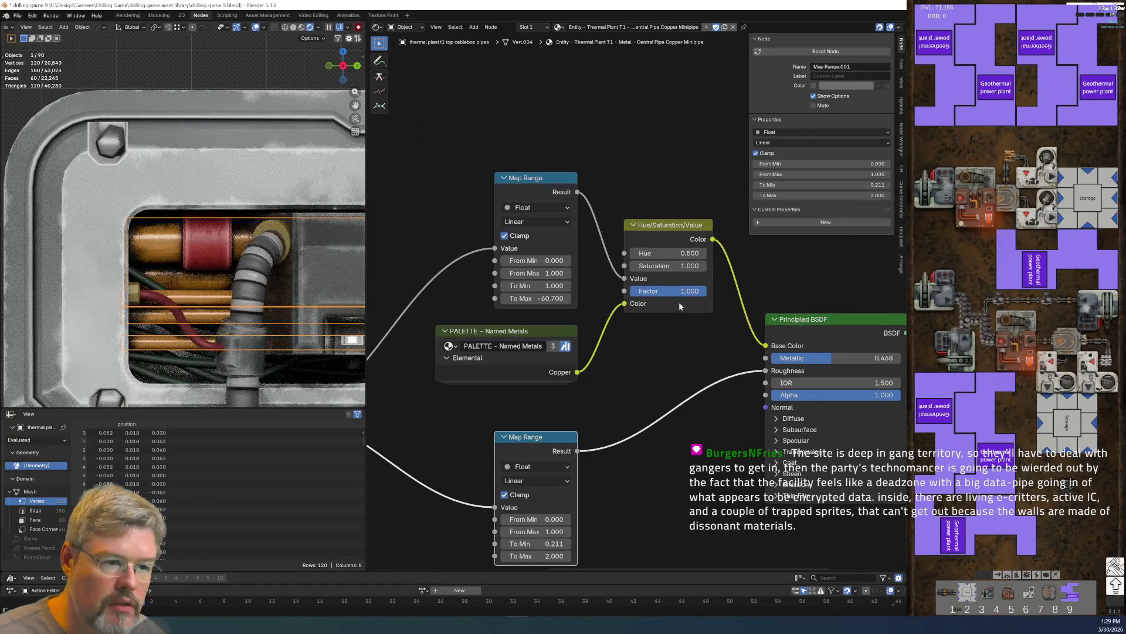
click(537, 298)
text(-2)
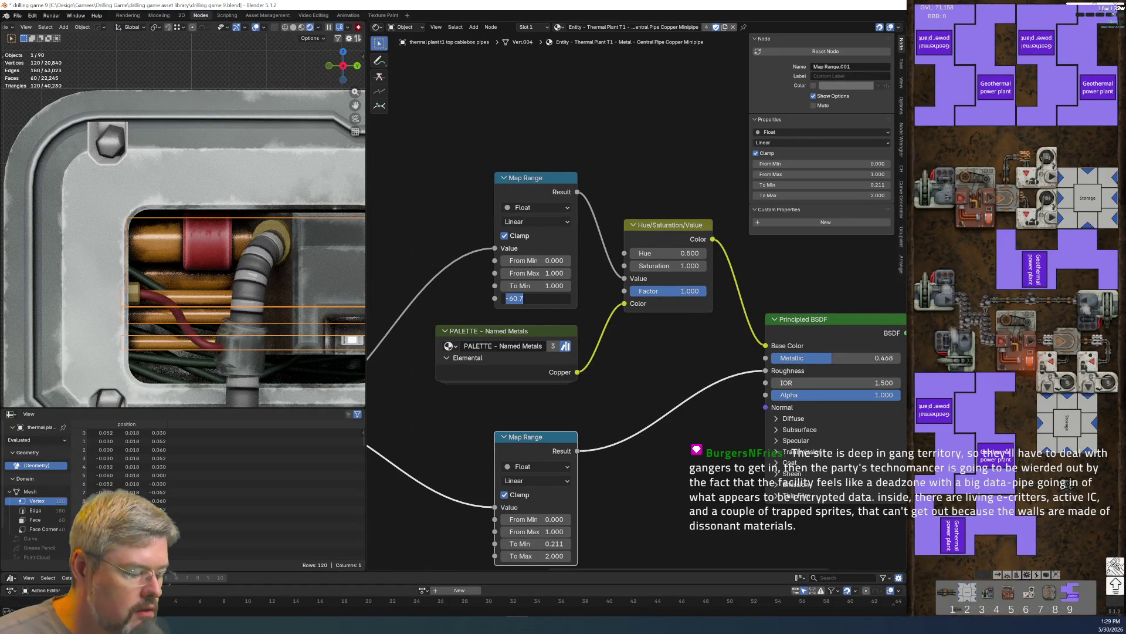
key(Return)
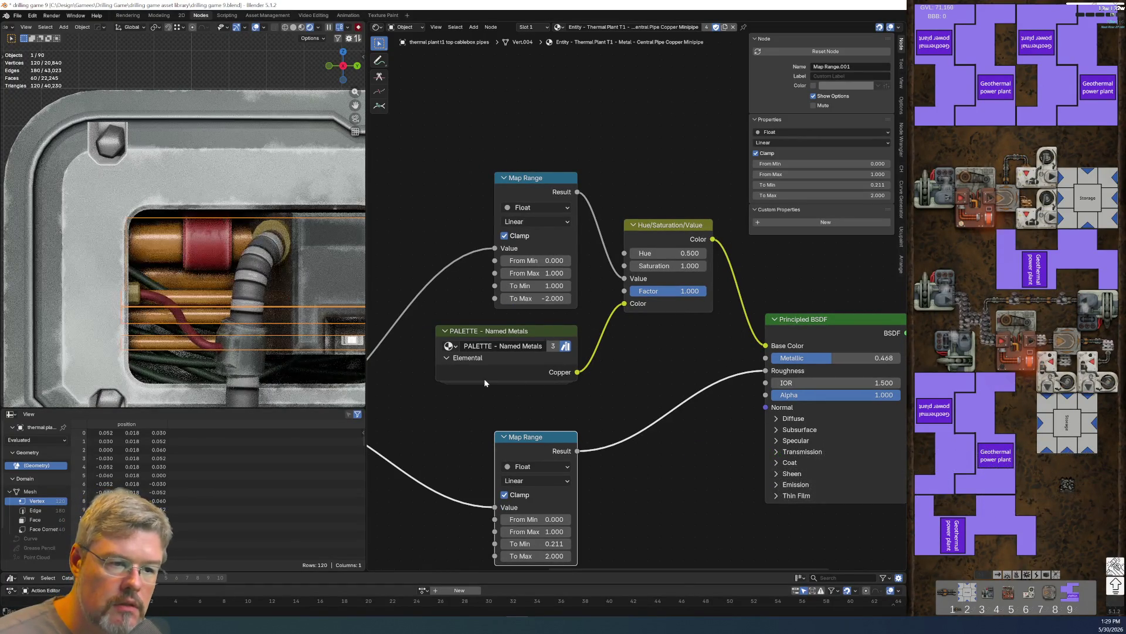
scroll(229, 280, down, 2)
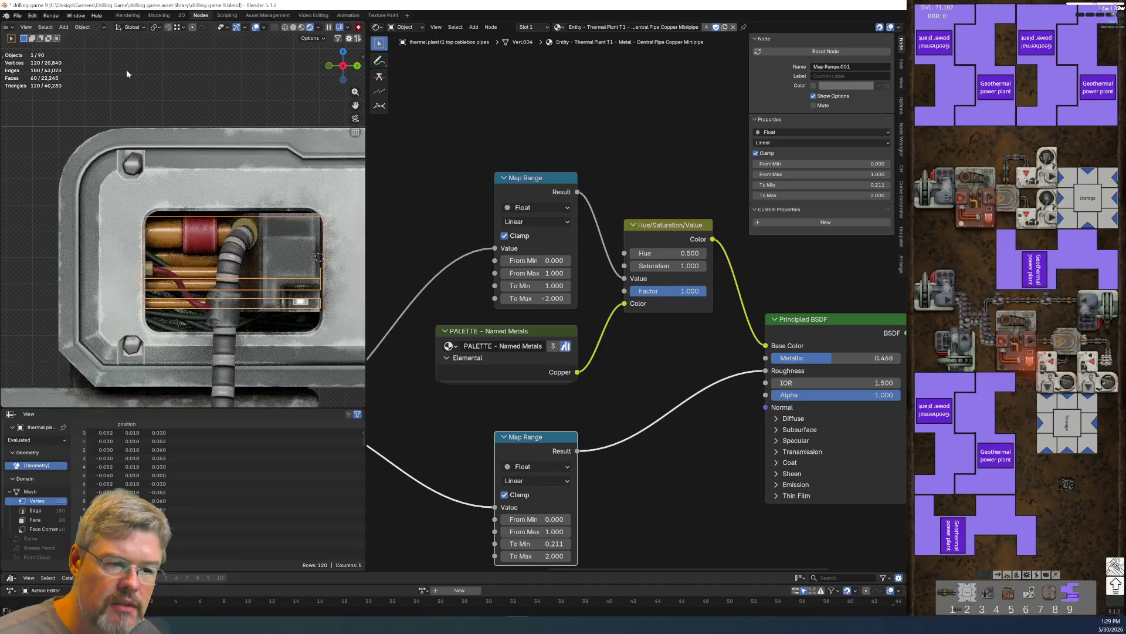
click(17, 15)
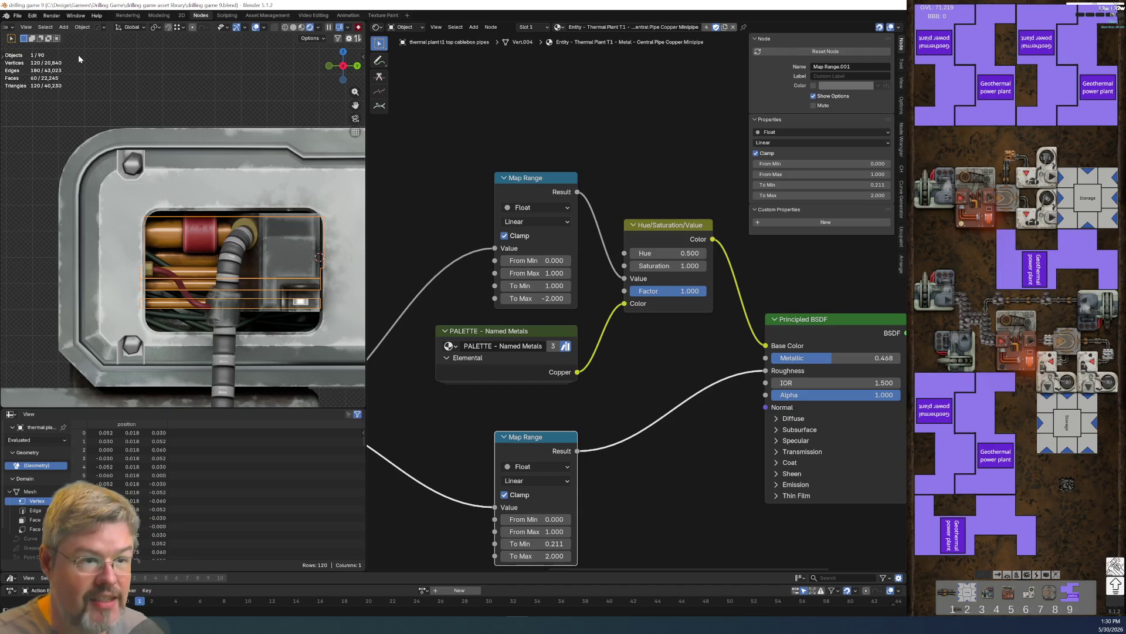
- Save the blend file
click(17, 15)
click(51, 71)
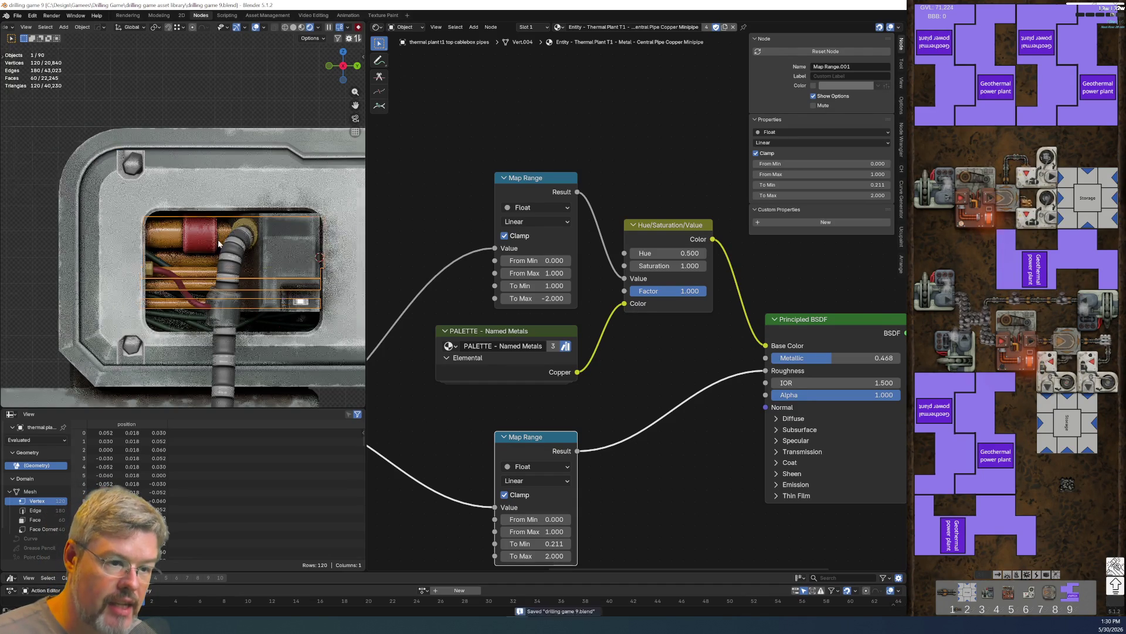
scroll(204, 339, down, 5)
scroll(204, 338, up, 5)
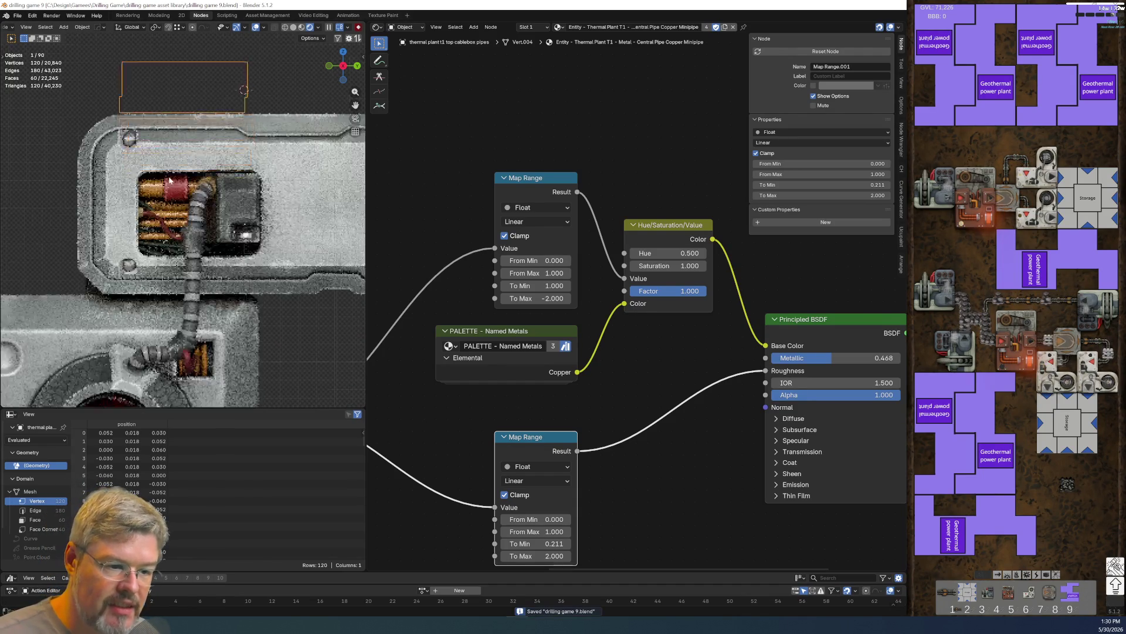
scroll(186, 252, up, 3)
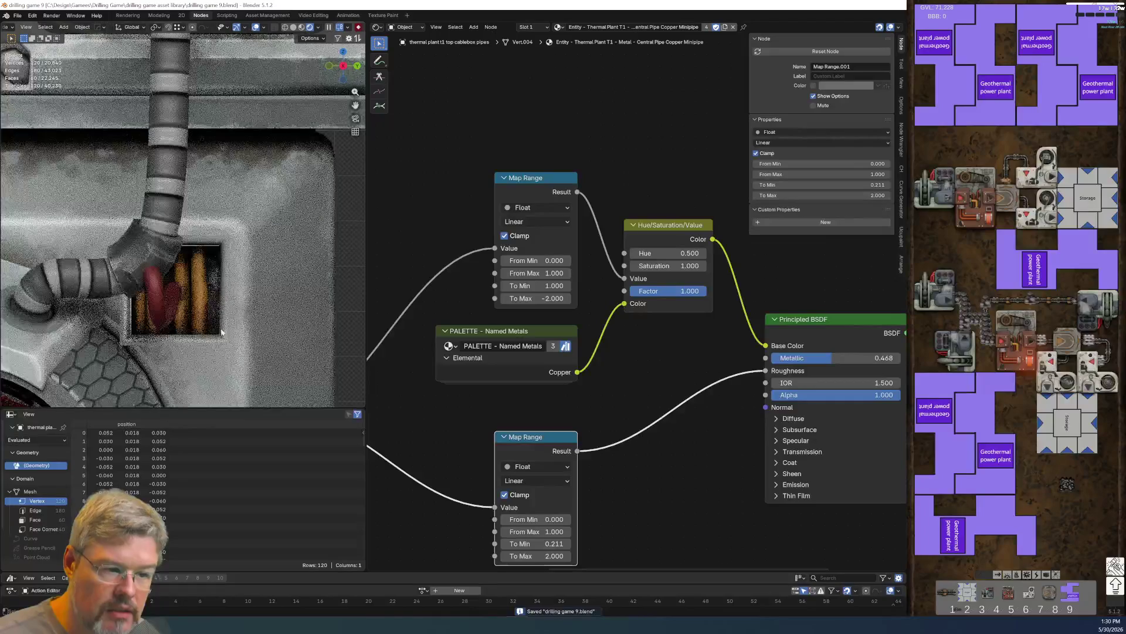
- Select the panel window wiring and change the upper Map Range's To Max from -2 to 0
middle_drag(198, 307, 161, 226)
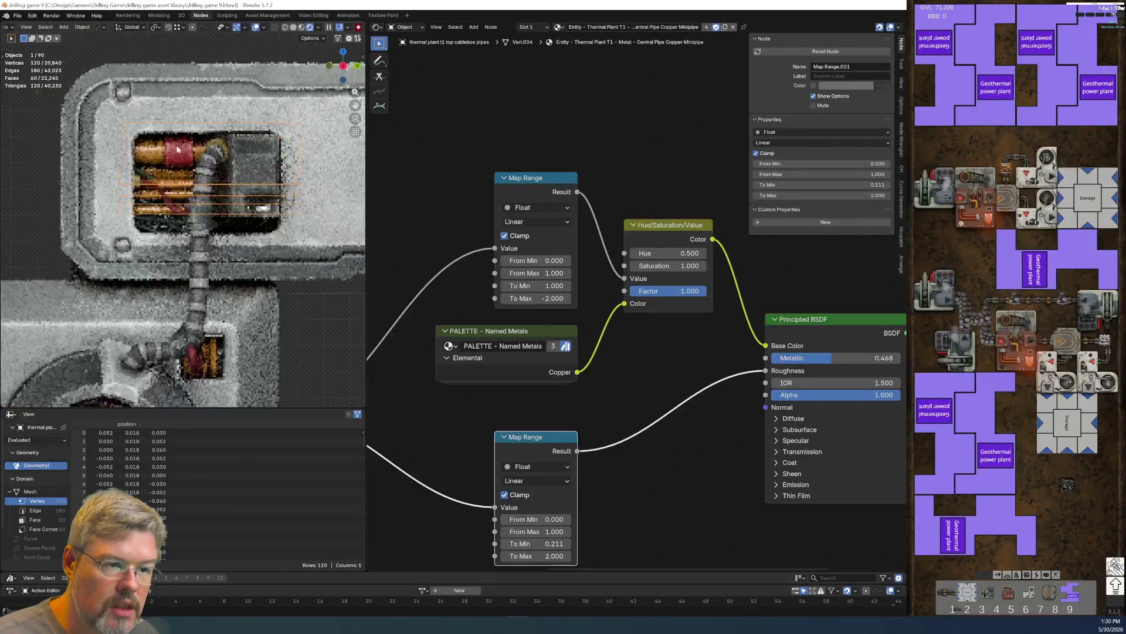
click(159, 219)
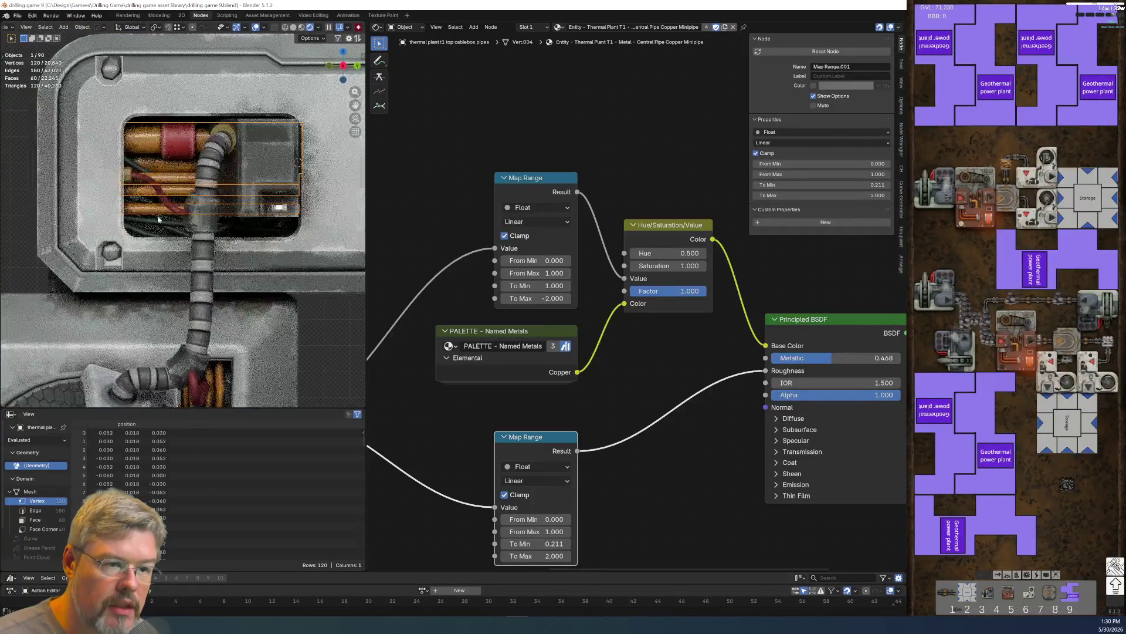
click(547, 299)
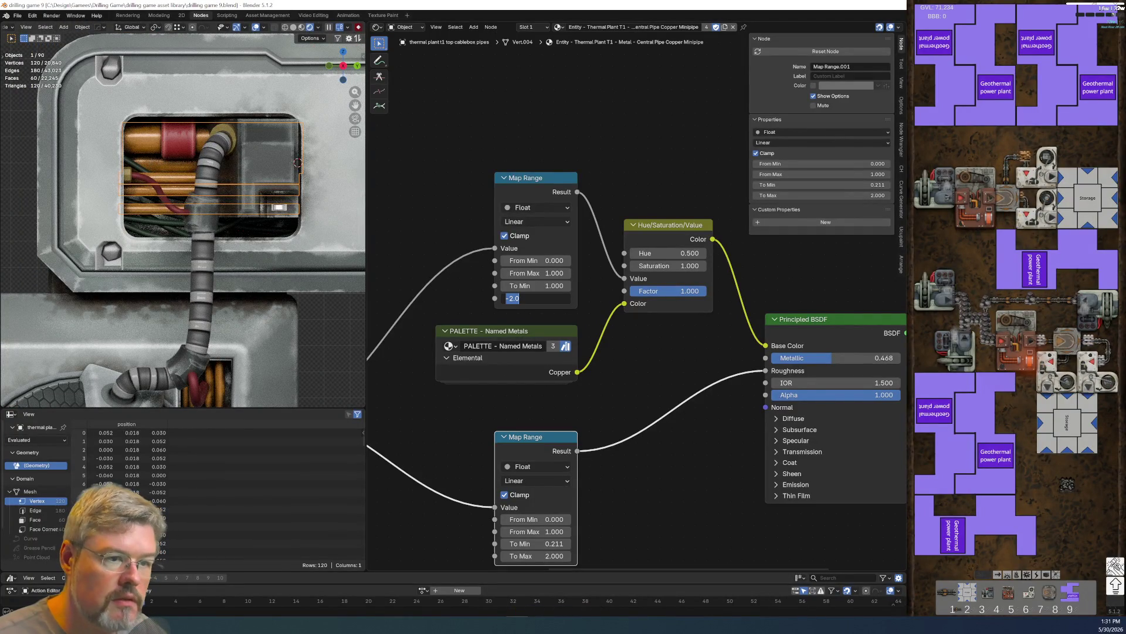
text(0)
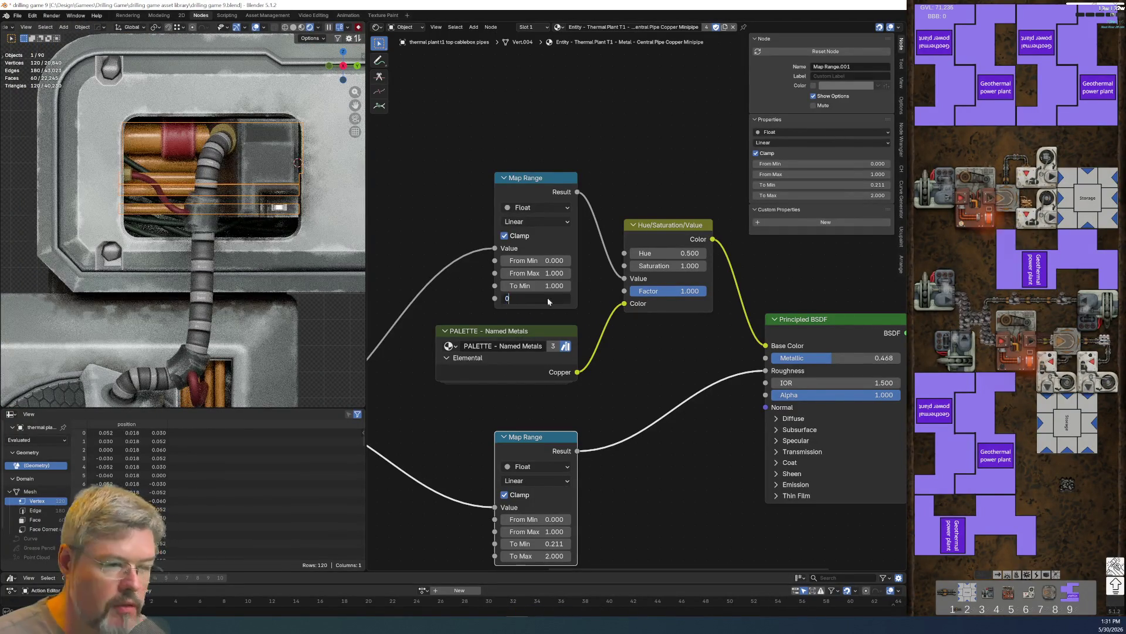
key(Return)
mouse_move(235, 217)
middle_down()
mouse_move(233, 240)
mouse_move(207, 183)
mouse_move(226, 260)
middle_up()
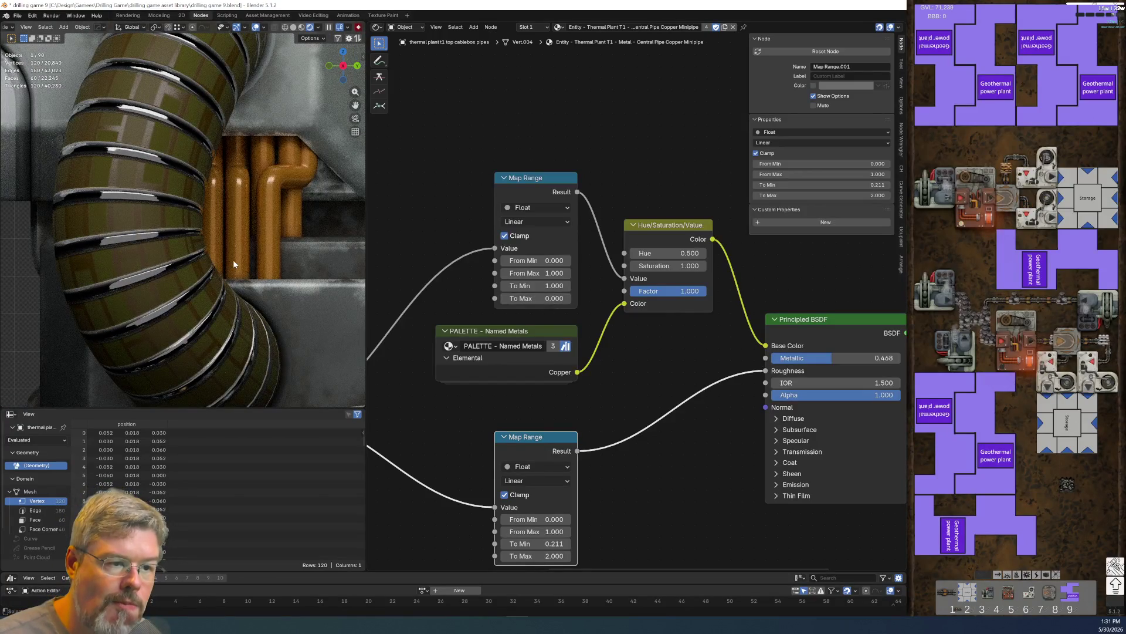
scroll(234, 260, up, 1)
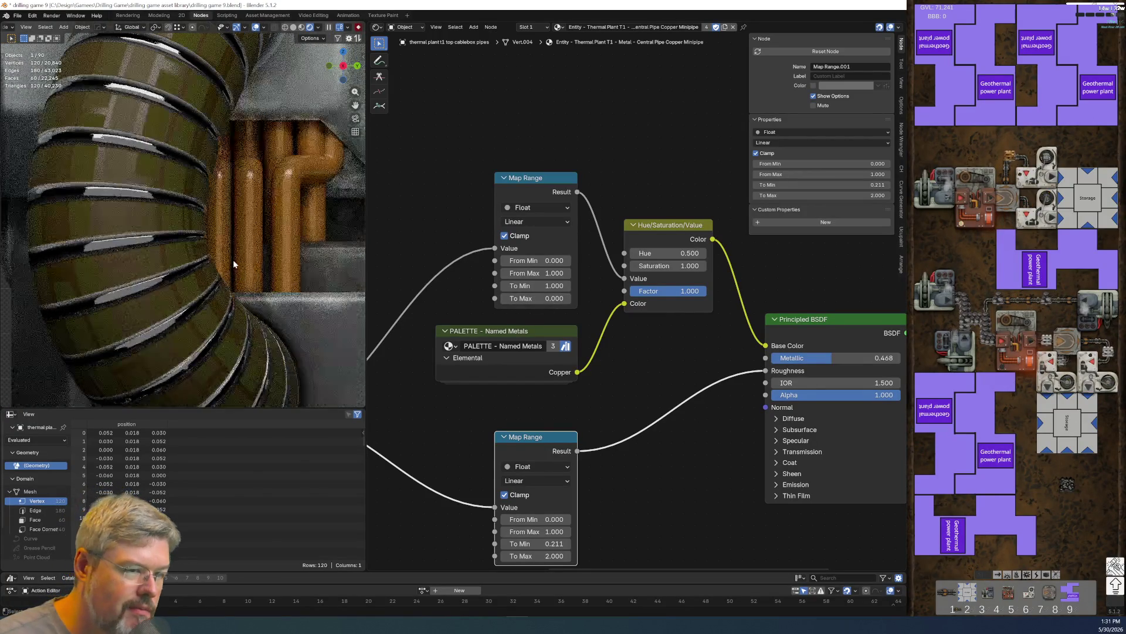
shift+click(276, 224)
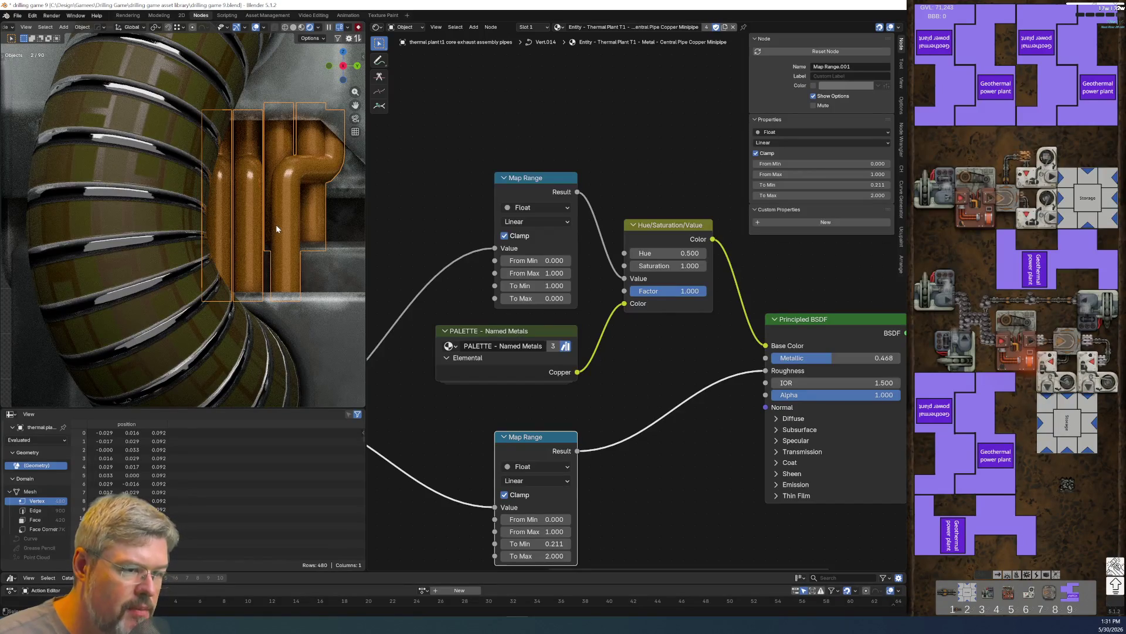
scroll(276, 225, up, 1)
scroll(276, 224, up, 4)
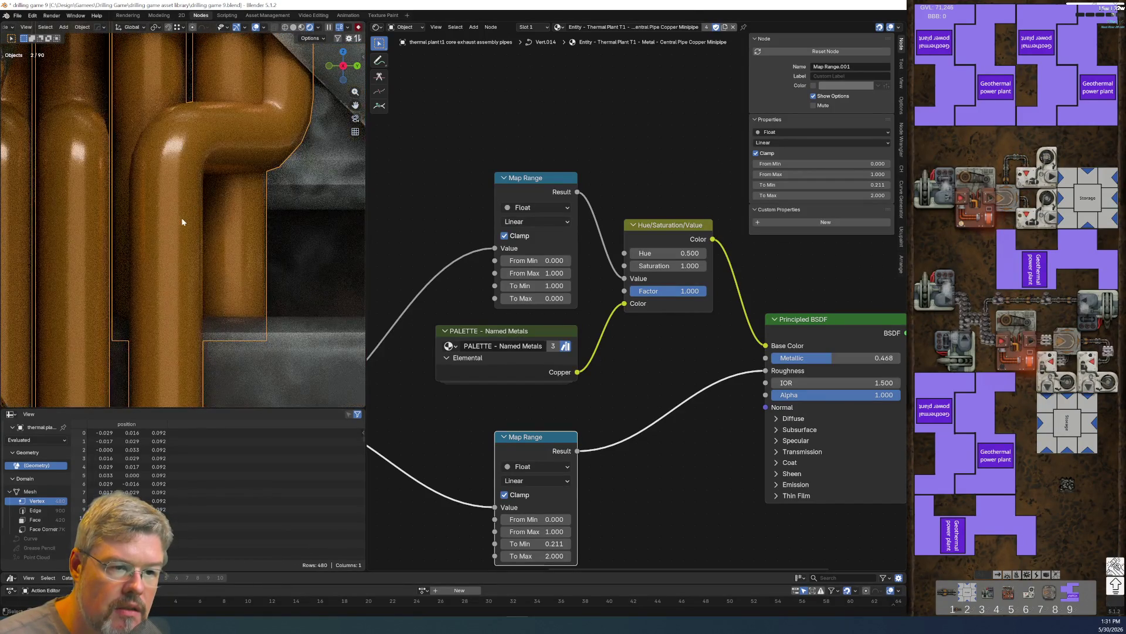
scroll(185, 218, down, 6)
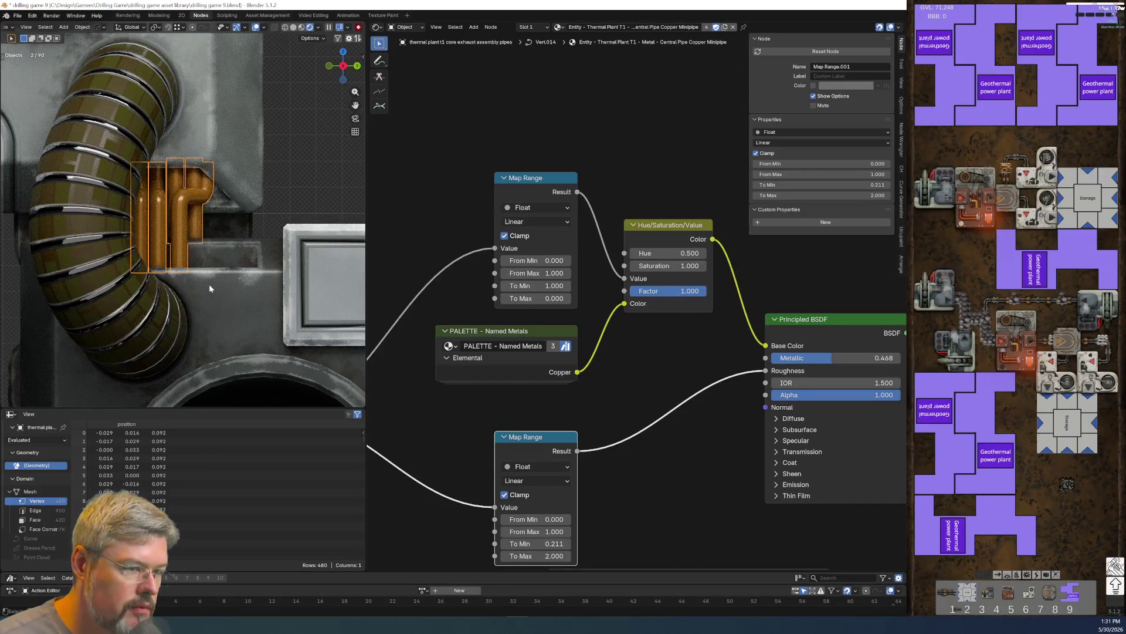
scroll(211, 294, down, 4)
mouse_move(246, 364)
shift+middle_down()
mouse_move(275, 375)
mouse_move(234, 234)
mouse_move(239, 283)
shift+middle_up()
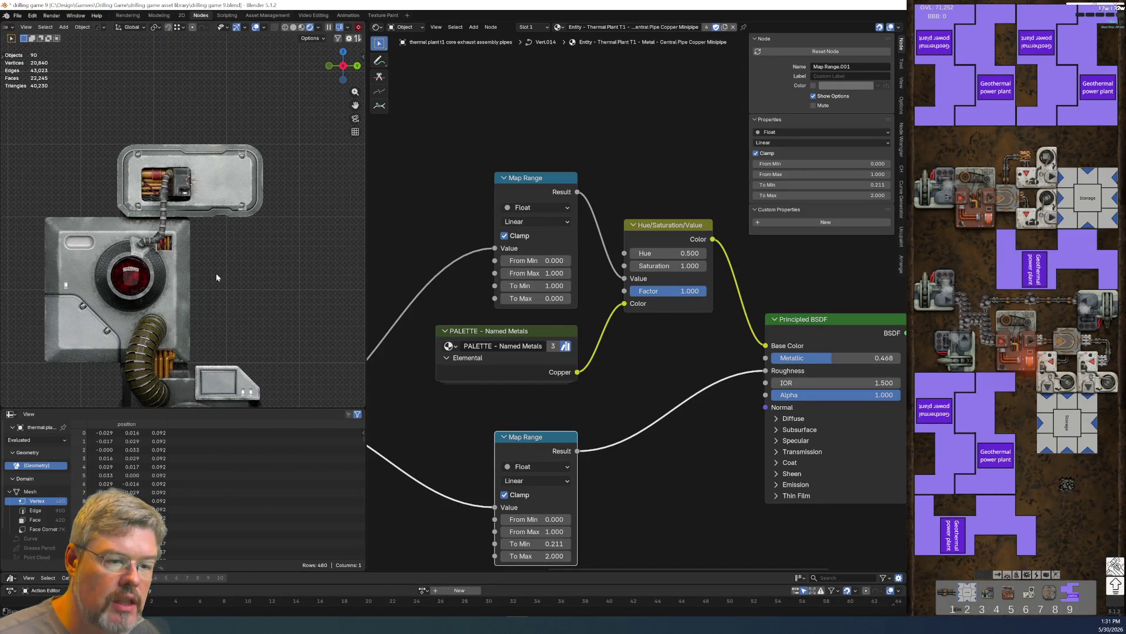
mouse_move(180, 257)
shift+middle_down()
mouse_move(235, 341)
mouse_move(107, 155)
shift+middle_up()
scroll(235, 341, up, 5)
scroll(670, 328, up, 1)
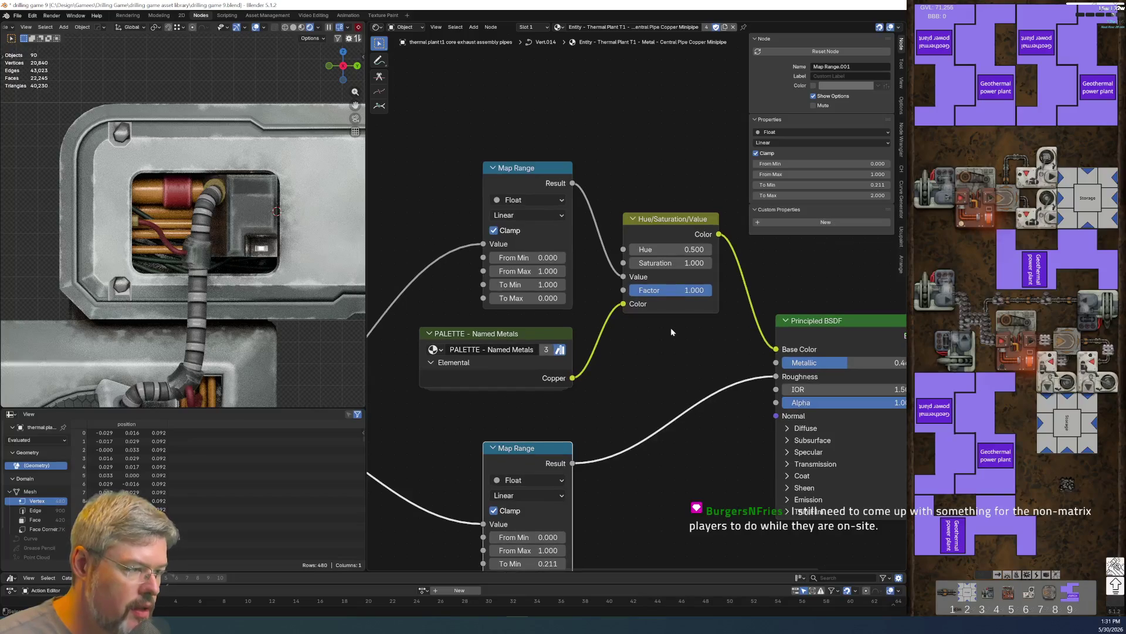
- Set the Hue/Saturation/Value node's Saturation to 1
scroll(670, 327, up, 2)
mouse_move(659, 326)
mouse_down()
mouse_move(587, 326)
mouse_move(693, 320)
mouse_up()
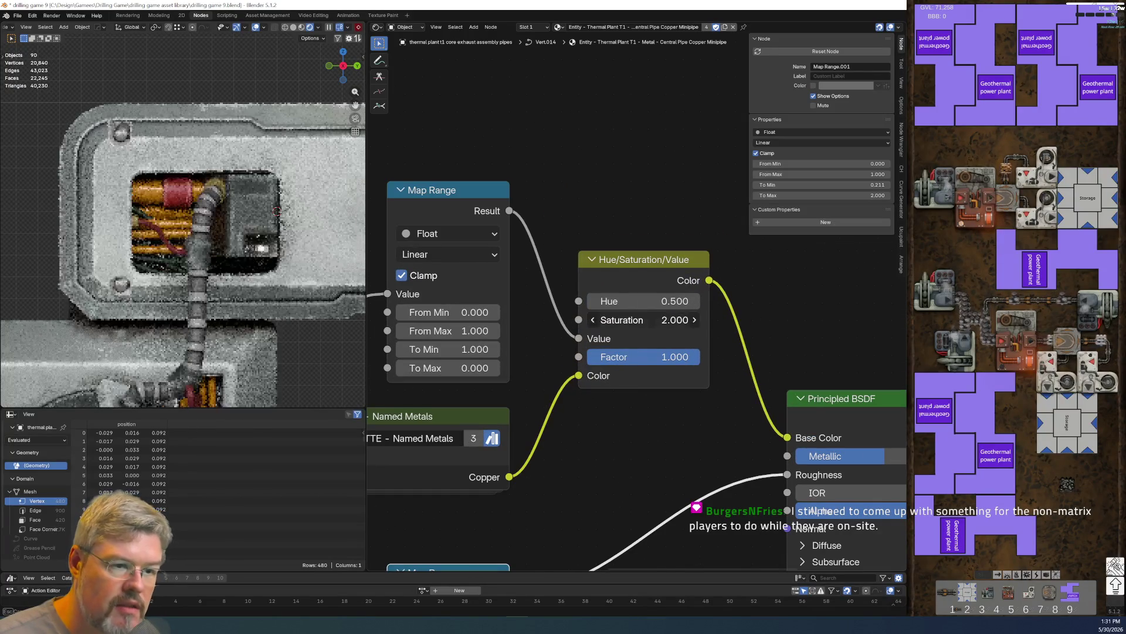
scroll(646, 417, up, 2)
scroll(645, 417, down, 4)
middle_drag(642, 427, 567, 302)
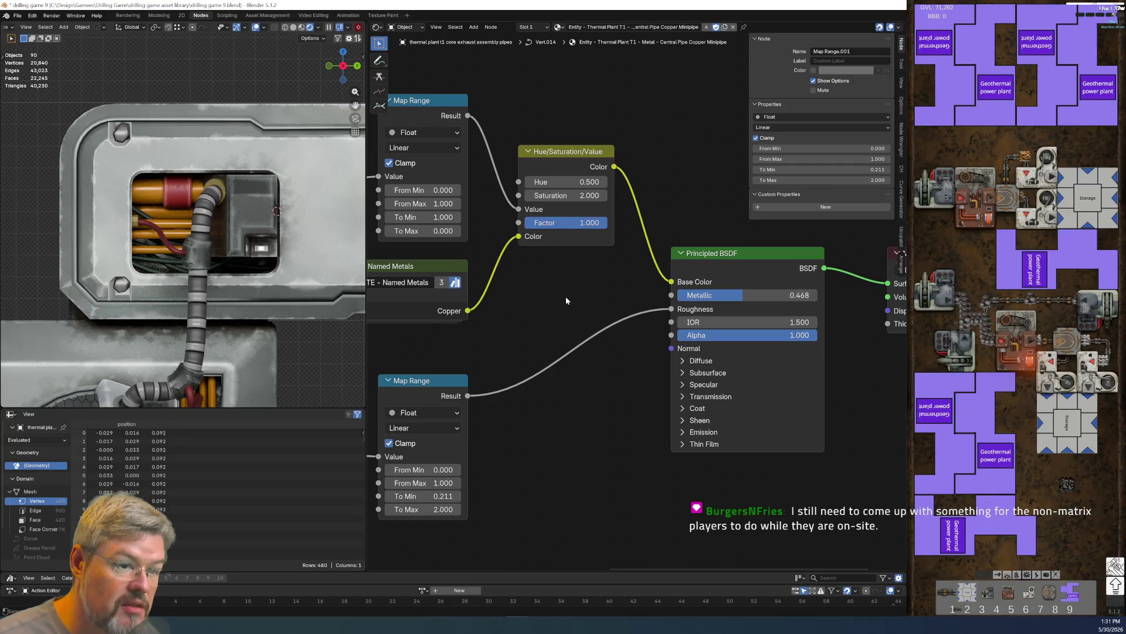
click(578, 197)
text(1)
key(Return)
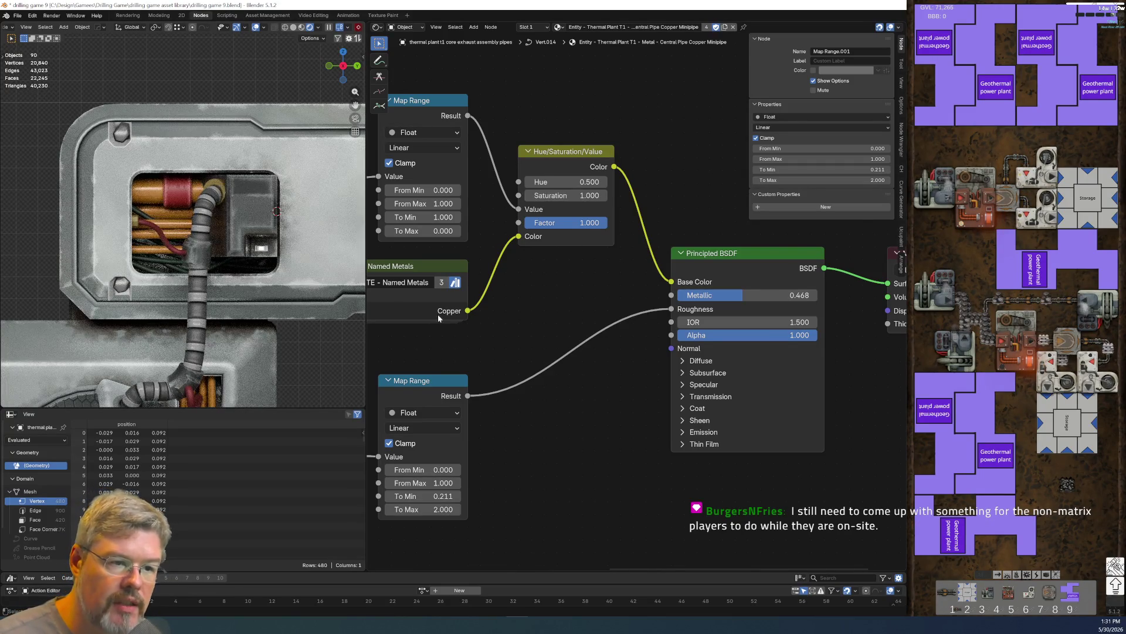
- Duplicate the Map Range, feed Dirt Mask into it, and drive Saturation from its Result
shift+scroll(496, 266, up, 3)
scroll(535, 380, down, 2)
shift+scroll(535, 308, up, 4)
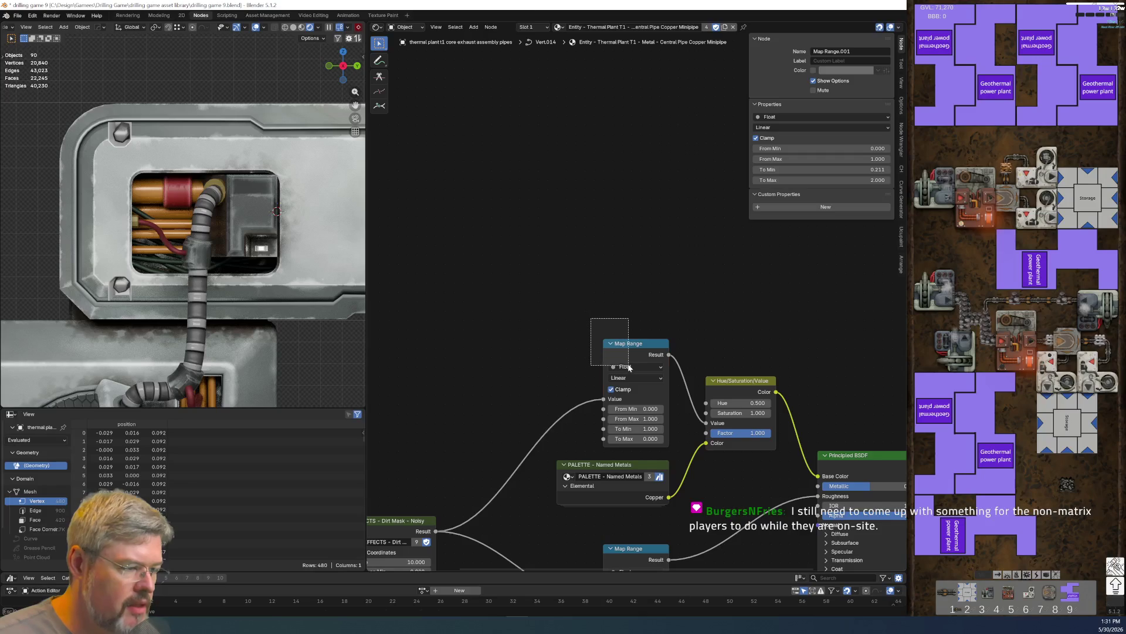
key(shift+d)
click(590, 211)
mouse_move(435, 531)
mouse_down()
mouse_move(469, 411)
mouse_move(604, 277)
mouse_up()
drag(673, 236, 706, 412)
- Set the new Map Range's To Max to 2, after briefly trying 5
scroll(661, 342, up, 2)
click(639, 323)
text(2)
key(Return)
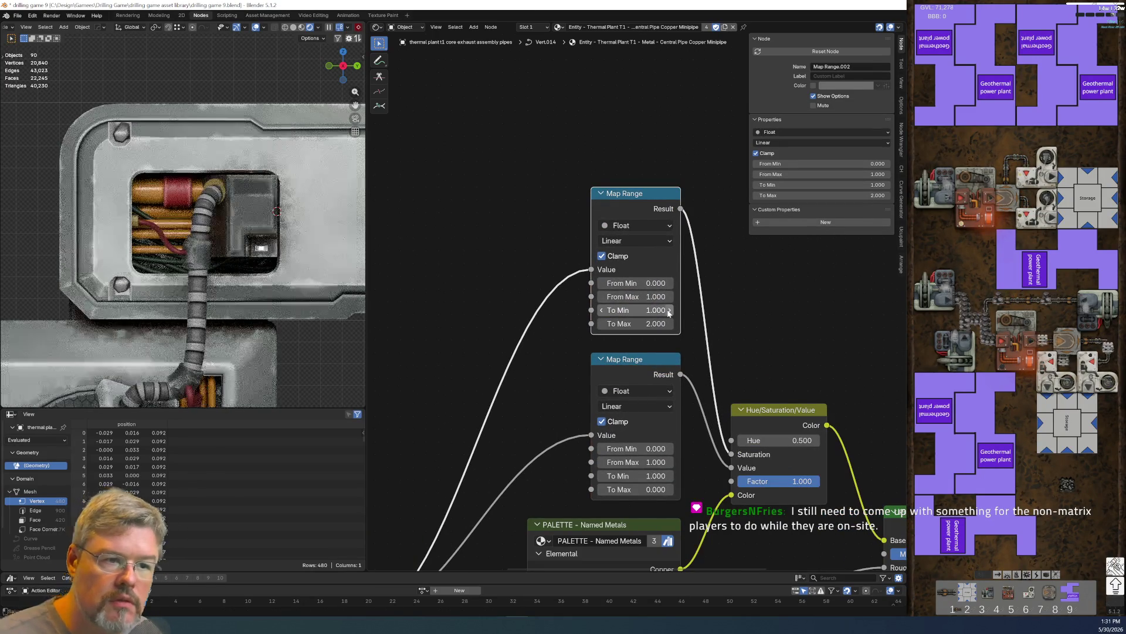
click(649, 323)
text(5)
key(Return)
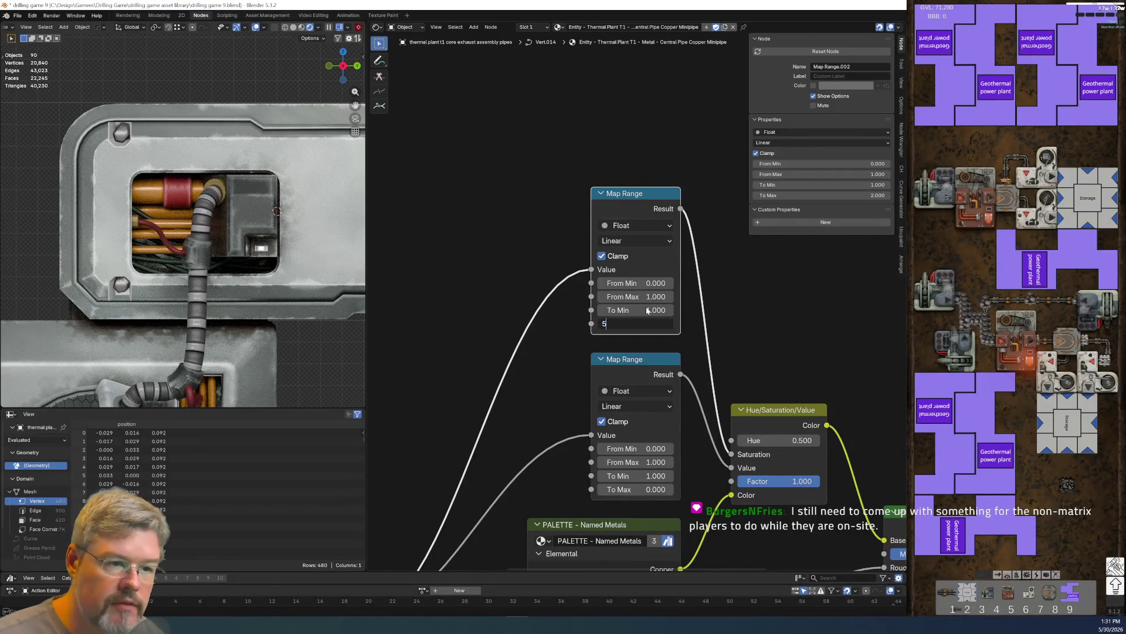
click(639, 323)
text(2)
key(Return)
- Lower the other Map Range's To Max to -3
scroll(124, 206, up, 5)
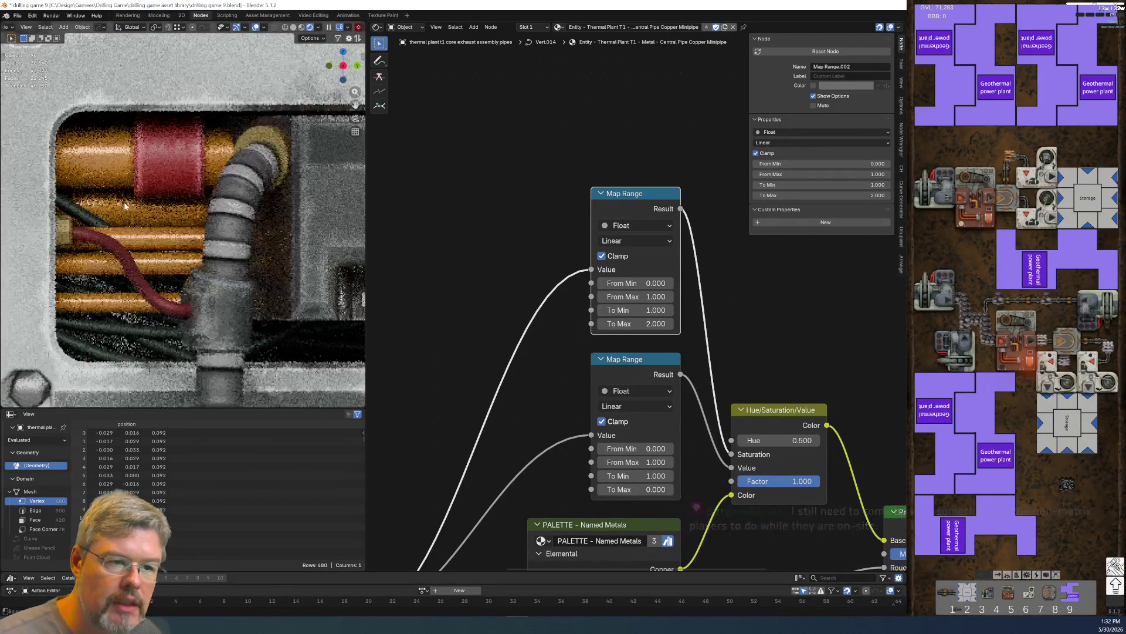
scroll(124, 206, down, 8)
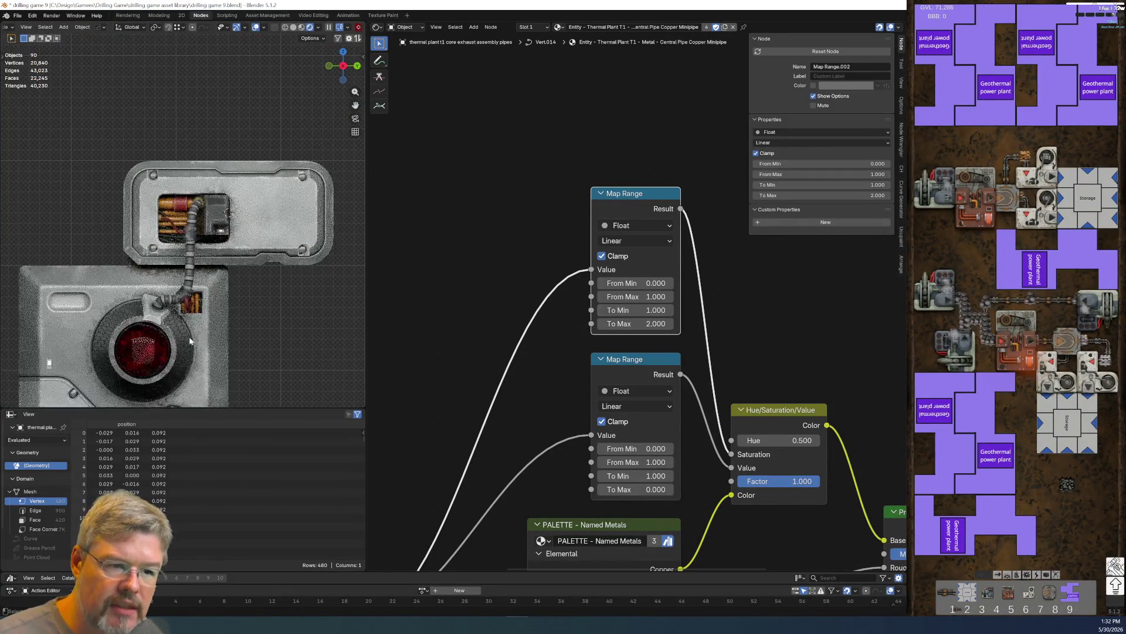
scroll(124, 206, up, 6)
scroll(638, 453, down, 1)
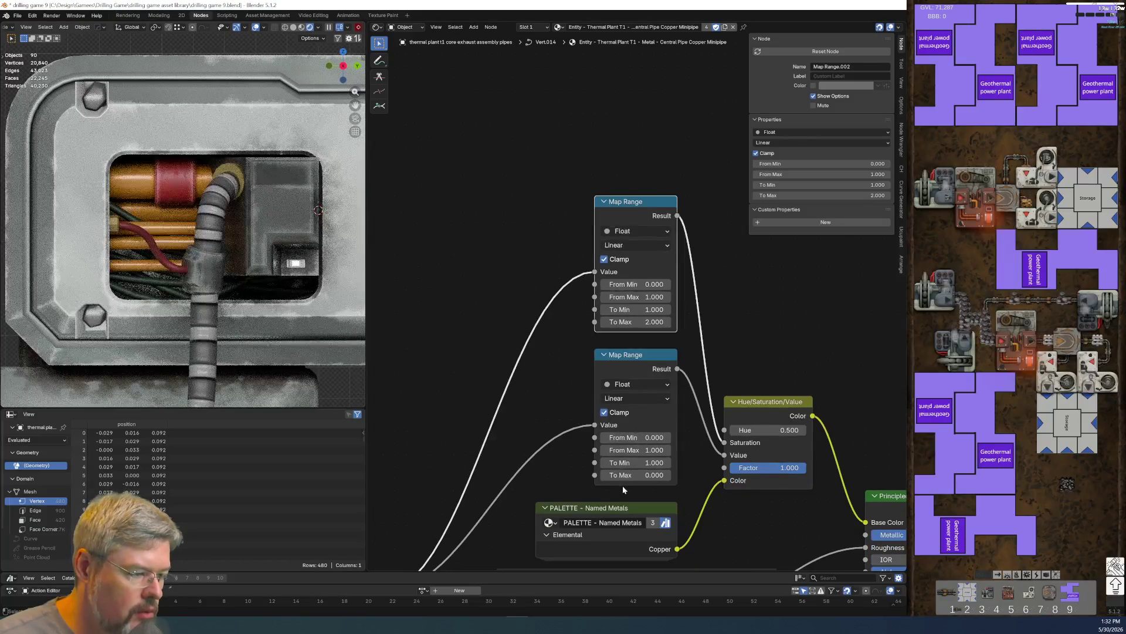
click(622, 480)
text(-1)
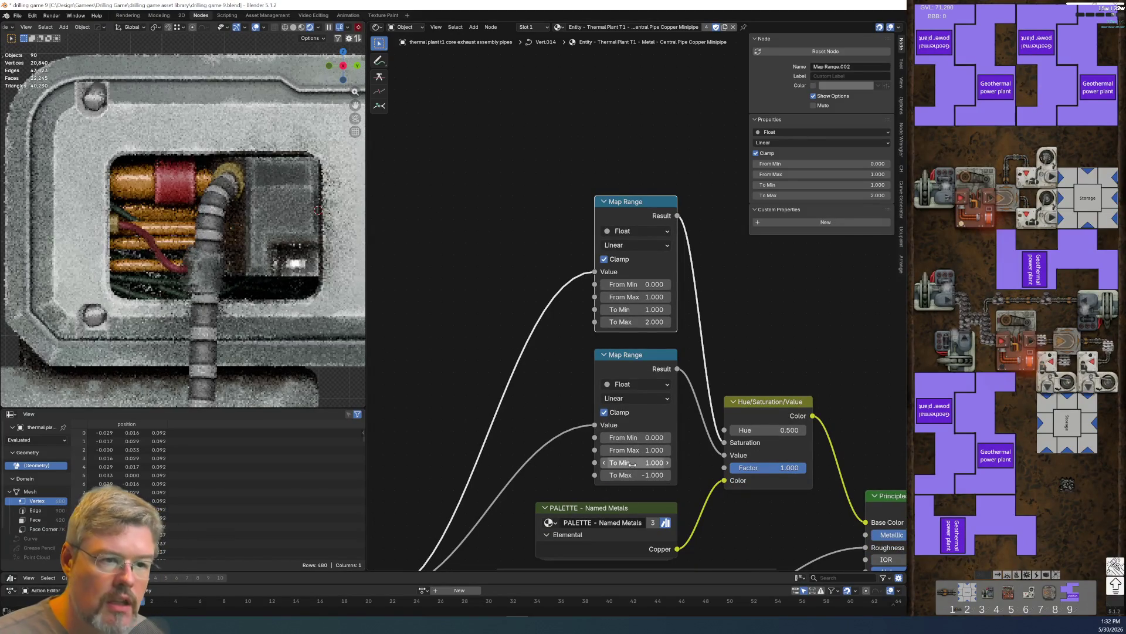
scroll(186, 263, down, 4)
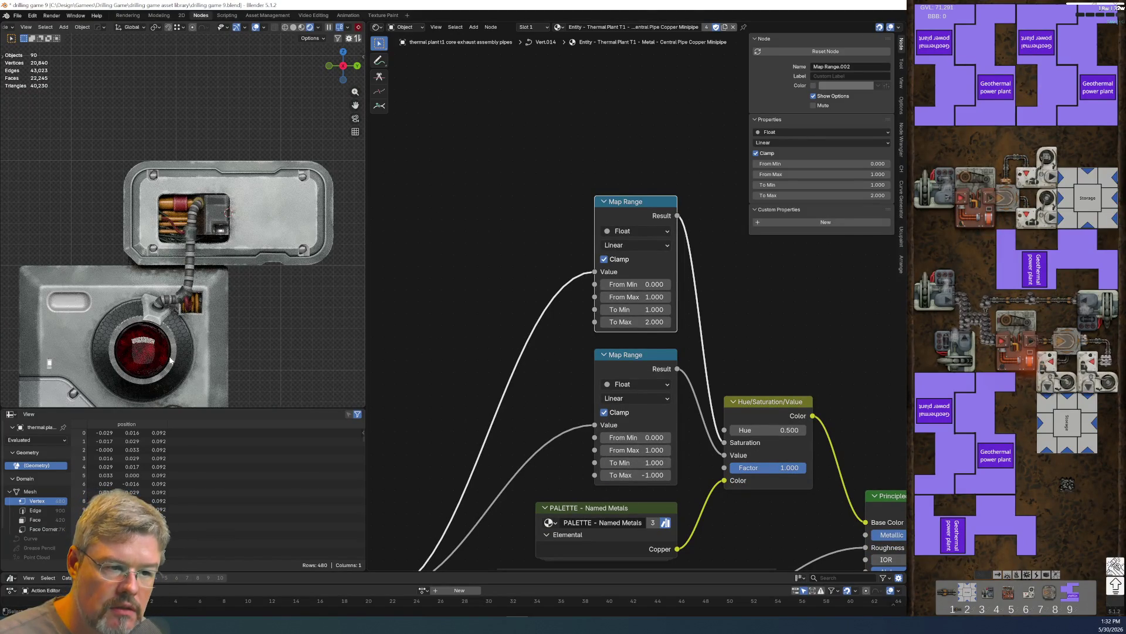
scroll(187, 185, up, 5)
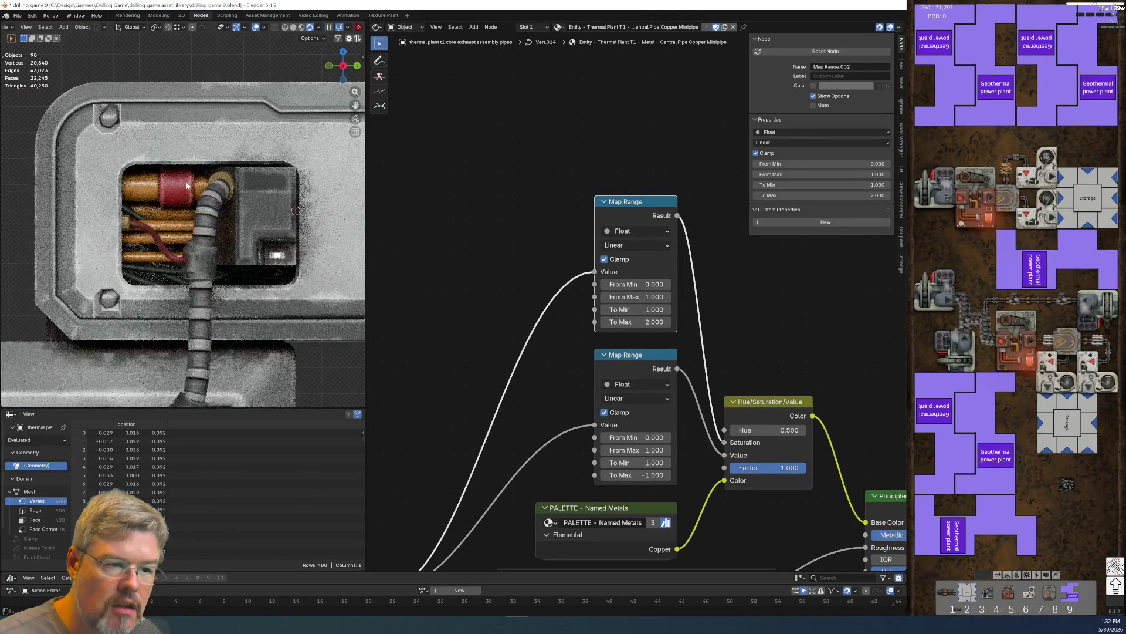
click(637, 474)
text(-3)
key(Return)
scroll(189, 219, down, 3)
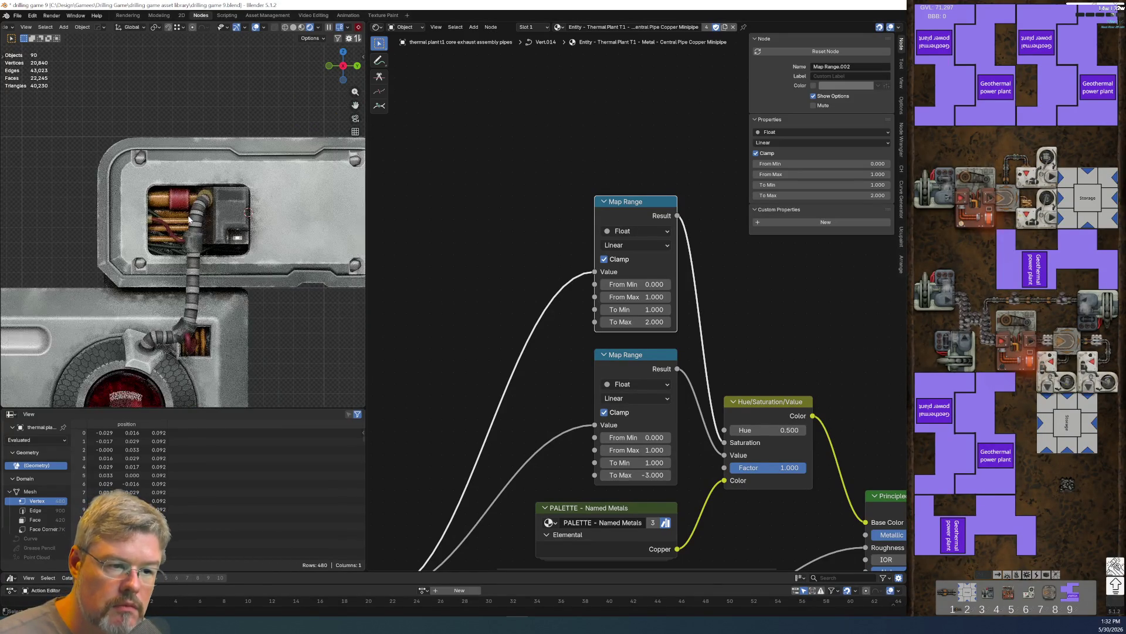
scroll(189, 218, up, 6)
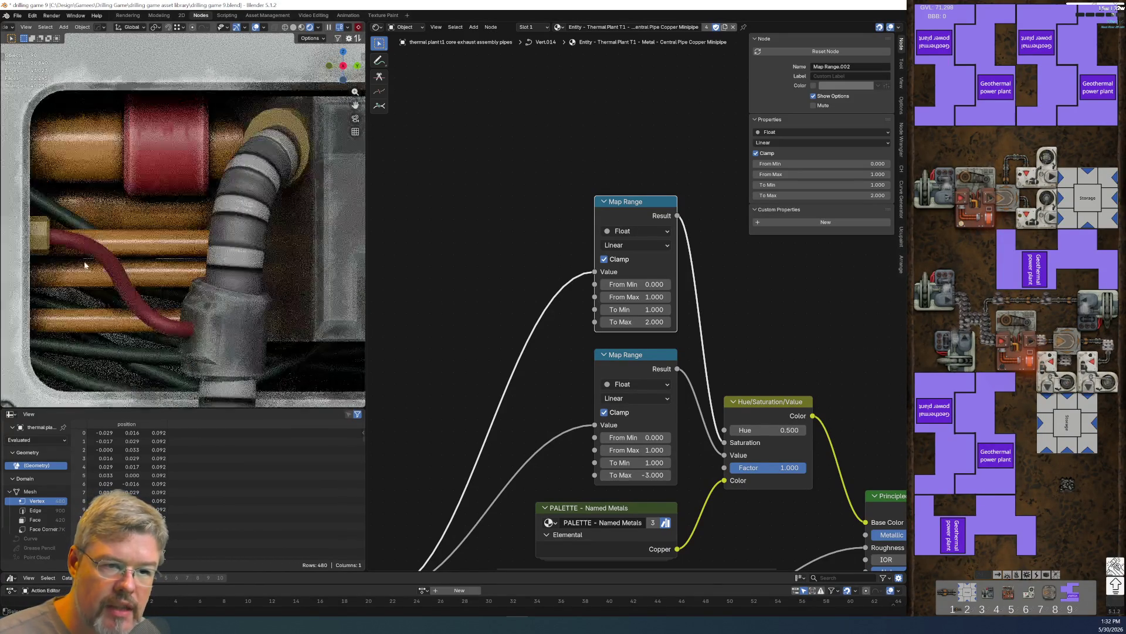
scroll(105, 247, down, 5)
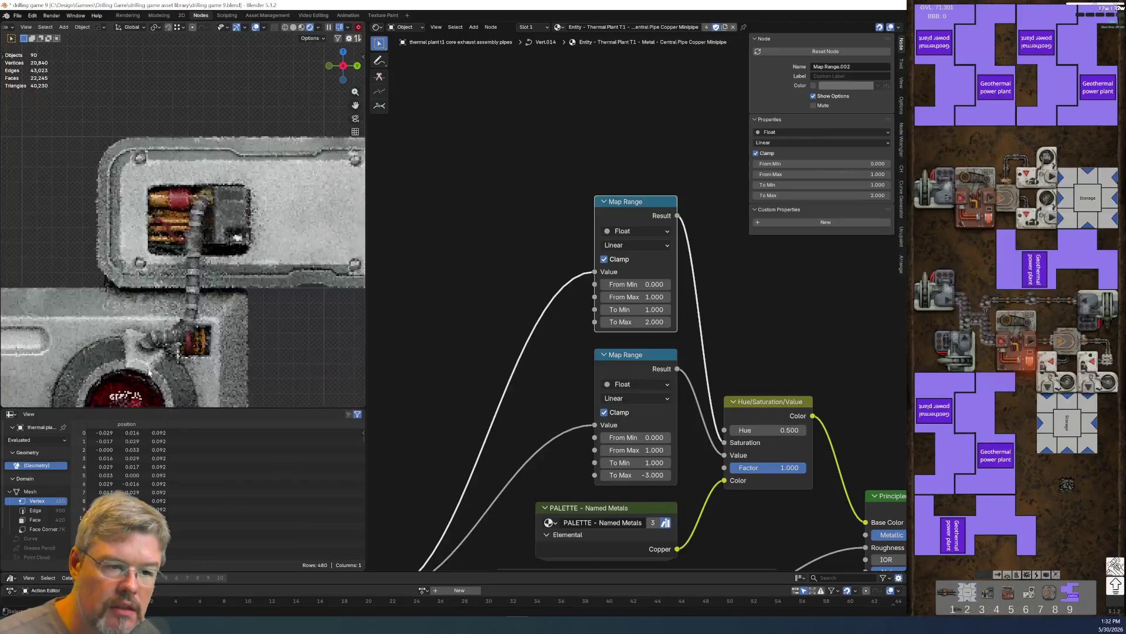
scroll(148, 372, down, 3)
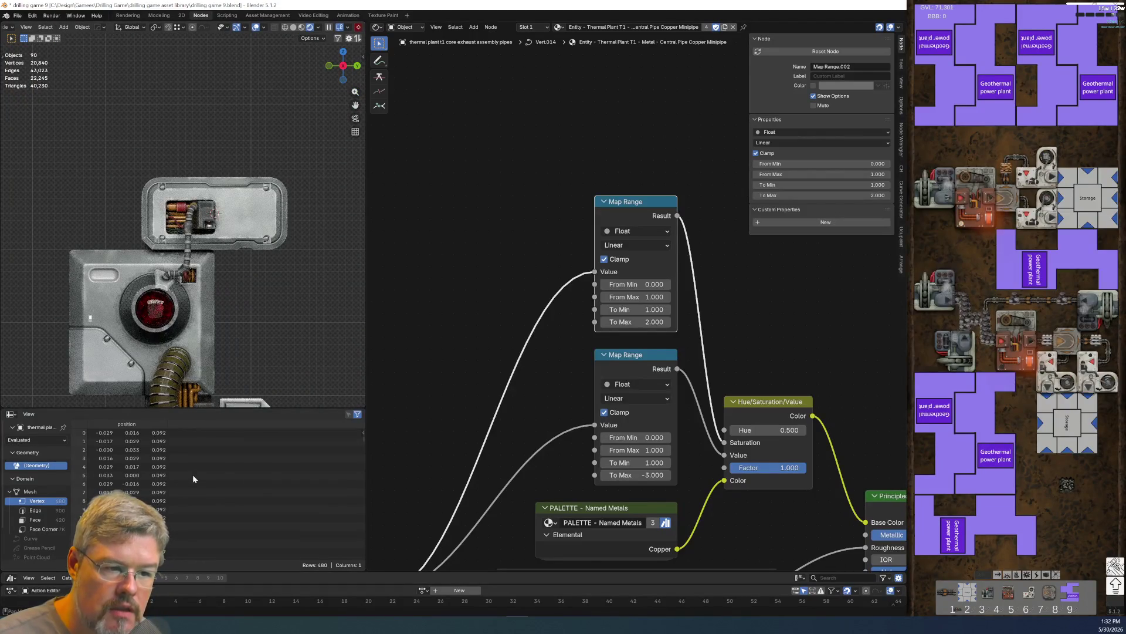
- Inspect the lower connector and small exhaust connector pipes, then clear the selection
mouse_move(186, 291)
shift+middle_down()
mouse_move(131, 98)
mouse_move(108, 60)
shift+middle_up()
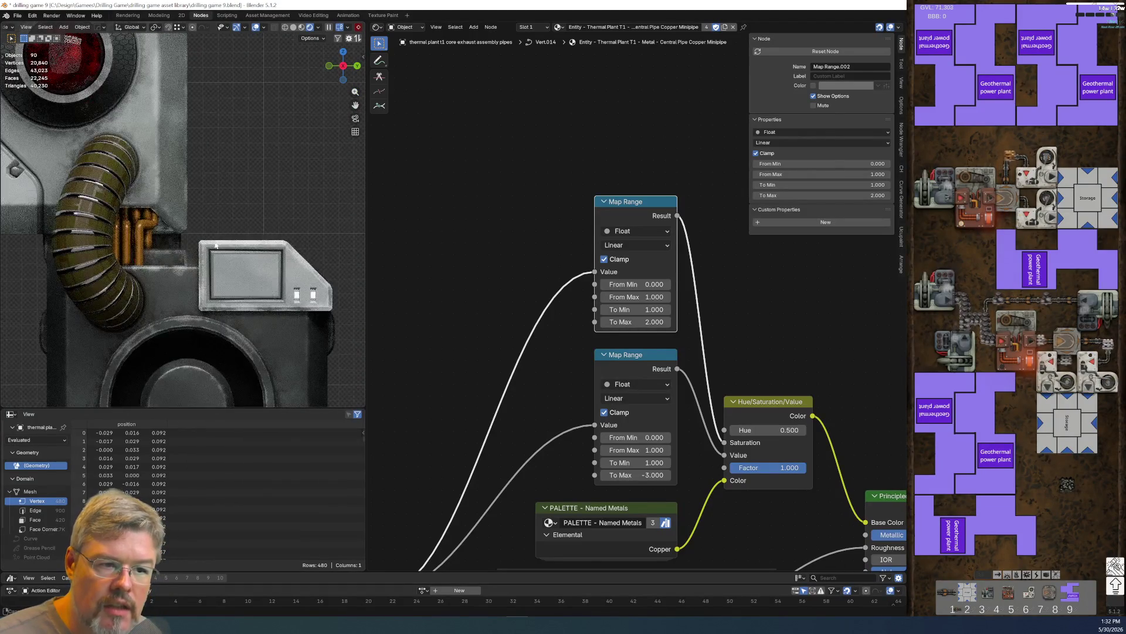
scroll(220, 342, up, 5)
shift+middle_drag(221, 343, 195, 158)
scroll(195, 159, down, 5)
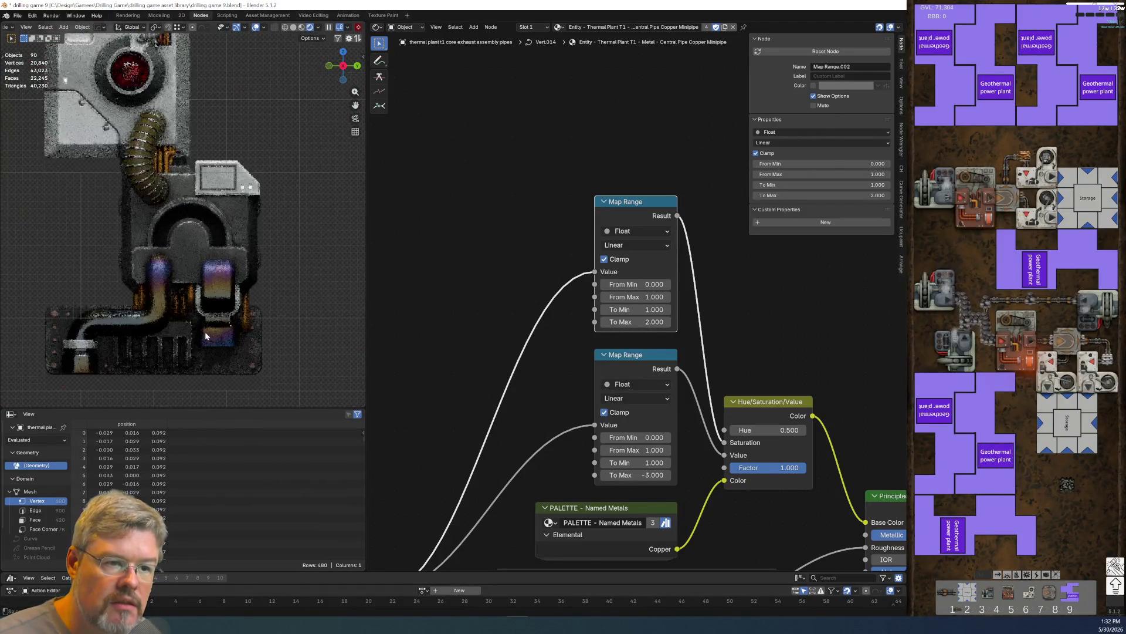
shift+middle_drag(195, 267, 195, 296)
click(195, 296)
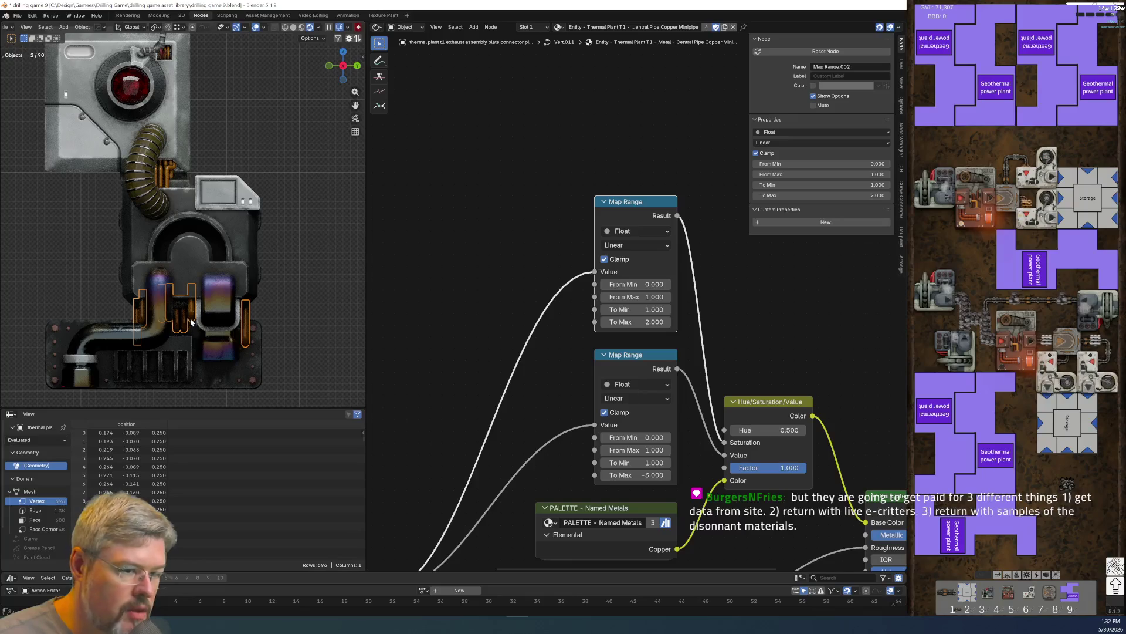
scroll(664, 401, down, 3)
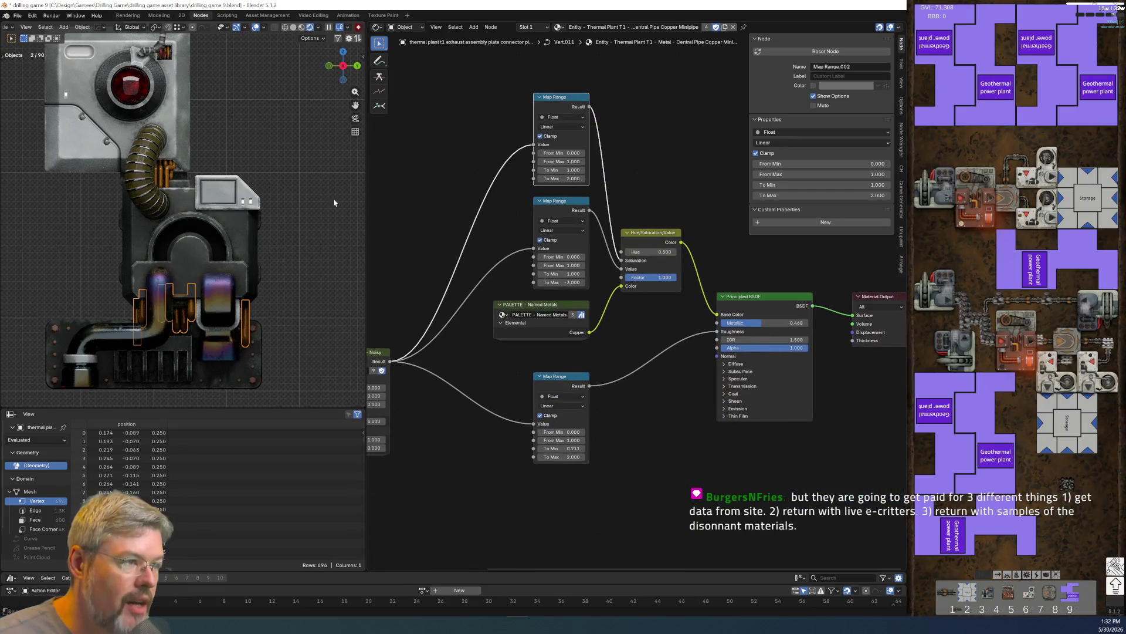
click(167, 182)
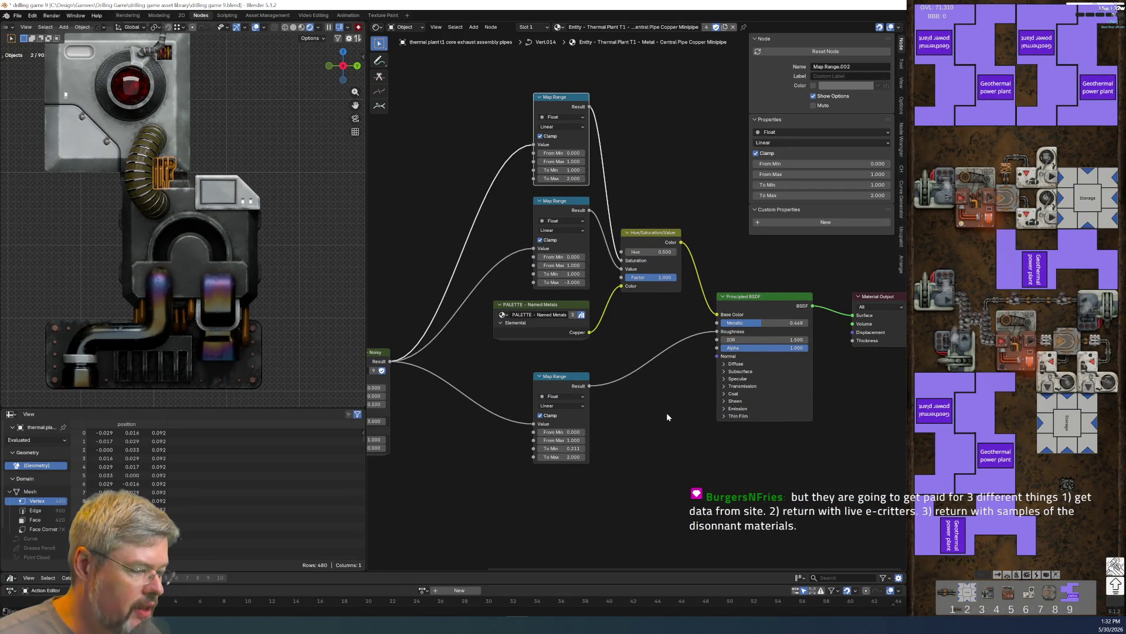
click(253, 160)
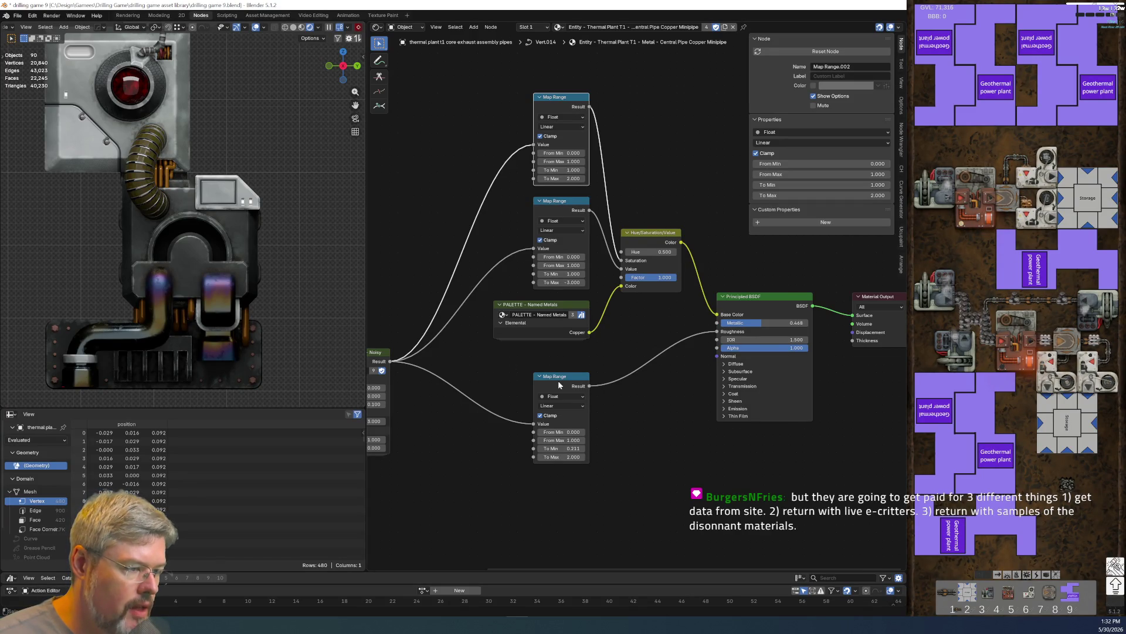
- Review the node tree from Dirt Mask to Material Output, then open the File menu
middle_drag(518, 370, 605, 359)
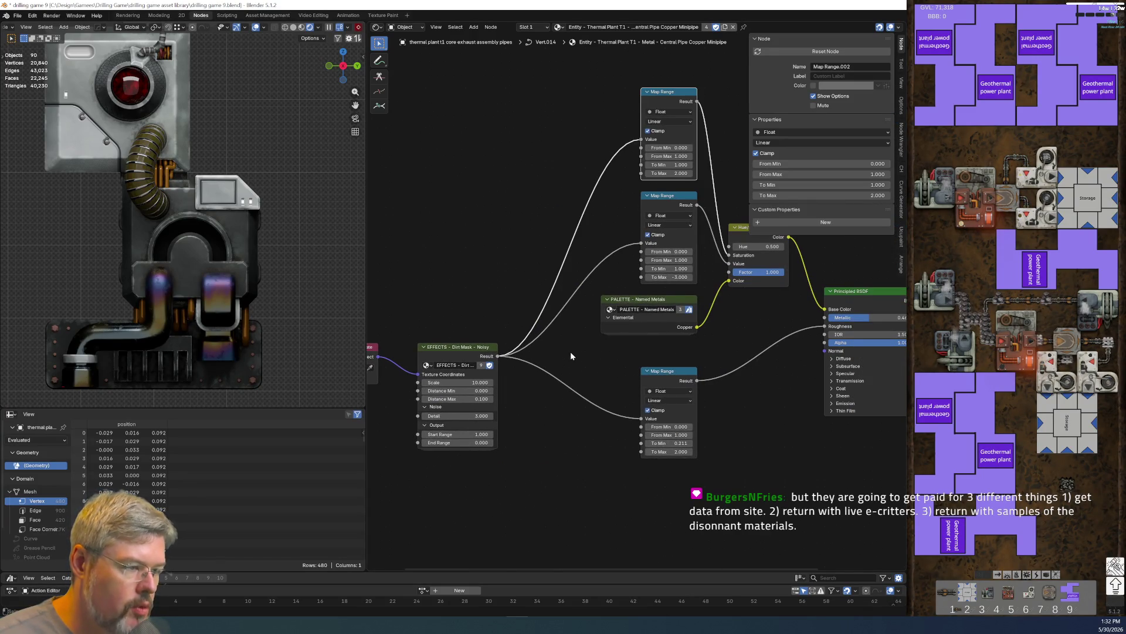
middle_drag(702, 403, 535, 442)
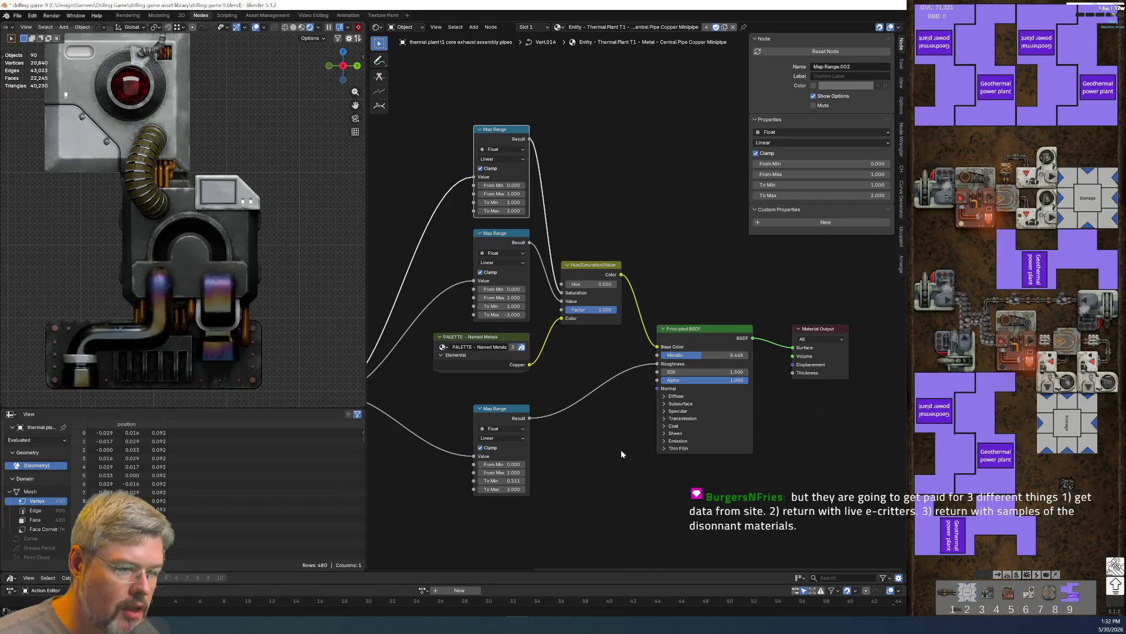
click(17, 15)
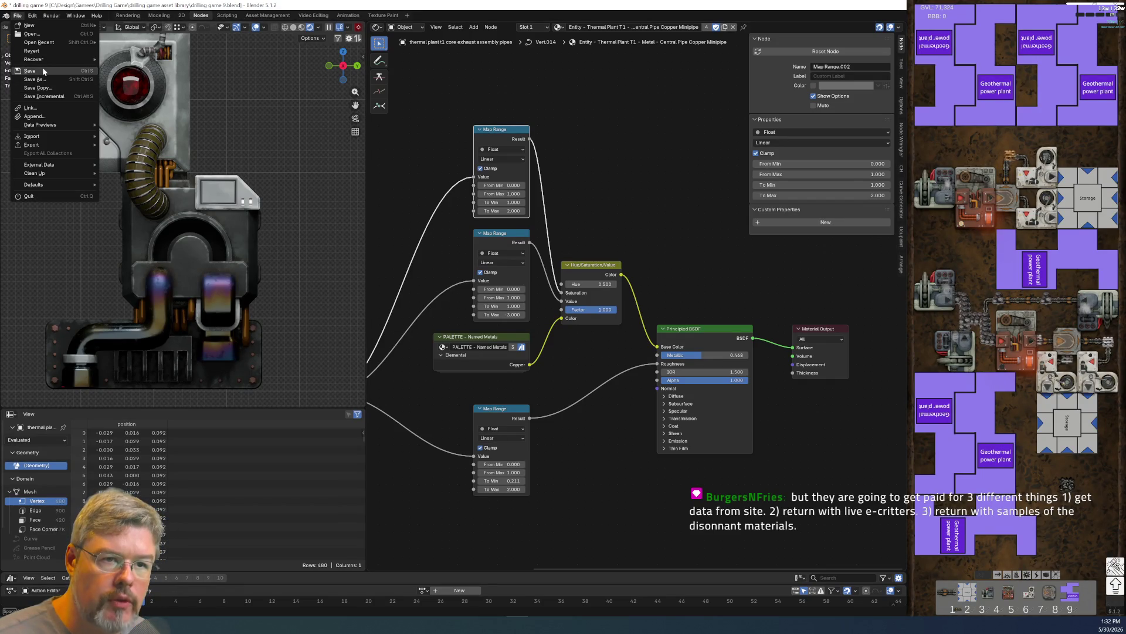
- Save drilling game 9.blend with File > Save
click(43, 70)
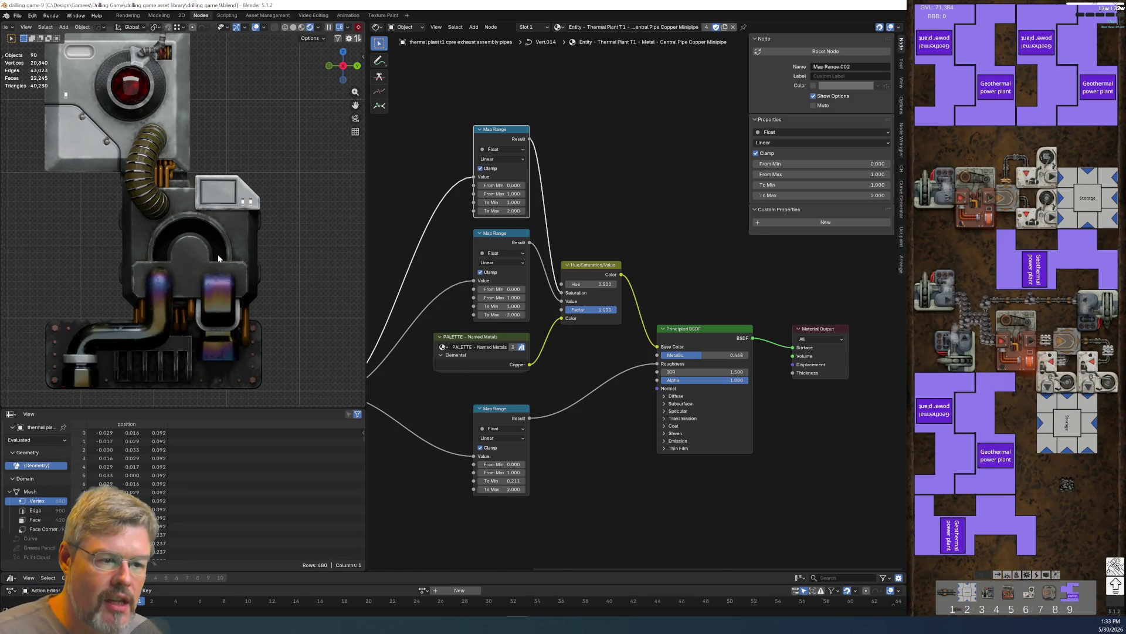
- Frame the pipe interior in the viewport and save the blend file
scroll(219, 258, down, 2)
scroll(198, 203, up, 2)
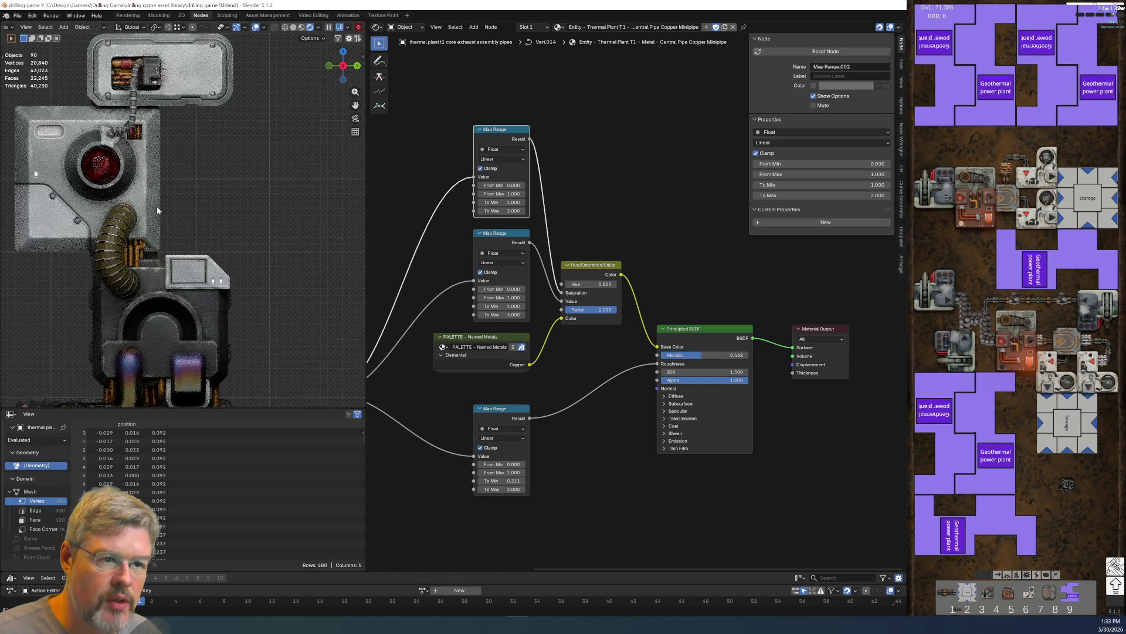
scroll(261, 274, down, 2)
scroll(277, 257, up, 6)
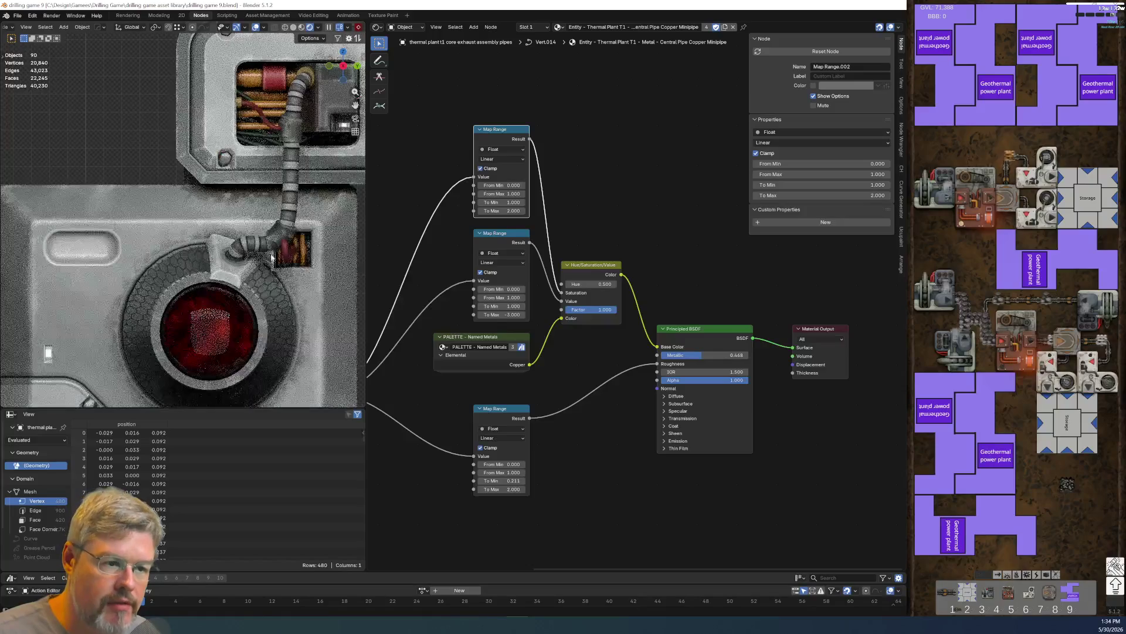
scroll(277, 257, up, 4)
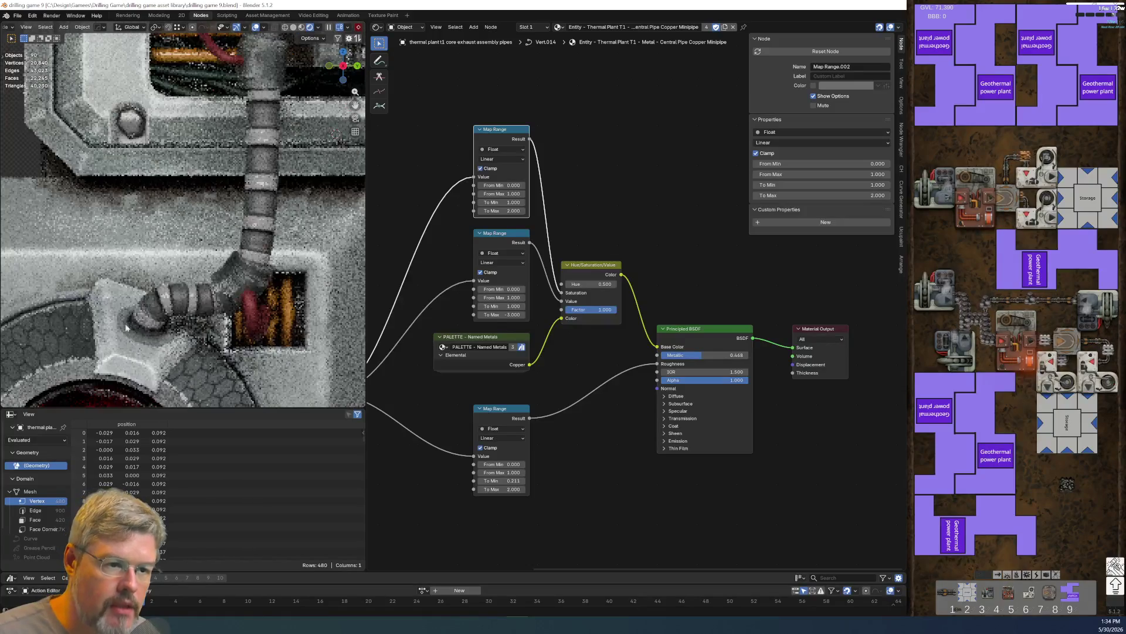
key(KP_Decimal)
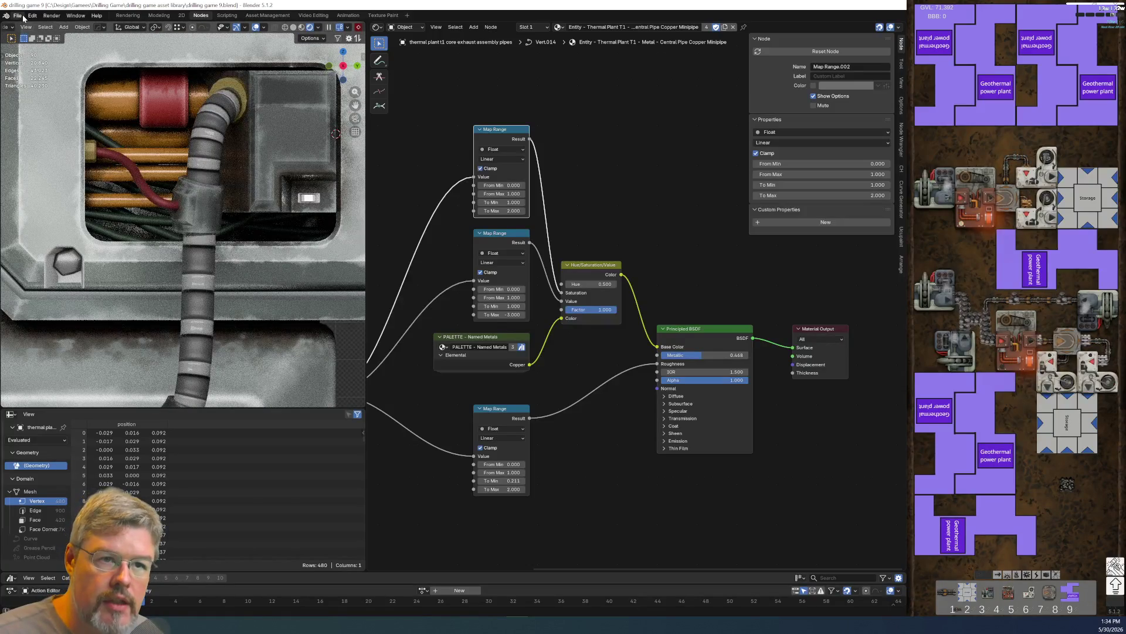
click(23, 16)
click(45, 73)
- Delete 'Central Pipe' from the material name, leaving 'Entity - Thermal Plant T1 - Metal - Copper Minipipes', then save
click(641, 29)
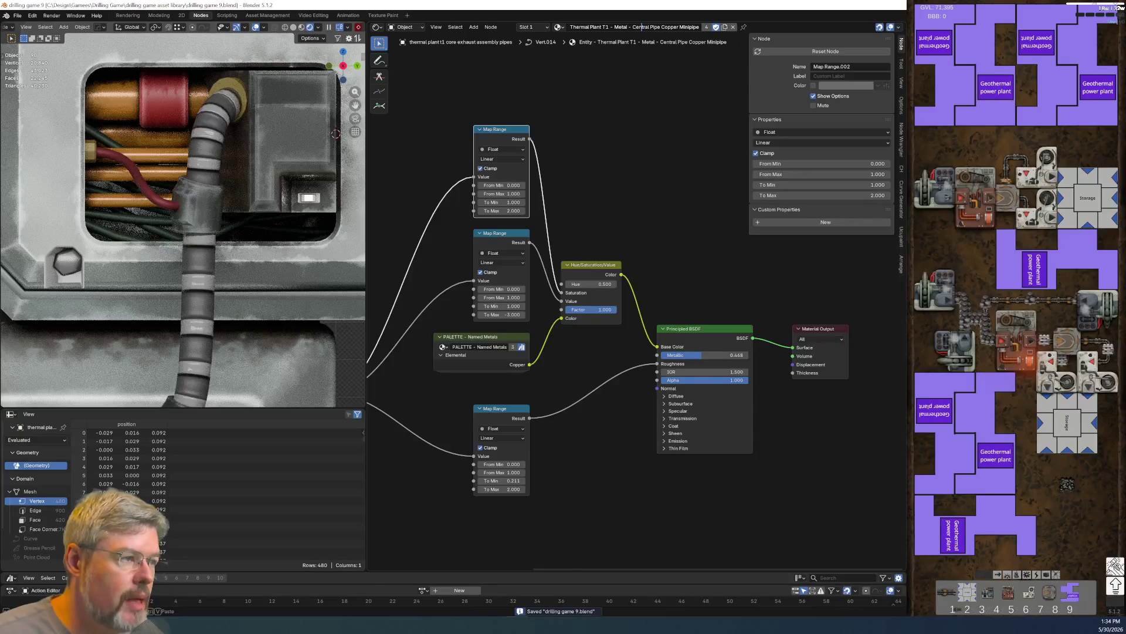
click(632, 27)
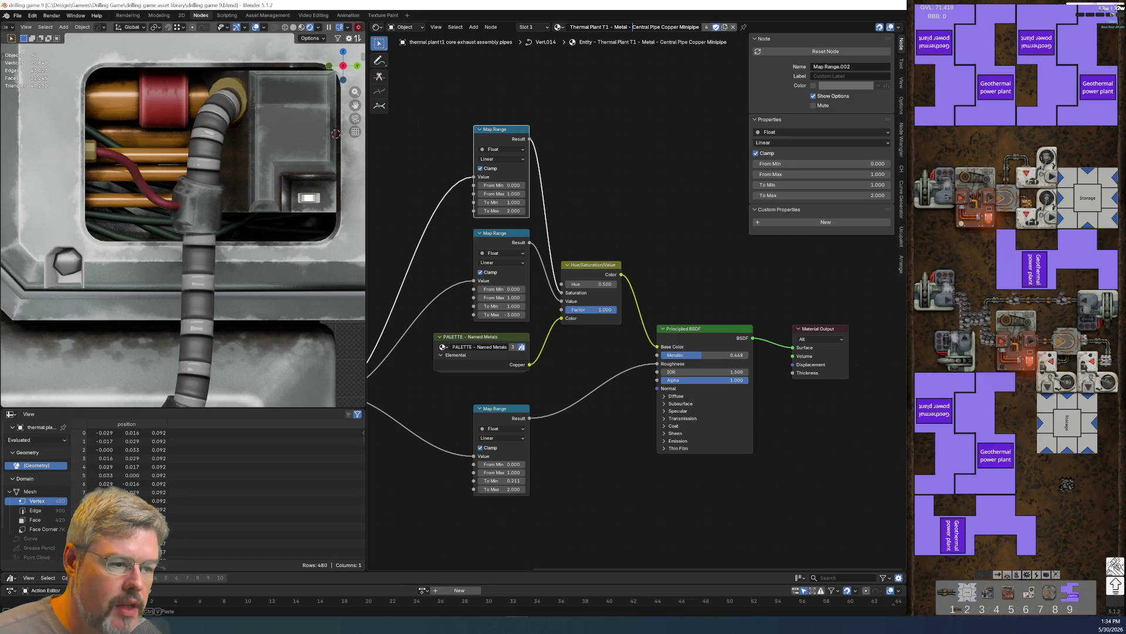
key(Return)
click(650, 27)
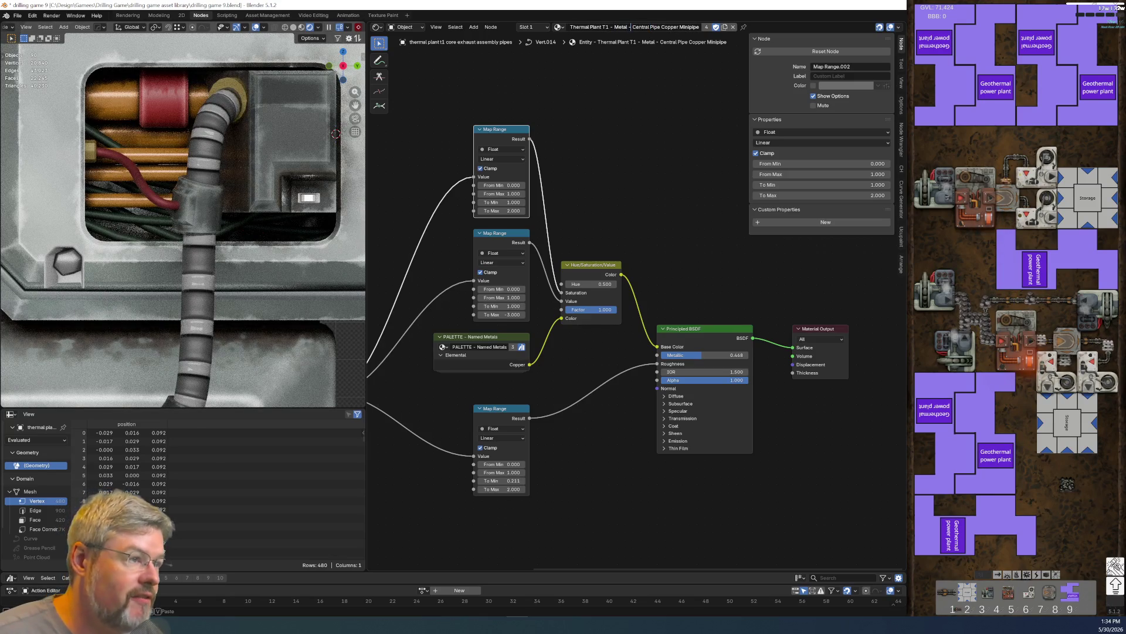
drag(632, 27, 661, 27)
key(BackSpace)
key(Return)
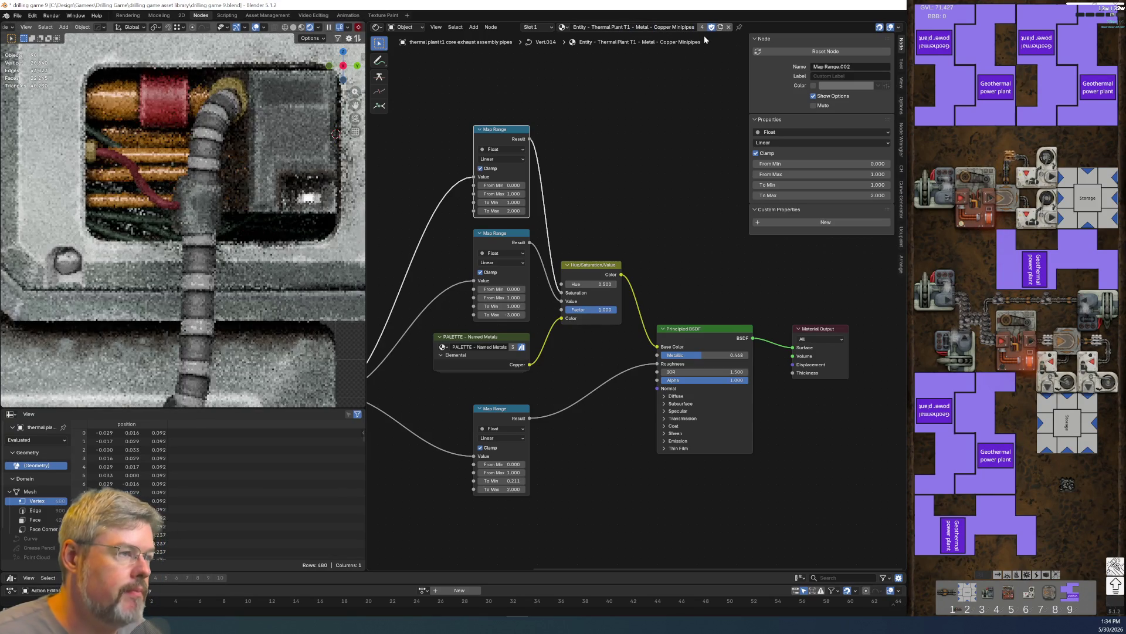
click(17, 15)
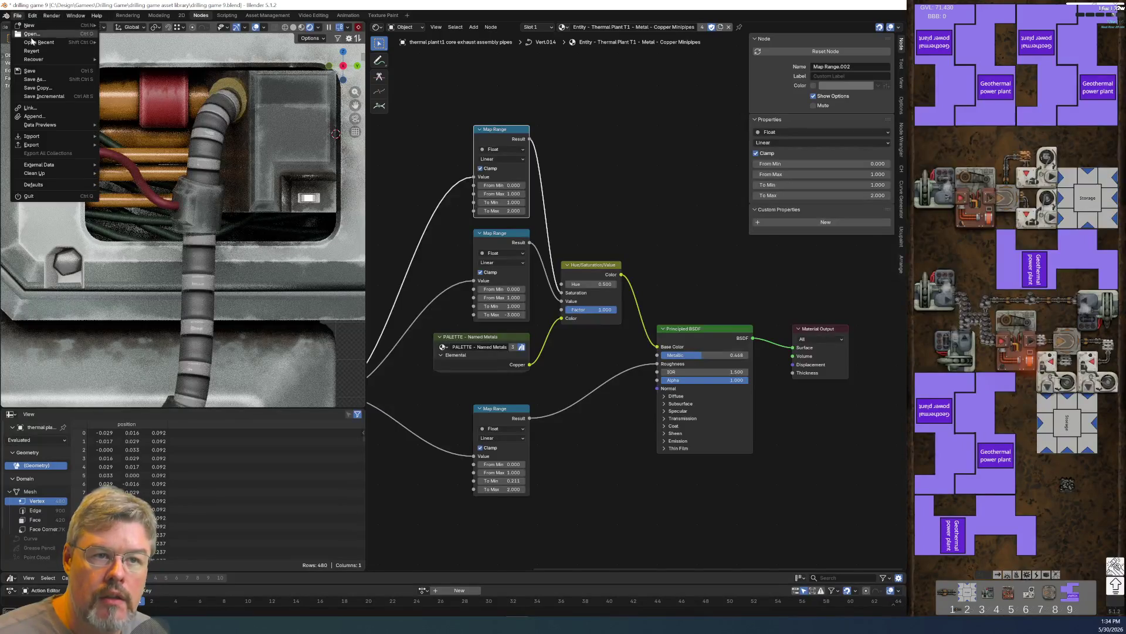
click(30, 70)
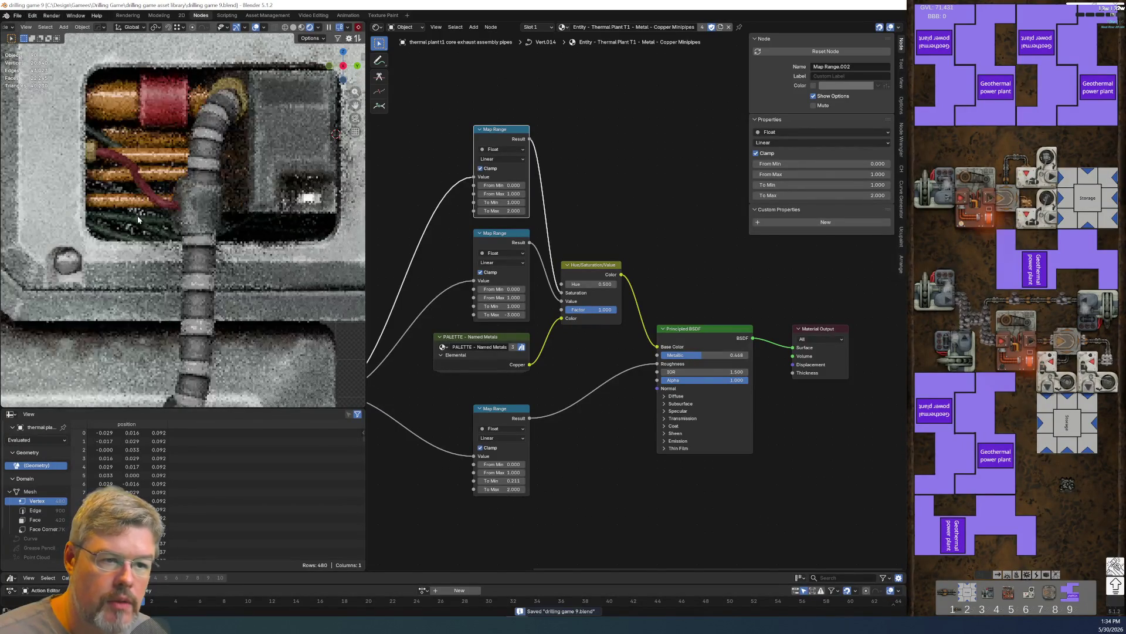
- Select the cablebox wiring and frame its Rubber - Wiring Green shader chain in the node editor
click(138, 218)
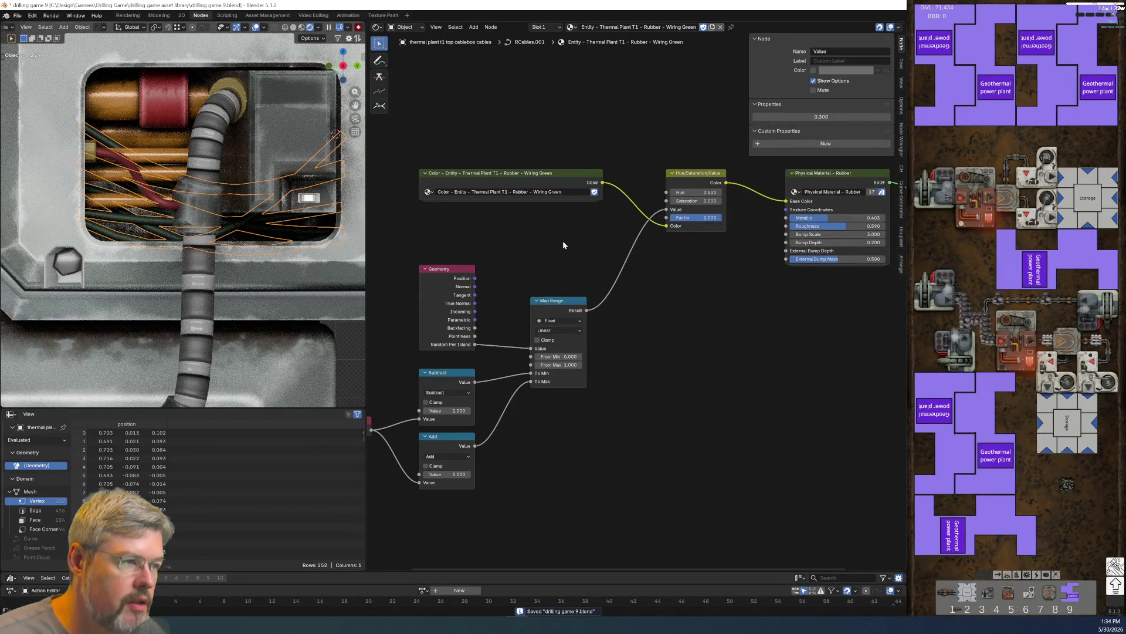
middle_drag(540, 217, 618, 213)
scroll(583, 258, up, 2)
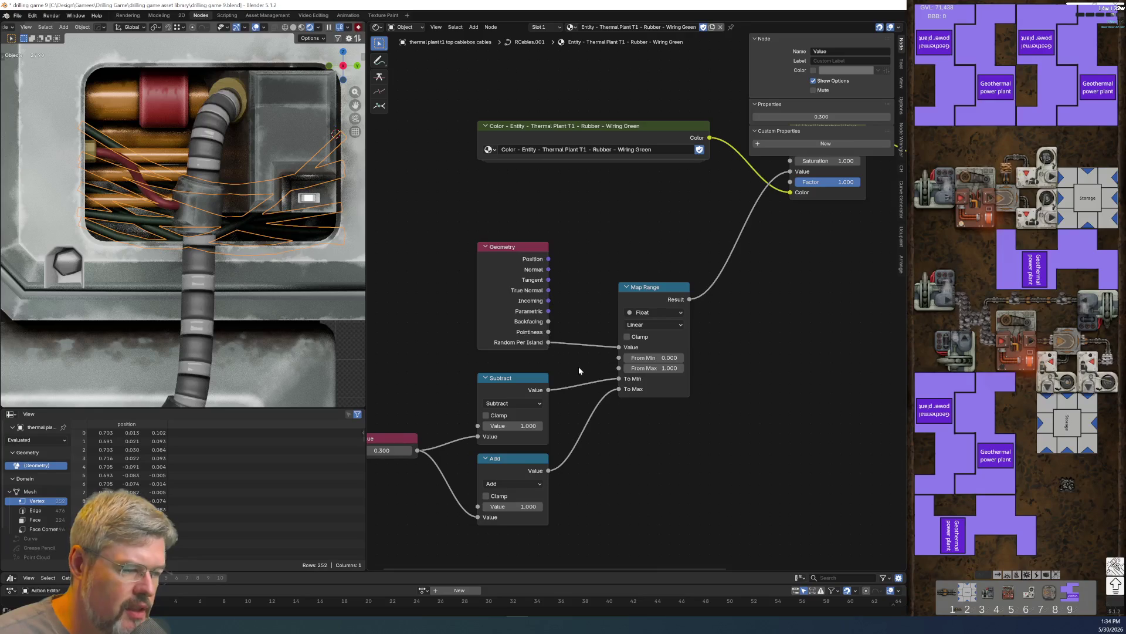
mouse_move(576, 367)
middle_down()
mouse_move(625, 361)
mouse_move(619, 374)
middle_up()
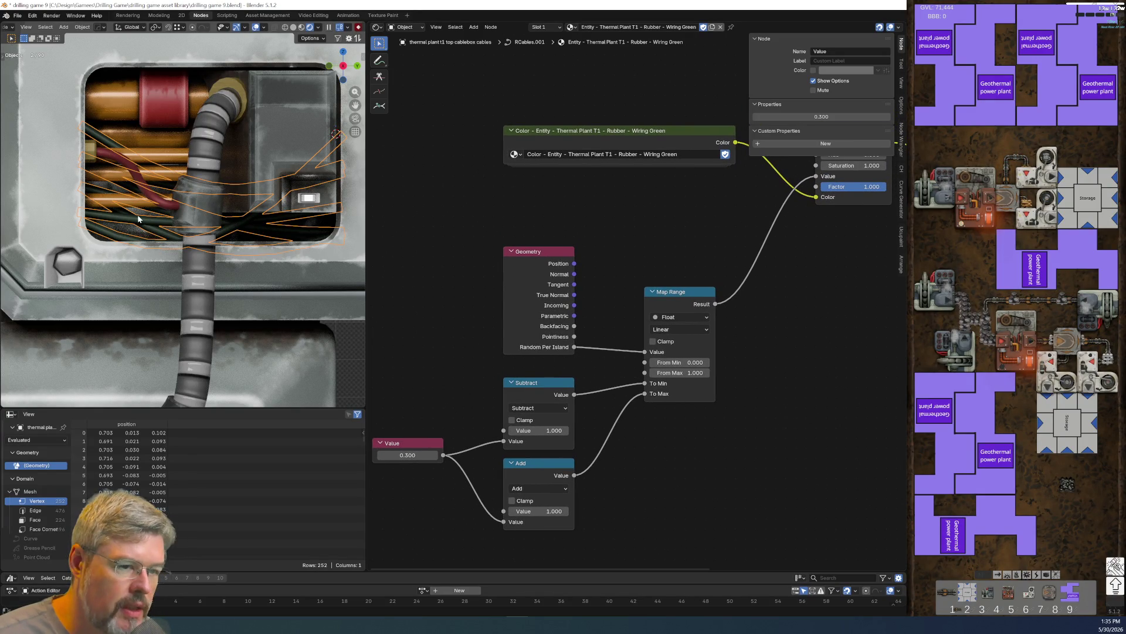
key(KP_Decimal)
scroll(581, 403, down, 2)
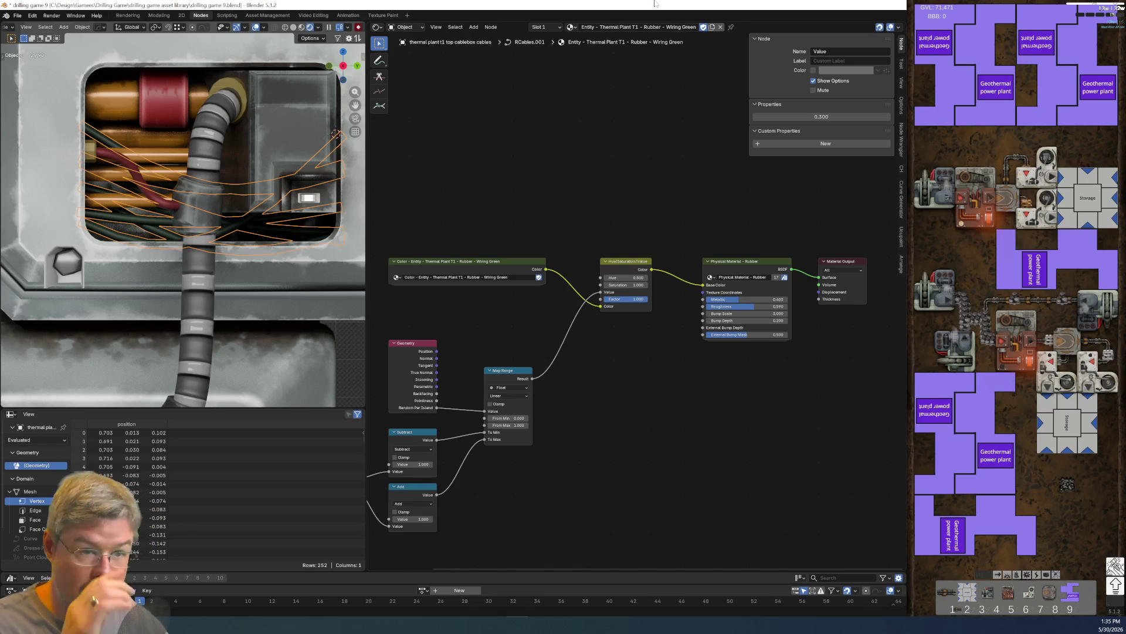
scroll(734, 350, up, 5)
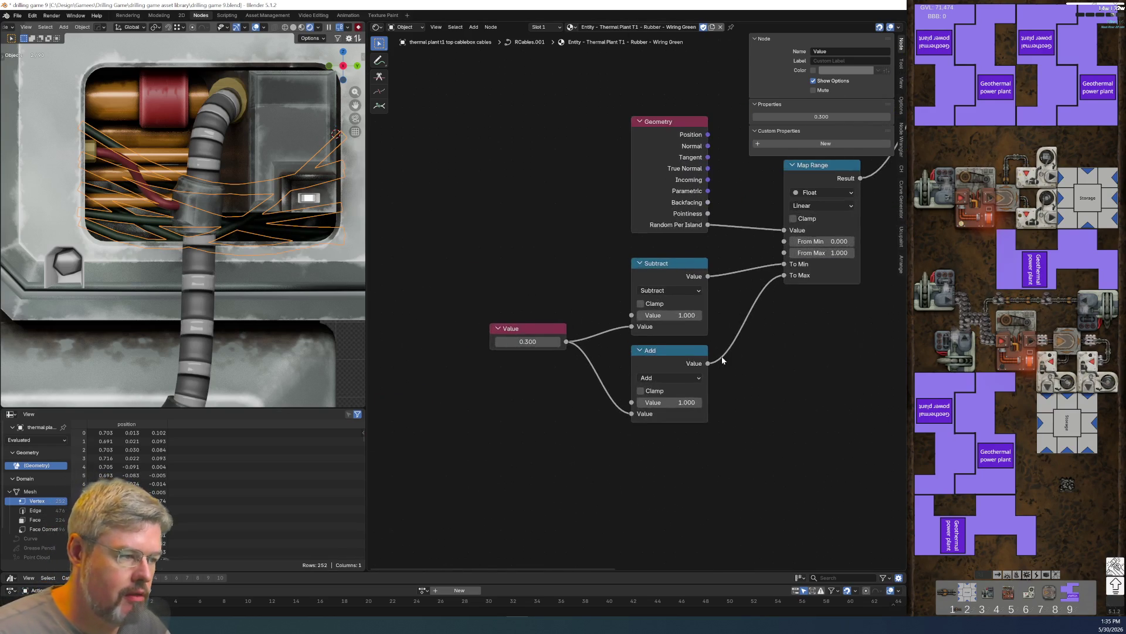
mouse_move(576, 351)
middle_down()
mouse_move(759, 453)
mouse_move(502, 416)
middle_up()
scroll(737, 335, down, 3)
mouse_move(736, 334)
middle_down()
mouse_move(540, 410)
mouse_move(724, 401)
mouse_move(693, 412)
middle_up()
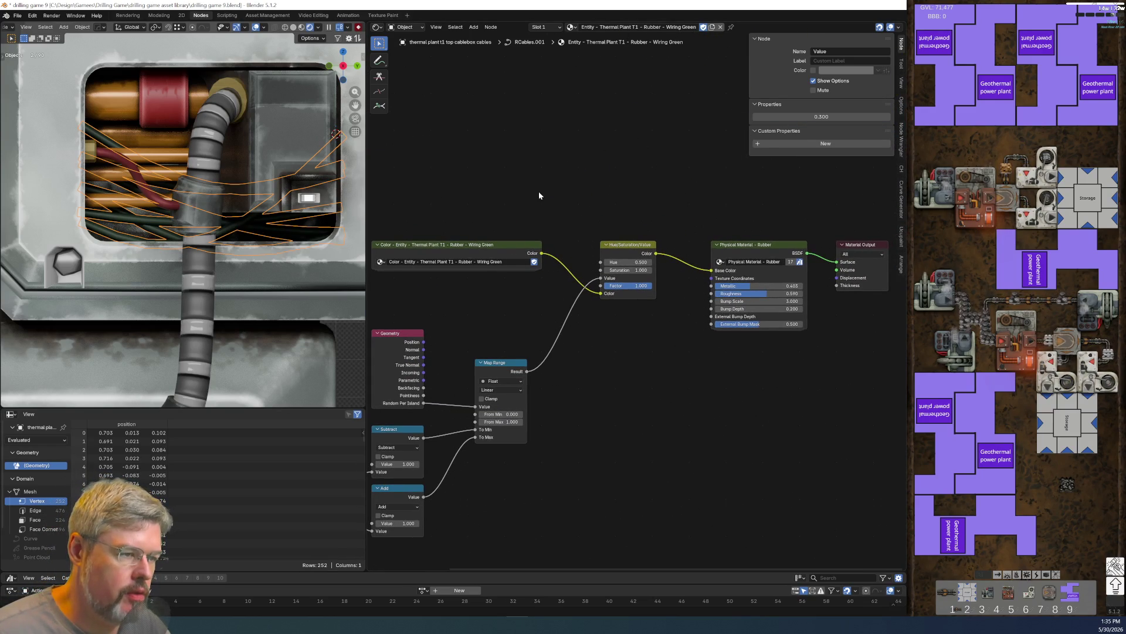
key(shift+a)
- Add the PALETTE Rubber Hoses group node to the wiring material via 'palette - rubb' search
click(676, 418)
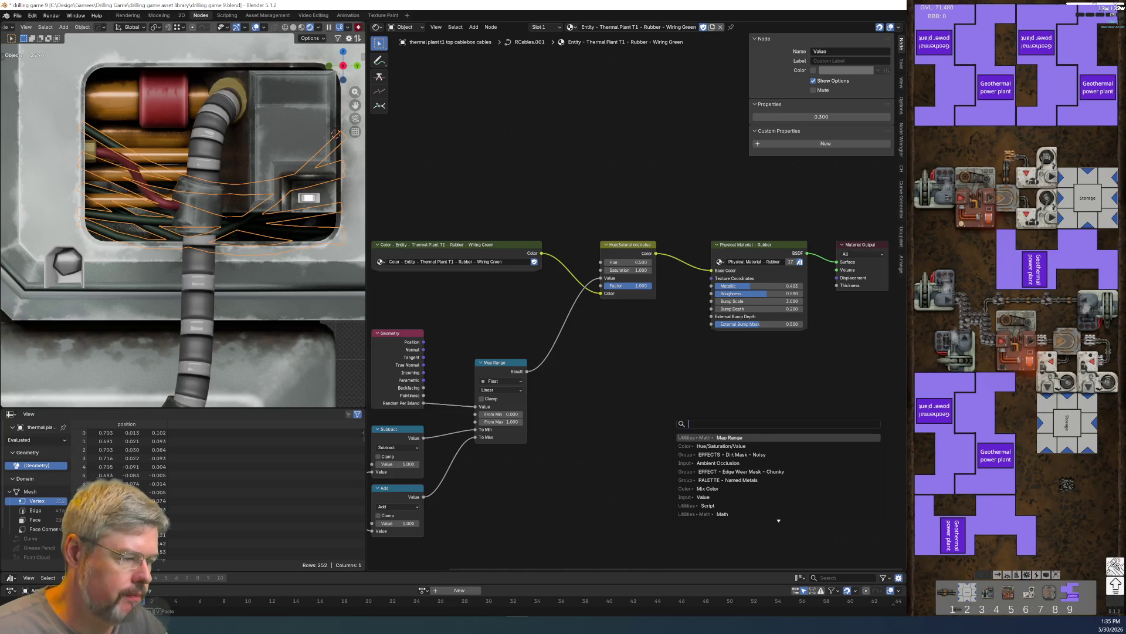
text(palette - rubb)
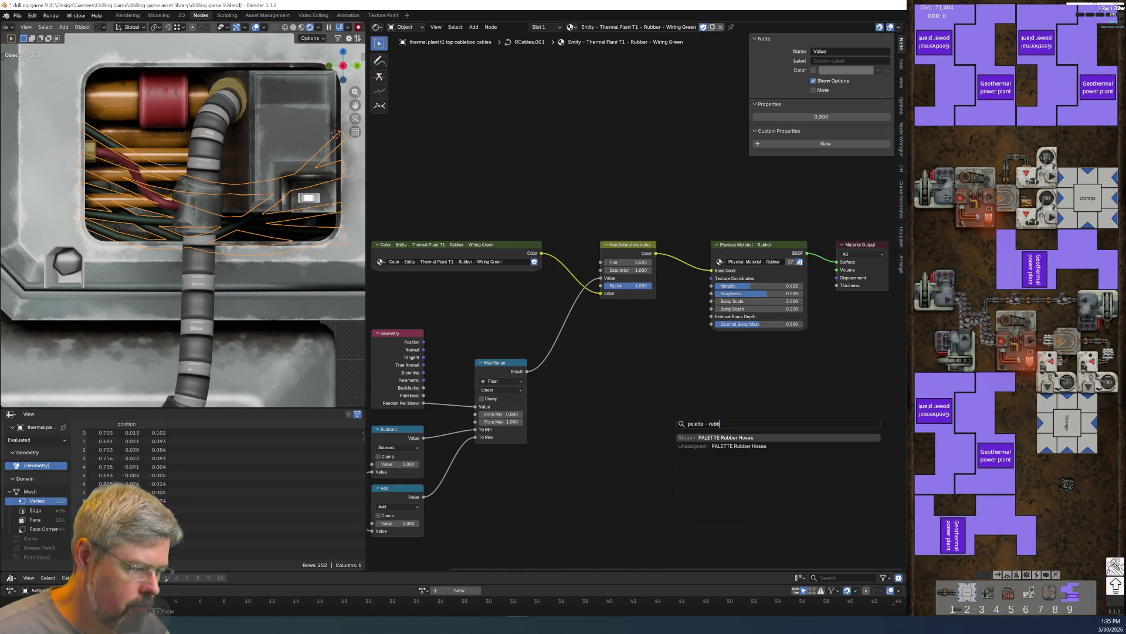
click(732, 438)
click(621, 452)
- Widen the node, rename its group to 'PALETTE - Rubber Hoses', and move it up-left
scroll(621, 452, up, 2)
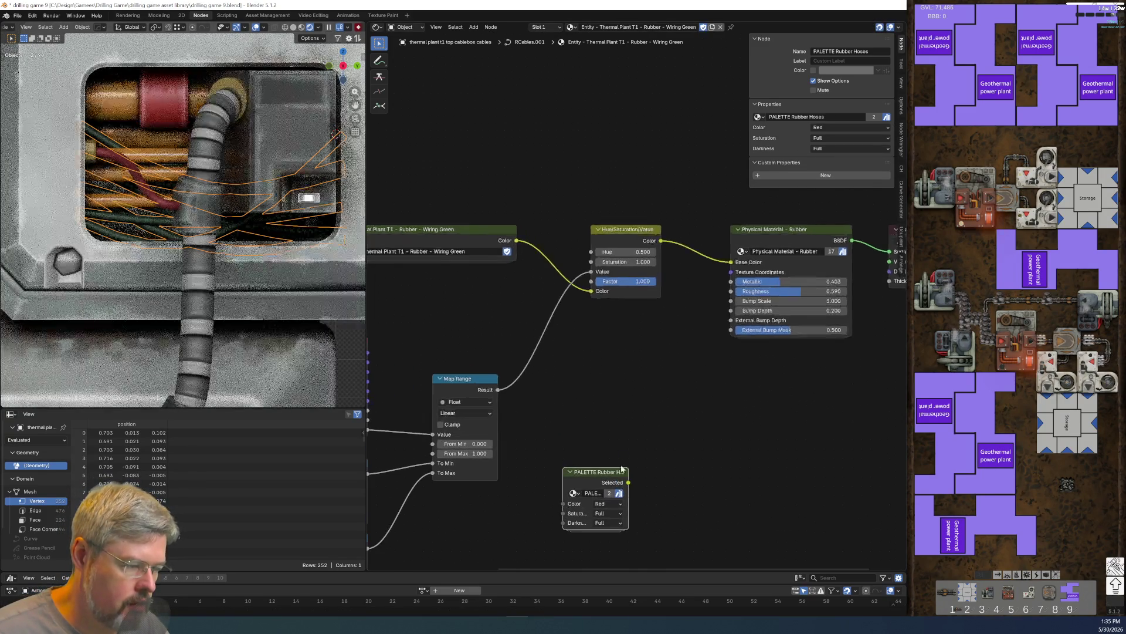
drag(628, 471, 703, 472)
text(-)
key(Return)
mouse_move(653, 477)
mouse_down()
mouse_move(649, 382)
mouse_move(641, 404)
mouse_up()
scroll(641, 403, up, 1)
middle_drag(634, 395, 681, 354)
scroll(681, 354, up, 1)
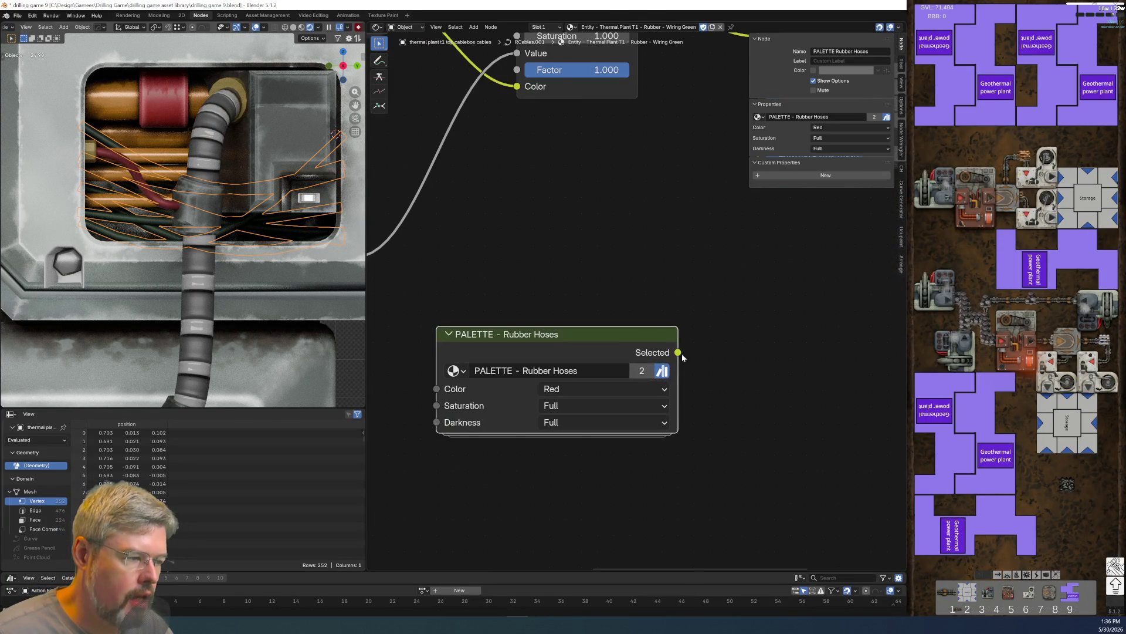
- Enter the PALETTE - Rubber Hoses group and move its Group Output further right
drag(678, 335, 630, 338)
key(Tab)
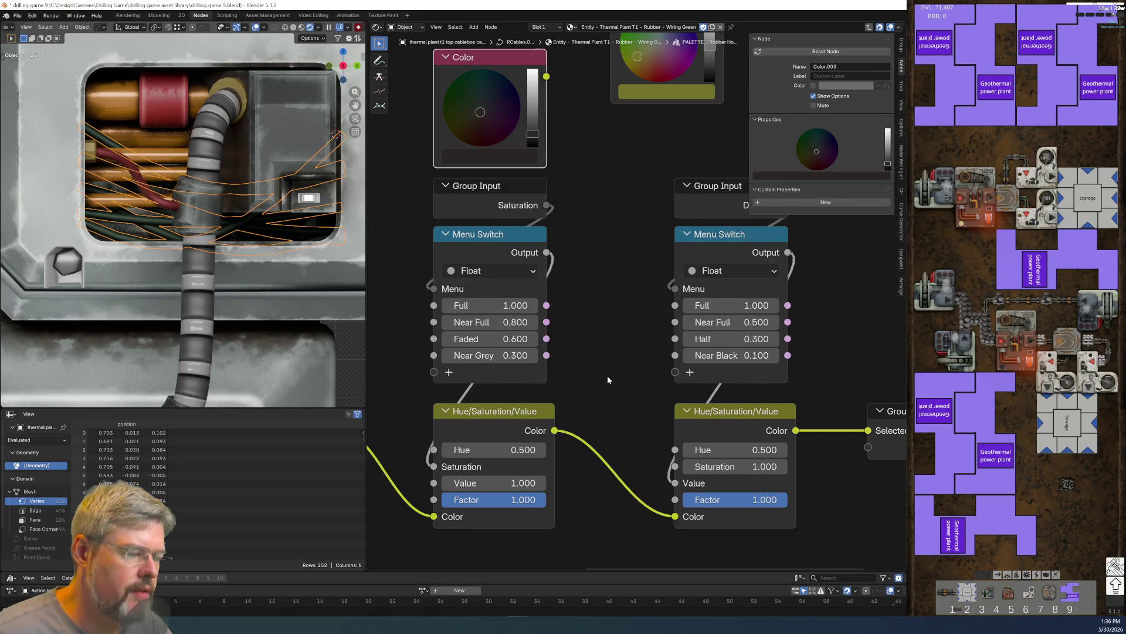
key(Home)
scroll(650, 406, up, 3)
drag(650, 293, 713, 410)
click(667, 358)
drag(666, 357, 777, 359)
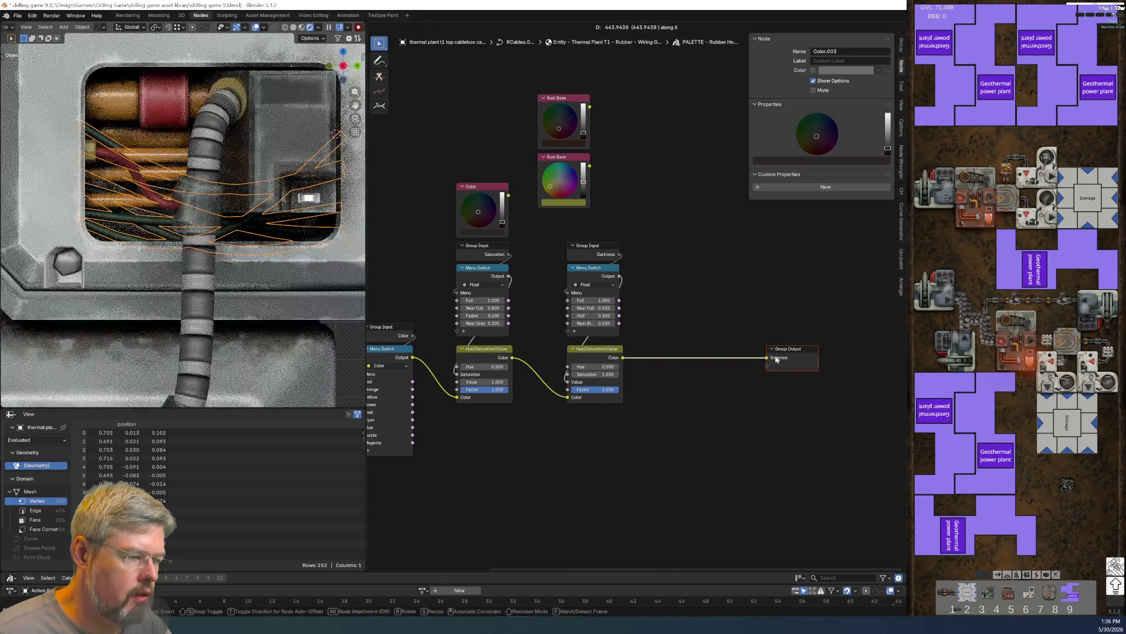
scroll(586, 384, up, 2)
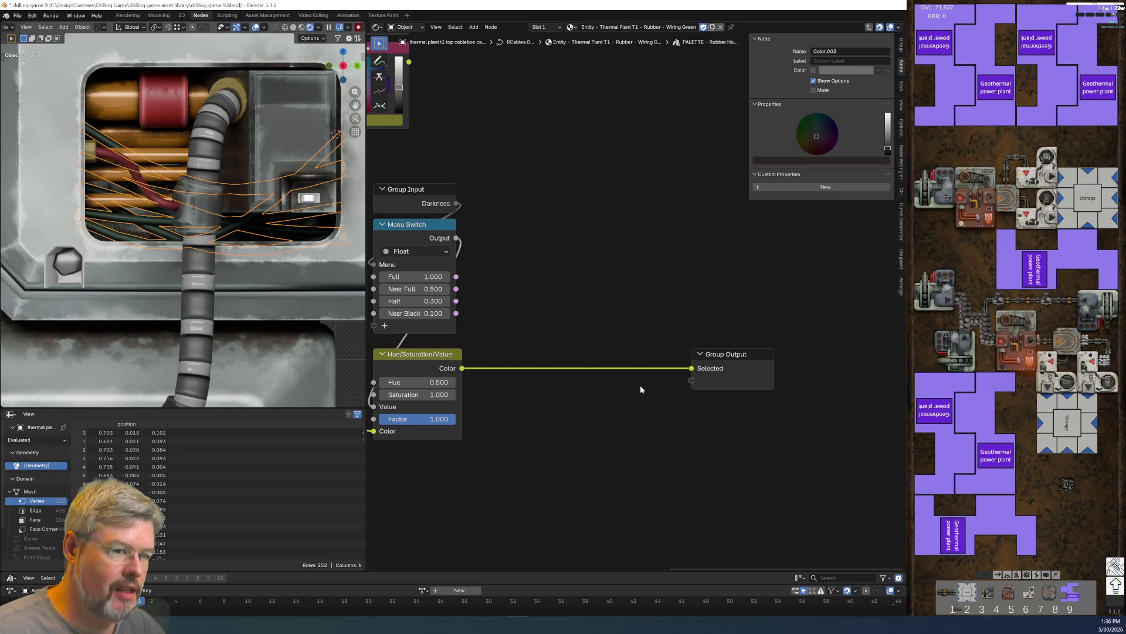
- Raise the Color node beside Rust Base and duplicate the Darkness Hue/Saturation/Value node
middle_drag(576, 260, 724, 291)
scroll(724, 445, down, 2)
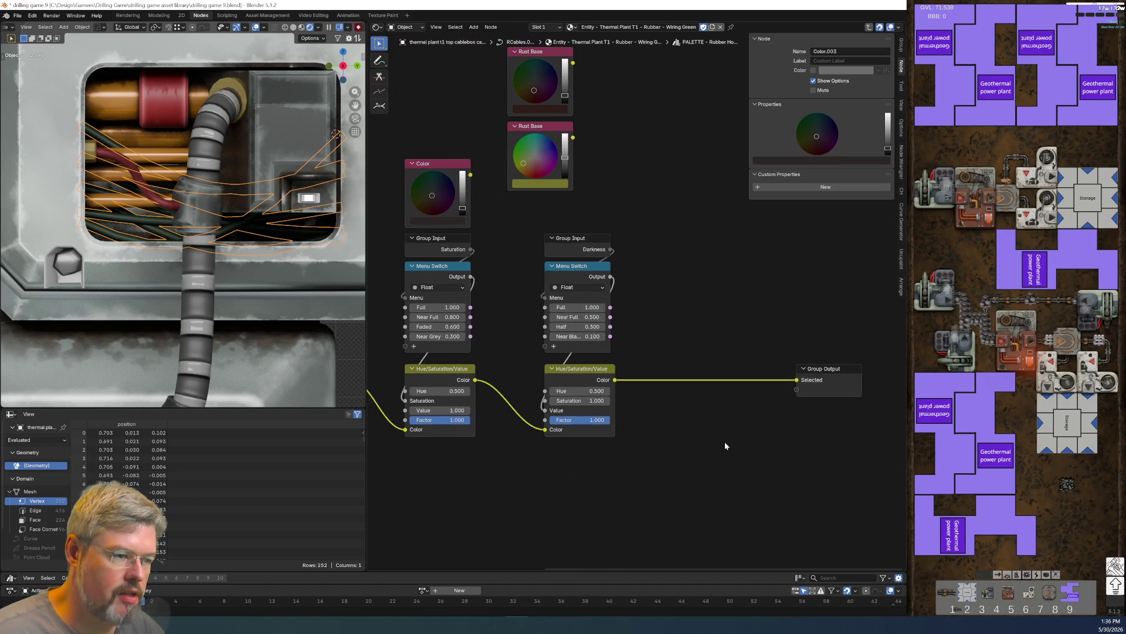
middle_drag(724, 446, 691, 445)
scroll(669, 398, down, 1)
middle_drag(659, 352, 667, 518)
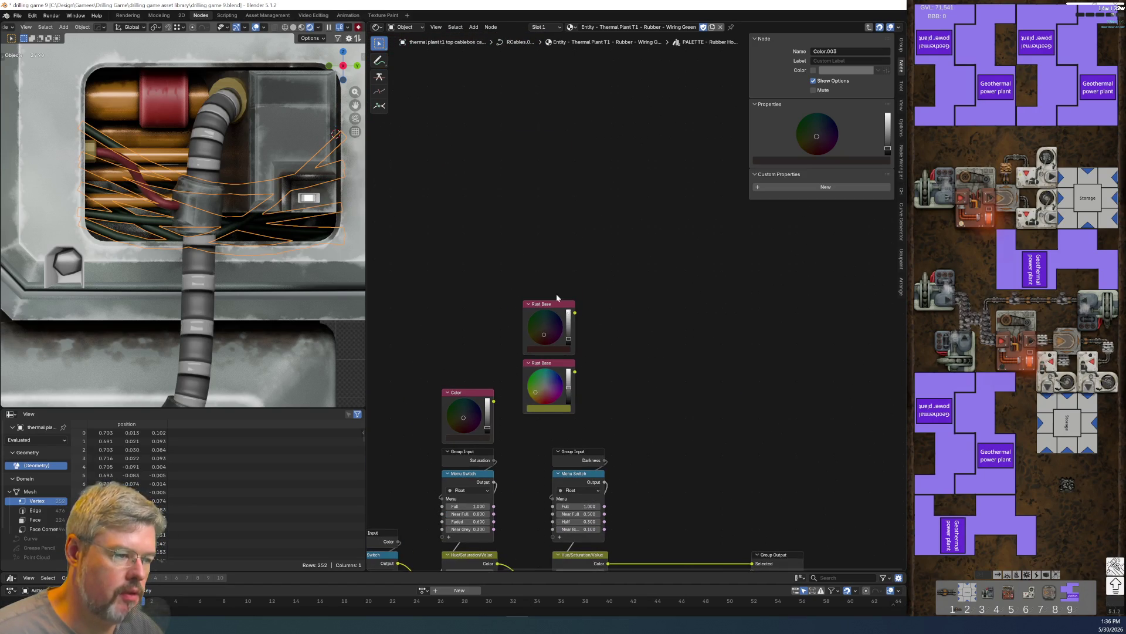
click(456, 391)
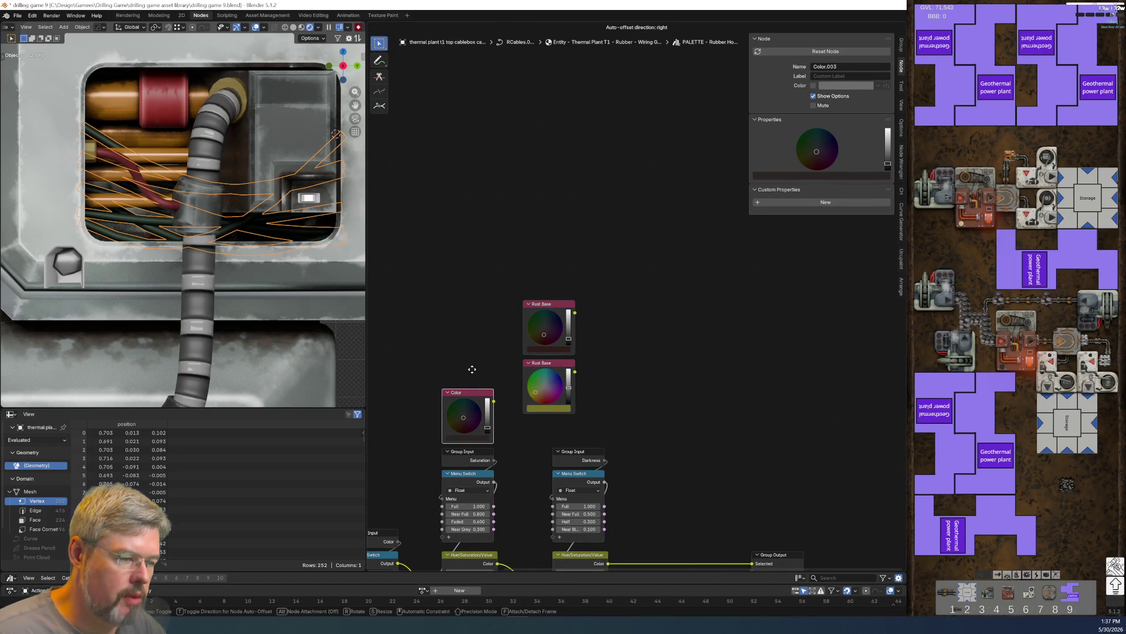
drag(467, 392, 467, 363)
scroll(761, 436, up, 1)
middle_drag(760, 436, 611, 169)
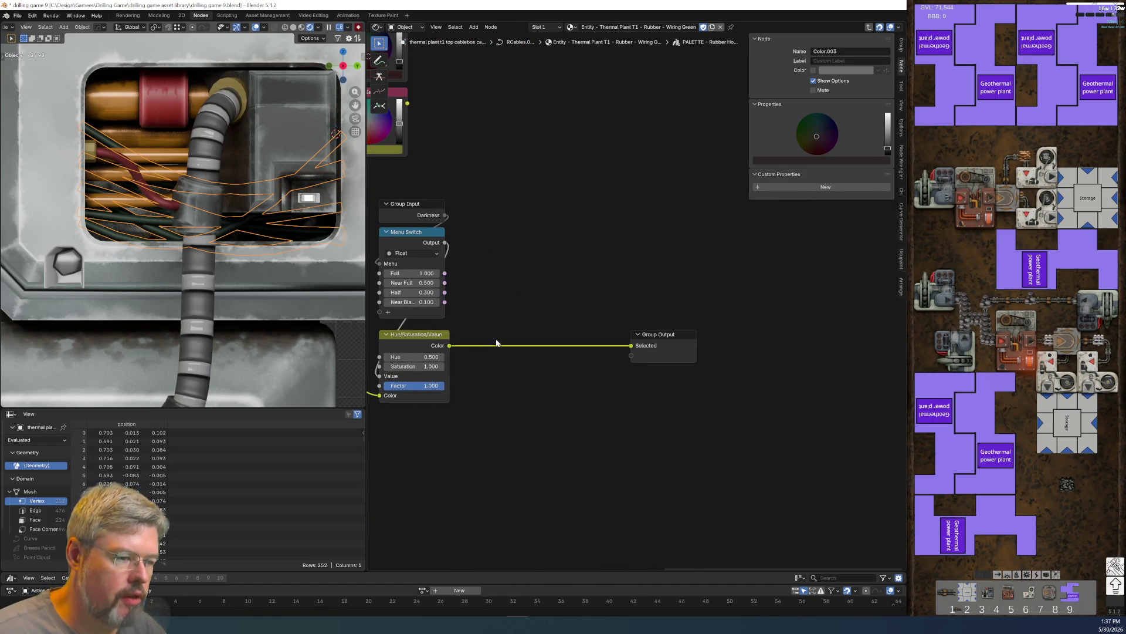
click(420, 340)
key(shift+d)
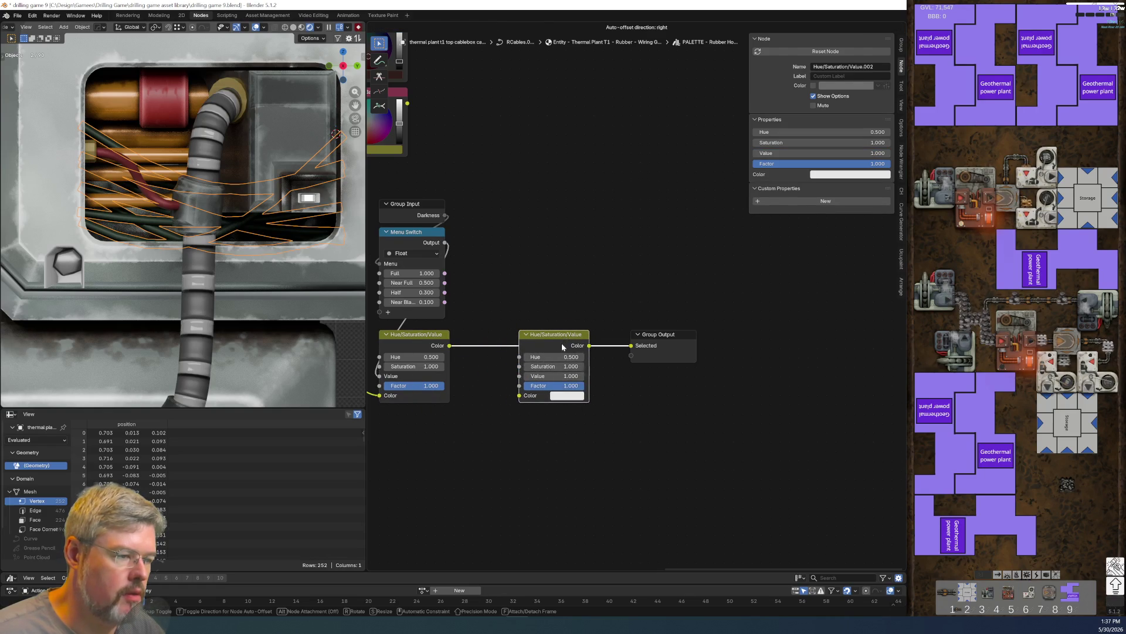
- Drop the Hue/Saturation/Value copy onto the link before Group Output
click(561, 342)
scroll(648, 455, up, 1)
middle_drag(648, 455, 651, 332)
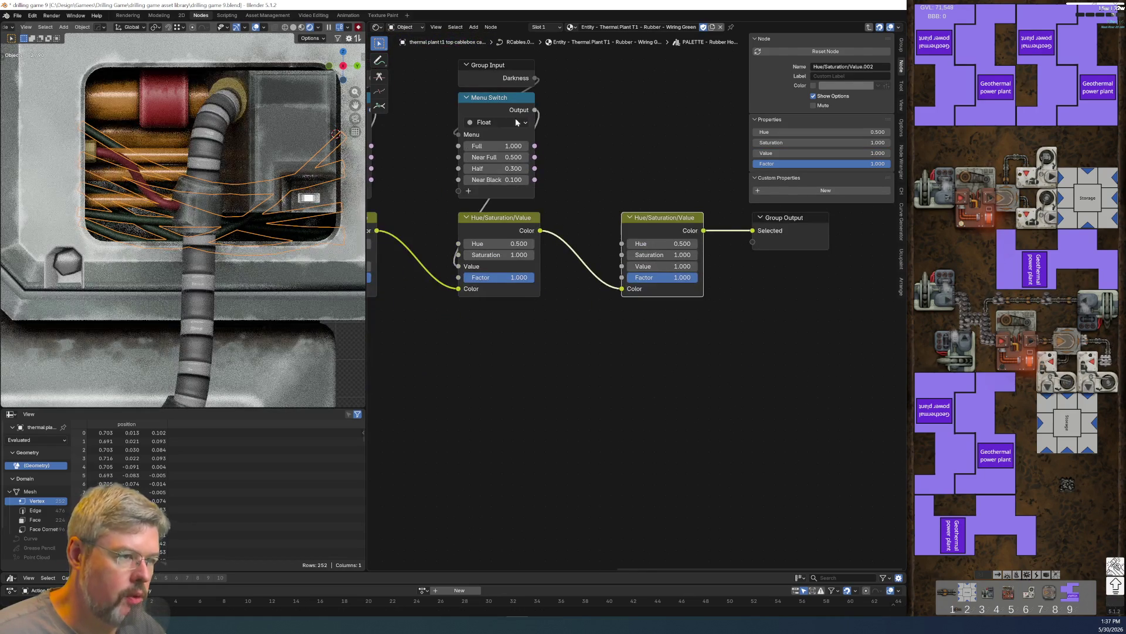
- Add a duplicate Group Input below the nodes with Color, Saturation and Darkness sockets unhidden
click(502, 76)
key(shift+d)
click(492, 349)
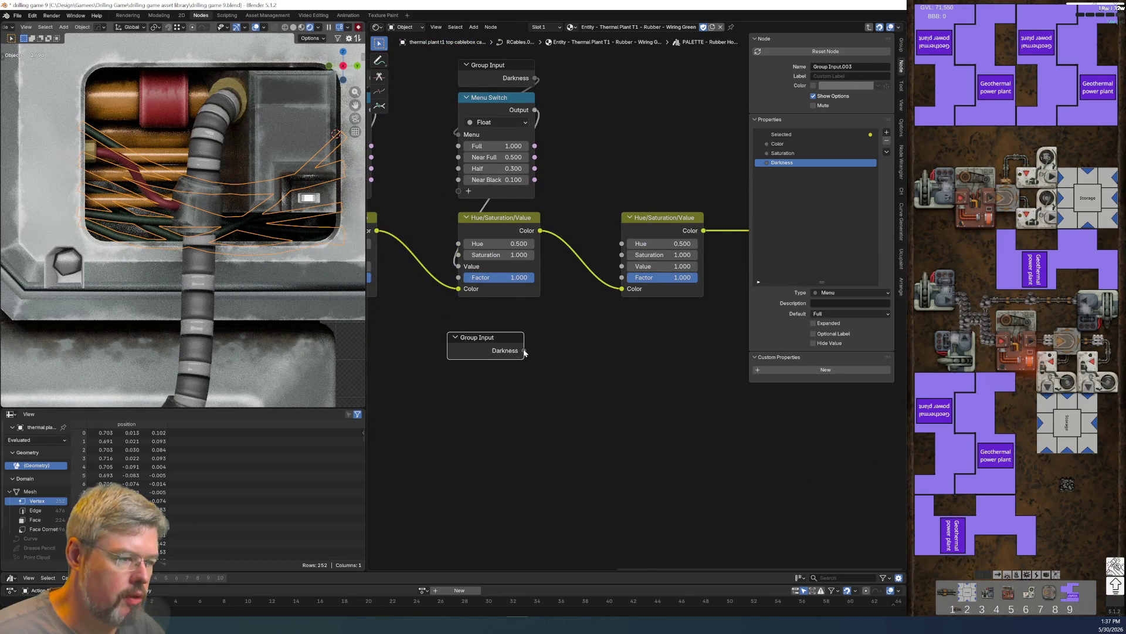
key(ctrl+h)
click(560, 447)
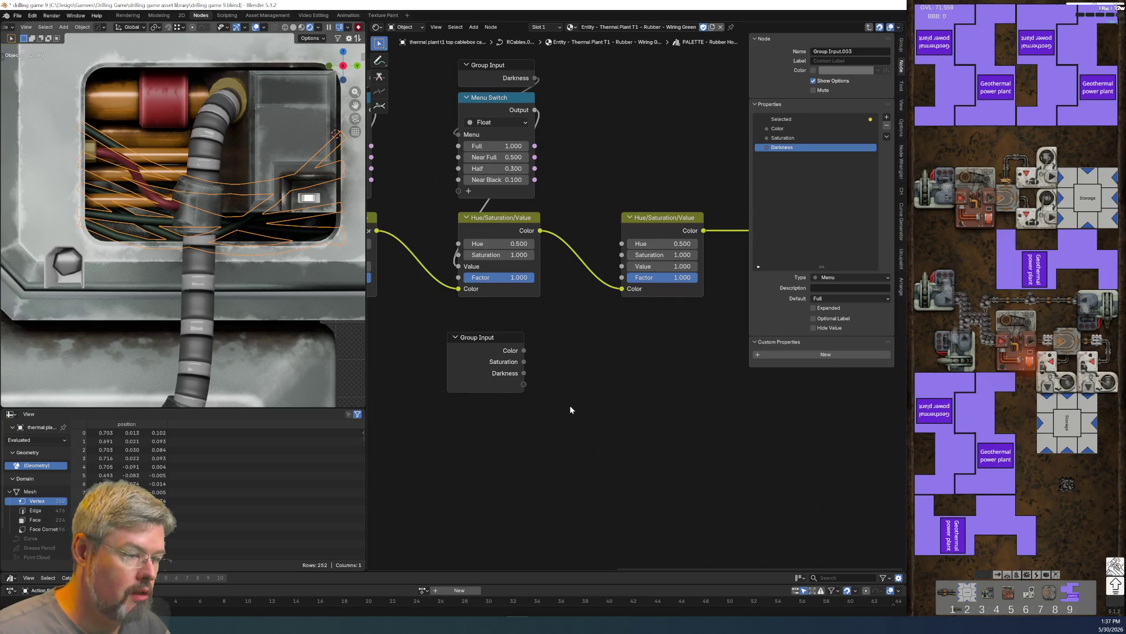
scroll(544, 399, down, 3)
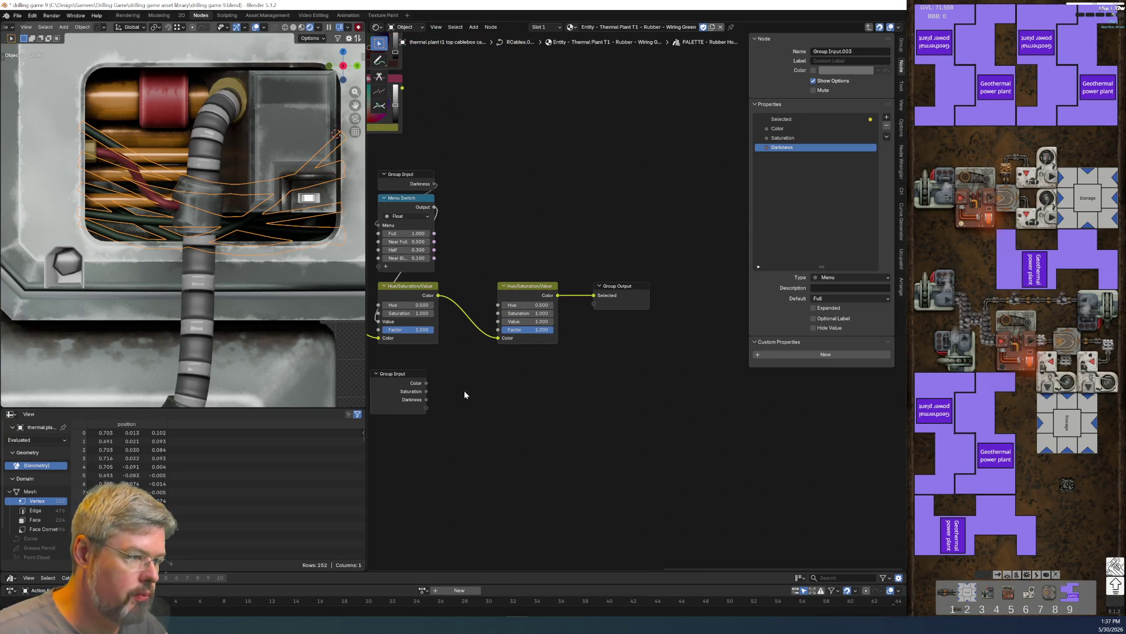
scroll(481, 395, up, 2)
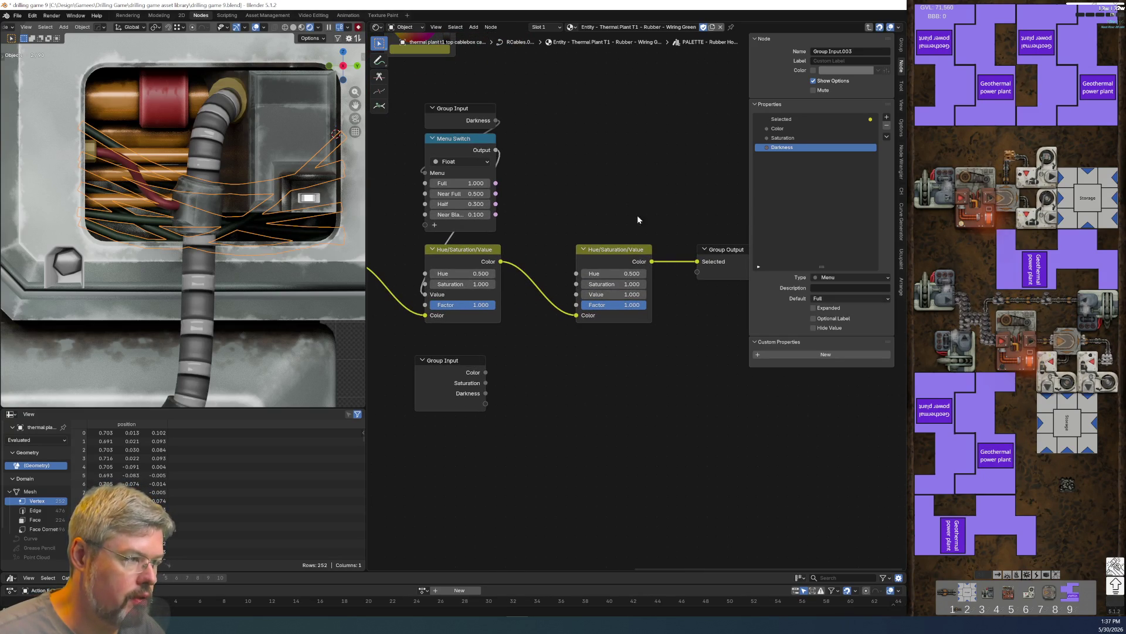
click(421, 355)
click(815, 143)
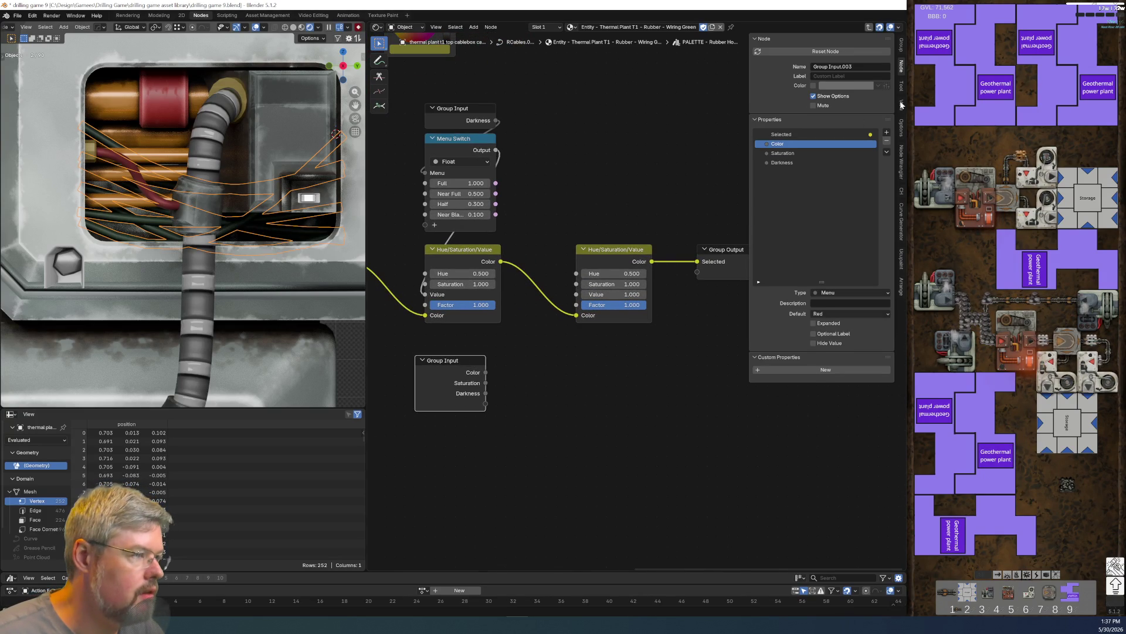
- Add a float input to the group interface and name it Random Per Island
click(887, 132)
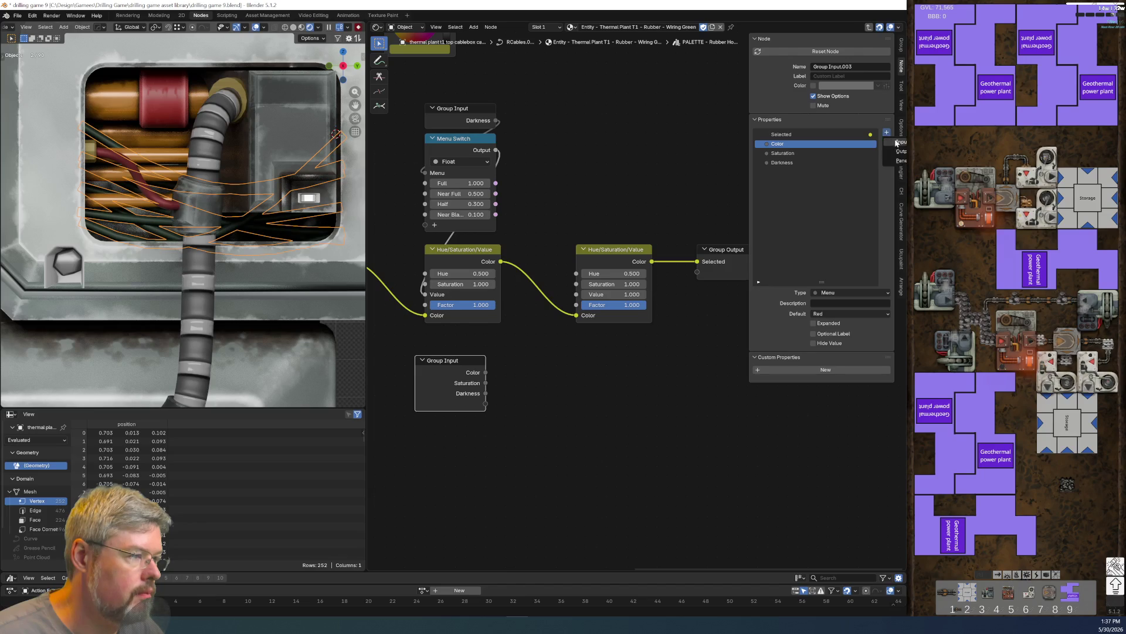
click(785, 154)
double_click(784, 154)
text(Random Per Island)
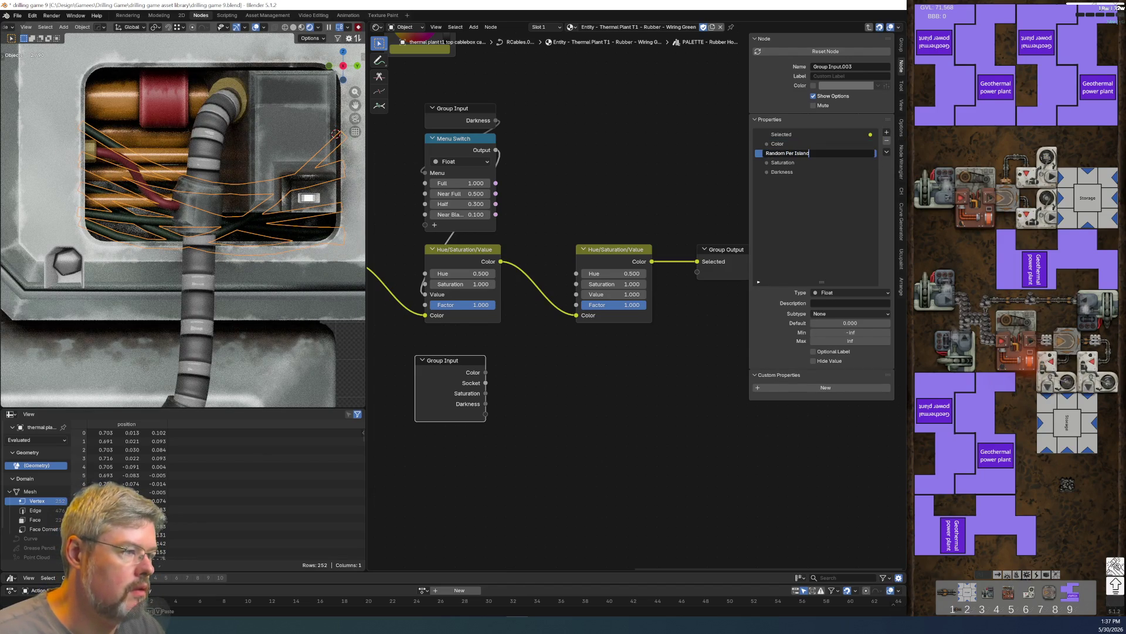
key(Return)
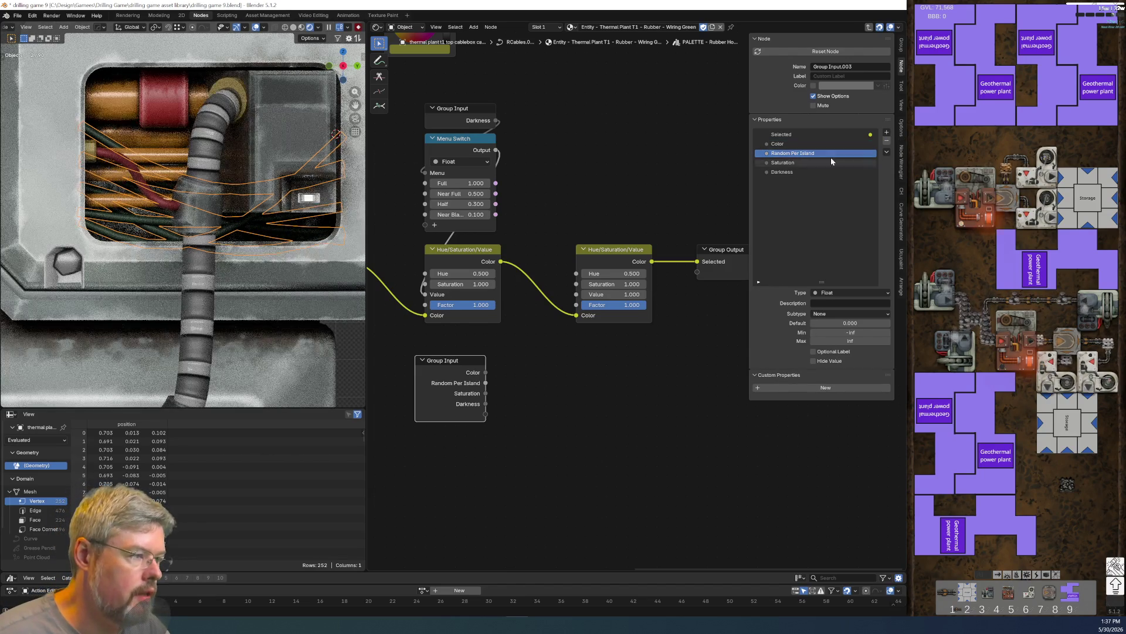
- Add a panel named Variance, undoing an accidental toggle and renaming it again
click(889, 136)
click(894, 163)
double_click(821, 181)
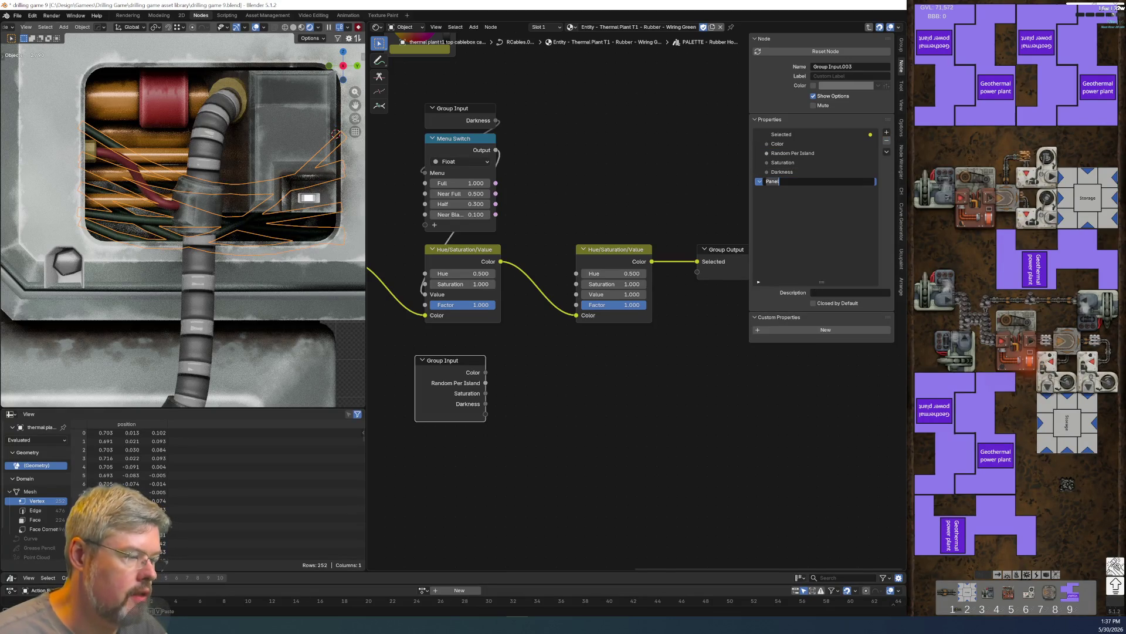
text(Variance)
key(Return)
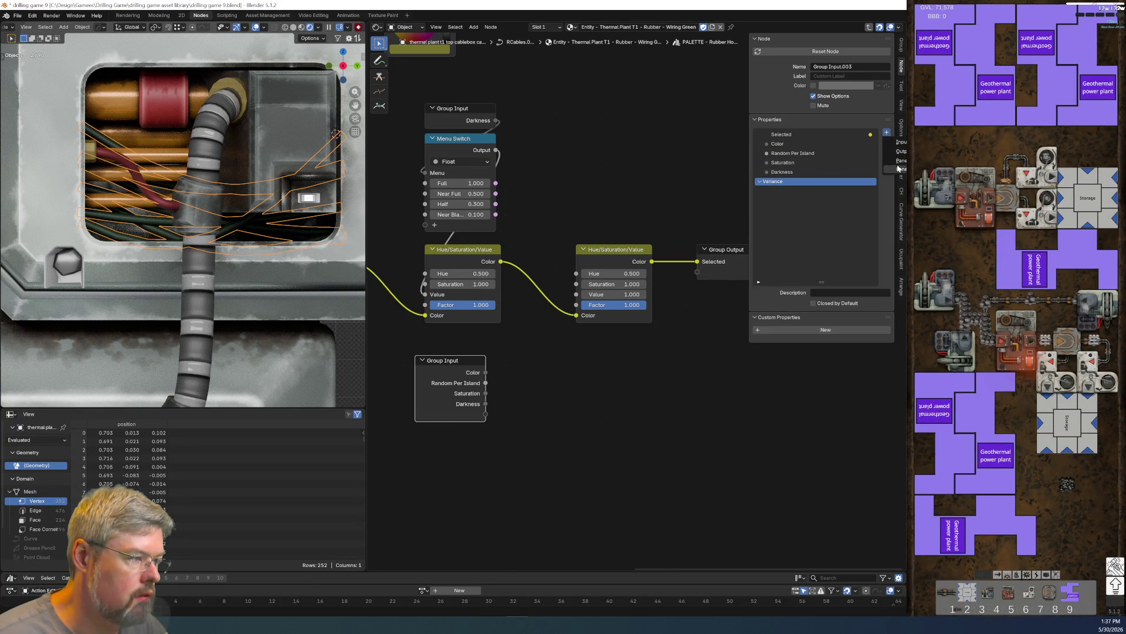
click(896, 167)
key(ctrl+z)
key(ctrl+z)
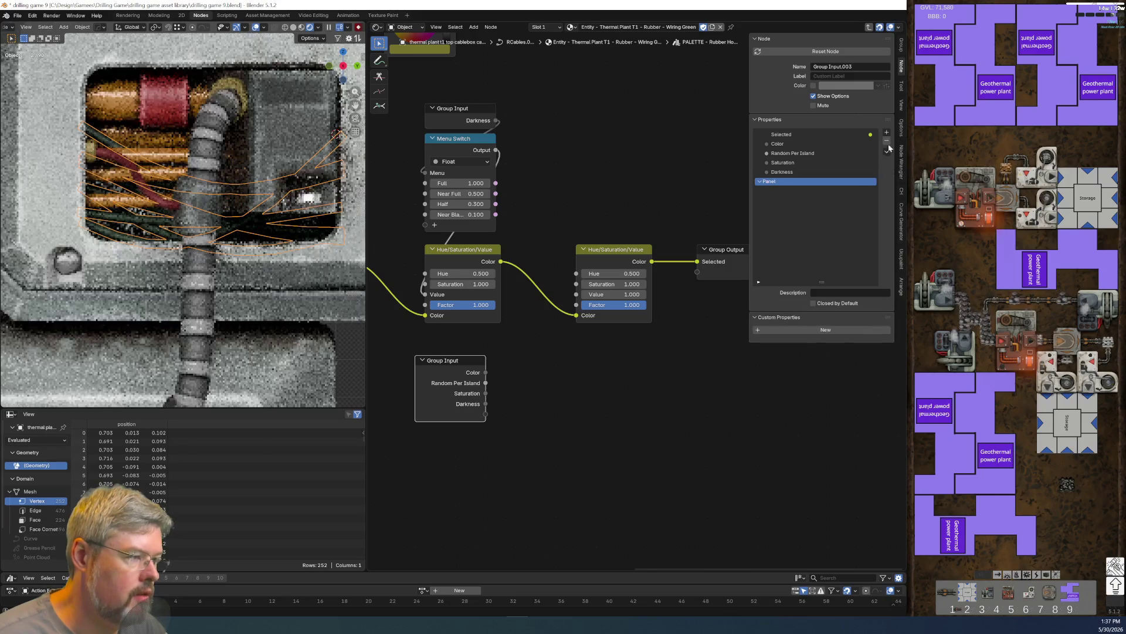
double_click(847, 181)
text(Variance)
key(Return)
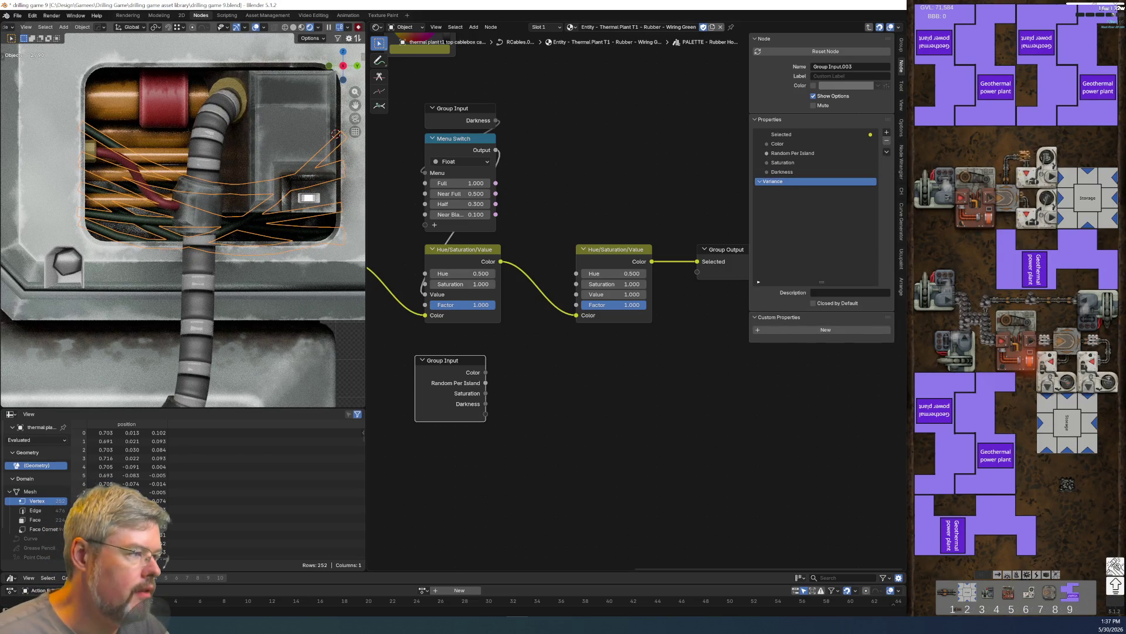
- Undo a stray socket in the Variance panel, restore its name, and save the file
click(886, 133)
click(788, 194)
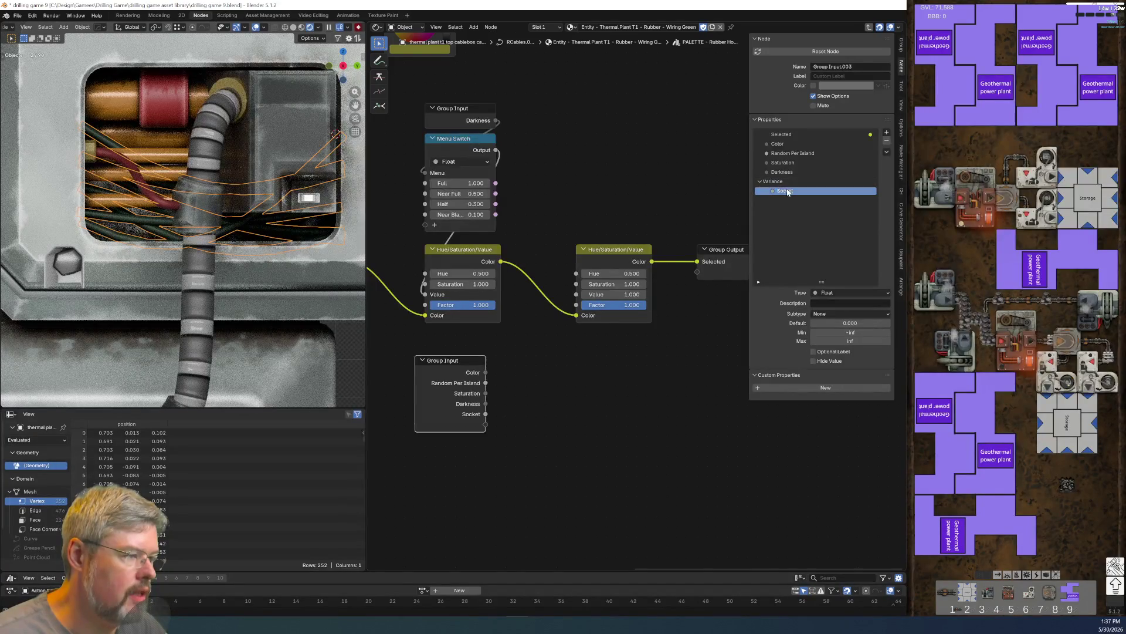
key(ctrl+z)
key(ctrl+z)
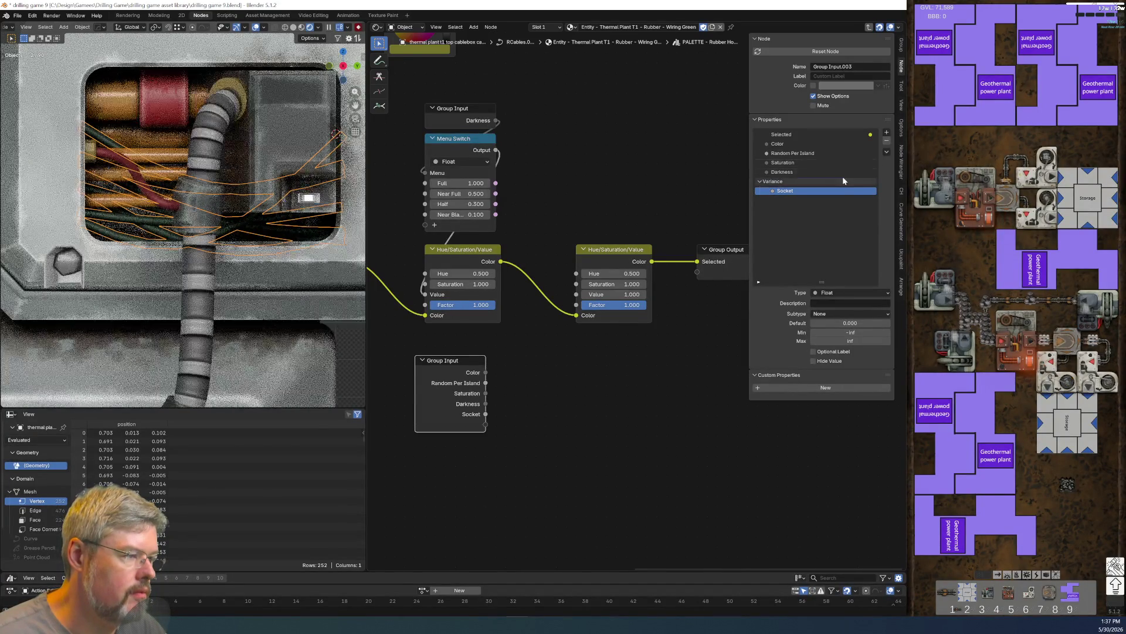
double_click(782, 182)
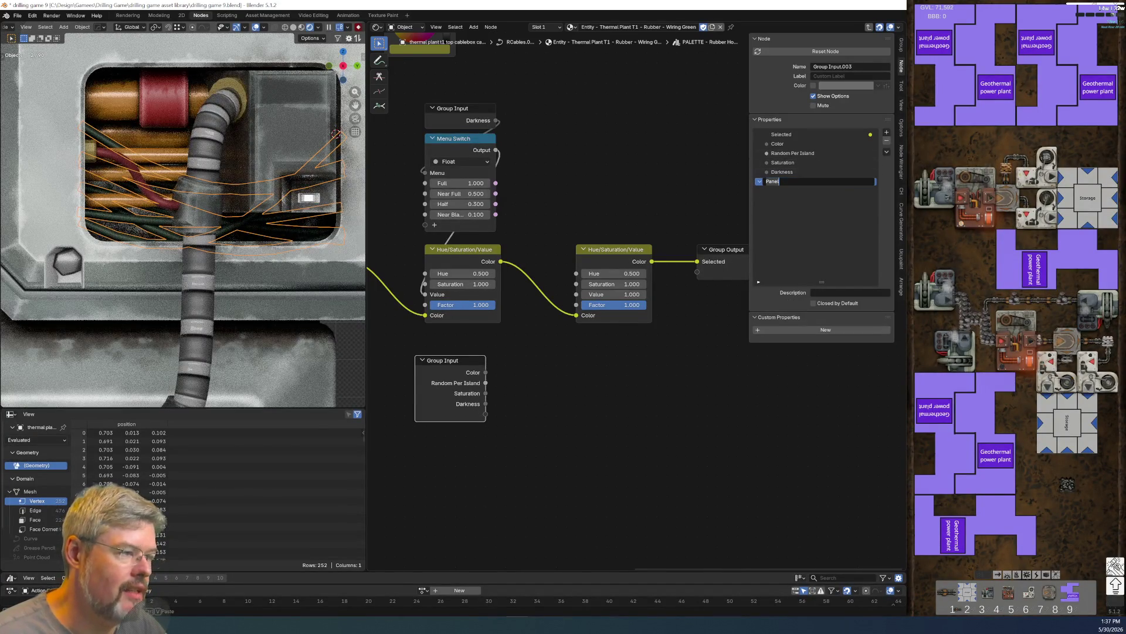
text(Variance)
key(Return)
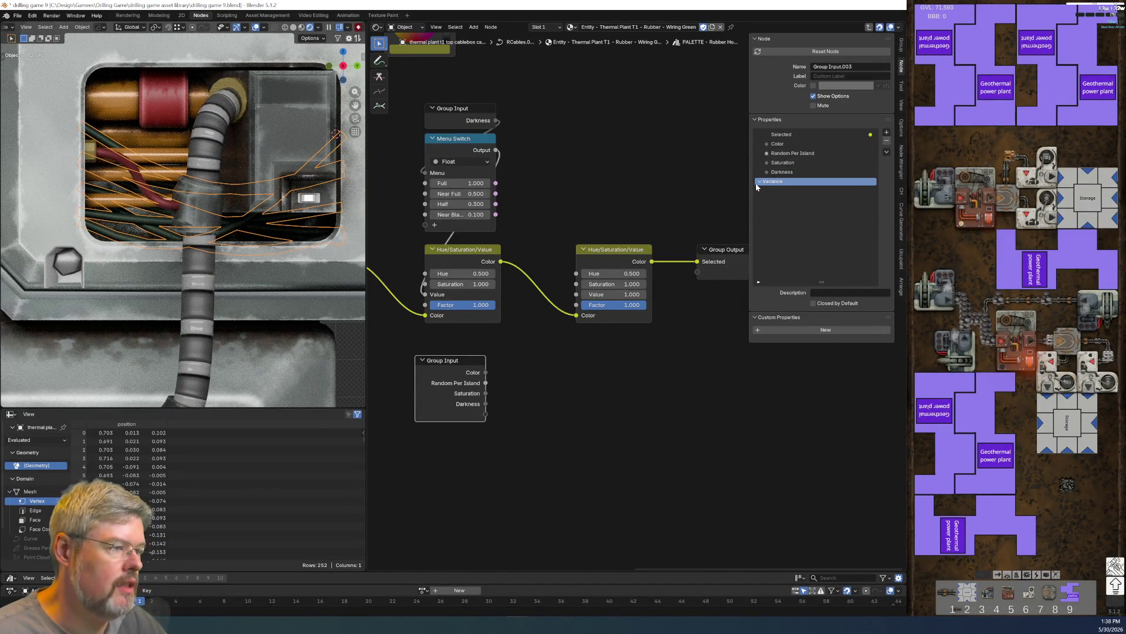
click(17, 15)
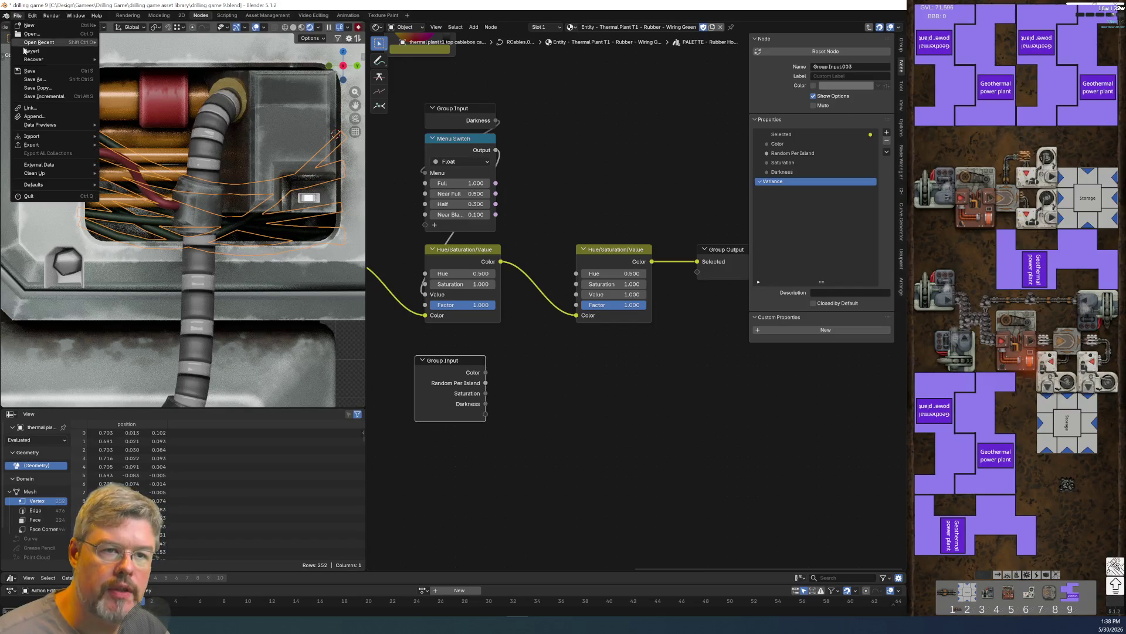
click(27, 73)
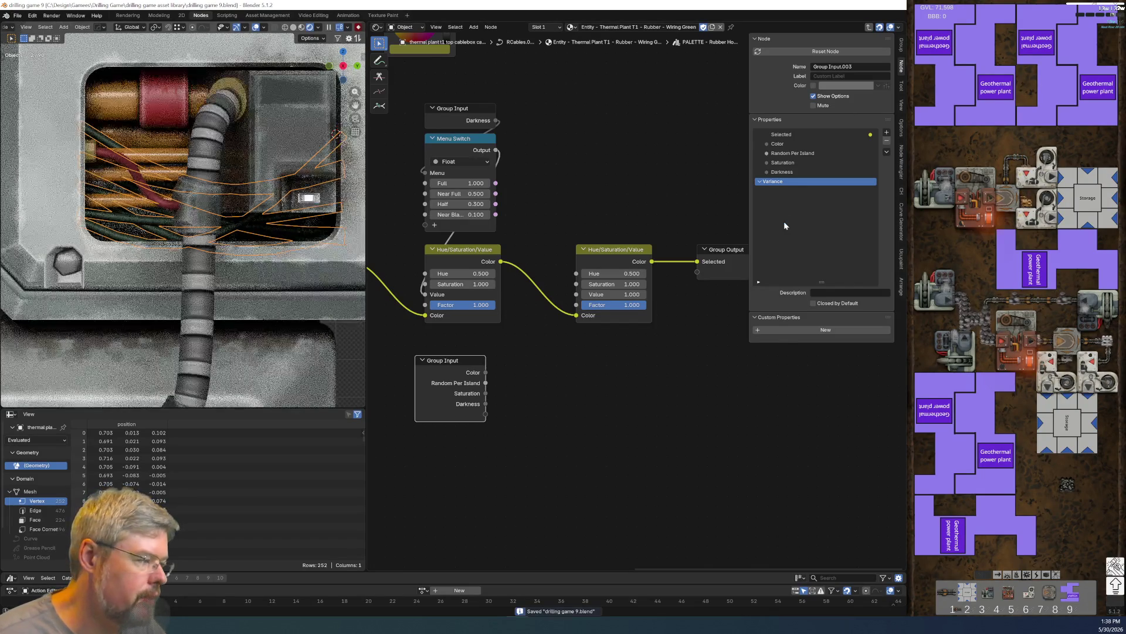
- Add a Selector panel and move the Color input into it
click(886, 132)
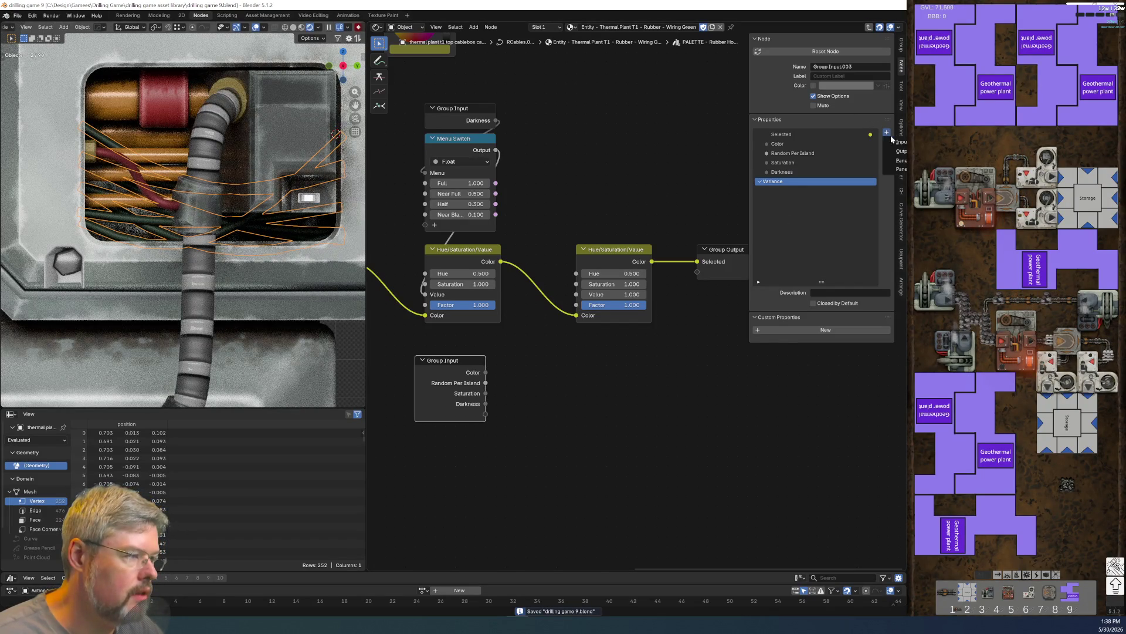
click(901, 160)
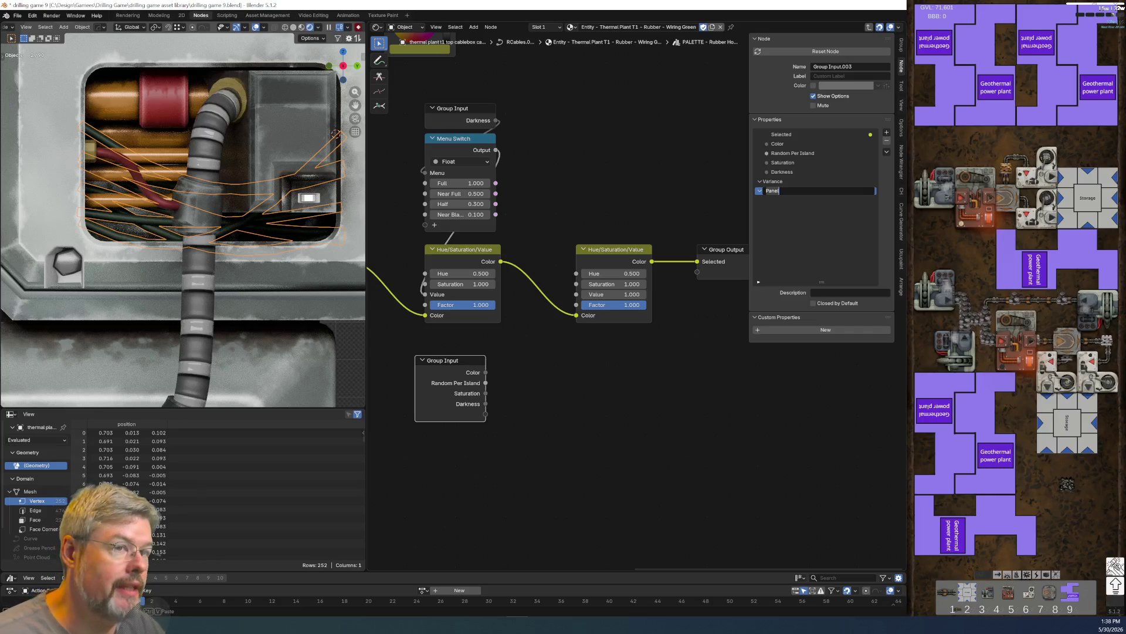
text(Selector)
key(Return)
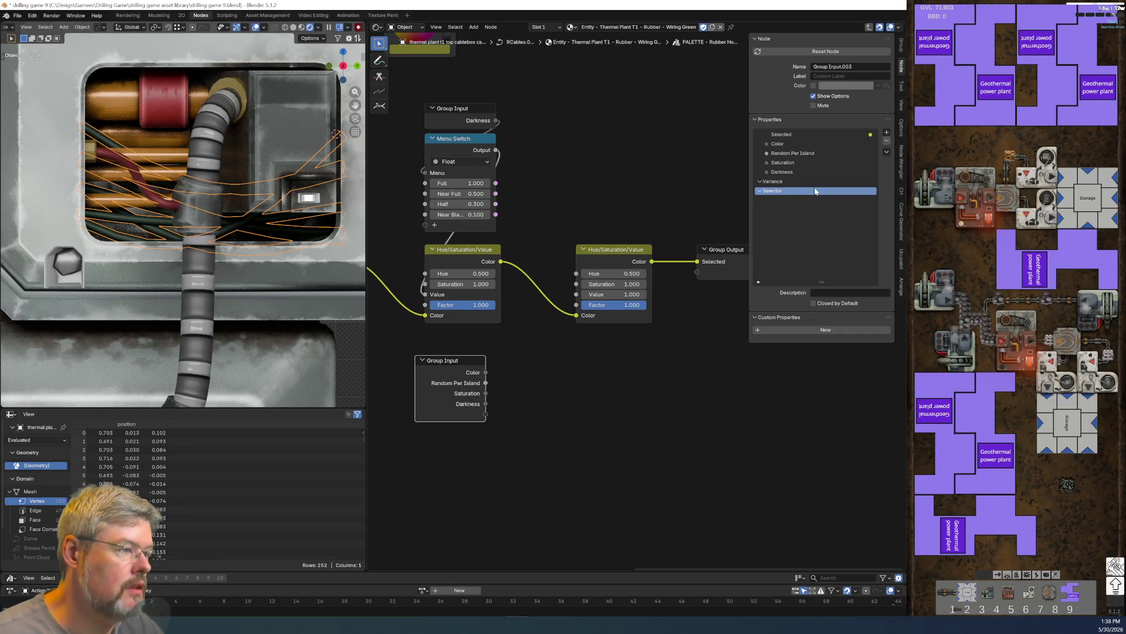
drag(777, 144, 782, 191)
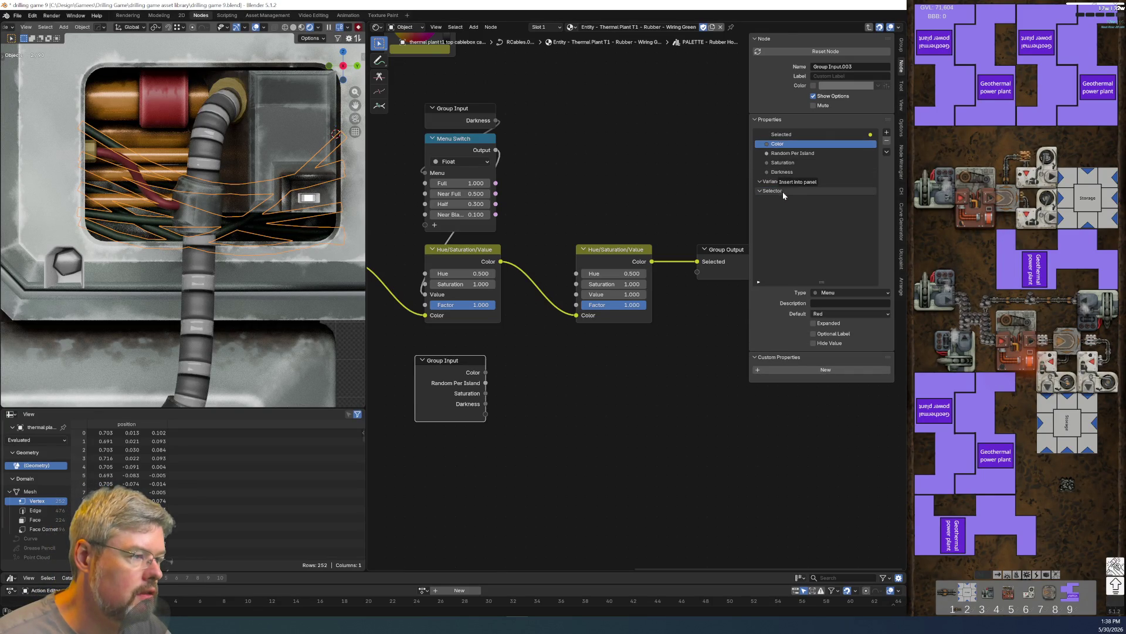
- Move Saturation into the Selector panel and Random Per Island into the Variance panel
mouse_move(783, 153)
mouse_down()
mouse_move(786, 195)
mouse_move(796, 179)
mouse_move(797, 194)
mouse_up()
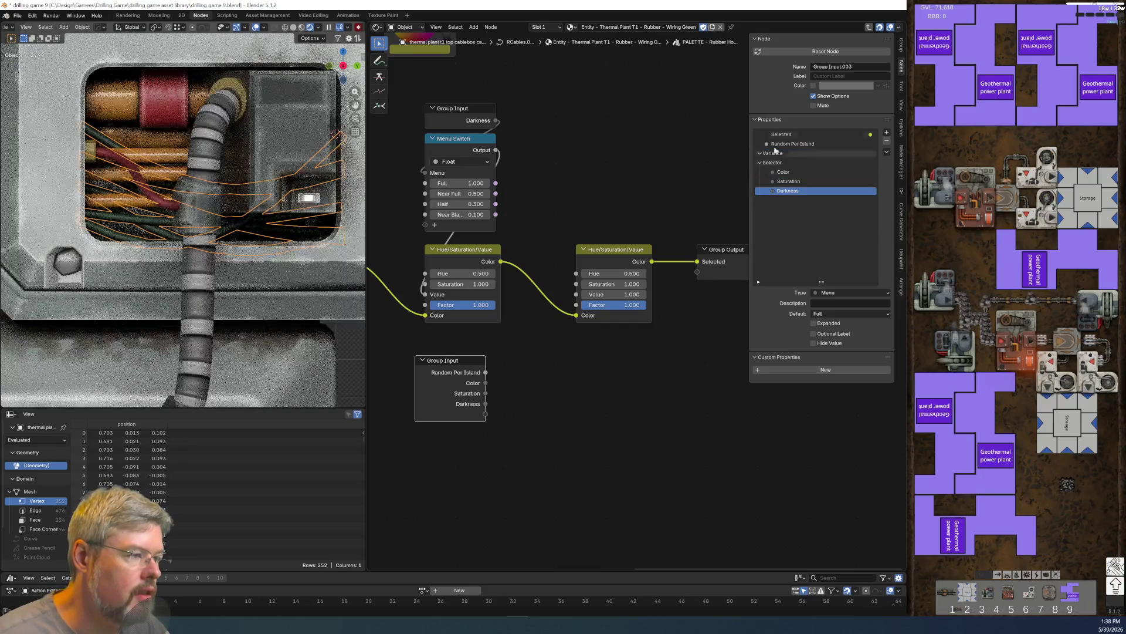
drag(784, 144, 784, 157)
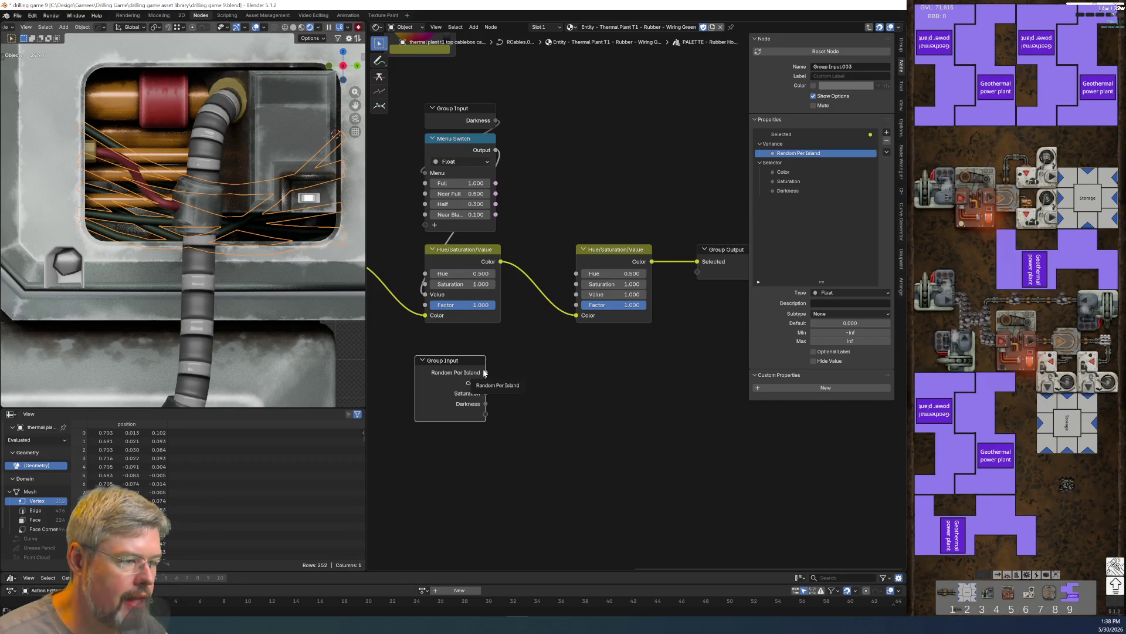
middle_drag(521, 394, 571, 354)
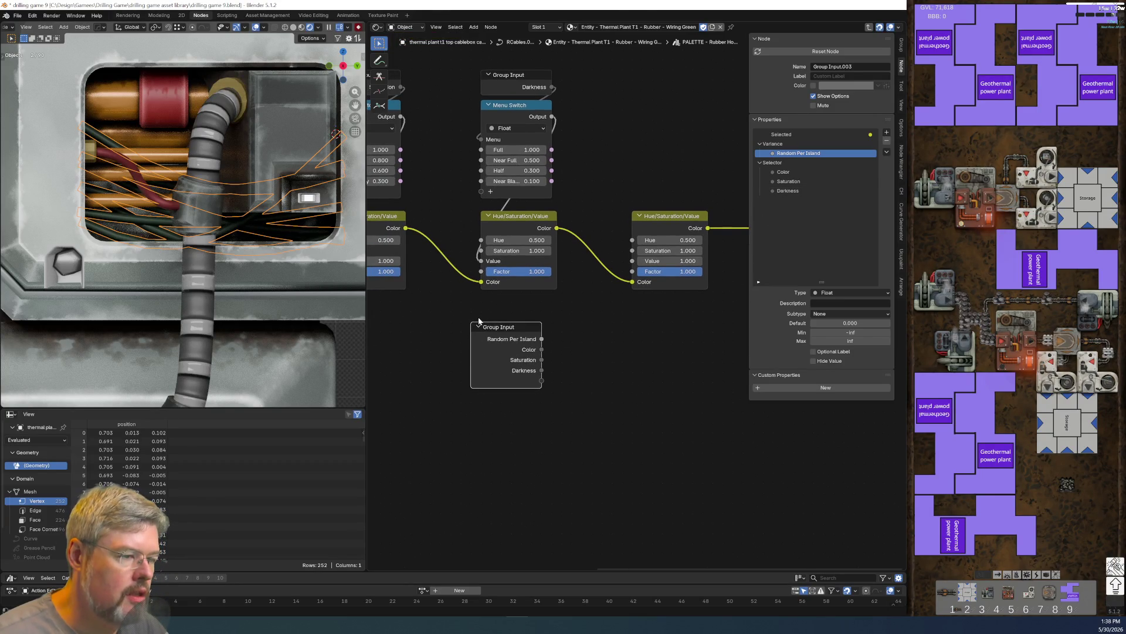
drag(477, 321, 417, 342)
- Add a new float input named Variance beneath Random Per Island
click(886, 117)
click(887, 128)
text(Variance)
key(Return)
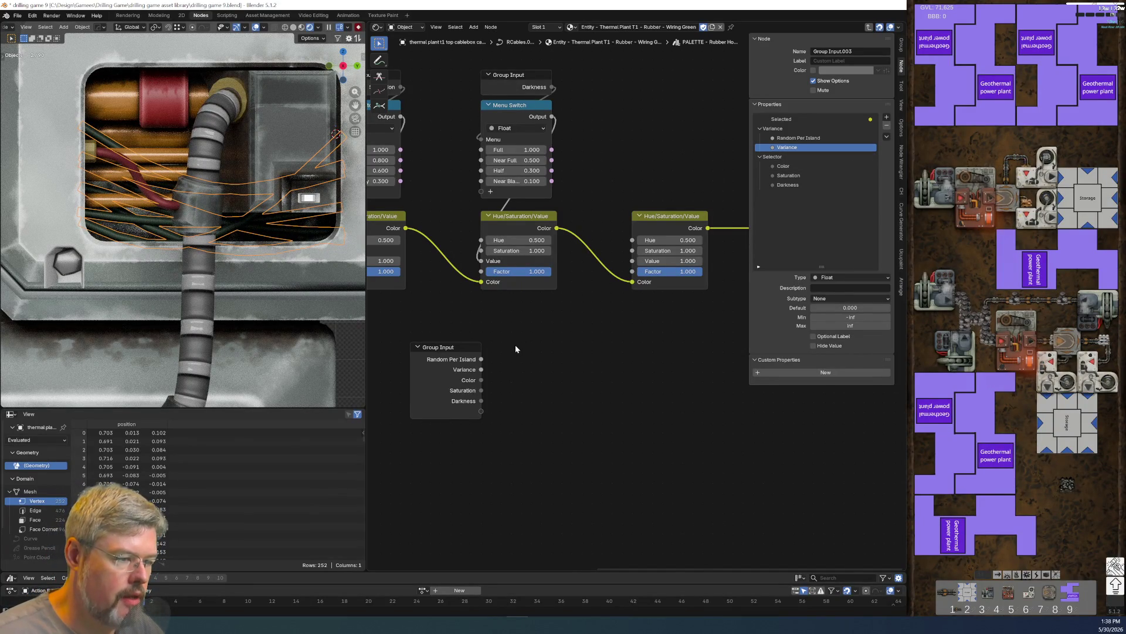
key(shift+a)
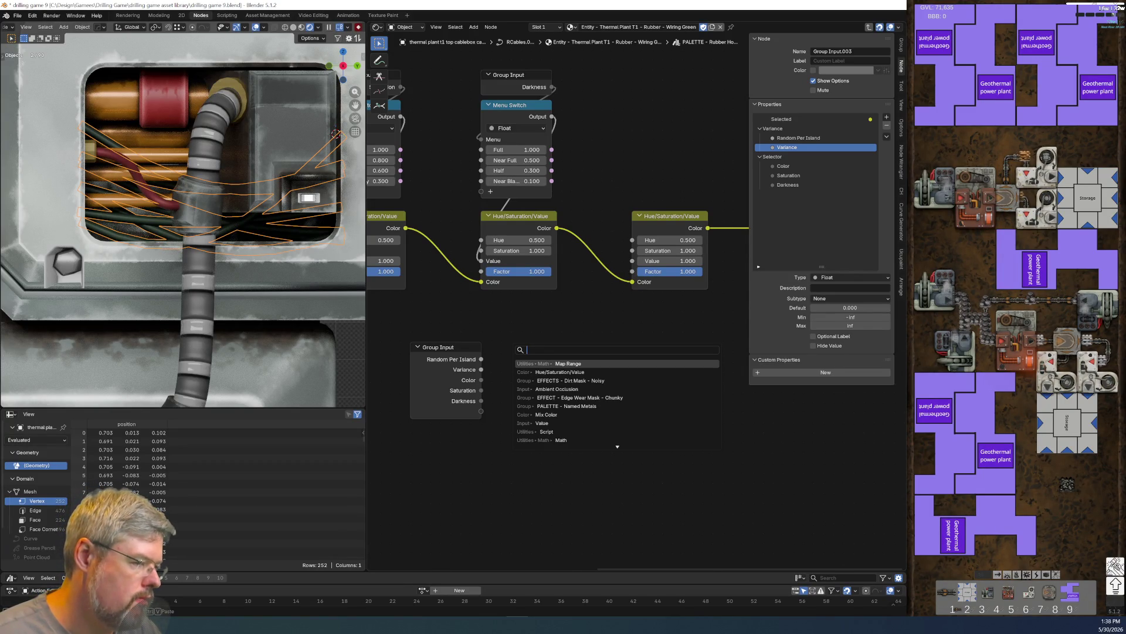
- Add two Math nodes, setting the upper to Subtract and keeping the lower as Add
text(math)
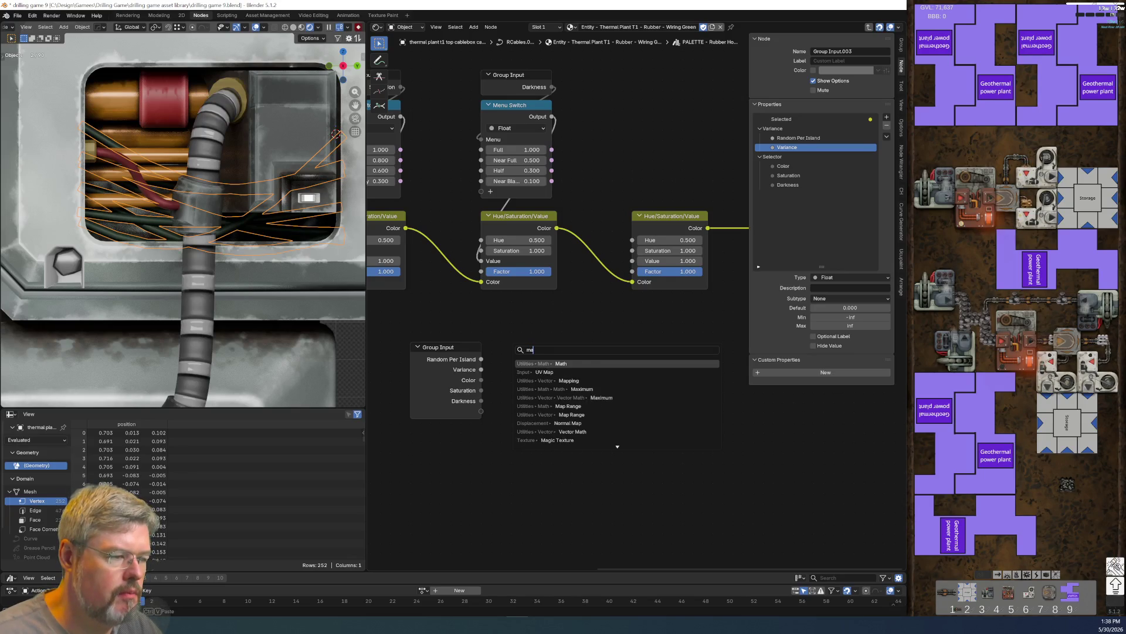
key(Return)
click(518, 348)
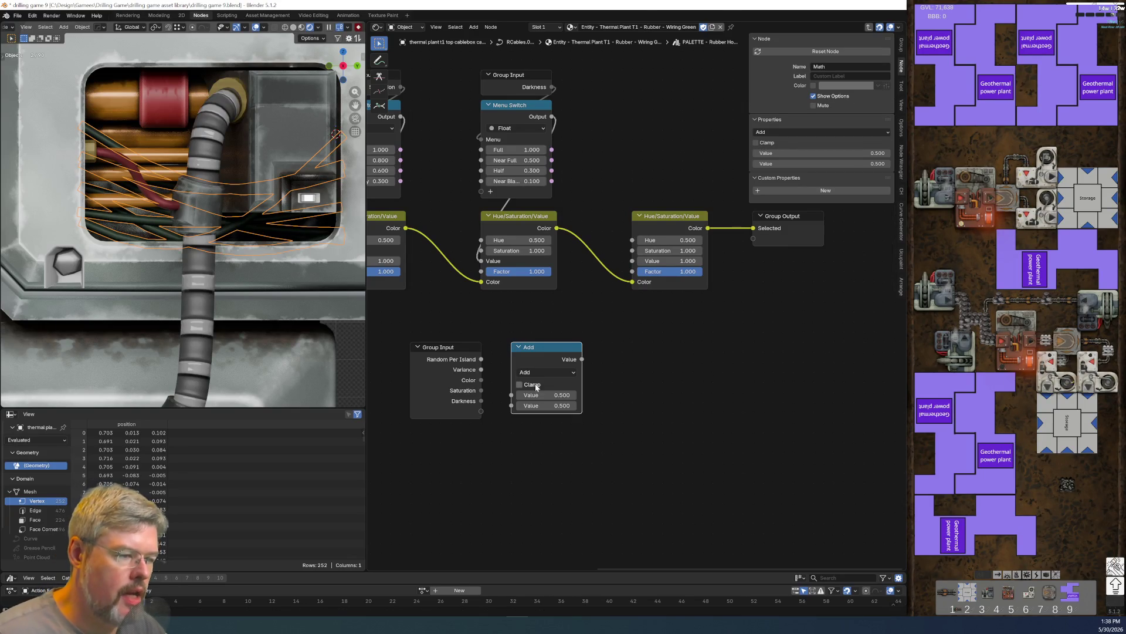
key(shift+d)
click(557, 430)
click(555, 373)
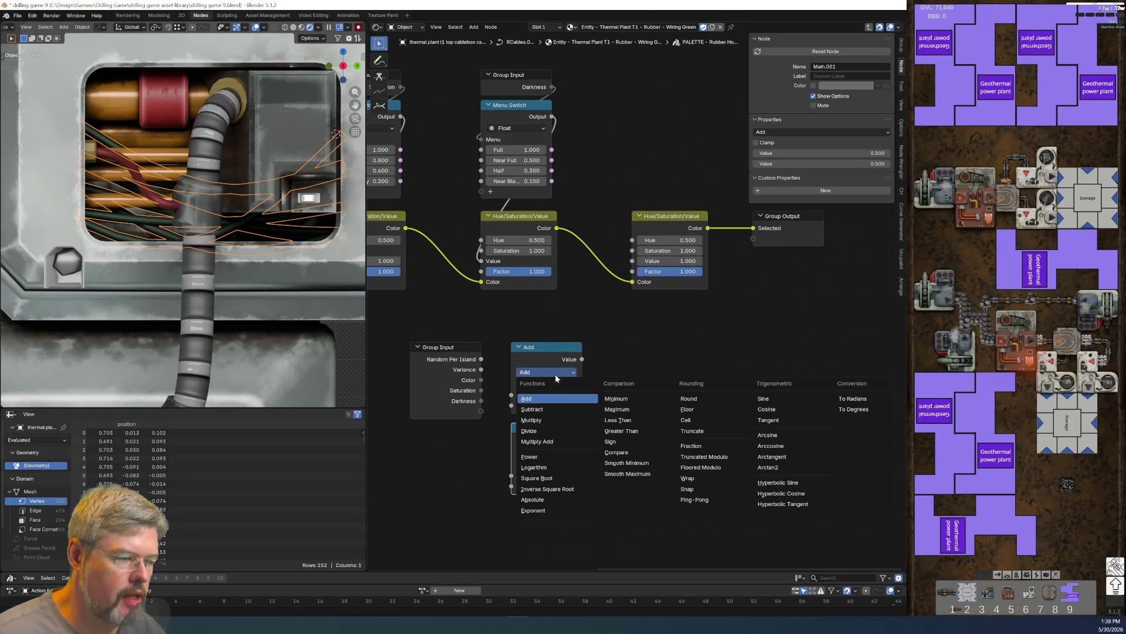
click(558, 409)
click(551, 453)
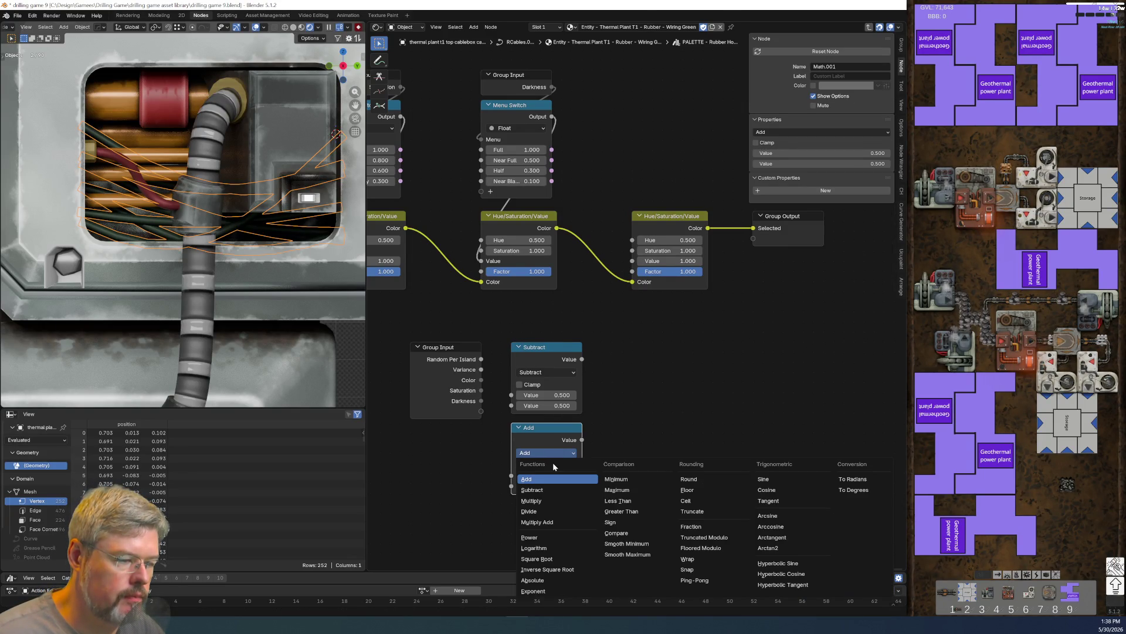
- Connect Variance to the second inputs of both Subtract and Add nodes
middle_drag(551, 437, 568, 427)
drag(498, 359, 527, 398)
drag(500, 360, 529, 476)
drag(490, 403, 470, 463)
mouse_move(475, 402)
middle_down()
mouse_move(476, 315)
mouse_move(623, 306)
middle_up()
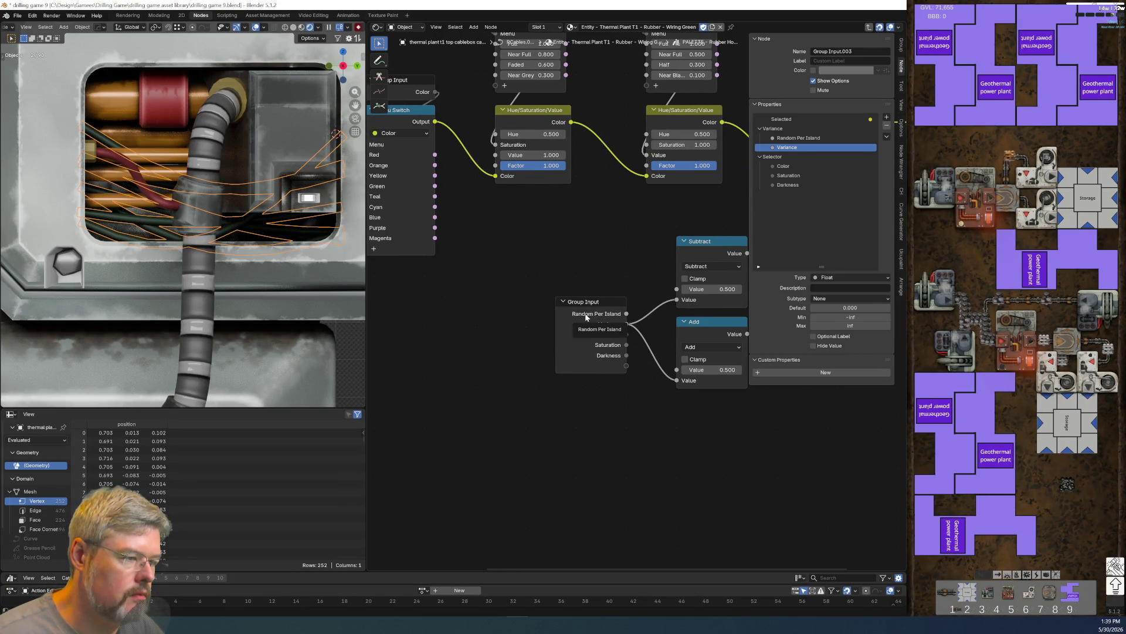
middle_drag(661, 448, 586, 430)
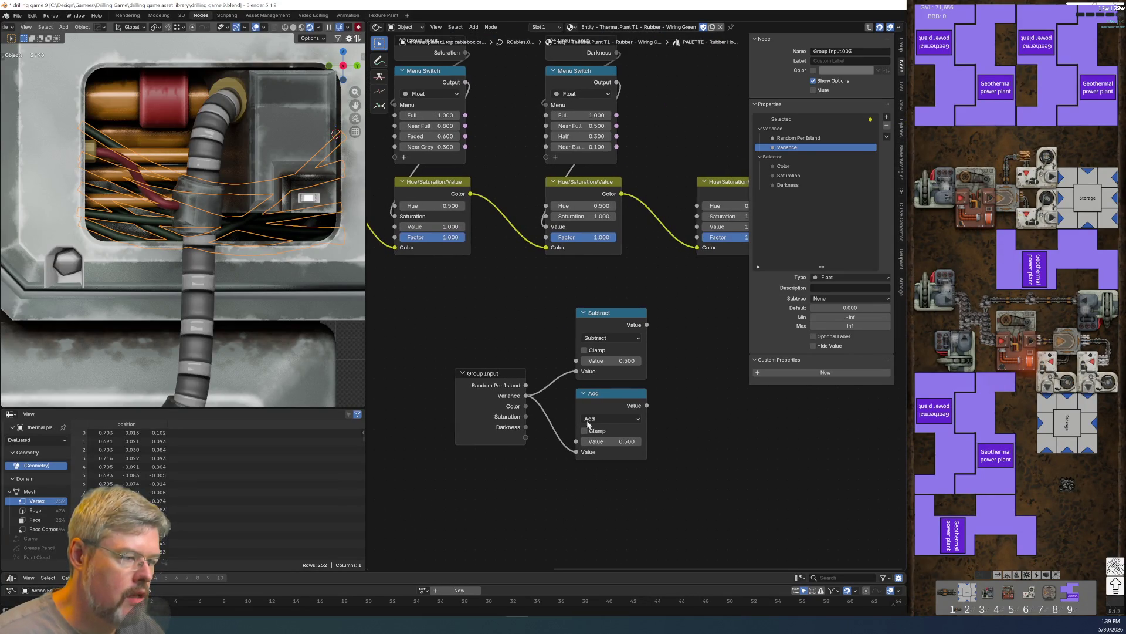
mouse_move(562, 276)
mouse_down()
mouse_move(607, 383)
mouse_move(610, 522)
mouse_up()
middle_drag(673, 374, 573, 381)
- Add a Map Range node and feed Random Per Island into its Value
key(shift+a)
click(608, 346)
key(Down)
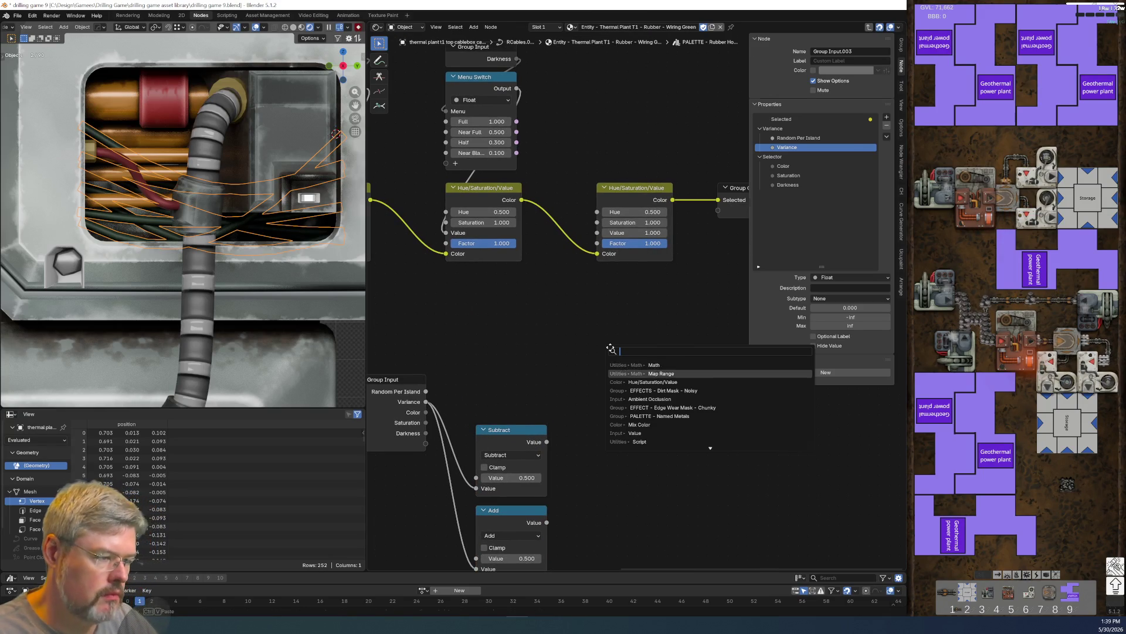
key(Return)
click(613, 390)
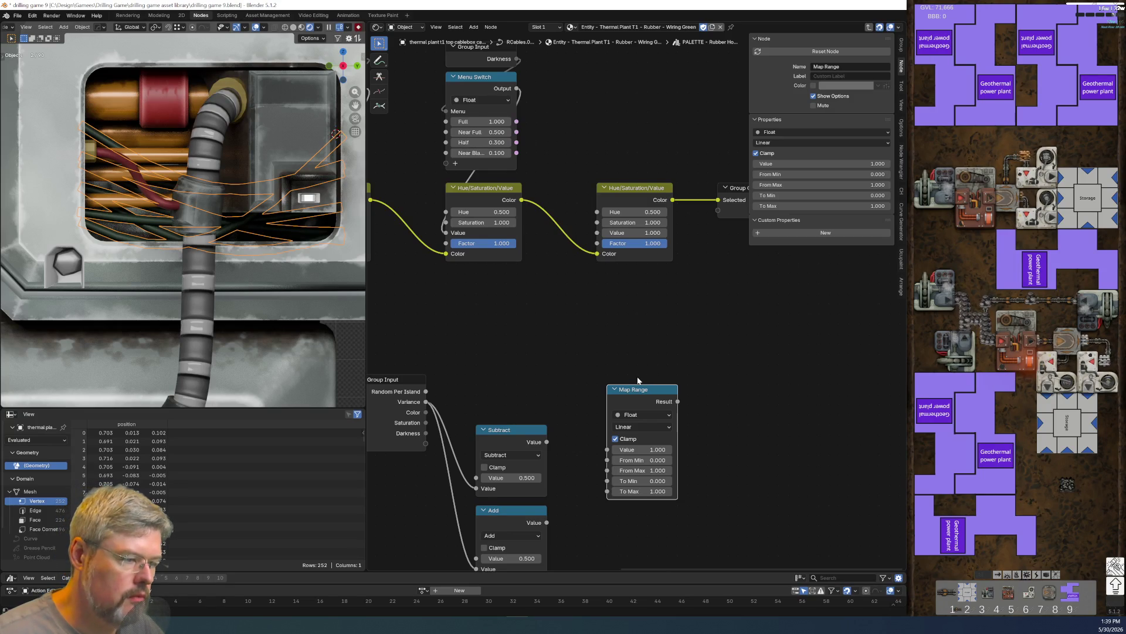
key(g)
click(609, 369)
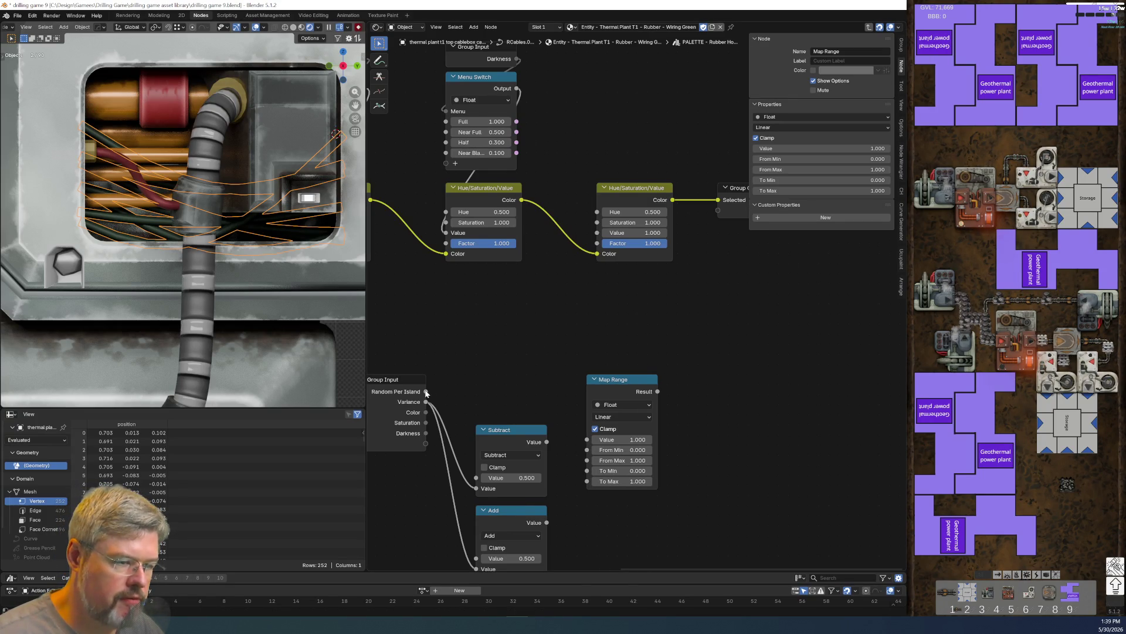
drag(426, 391, 587, 439)
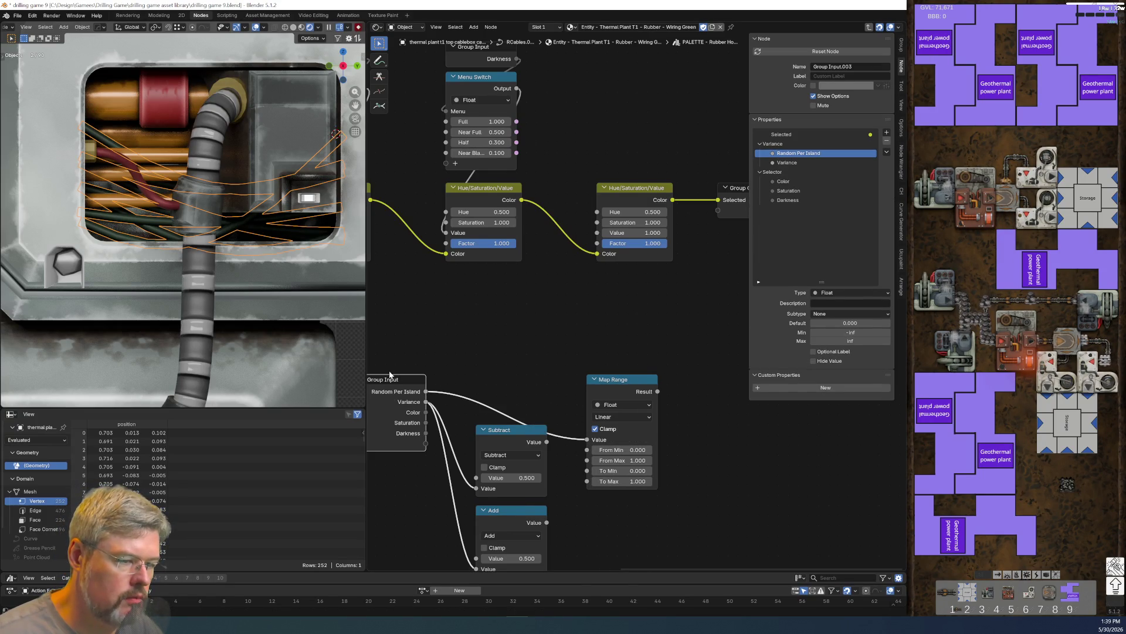
- Use a duplicate Group Input for Random Per Island and hide unused sockets on both
key(shift+d)
click(514, 309)
mouse_move(558, 321)
mouse_down()
mouse_move(583, 335)
mouse_move(599, 456)
mouse_move(586, 439)
mouse_up()
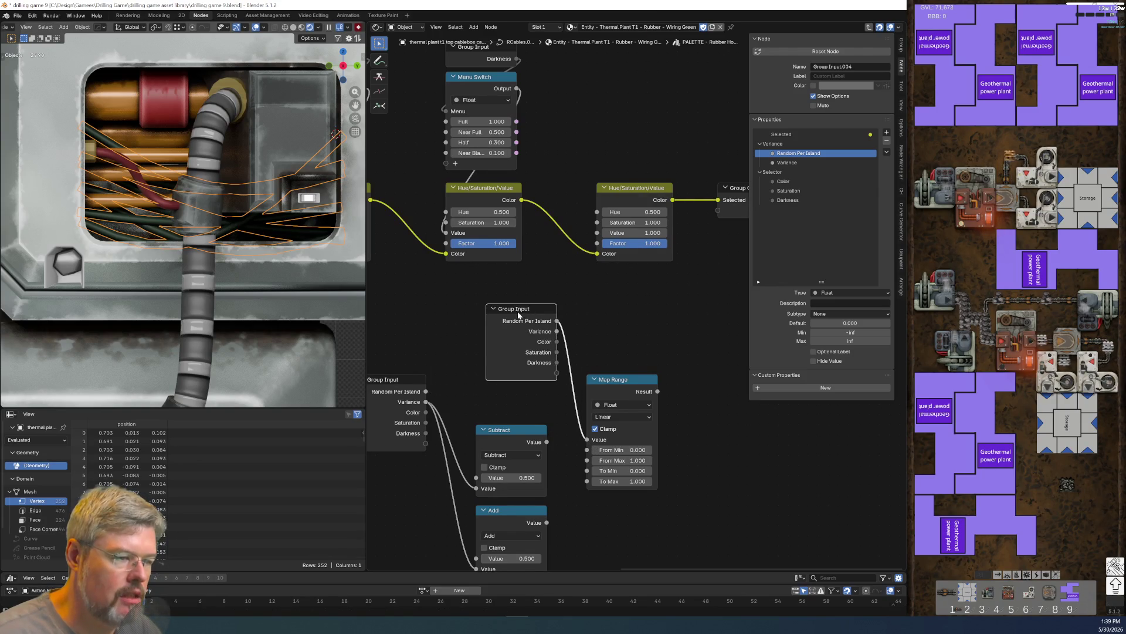
key(ctrl+h)
key(g)
click(502, 426)
middle_drag(502, 426, 560, 339)
drag(436, 277, 472, 336)
key(ctrl+h)
key(g)
click(483, 461)
- Wire Subtract into Map Range To Min and Add into To Max, then regroup the nodes
mouse_move(605, 354)
mouse_down()
mouse_move(647, 395)
mouse_move(647, 382)
mouse_up()
mouse_move(605, 435)
mouse_down()
mouse_move(664, 380)
mouse_move(647, 393)
mouse_up()
middle_drag(700, 434, 585, 487)
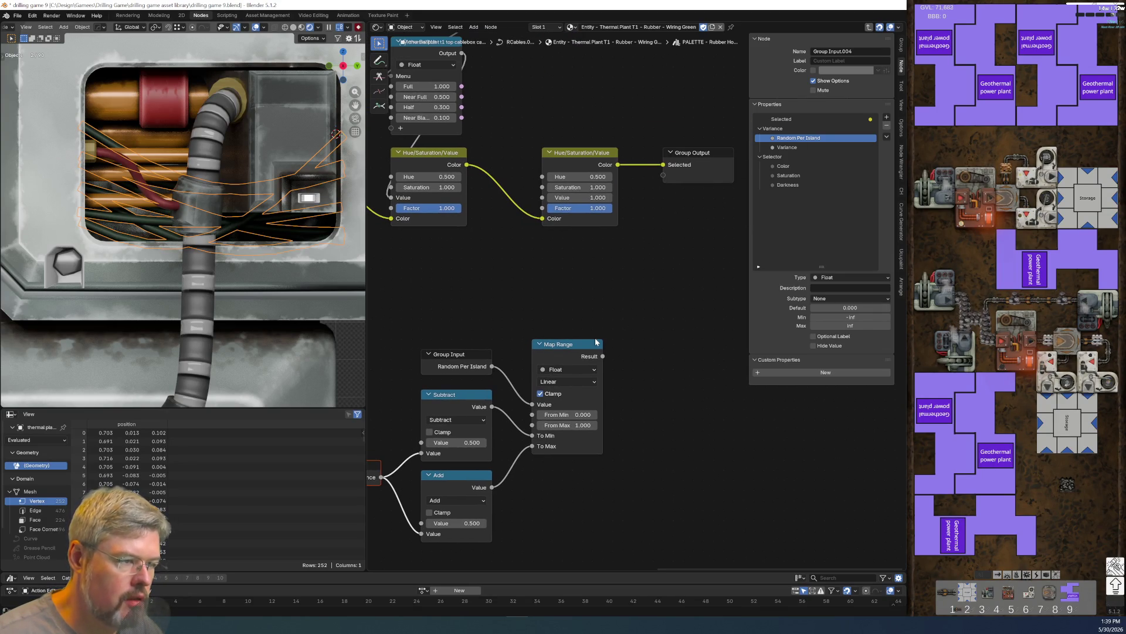
middle_drag(372, 322, 497, 320)
drag(672, 300, 702, 376)
drag(475, 338, 699, 512)
key(g)
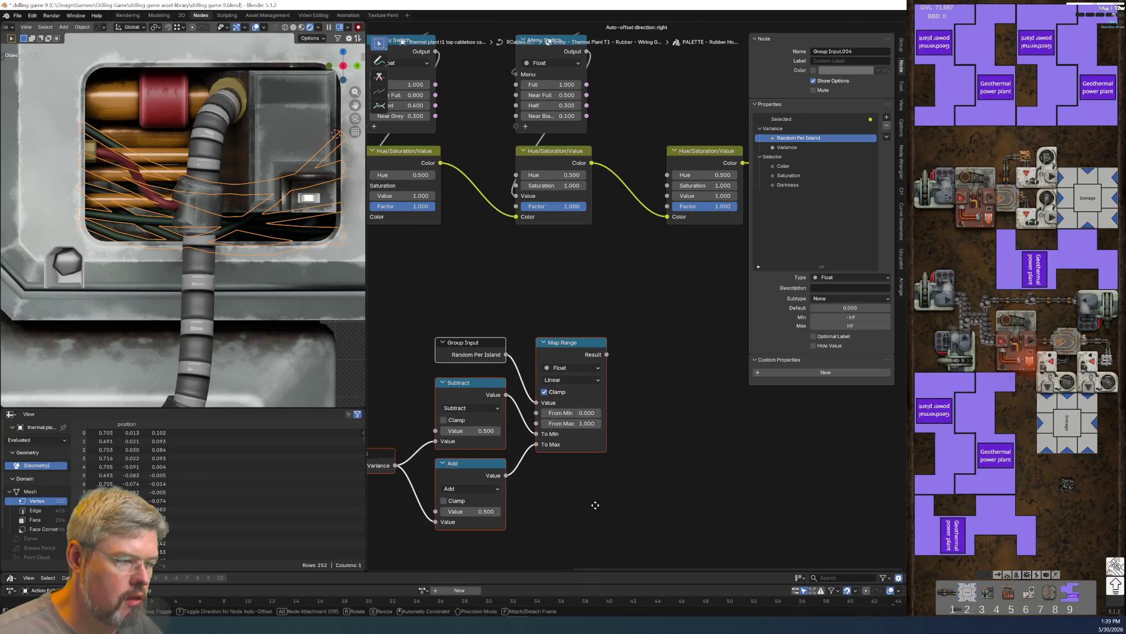
click(586, 455)
- Feed Map Range's result into the second Hue/Saturation/Value node's Hue
mouse_move(609, 300)
middle_down()
mouse_move(645, 382)
mouse_move(587, 385)
middle_up()
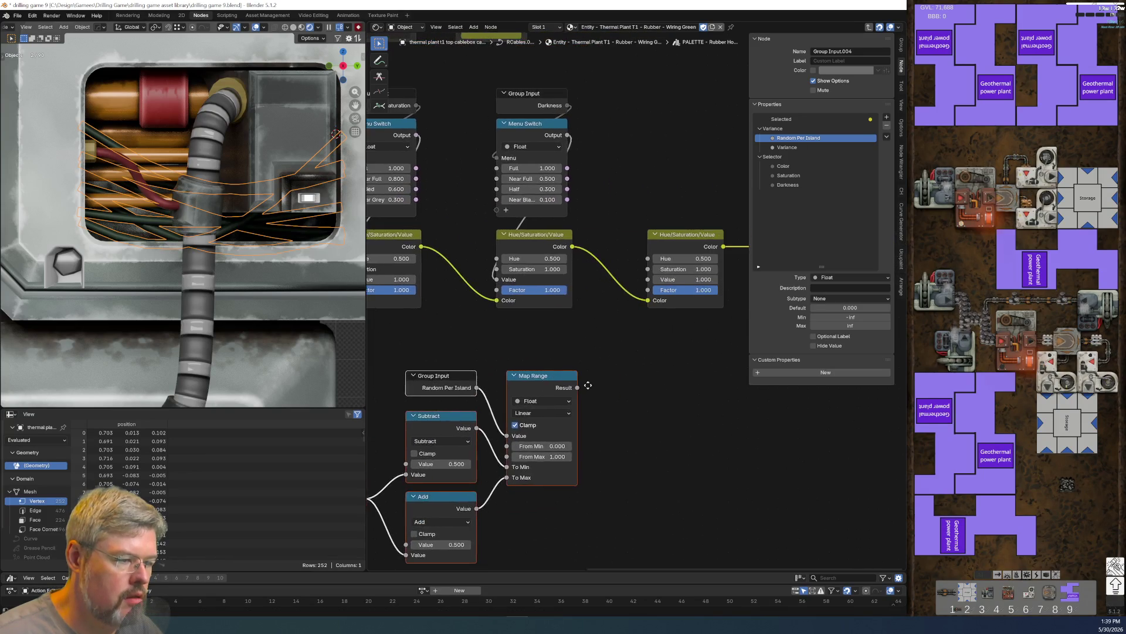
scroll(588, 385, up, 2)
drag(562, 410, 654, 245)
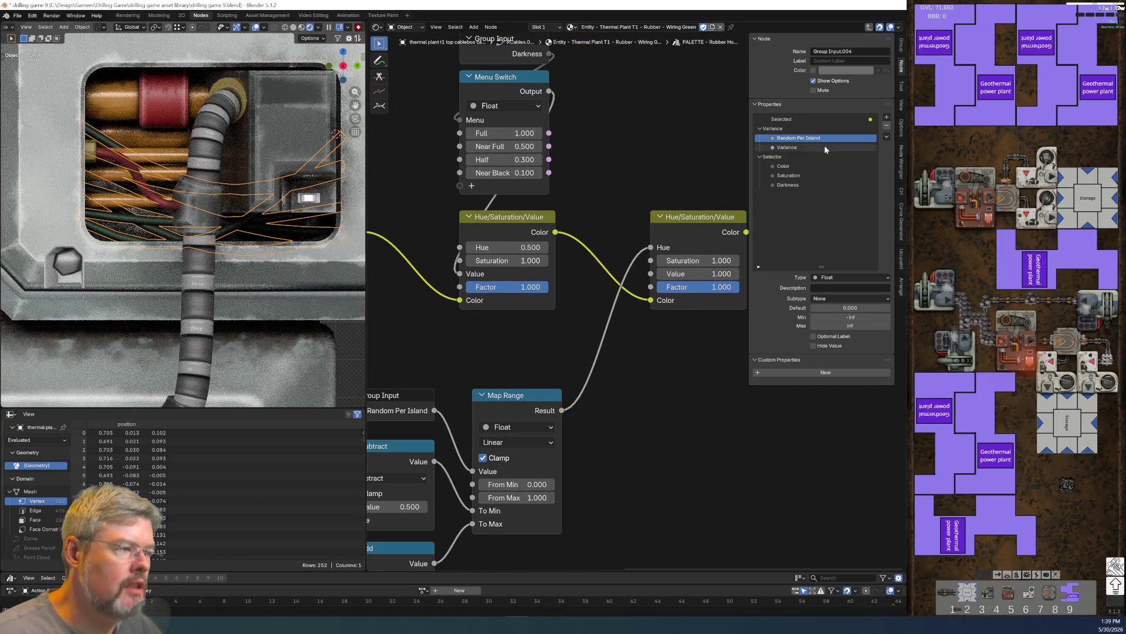
- Rename the Variance panel to Hue Variance
click(845, 128)
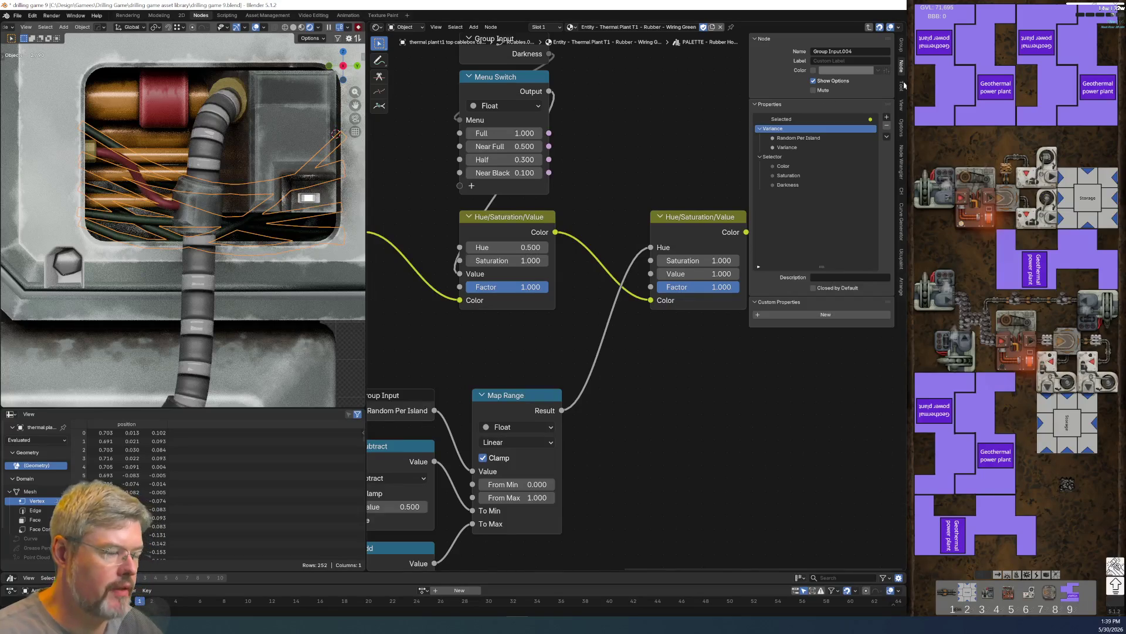
double_click(780, 128)
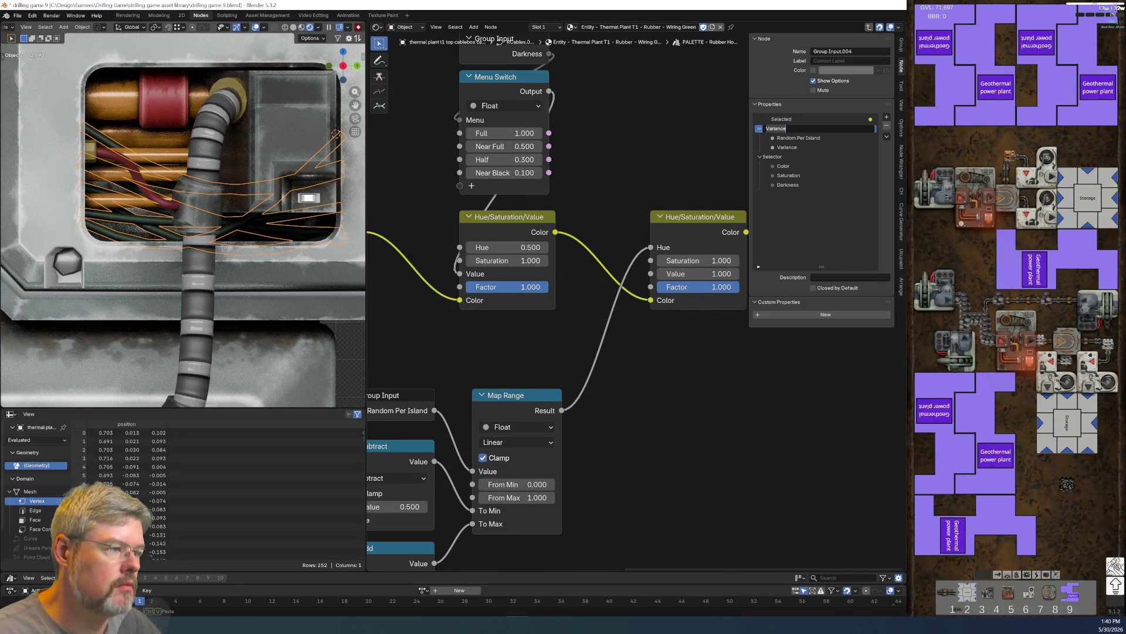
key(Home)
text(Hue)
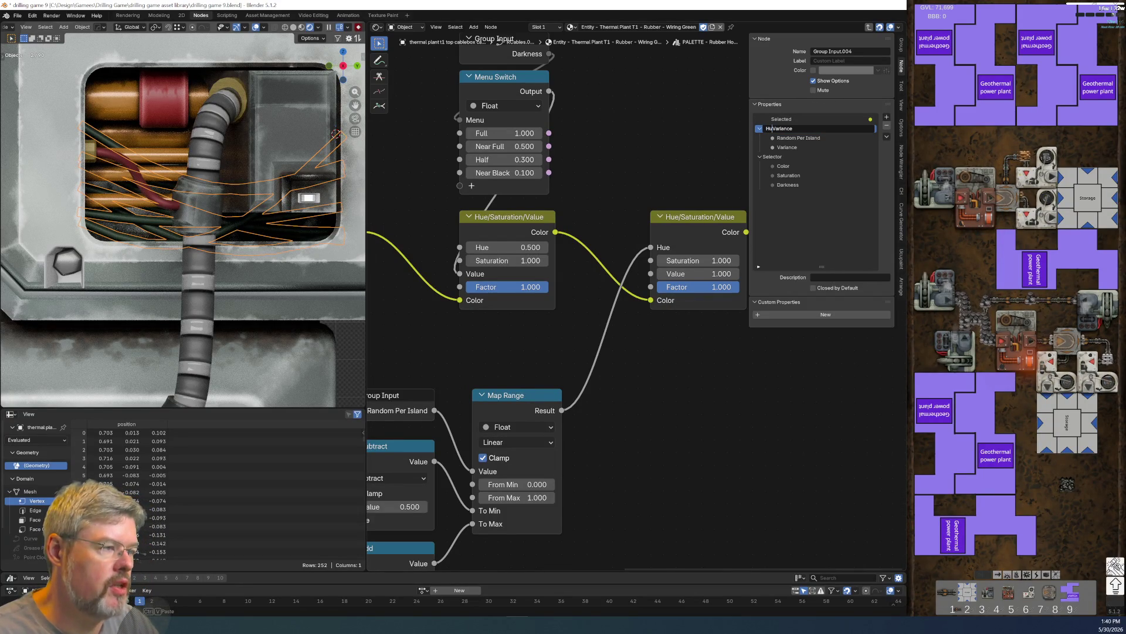
key(Return)
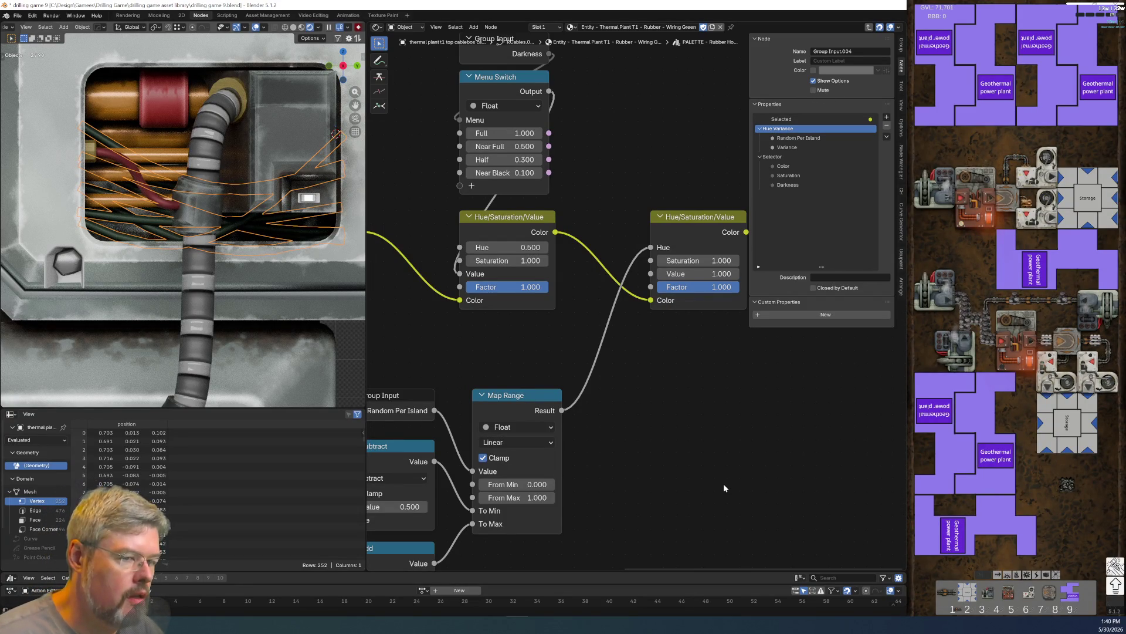
- Save the file and check the parent material tree before returning into the group
scroll(723, 483, down, 3)
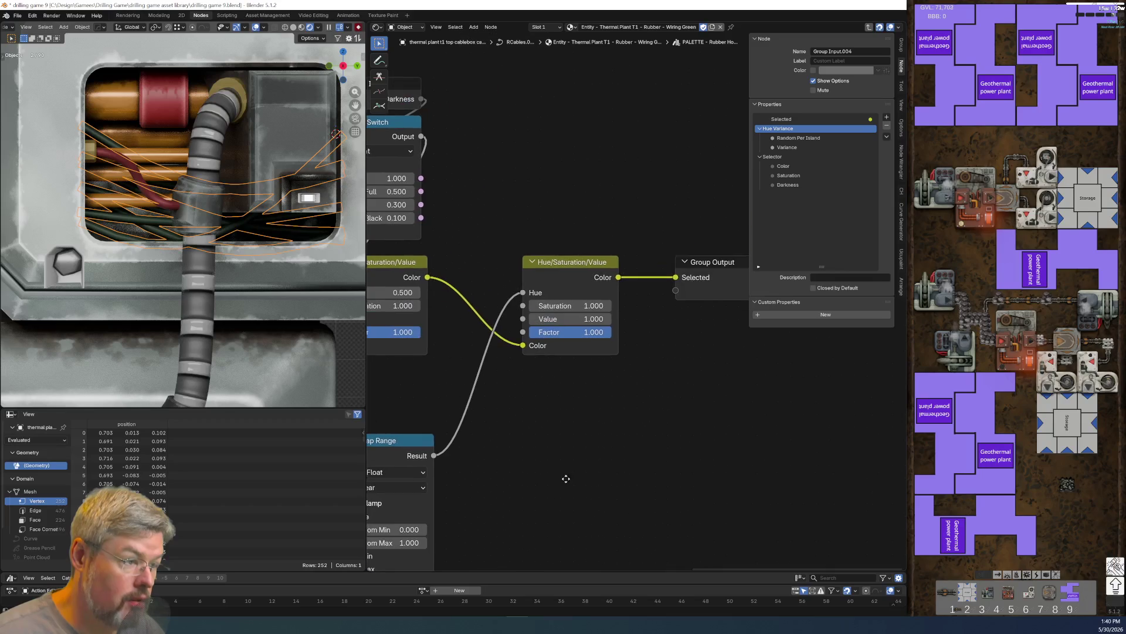
middle_drag(548, 397, 565, 402)
scroll(596, 293, down, 2)
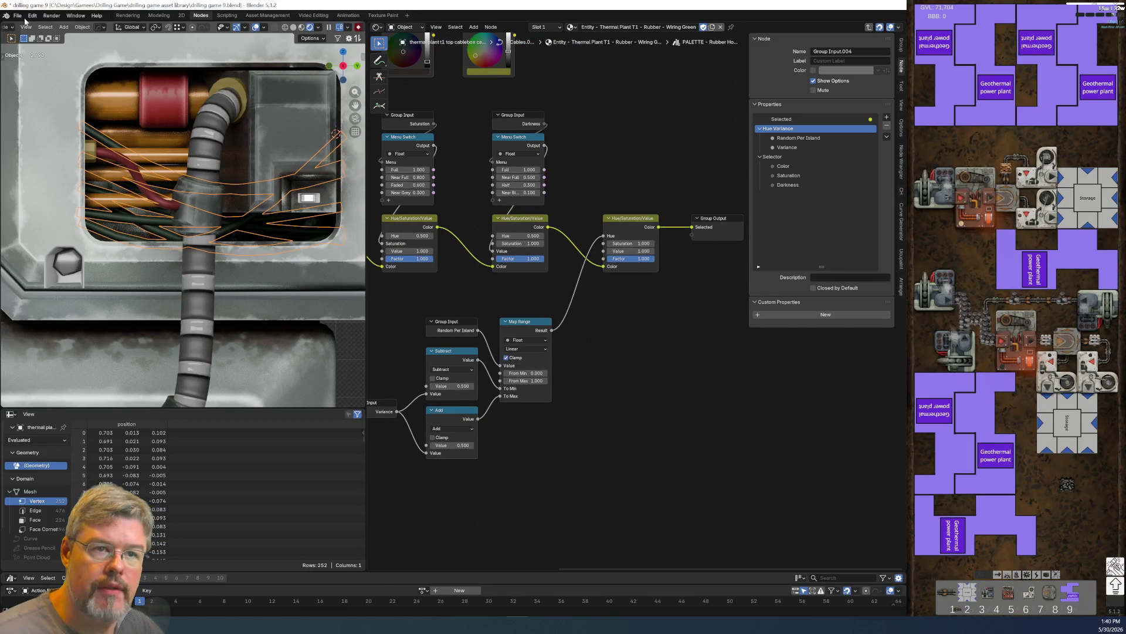
click(17, 15)
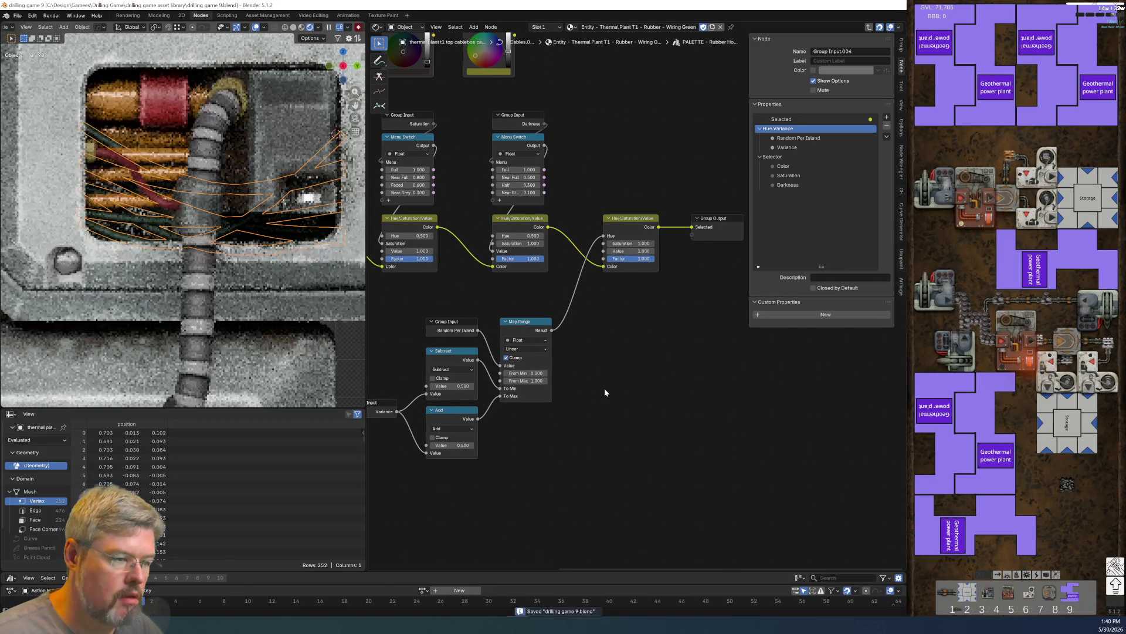
key(Tab)
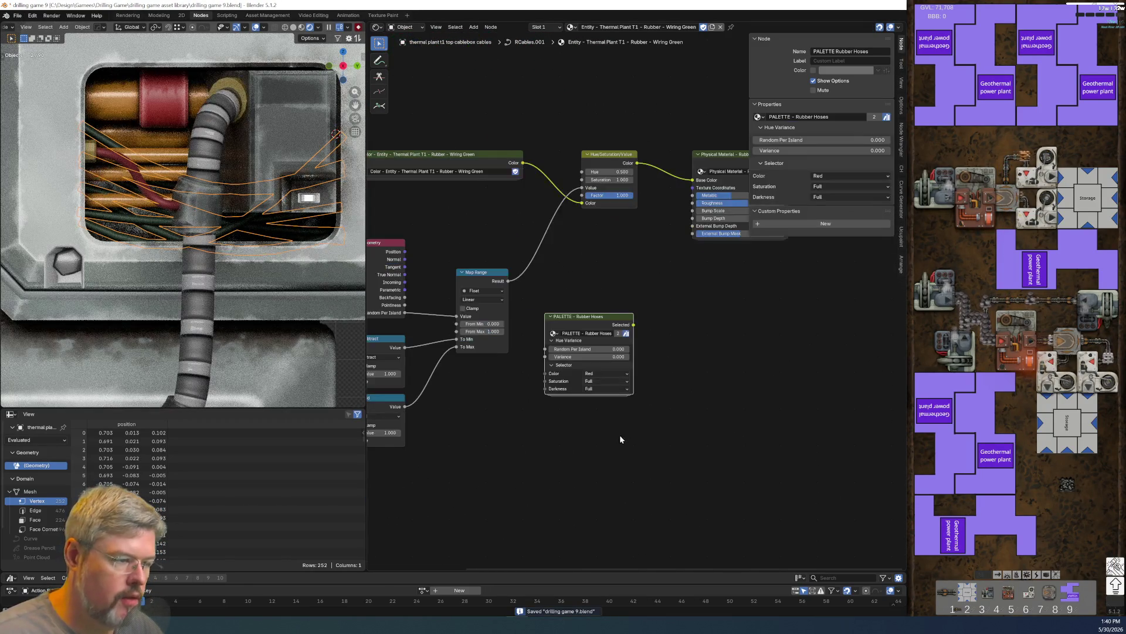
scroll(616, 435, up, 3)
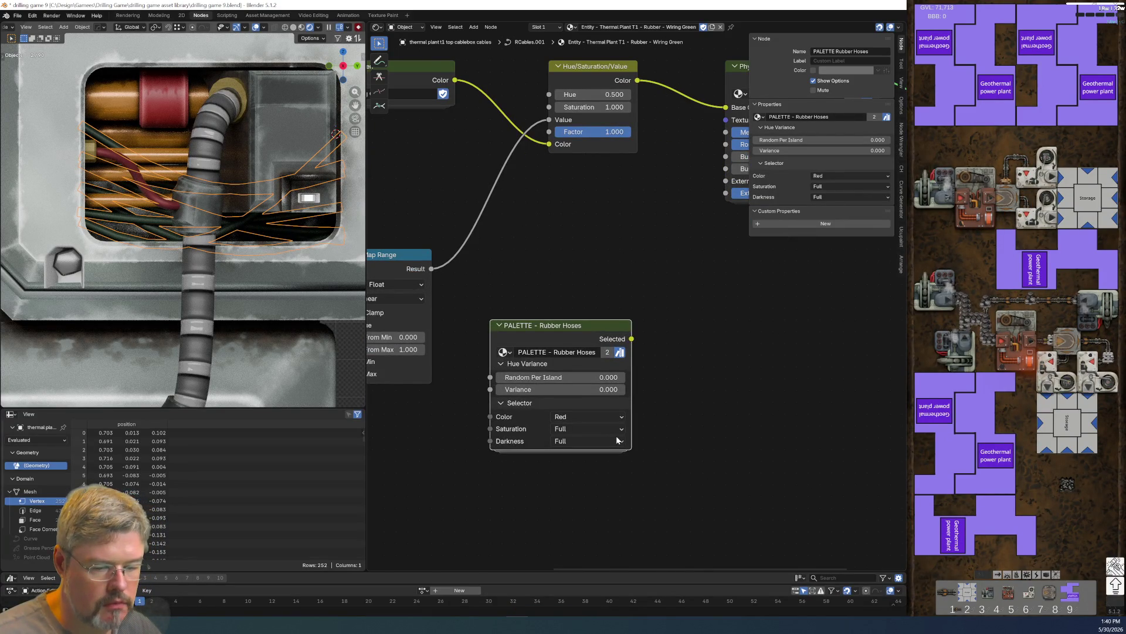
key(Tab)
mouse_move(616, 435)
middle_down()
mouse_move(732, 401)
mouse_move(730, 336)
middle_up()
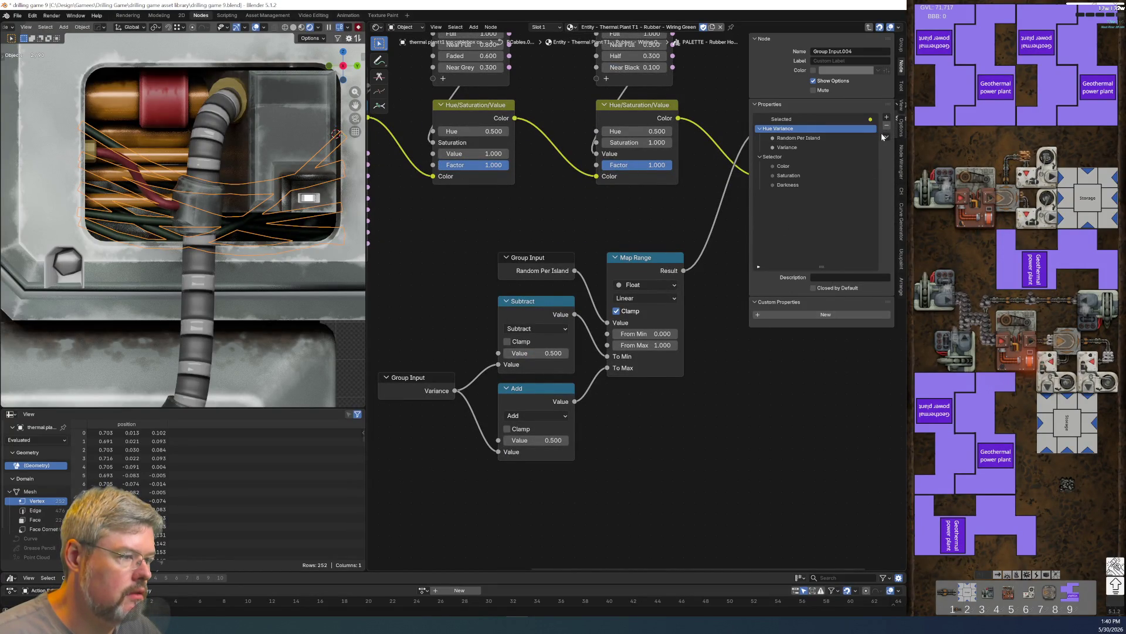
middle_drag(745, 424, 681, 458)
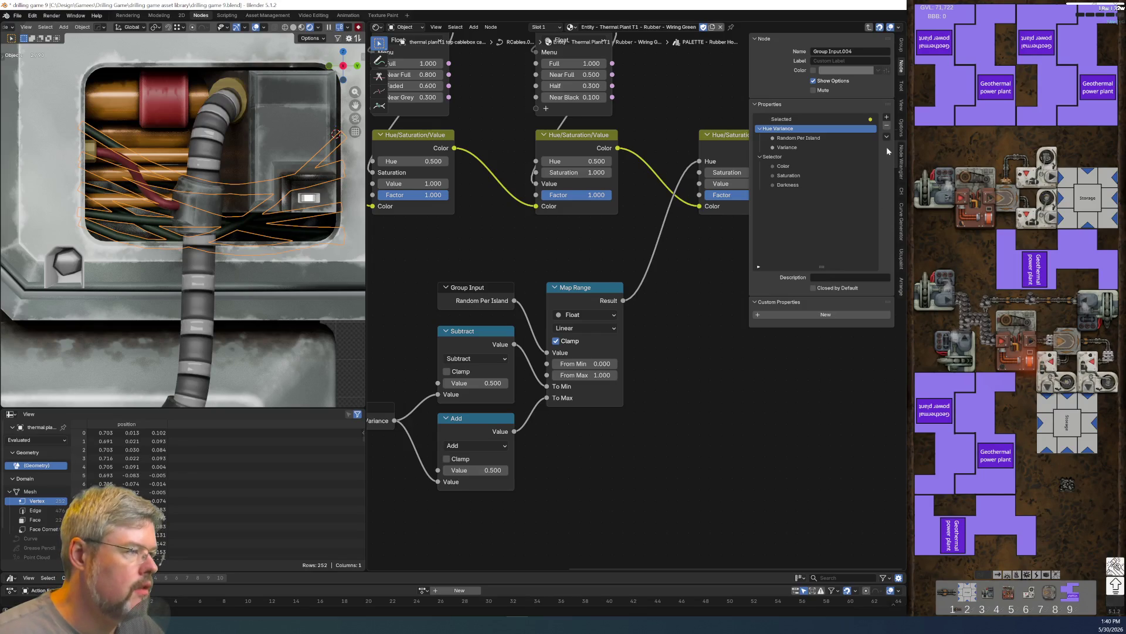
key(shift+a)
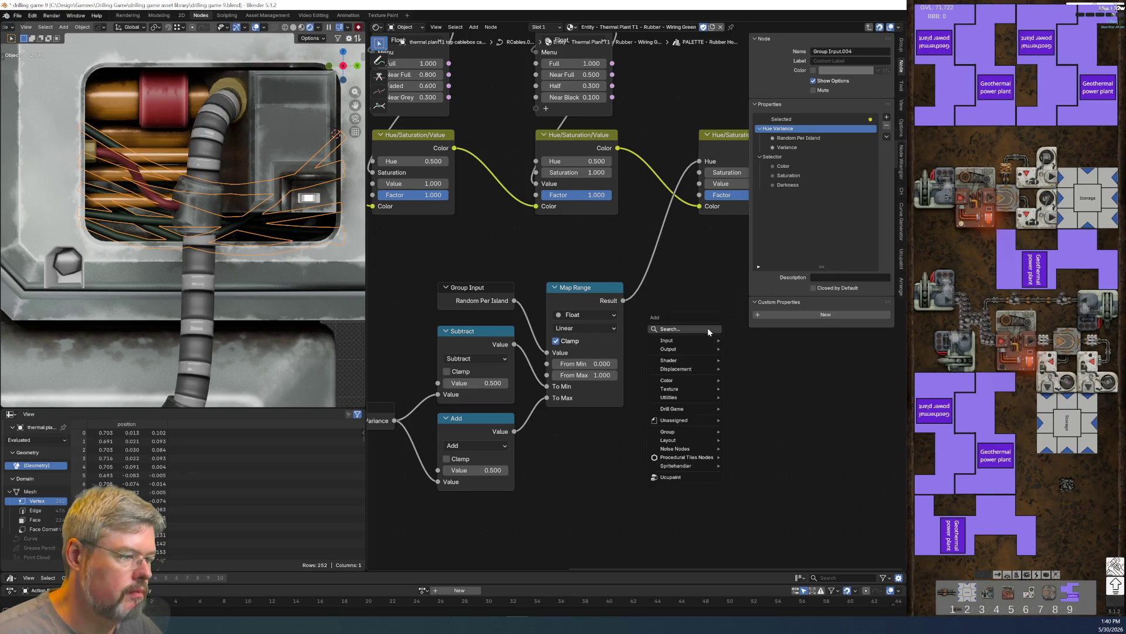
text(menu)
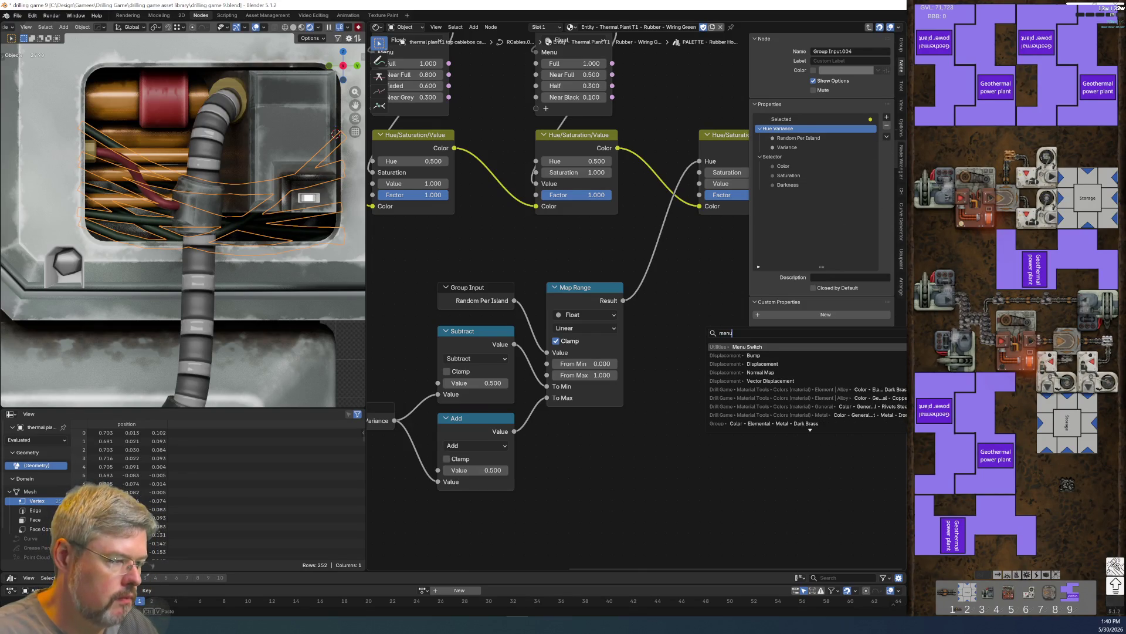
key(Return)
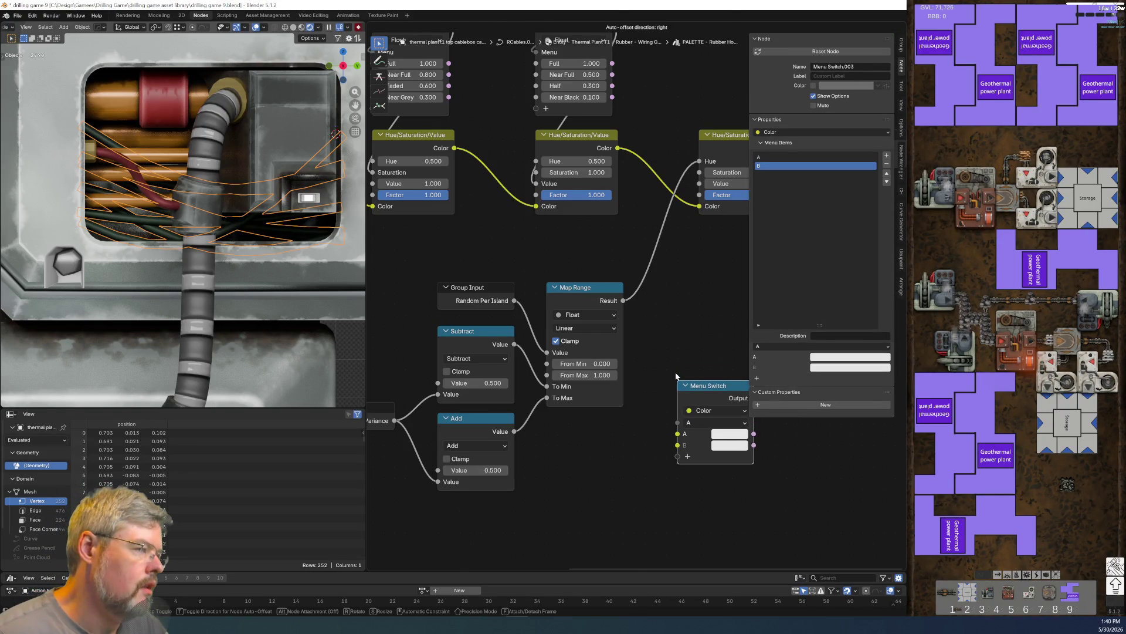
click(676, 376)
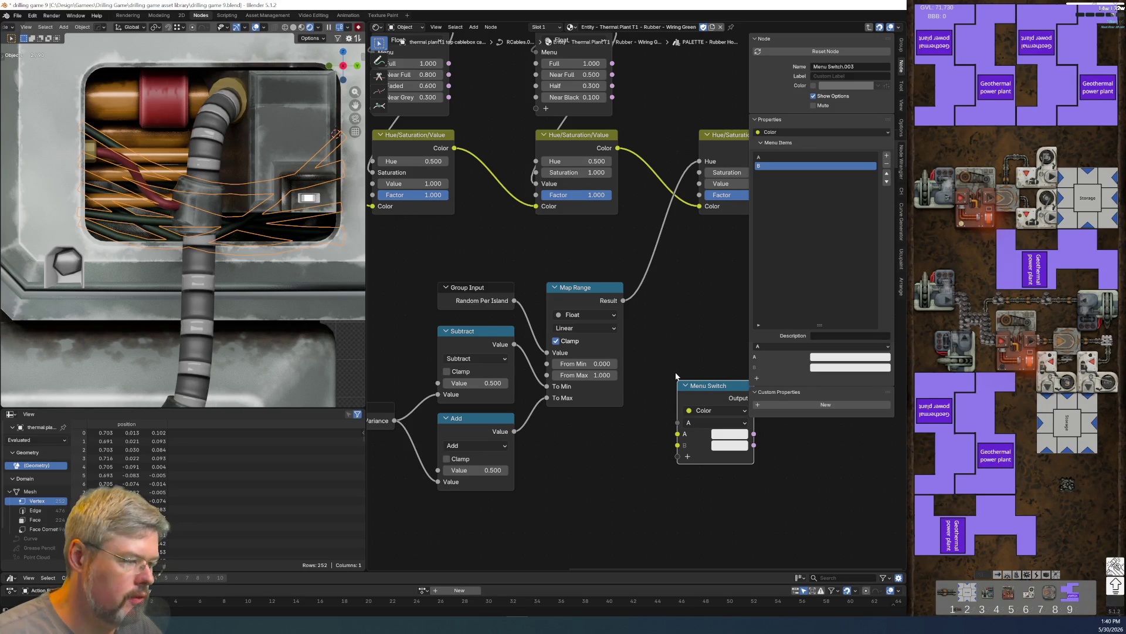
key(x)
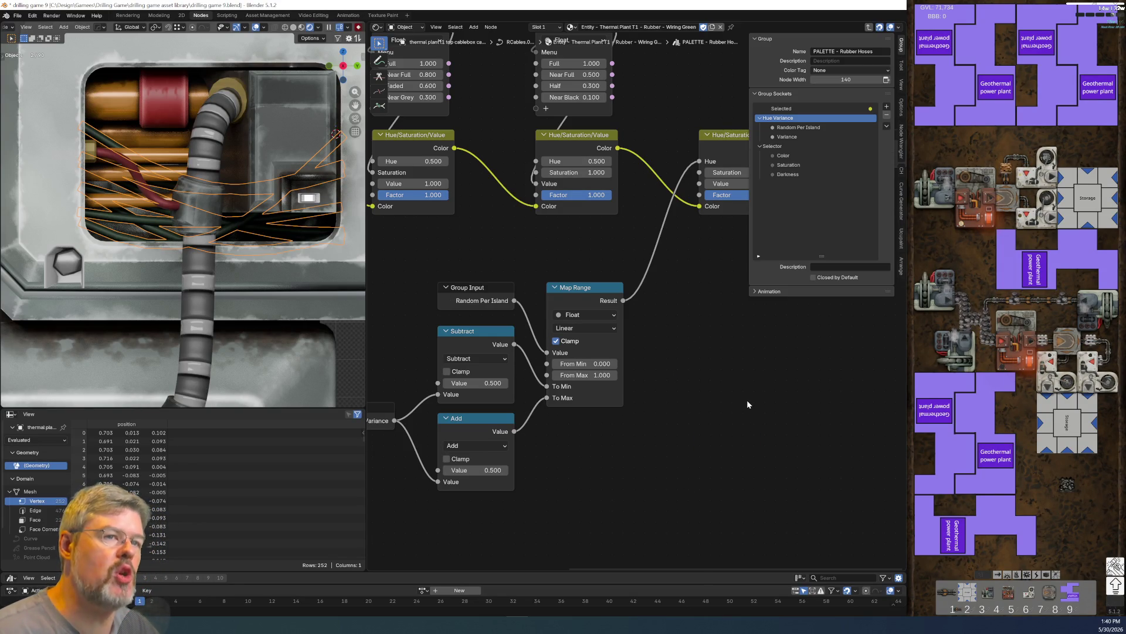
- Zoom toward the group's input nodes and select Random Per Island in Group Sockets
scroll(751, 405, up, 1)
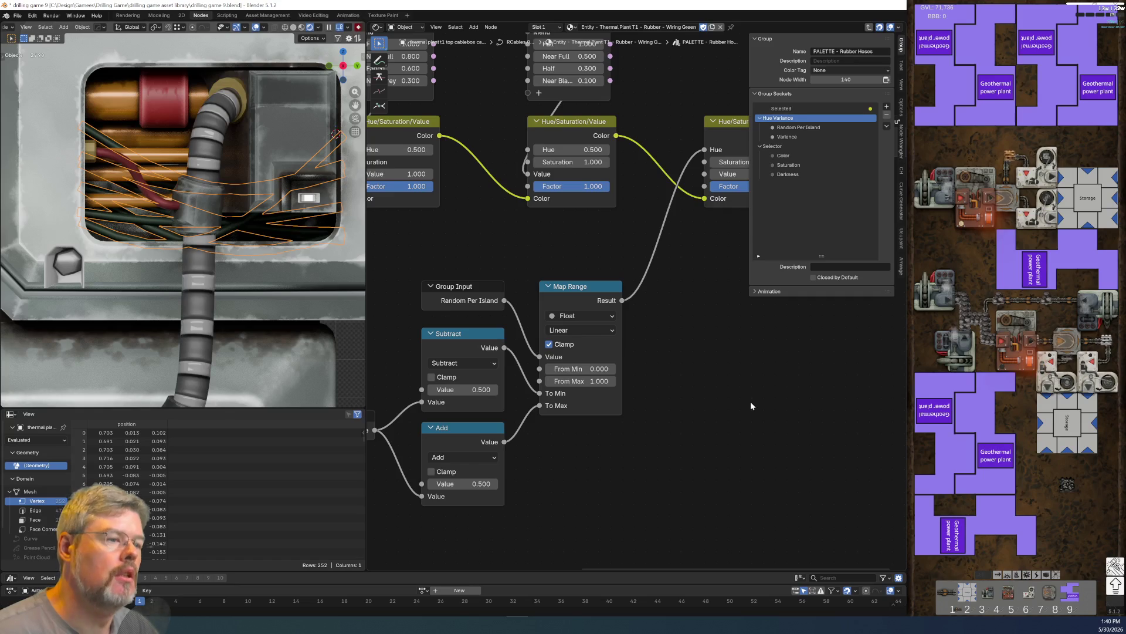
middle_drag(682, 440, 768, 421)
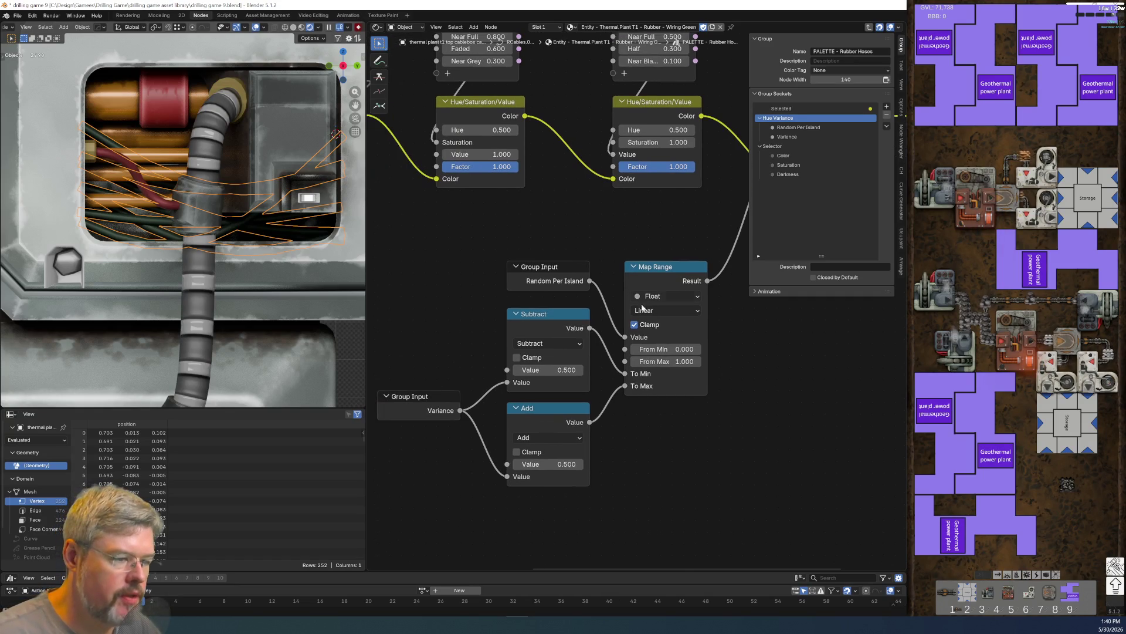
click(802, 128)
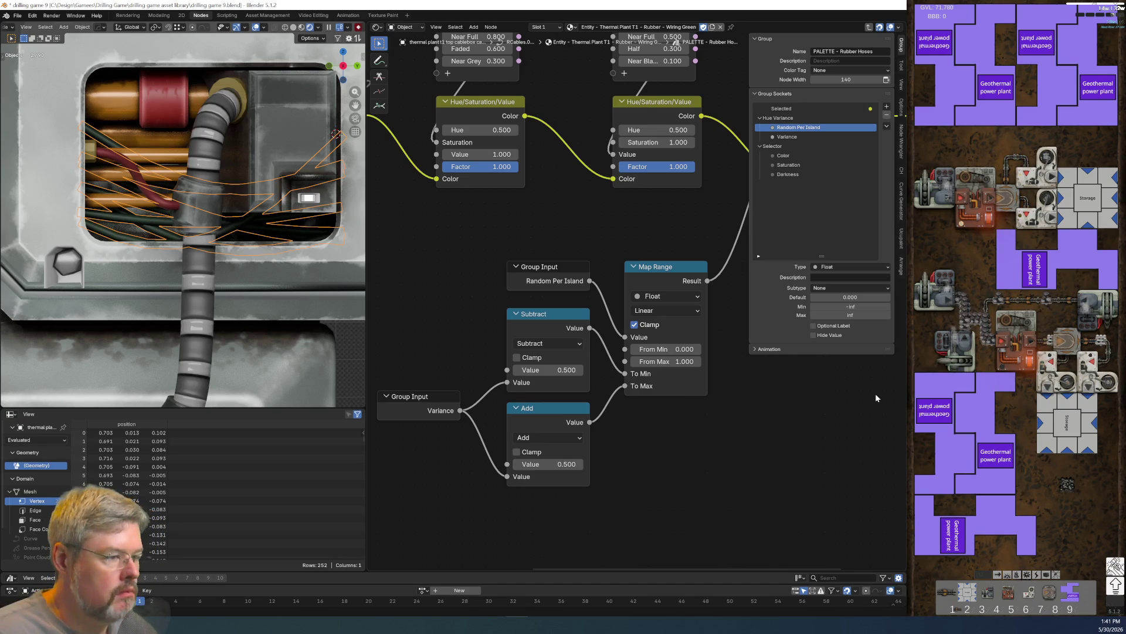
- Set Random Per Island's default to 0.5 and tick Hide Value
click(850, 296)
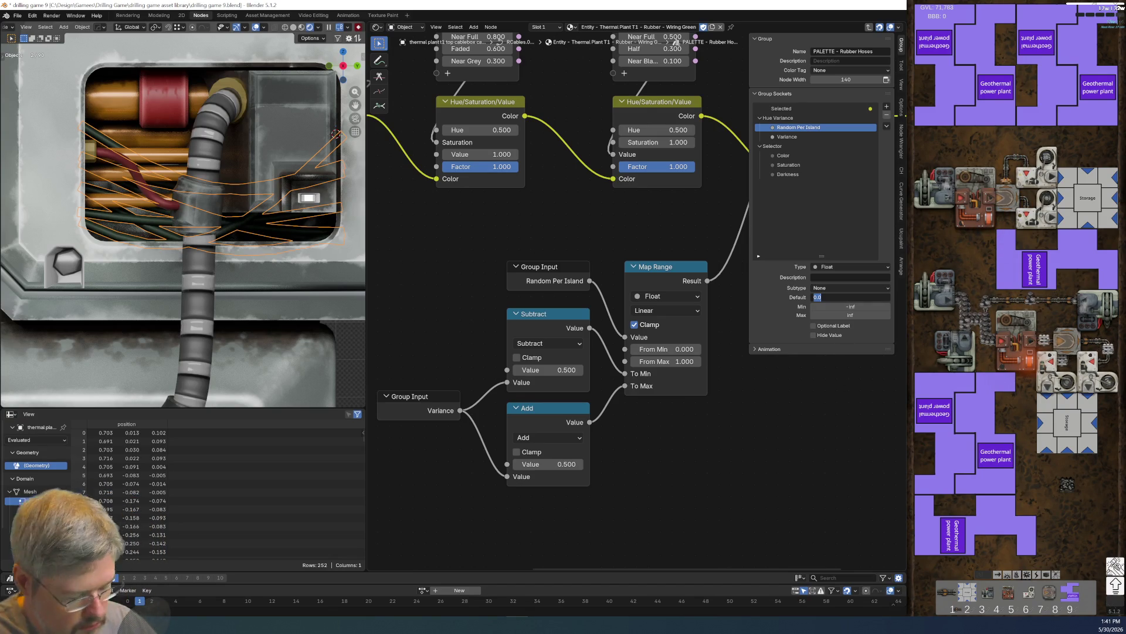
text(0.5)
key(Return)
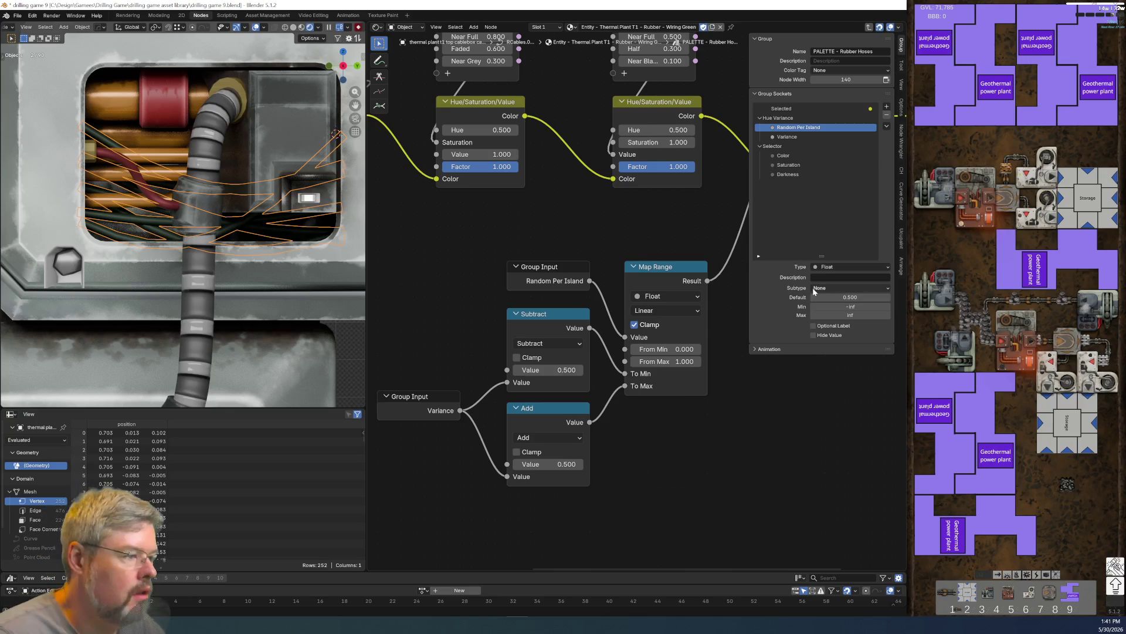
click(813, 335)
- Review the hue, Map Range and Darkness nodes, then exit to the Wiring Green material
middle_drag(803, 417, 672, 470)
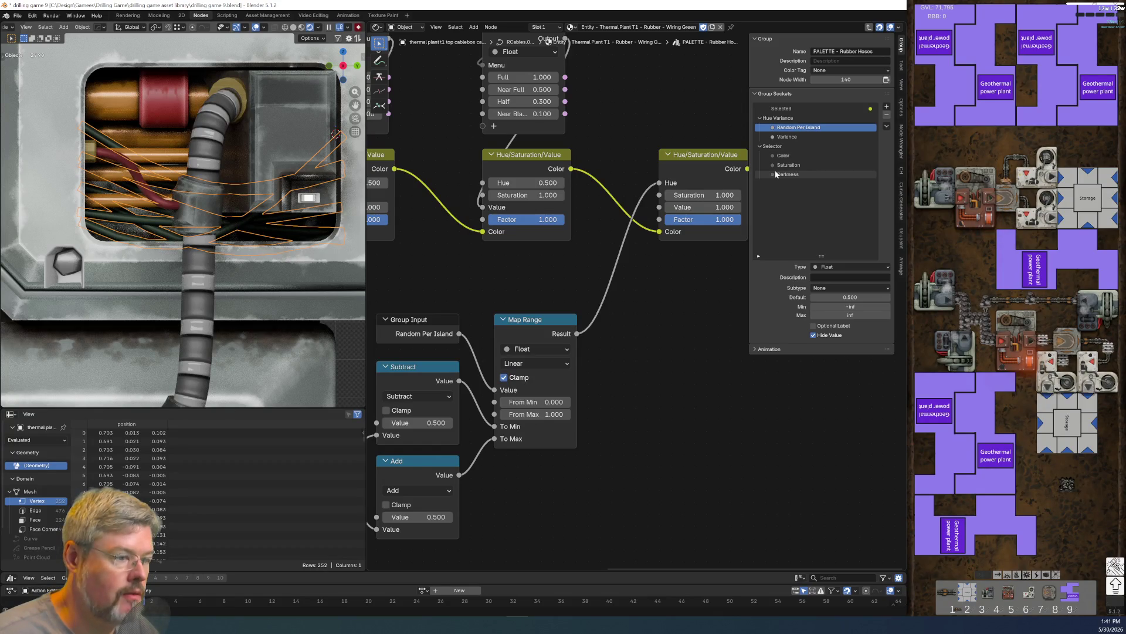
middle_drag(454, 502, 531, 458)
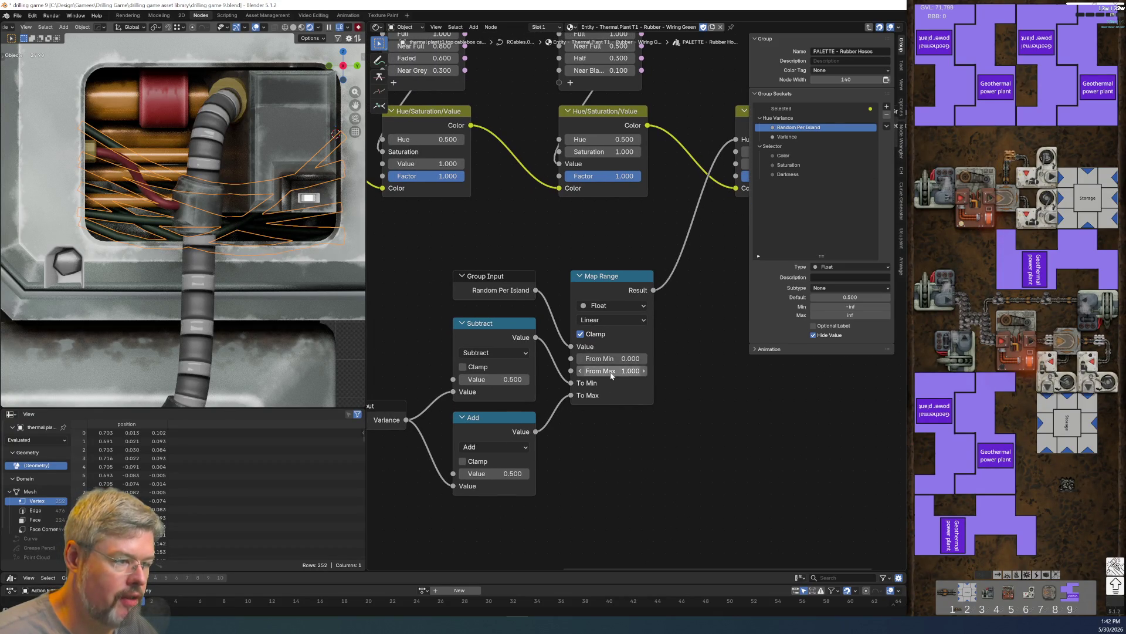
mouse_move(704, 323)
middle_down()
mouse_move(694, 432)
mouse_move(614, 440)
middle_up()
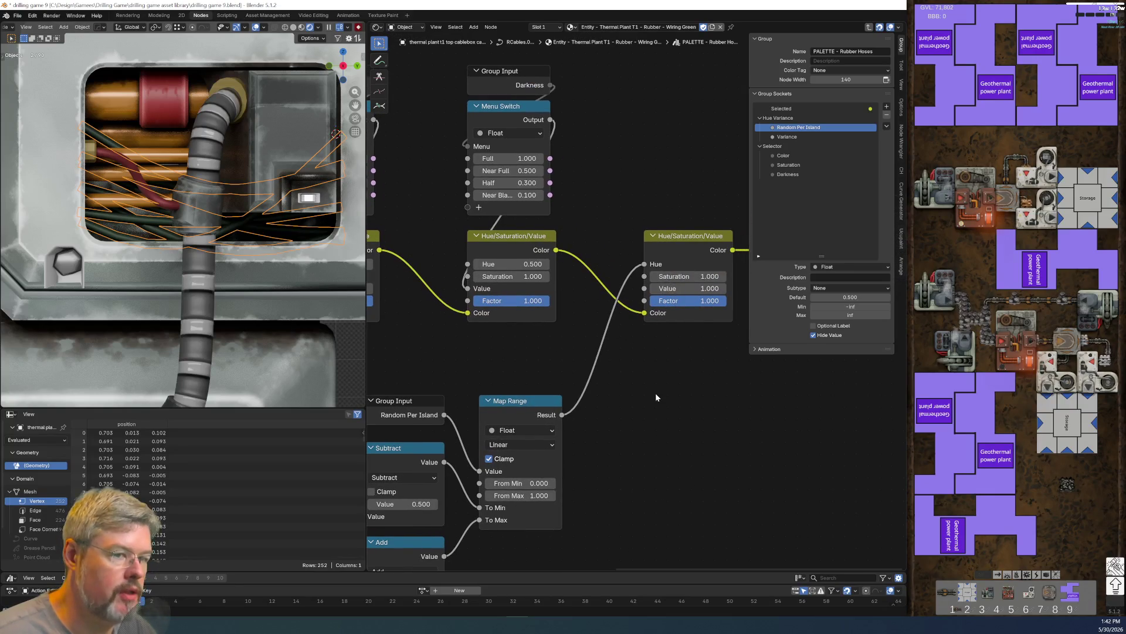
key(Tab)
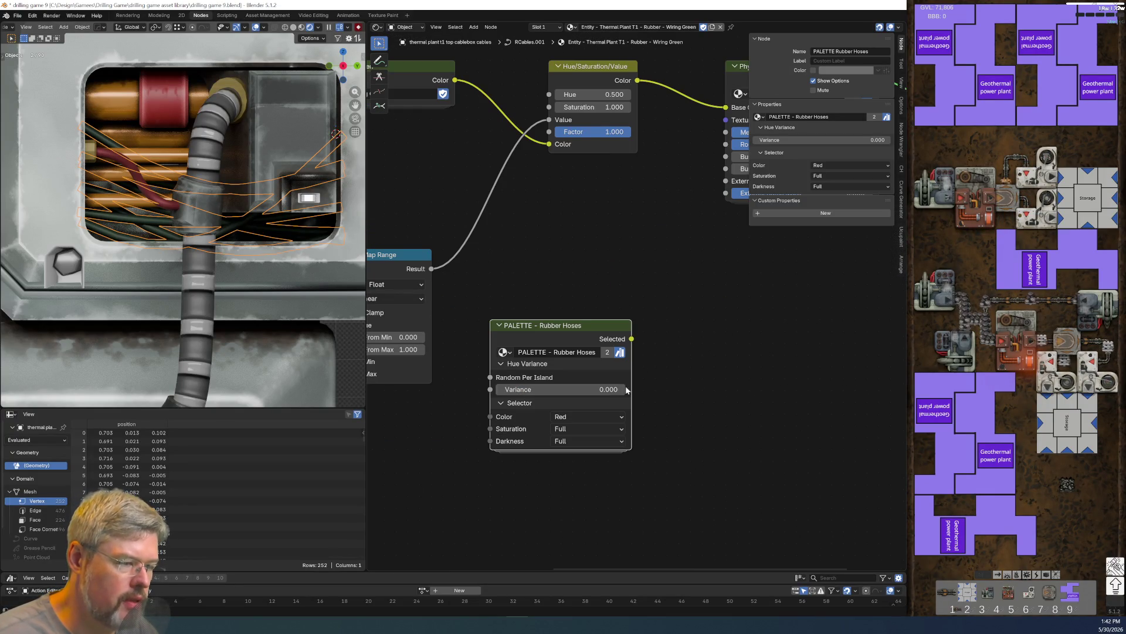
- Save the blend file
middle_drag(642, 297, 728, 333)
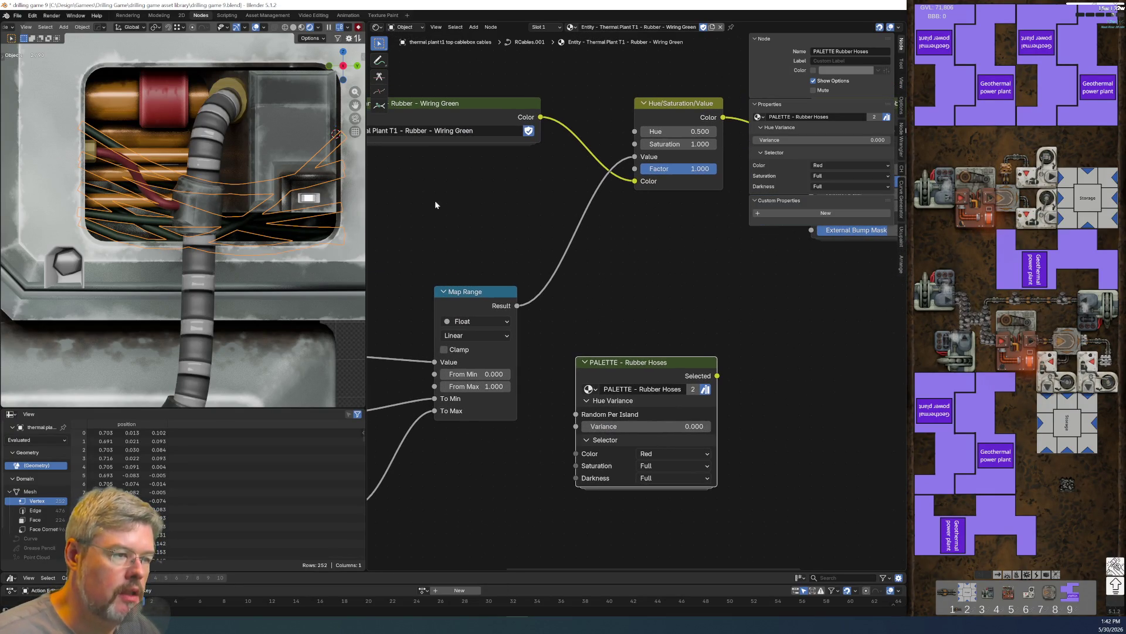
click(18, 15)
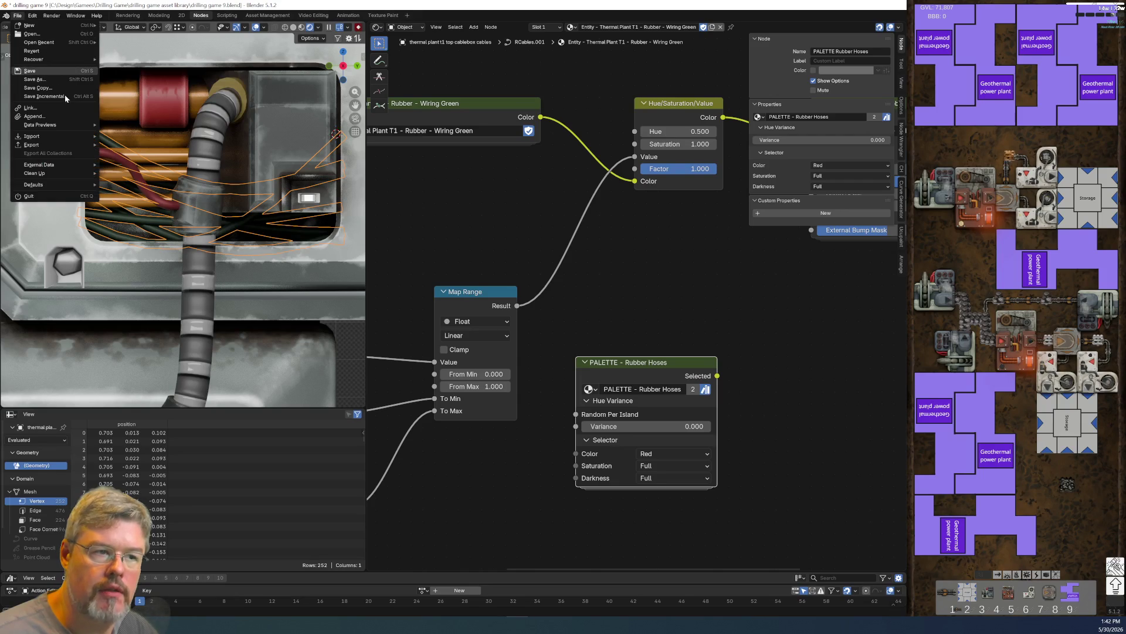
click(29, 70)
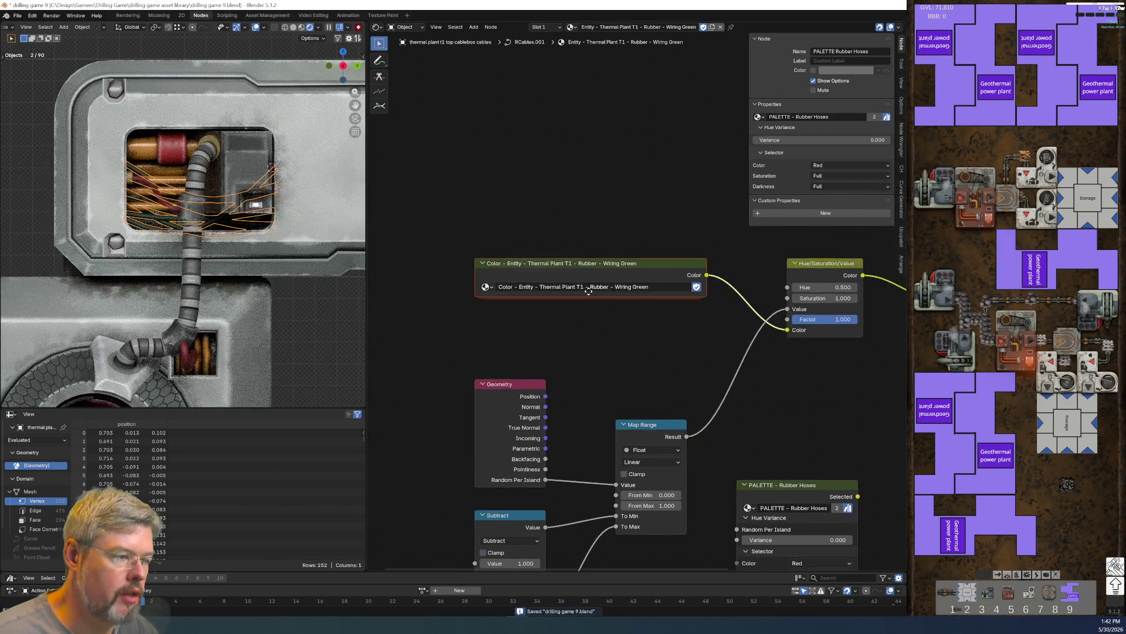
- Rearrange the material nodes and link the palette's Selected output to Physical Material Base Color
middle_drag(588, 291, 553, 268)
drag(553, 267, 563, 128)
mouse_move(771, 469)
mouse_down()
mouse_move(694, 460)
mouse_move(603, 236)
mouse_up()
middle_drag(603, 237, 423, 292)
drag(556, 276, 618, 389)
key(g)
click(617, 488)
drag(463, 290, 705, 340)
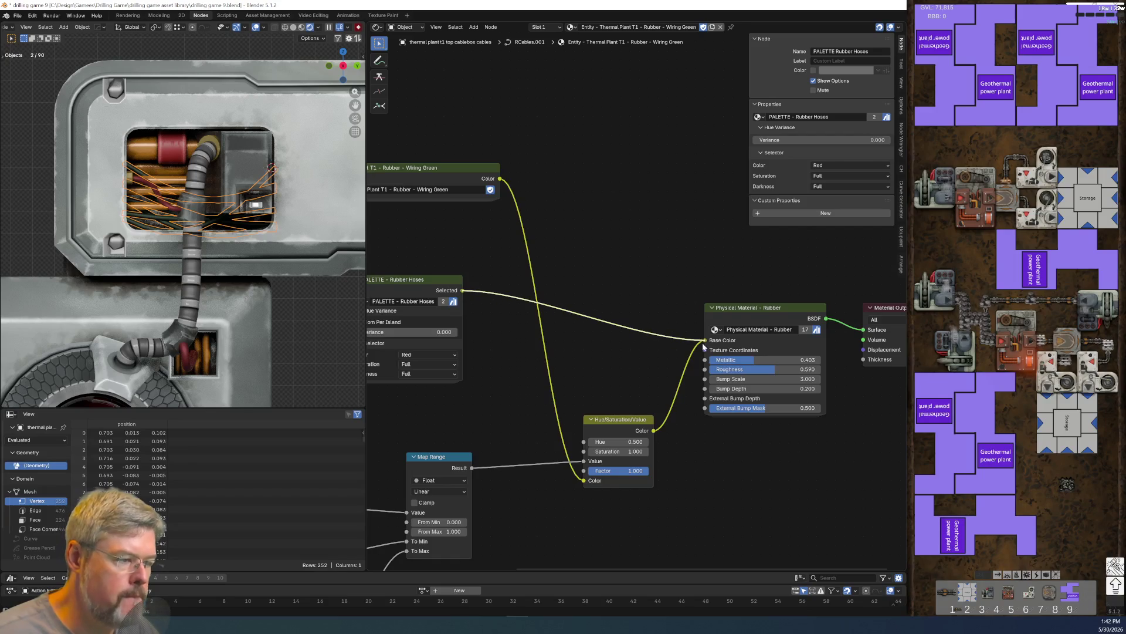
scroll(558, 368, up, 5)
- Set the palette to Color Green, Saturation Faded and Darkness Half
click(649, 336)
click(679, 401)
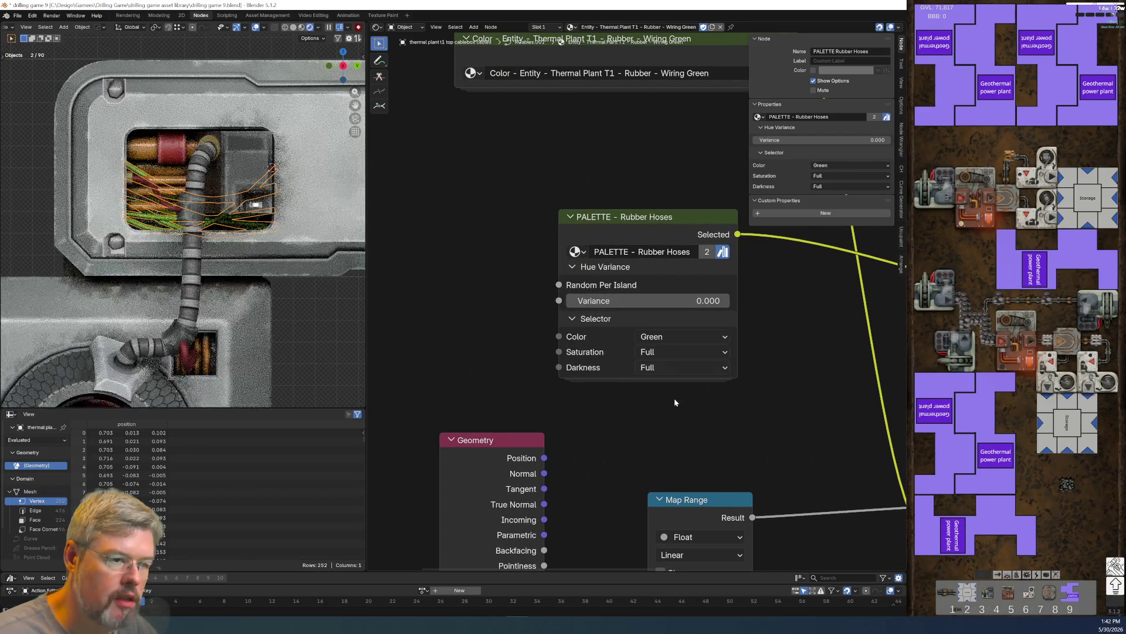
click(669, 352)
click(671, 399)
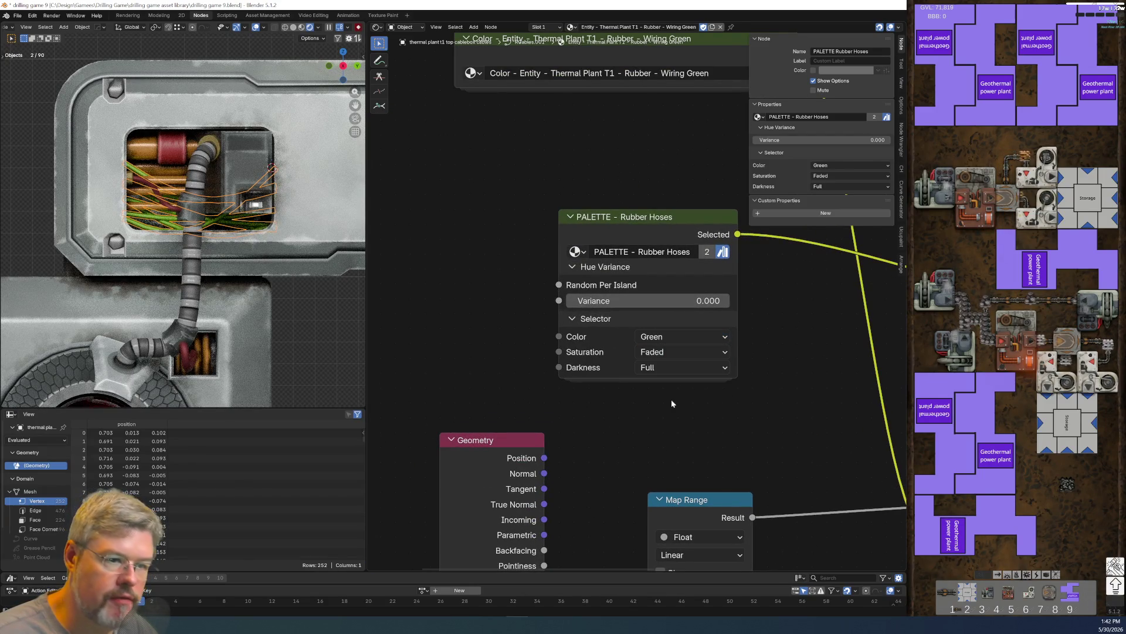
click(668, 369)
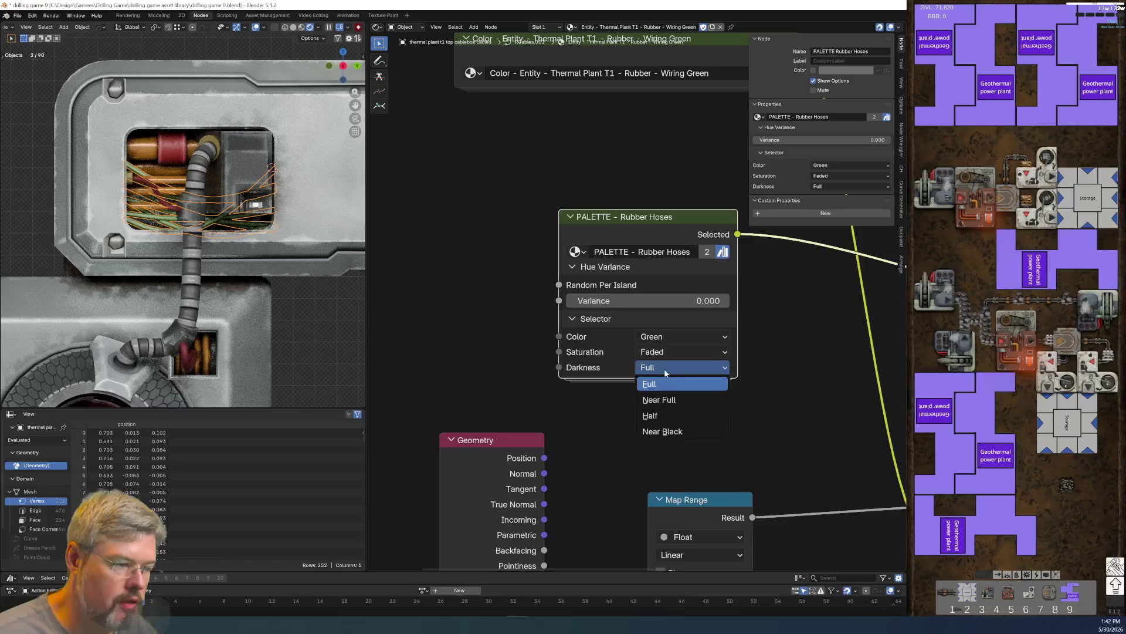
click(670, 414)
- Set the hue Variance to 0.2 and save the file
middle_drag(727, 396, 656, 429)
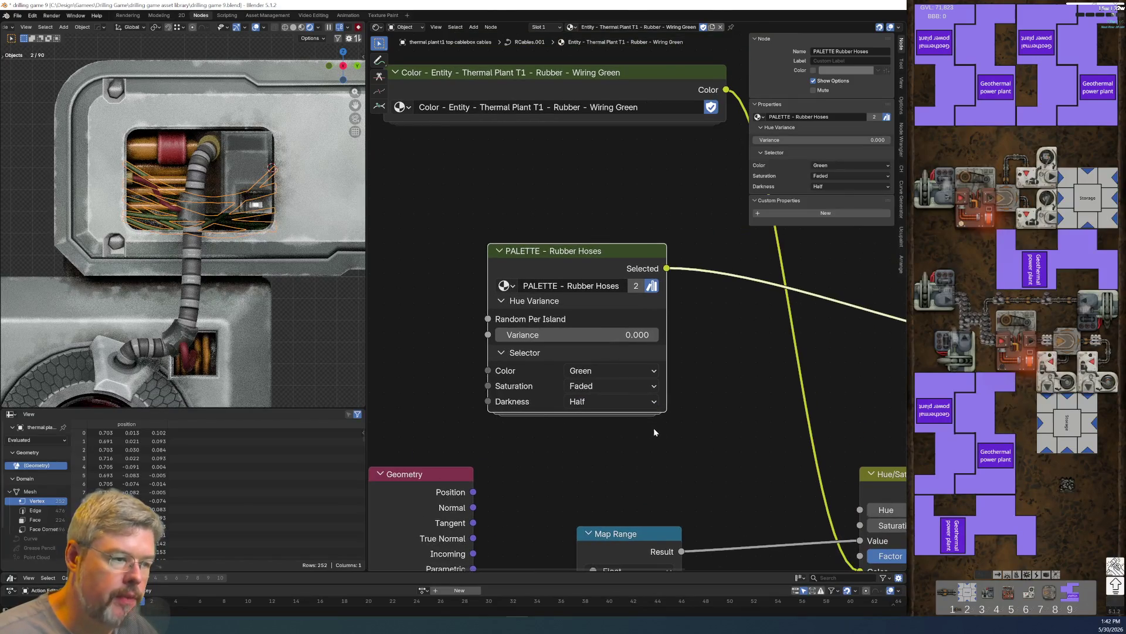
drag(604, 343, 640, 344)
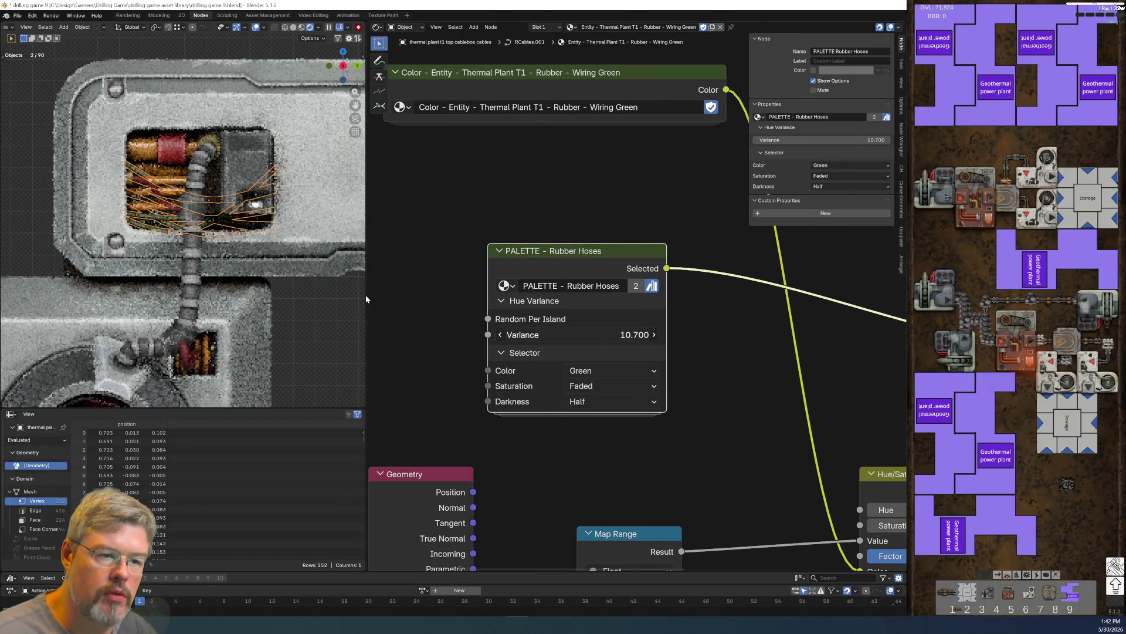
scroll(157, 230, up, 5)
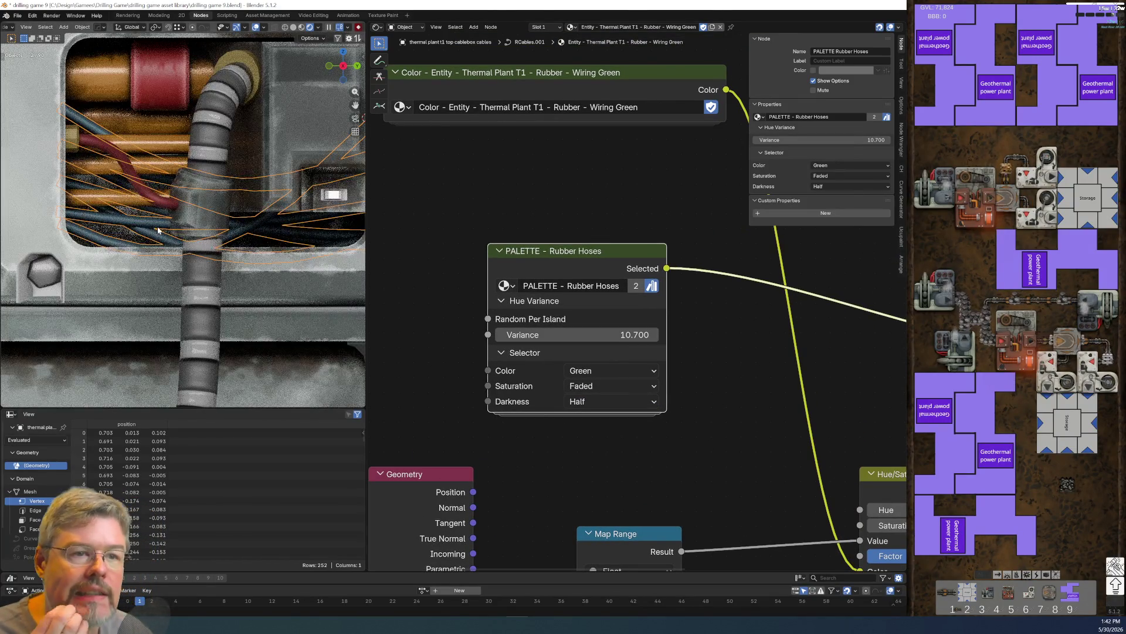
click(510, 334)
text(0.2)
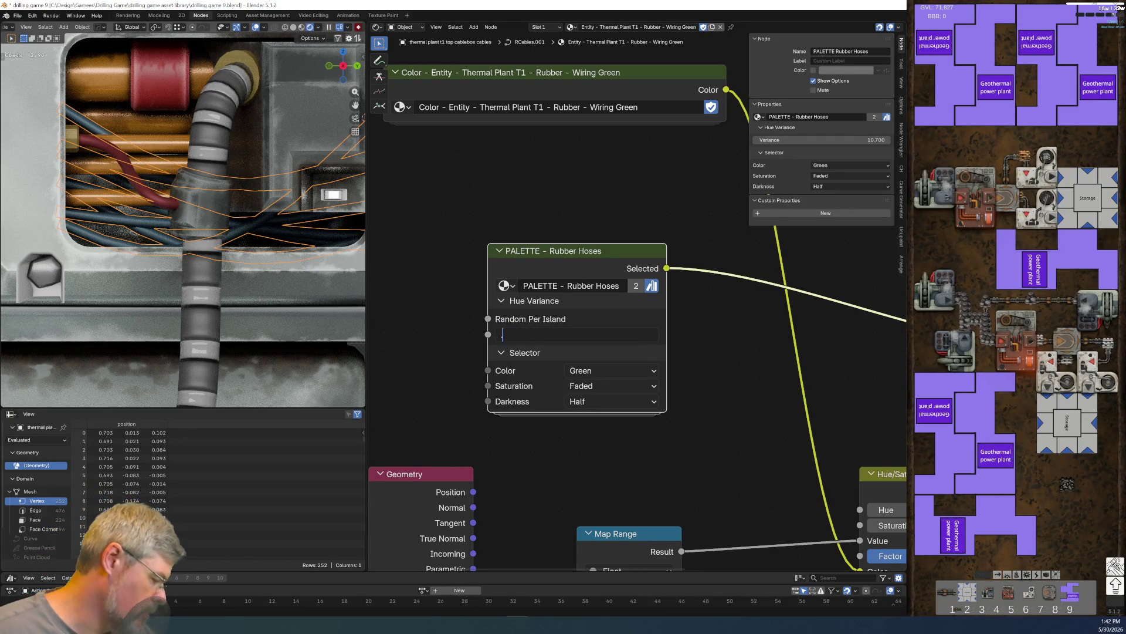
key(Return)
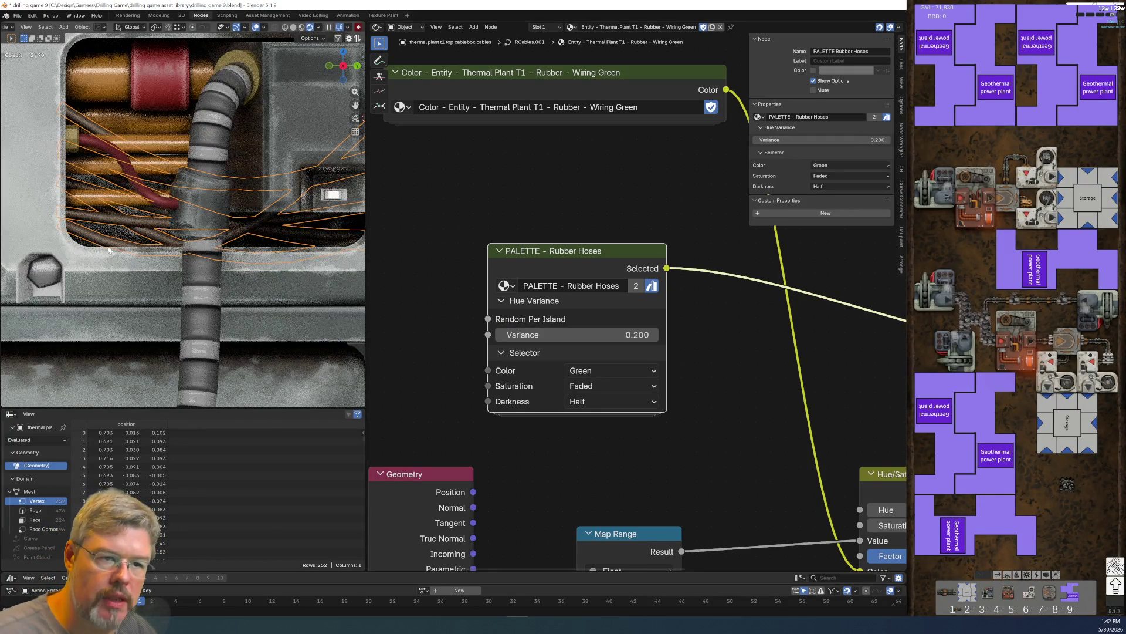
click(17, 15)
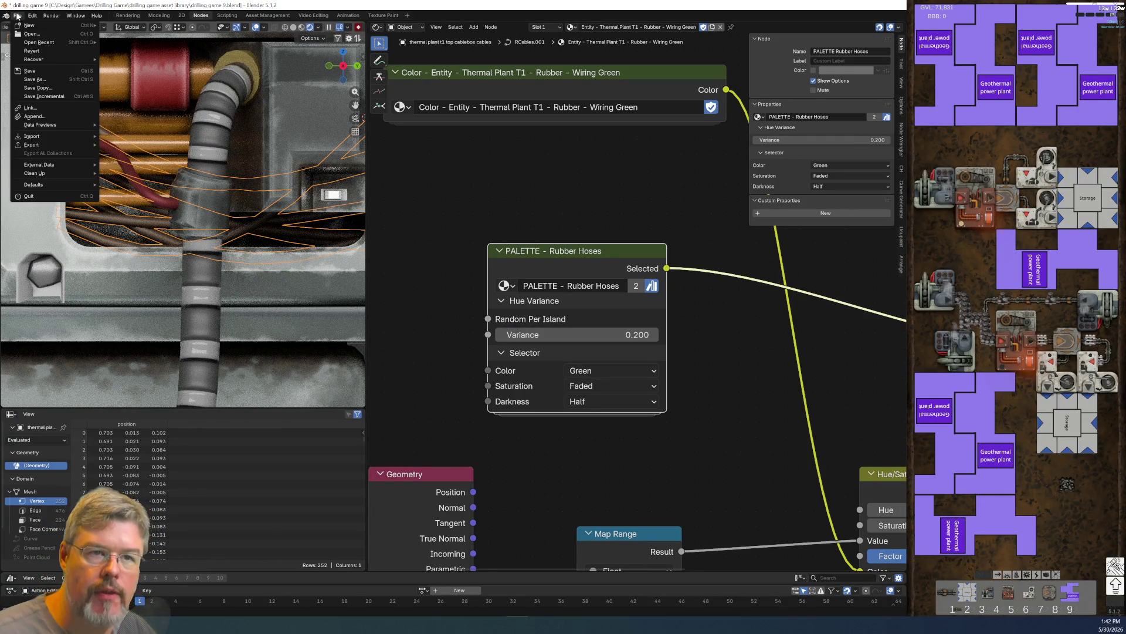
click(35, 70)
right_click(101, 339)
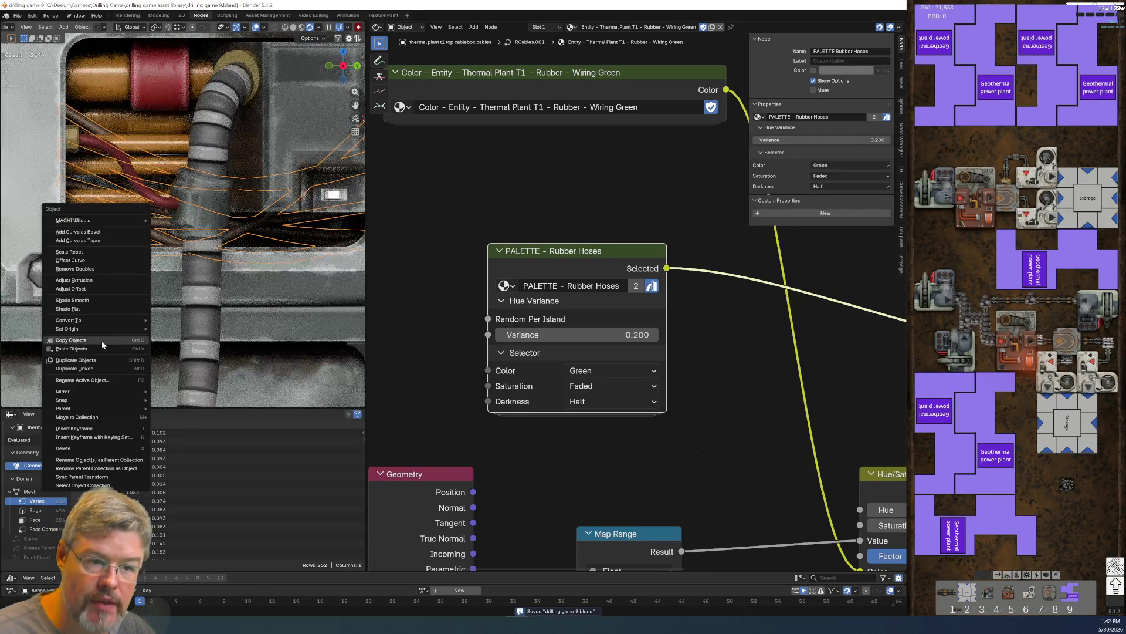
mouse_move(102, 320)
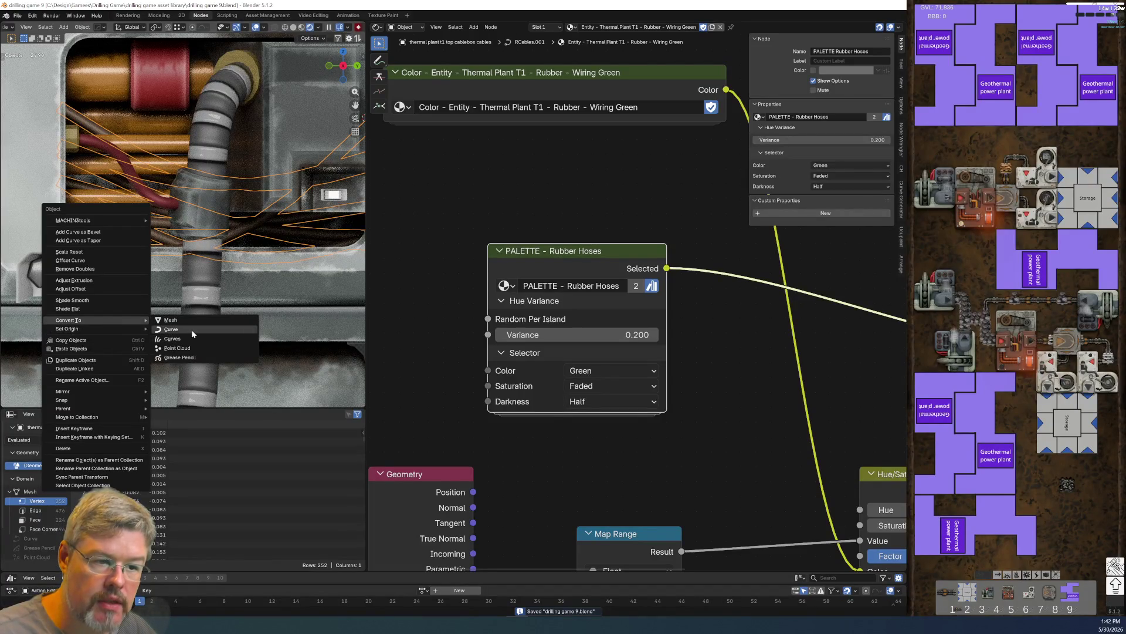
click(195, 319)
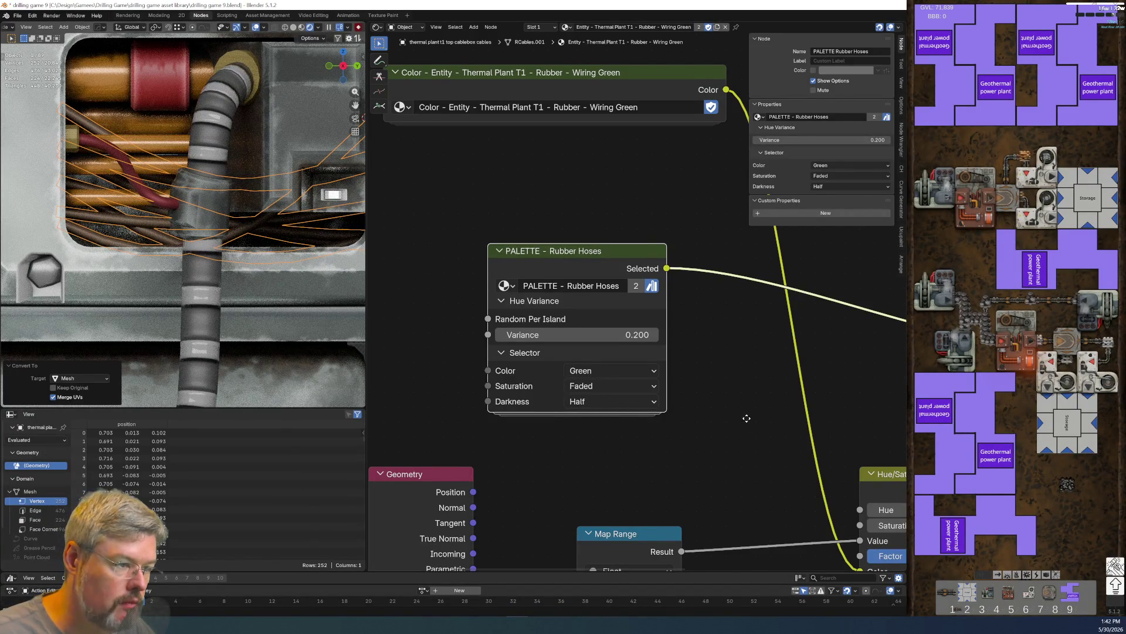
scroll(733, 409, up, 1)
scroll(557, 353, down, 2)
- Connect Geometry's Random Per Island output to the PALETTE - Rubber Hoses Random Per Island input
mouse_move(511, 423)
middle_down()
mouse_move(560, 464)
mouse_move(532, 461)
mouse_move(418, 257)
middle_up()
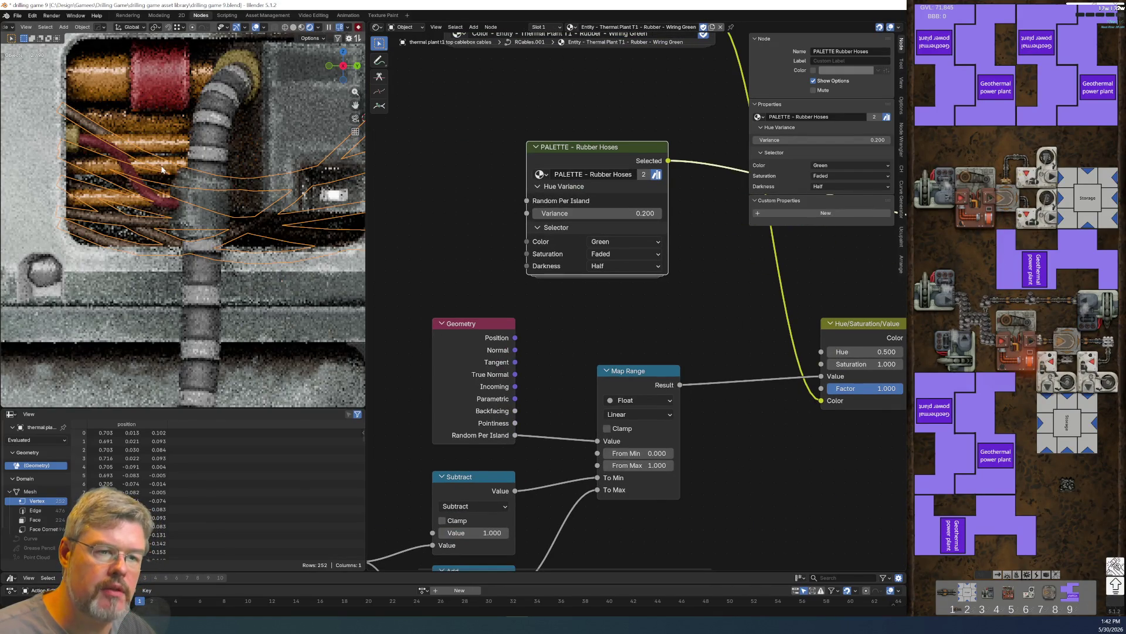
drag(516, 435, 526, 200)
drag(475, 323, 416, 288)
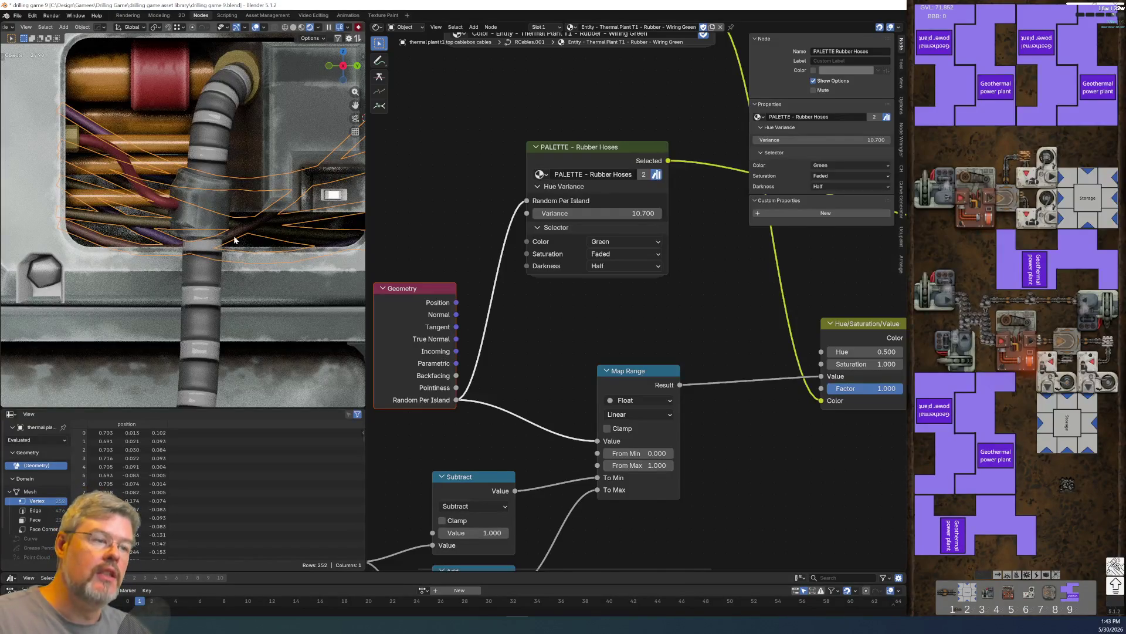
middle_drag(519, 372, 487, 419)
- Raise the palette's hue Variance step by step to 0.300 and check the cables
double_click(563, 259)
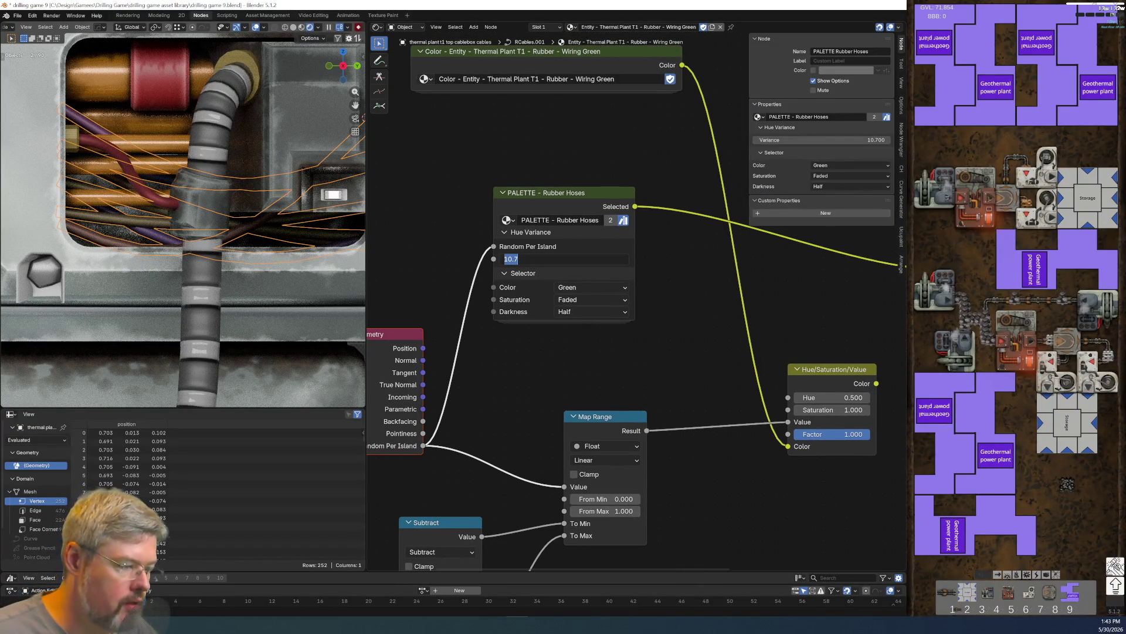
text(.1)
text(0.100)
key(Return)
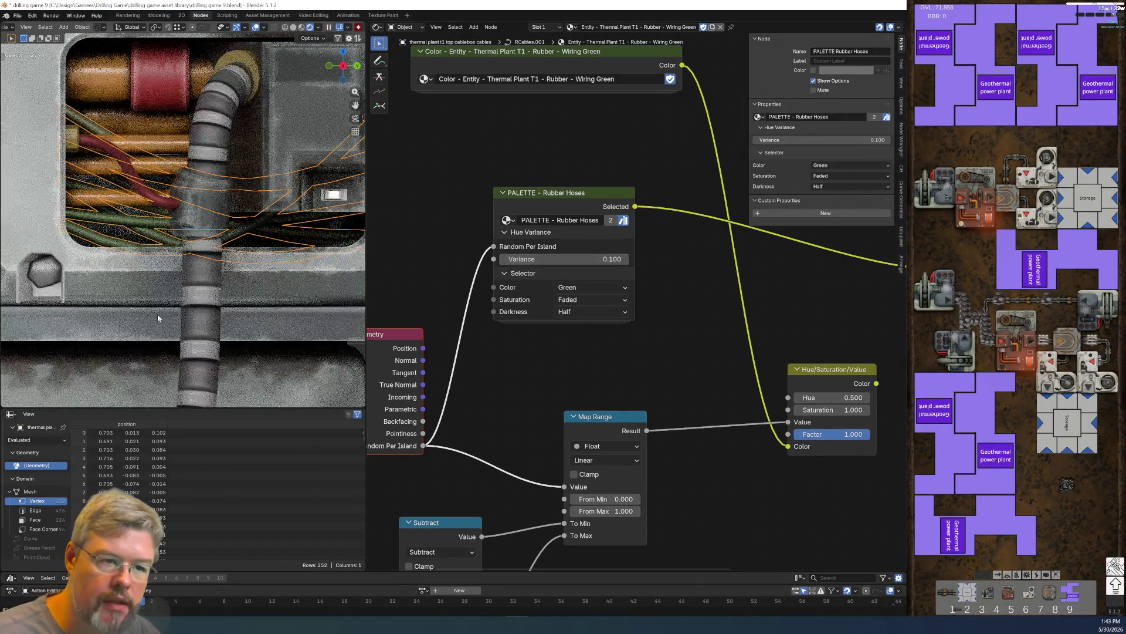
double_click(563, 259)
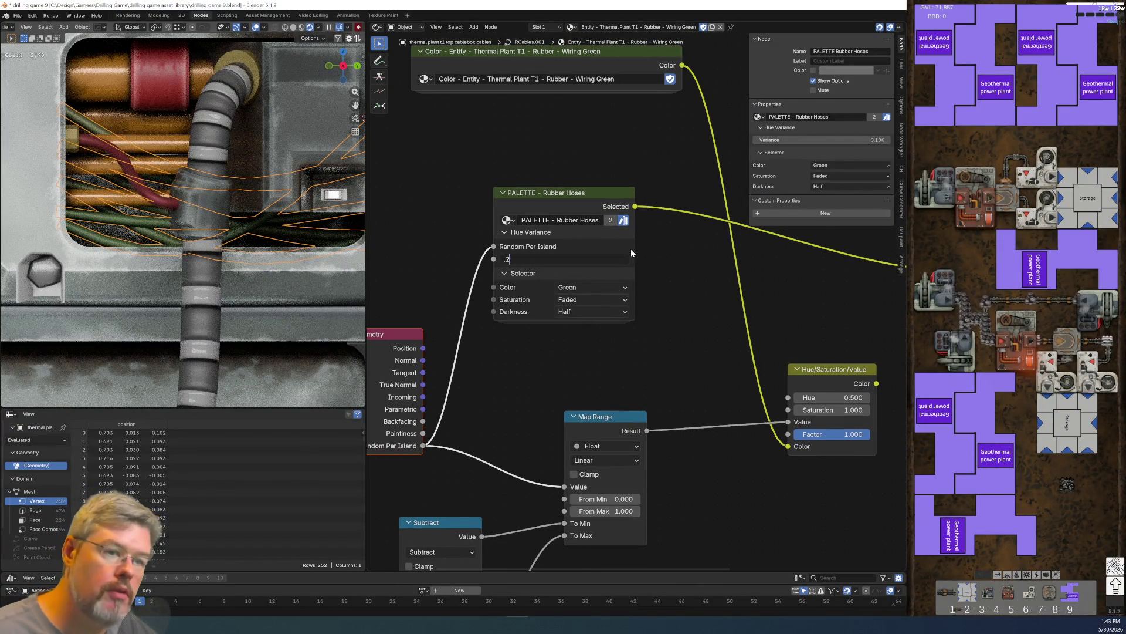
key(Return)
double_click(570, 260)
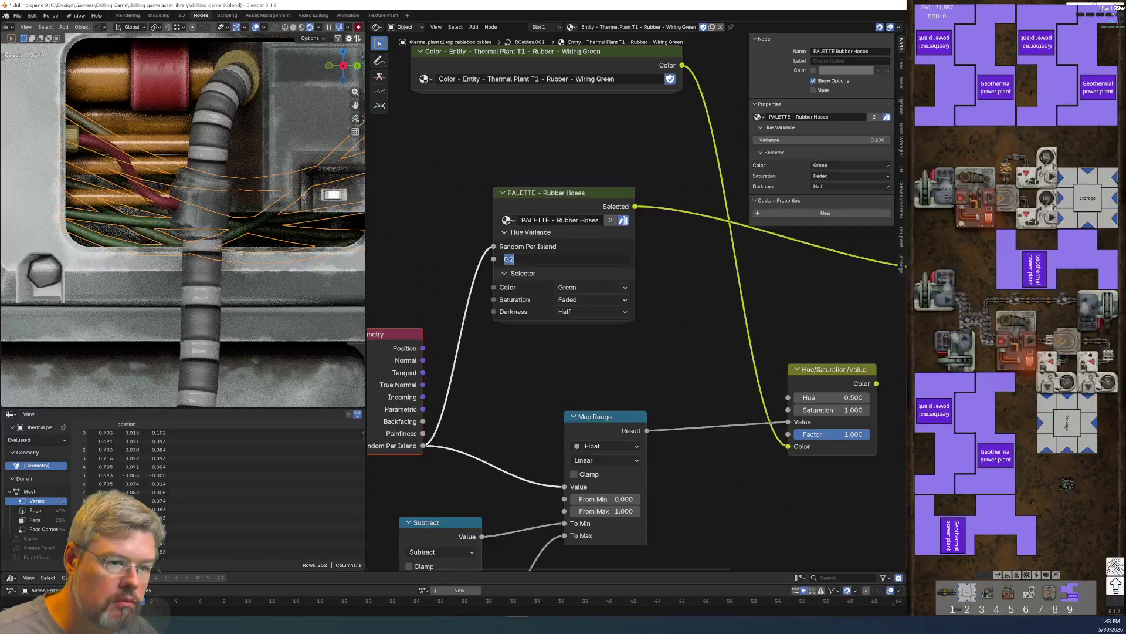
text(0.300)
key(Return)
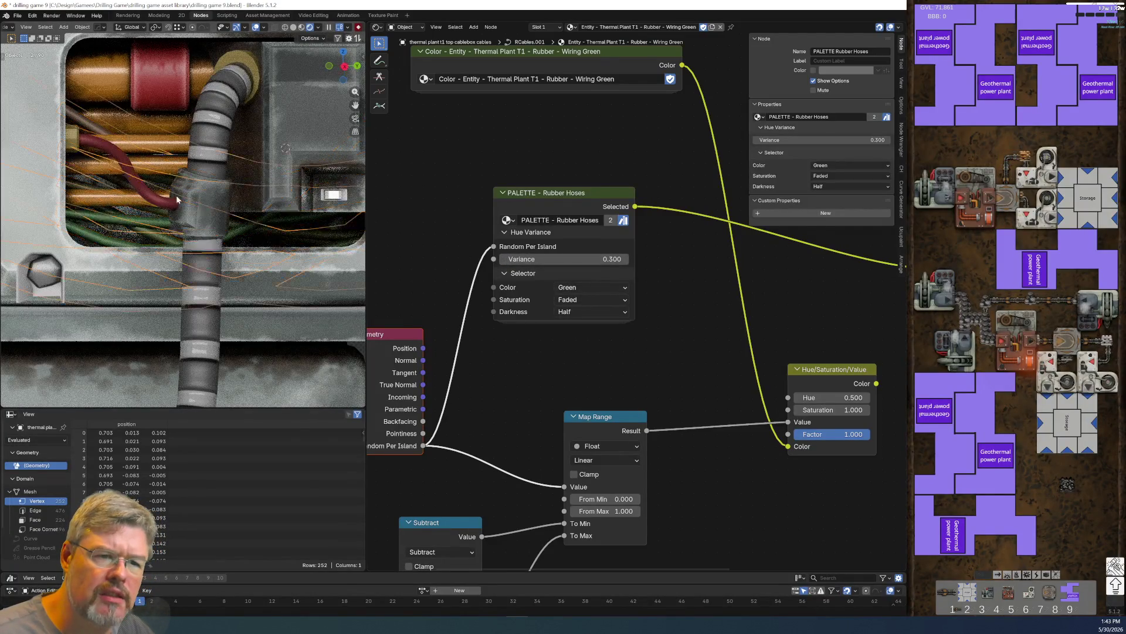
scroll(167, 193, up, 10)
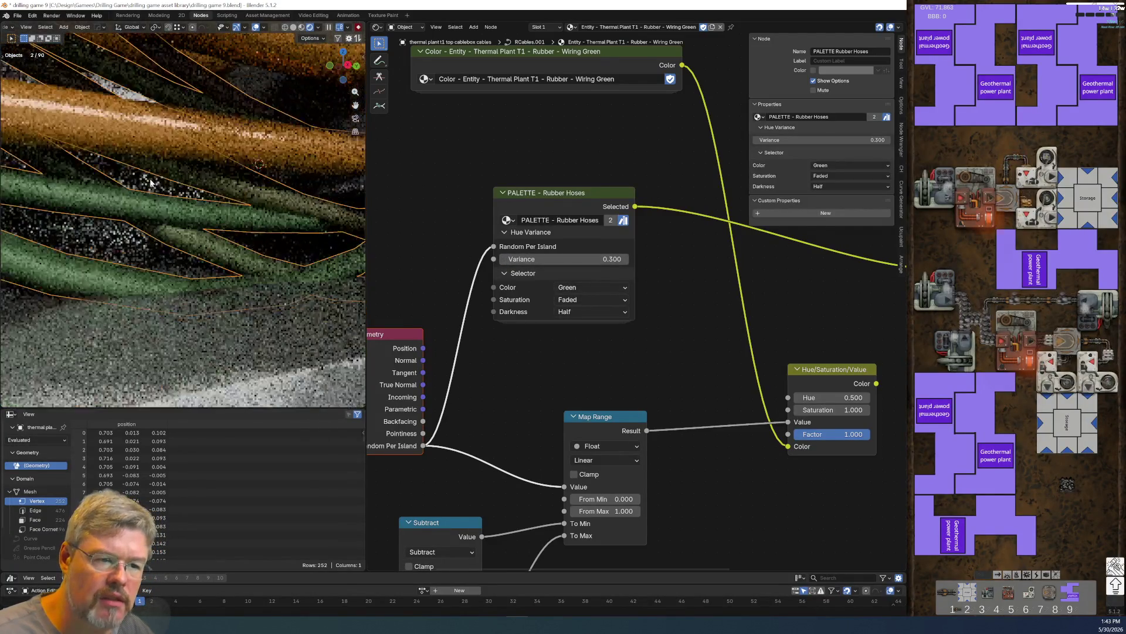
middle_drag(212, 221, 186, 230)
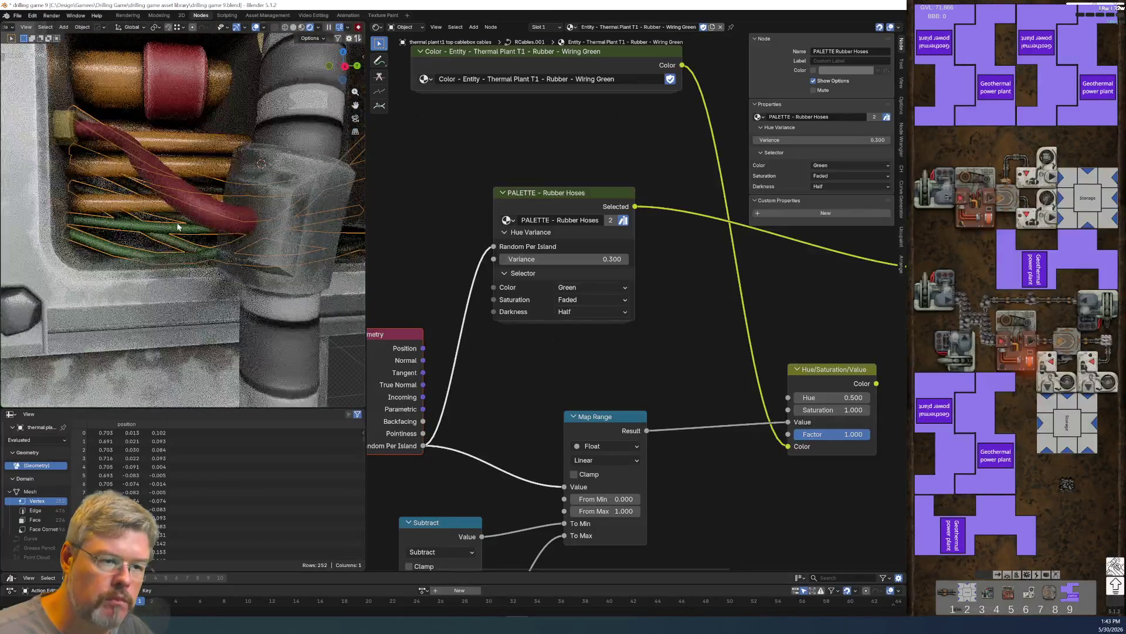
scroll(627, 350, up, 2)
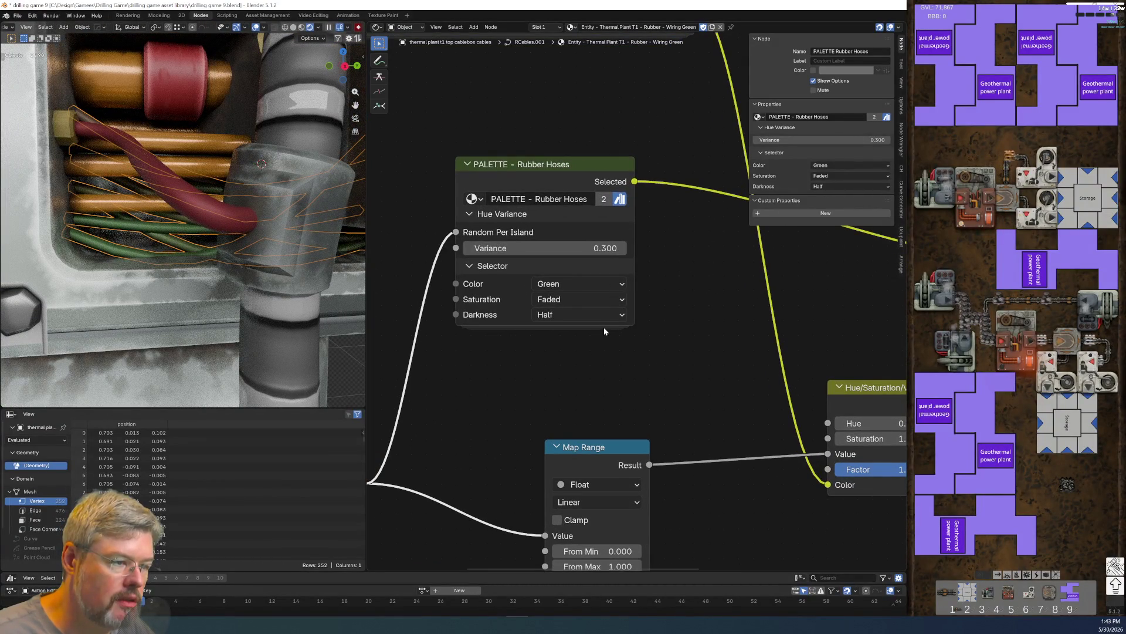
- Set the palette Darkness to Near Black and Saturation to Near Grey, keeping Color Green
click(575, 315)
click(546, 377)
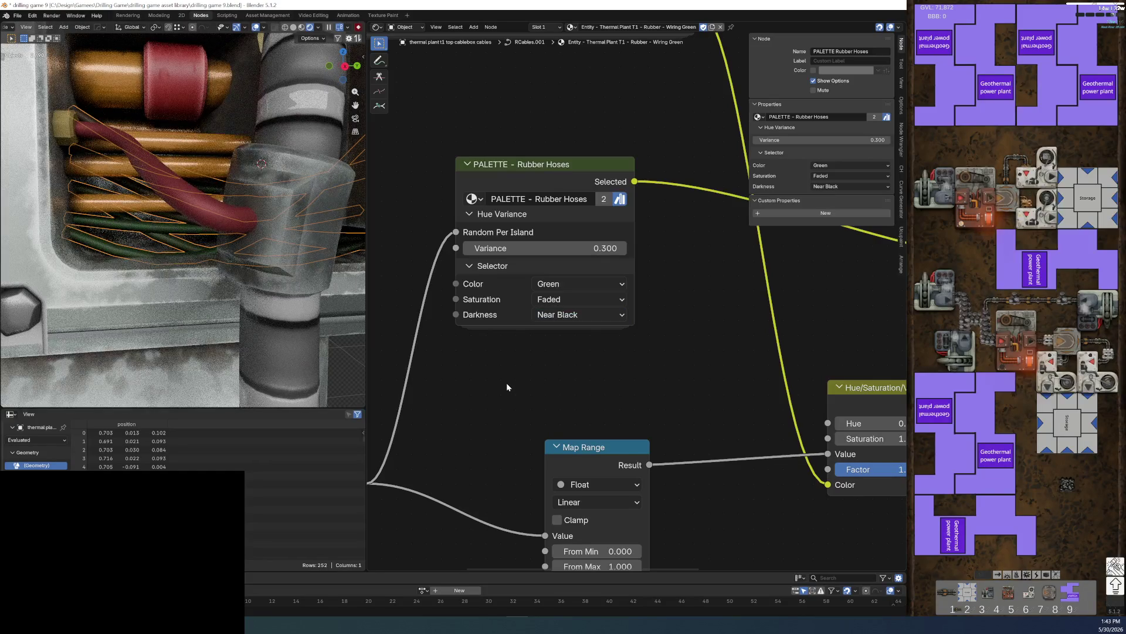
click(565, 298)
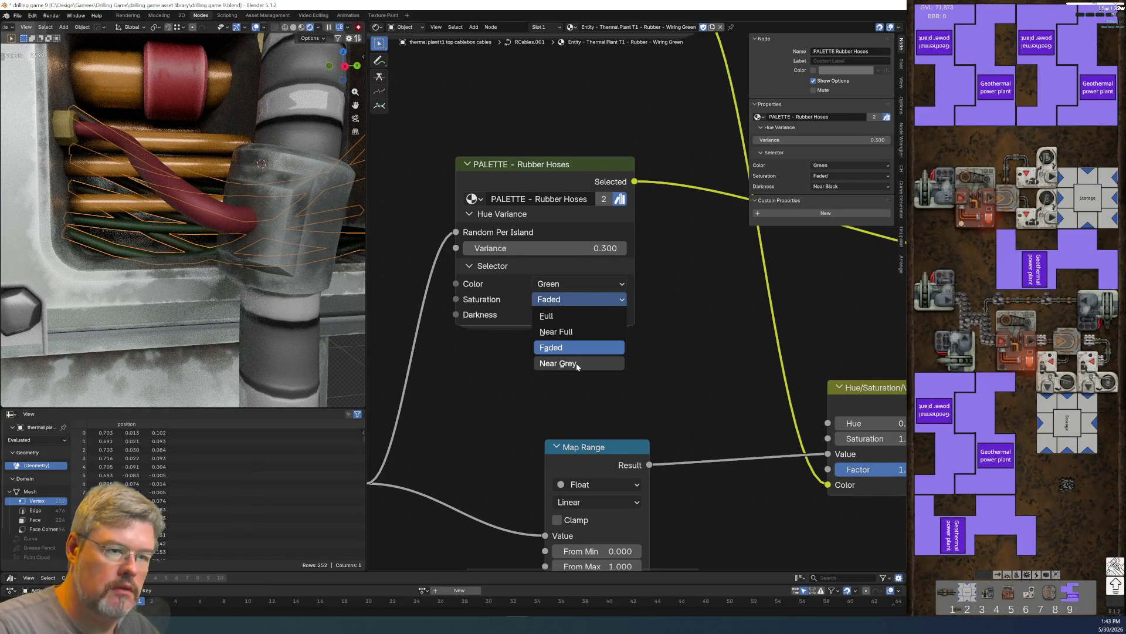
click(569, 366)
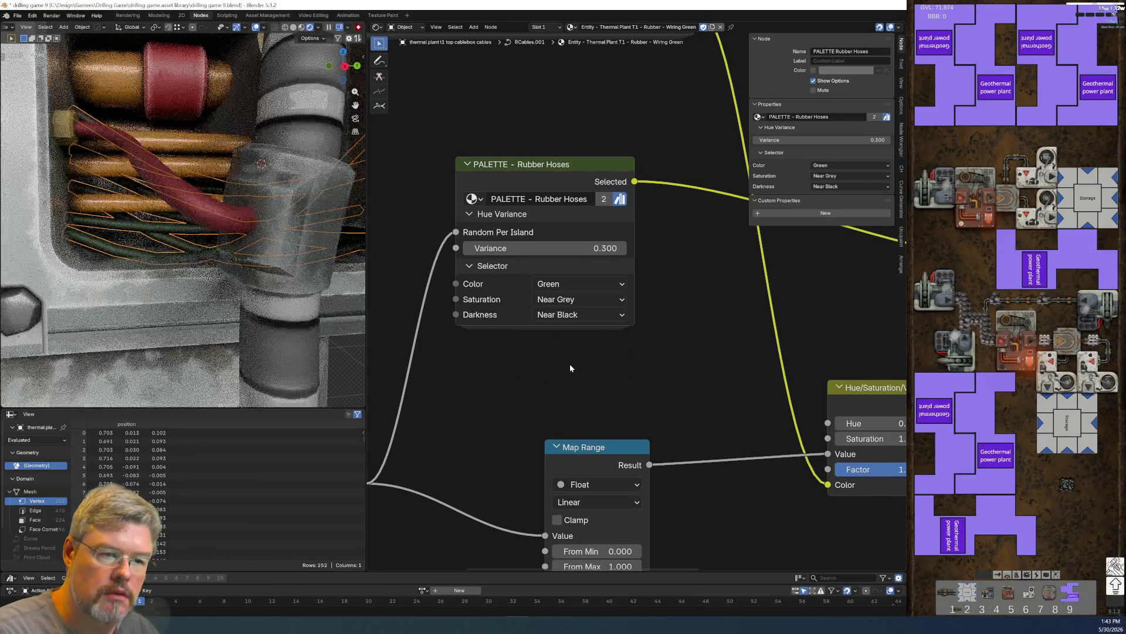
click(561, 286)
- Test a much higher hue Variance, then return it to 0.300
drag(581, 248, 633, 248)
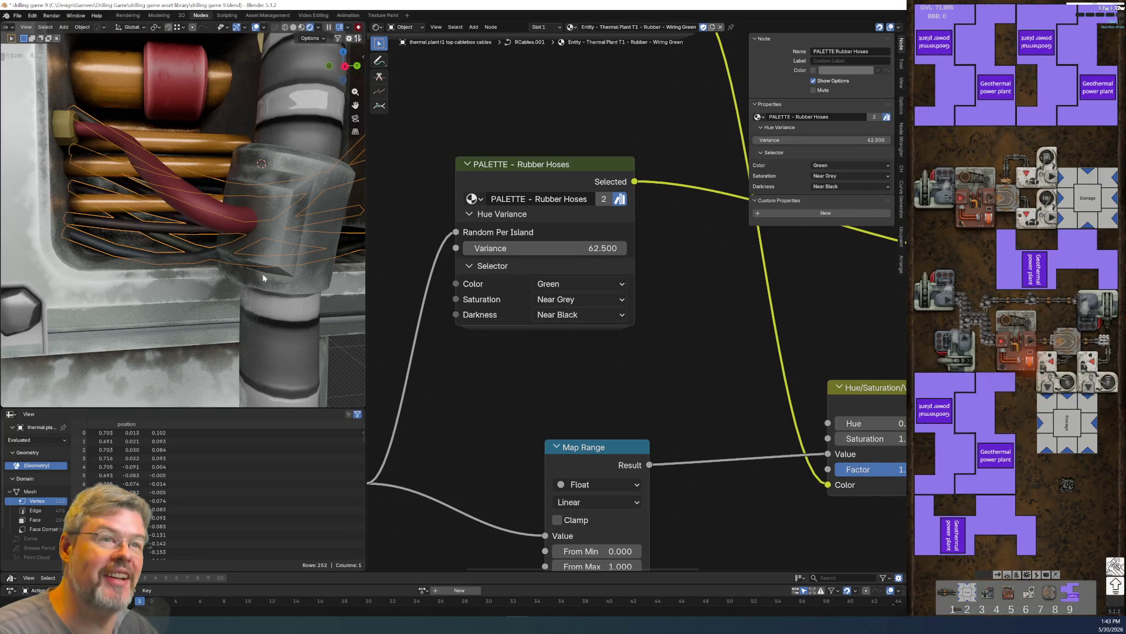
click(528, 248)
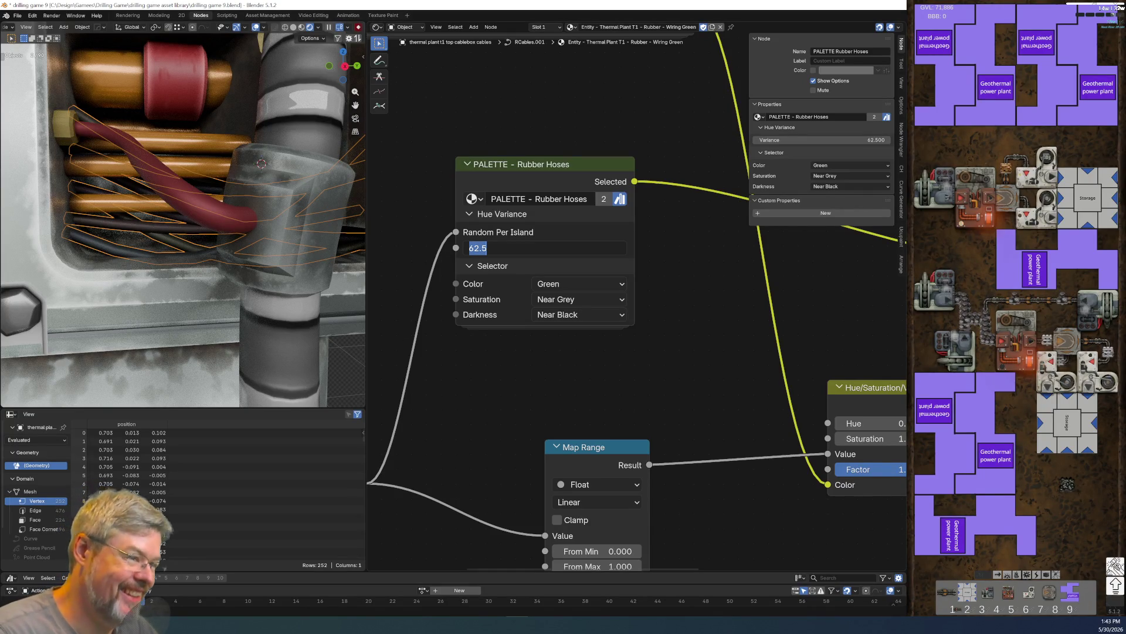
key(BackSpace)
text(0.300)
key(Return)
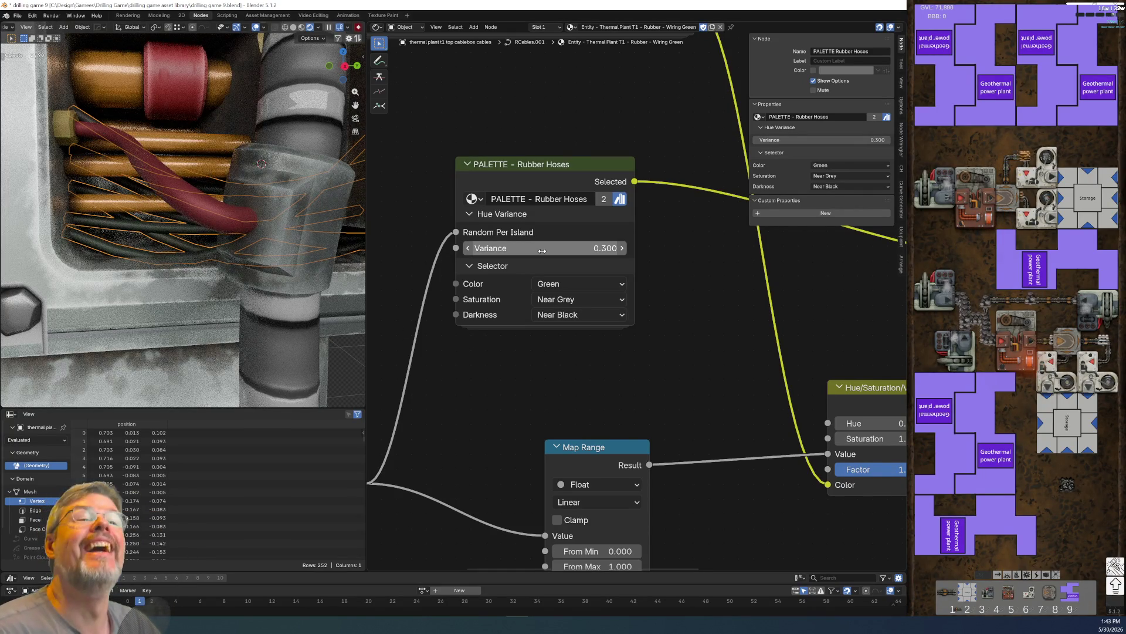
scroll(492, 436, down, 2)
middle_drag(492, 436, 604, 347)
- Delete the old Map Range, Subtract, Add, HSV and Color nodes
scroll(605, 347, down, 4)
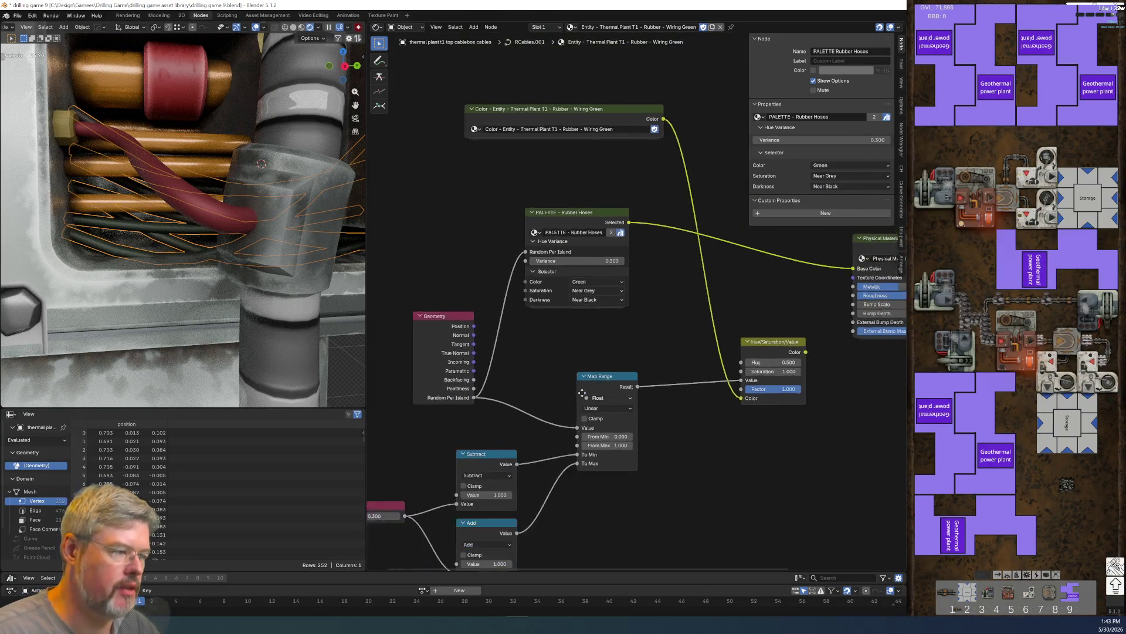
drag(376, 368, 577, 476)
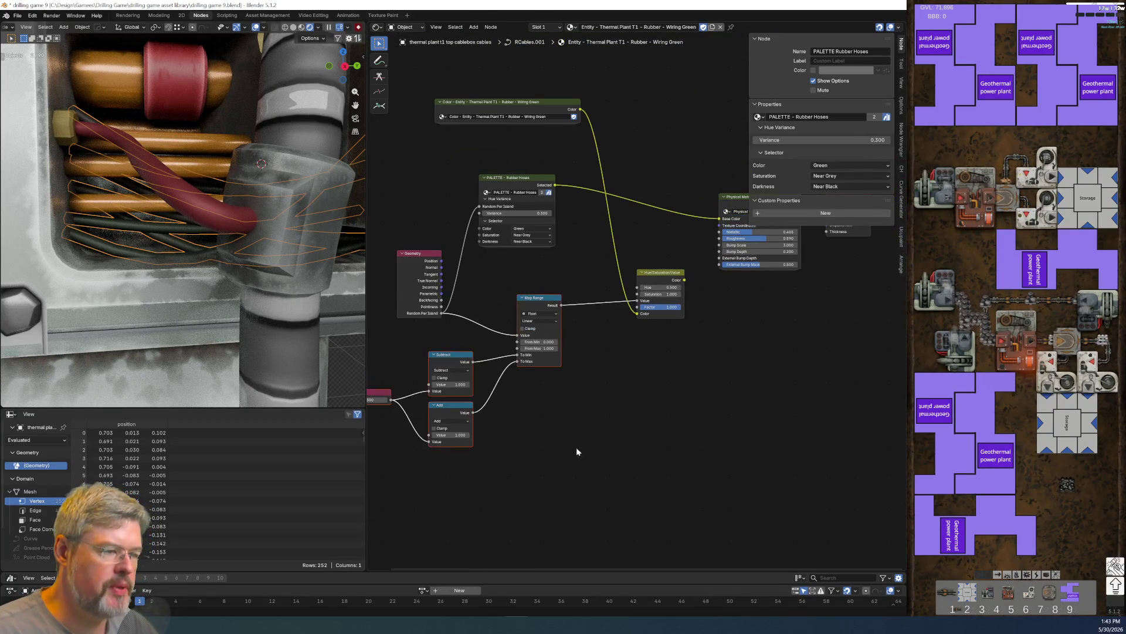
key(x)
drag(565, 270, 748, 364)
key(x)
drag(485, 64, 509, 103)
key(x)
- Move the PALETTE and Geometry nodes beside the material, hiding Geometry's unused outputs
drag(545, 211, 672, 230)
drag(431, 312, 569, 252)
key(ctrl+h)
middle_drag(569, 252, 557, 339)
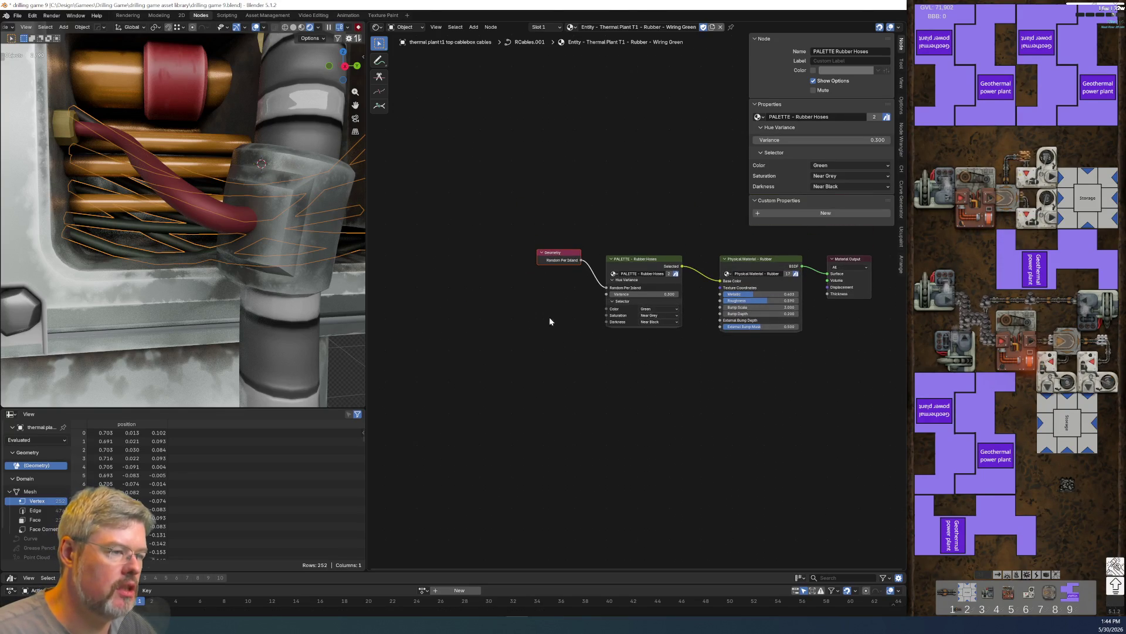
scroll(625, 368, up, 4)
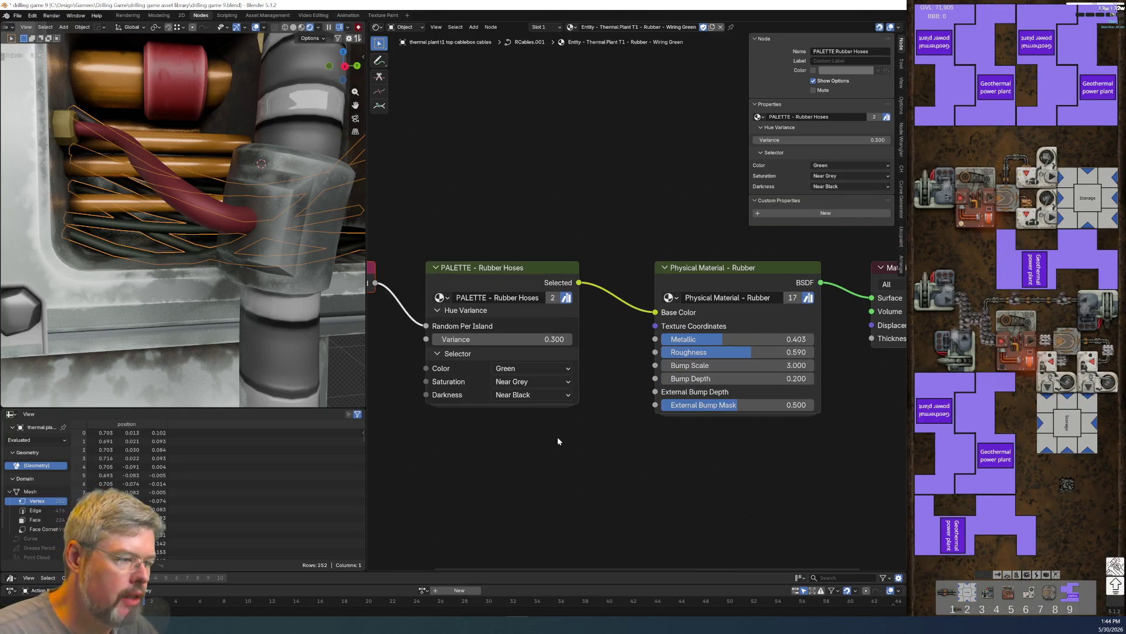
scroll(542, 318, down, 1)
drag(404, 186, 561, 367)
key(g)
click(567, 256)
- Add a Texture Coordinate node and feed its Object output into the Rubber material's Texture Coordinates
click(718, 230)
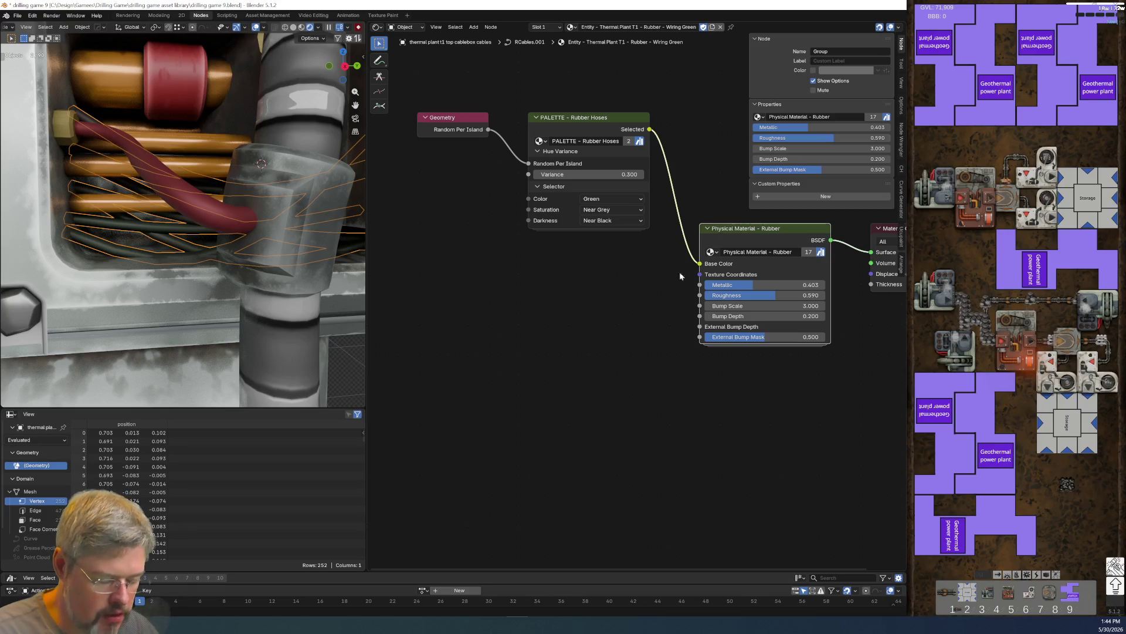
key(ctrl+t)
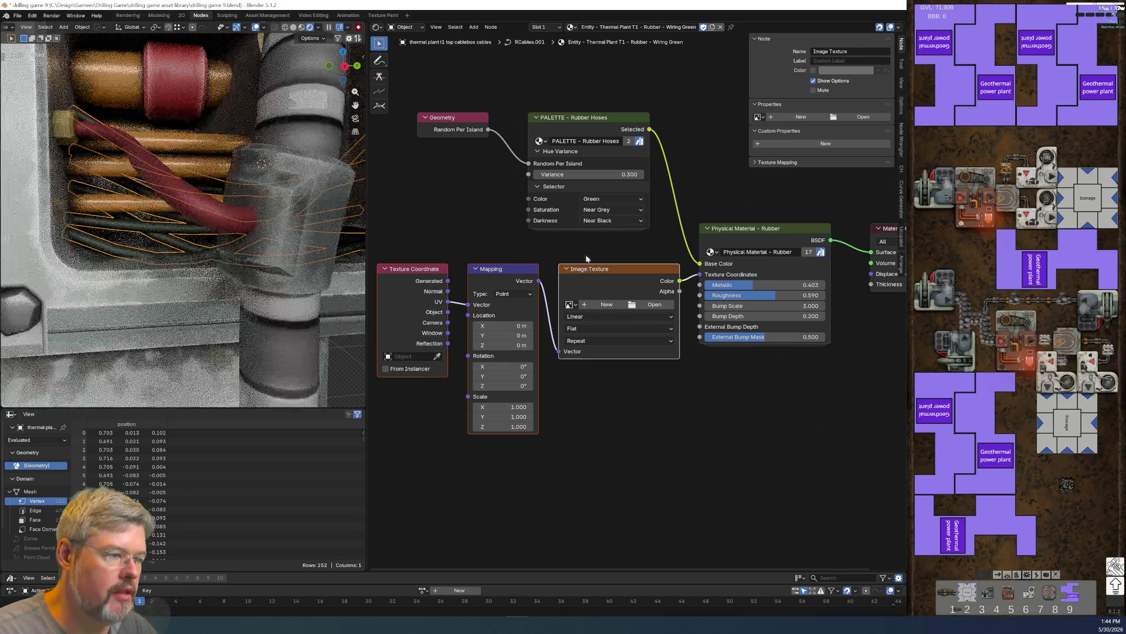
key(x)
key(x)
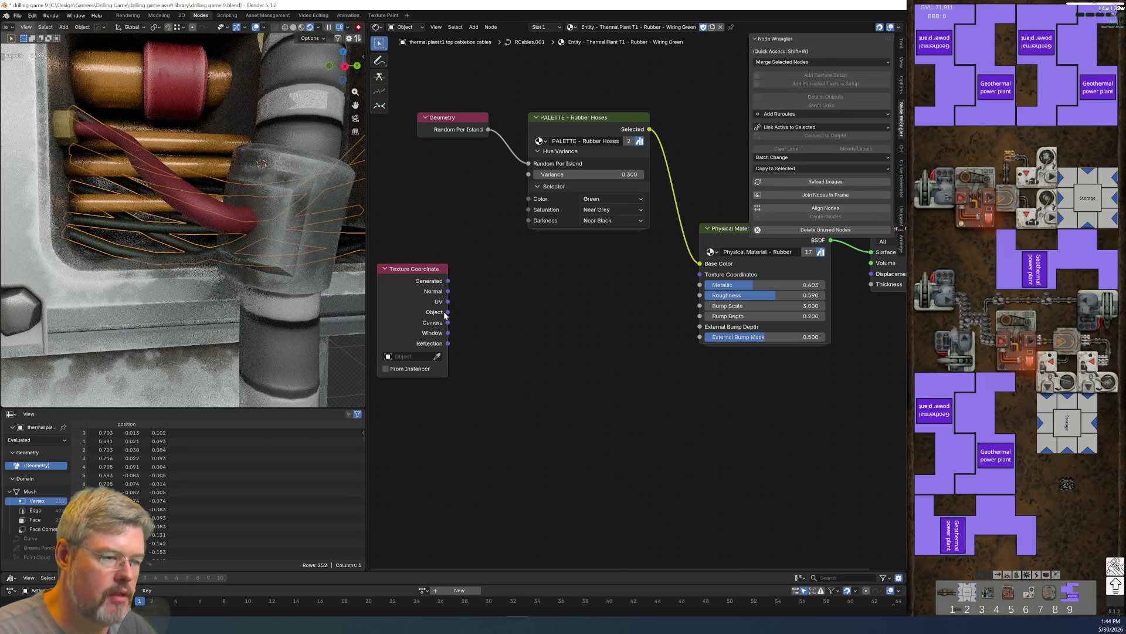
drag(449, 312, 700, 274)
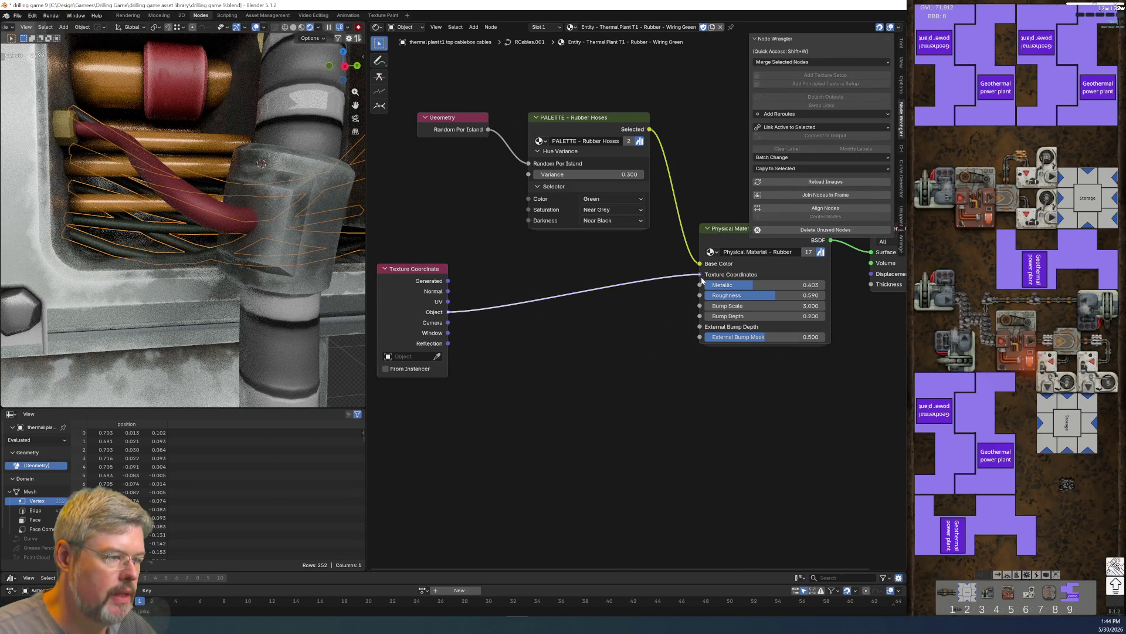
click(399, 270)
key(ctrl+h)
drag(399, 270, 604, 260)
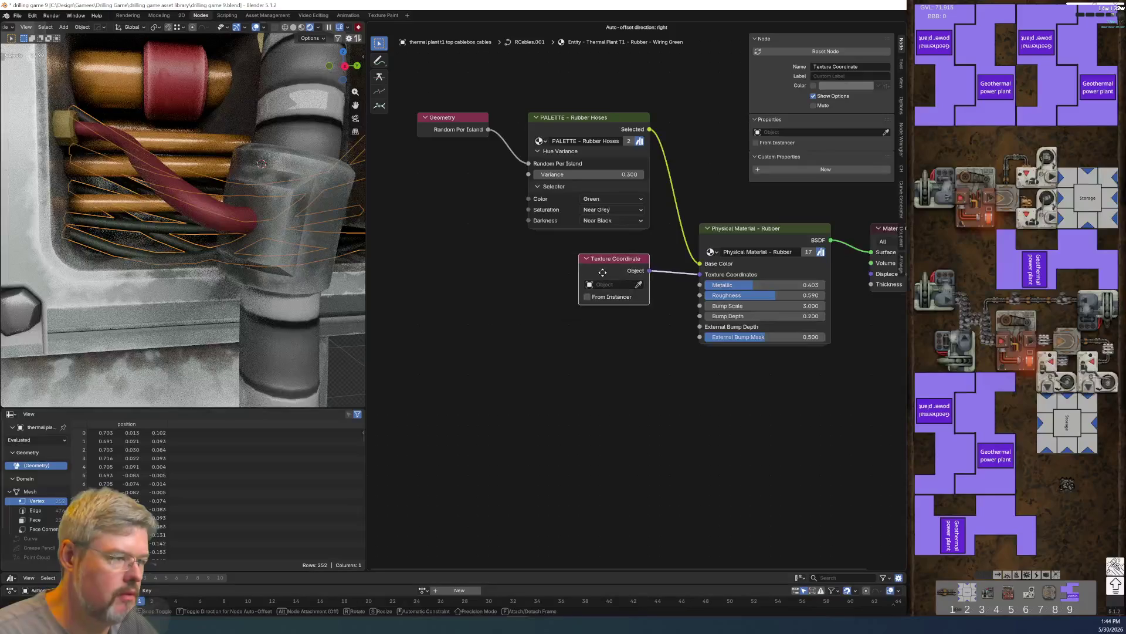
key(shift+equal)
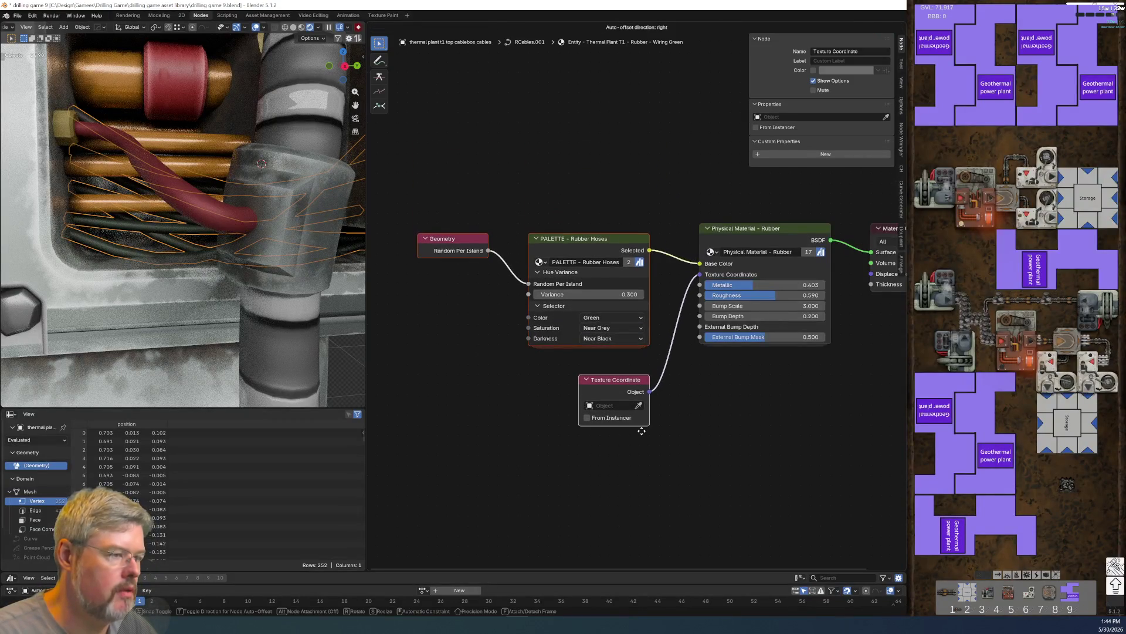
middle_drag(718, 390, 504, 371)
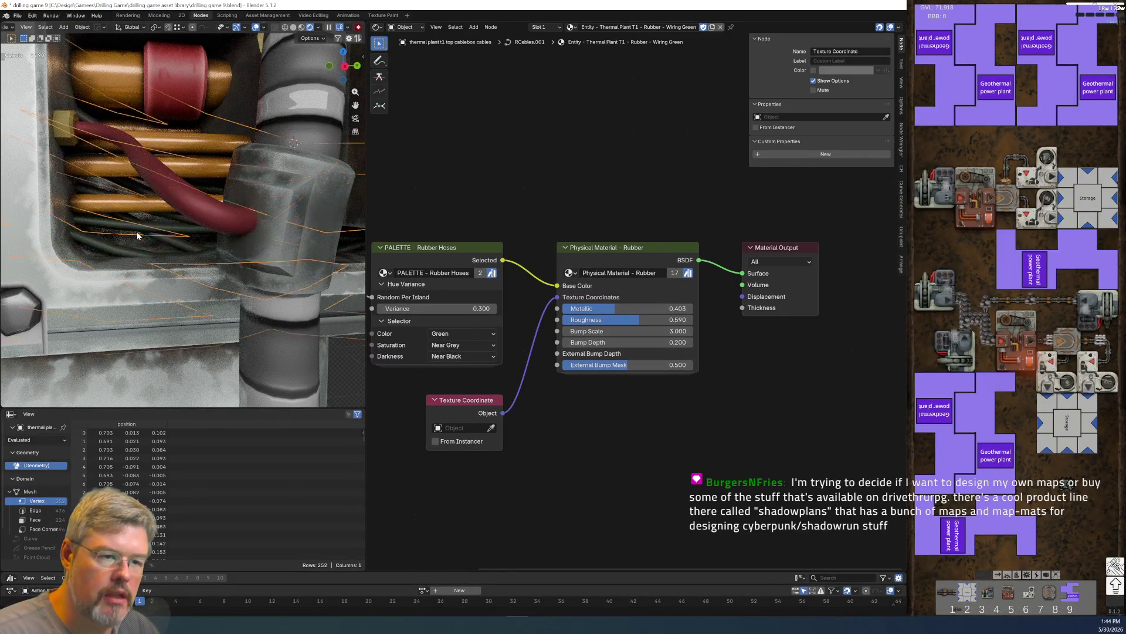
- Set the PALETTE - Rubber Hoses hue Variance to 1
scroll(137, 235, up, 6)
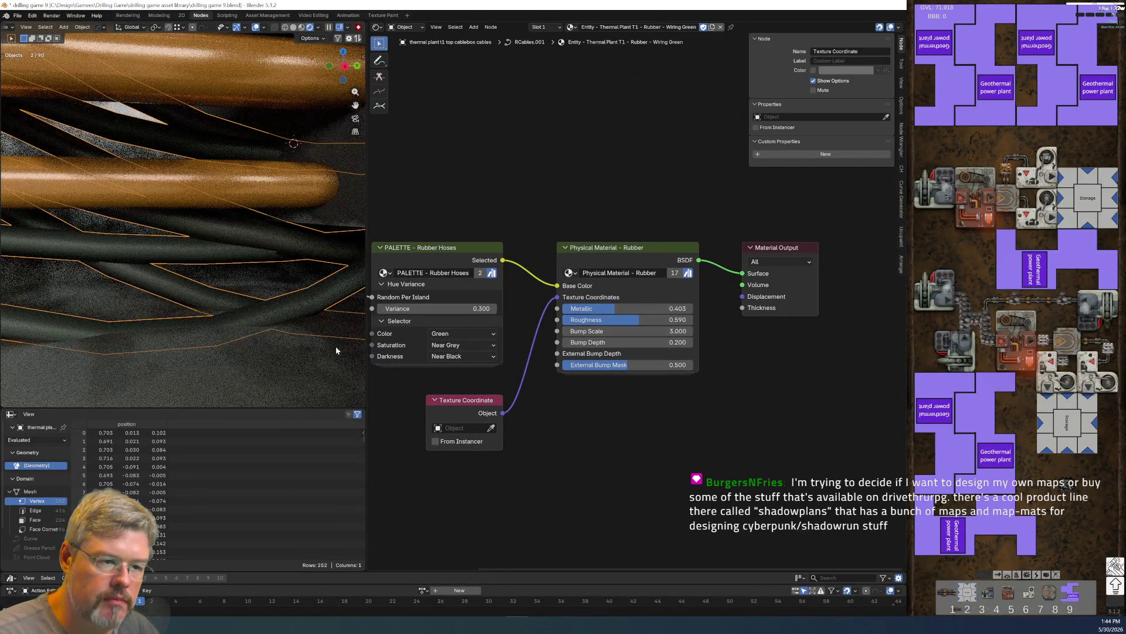
middle_drag(501, 398, 613, 413)
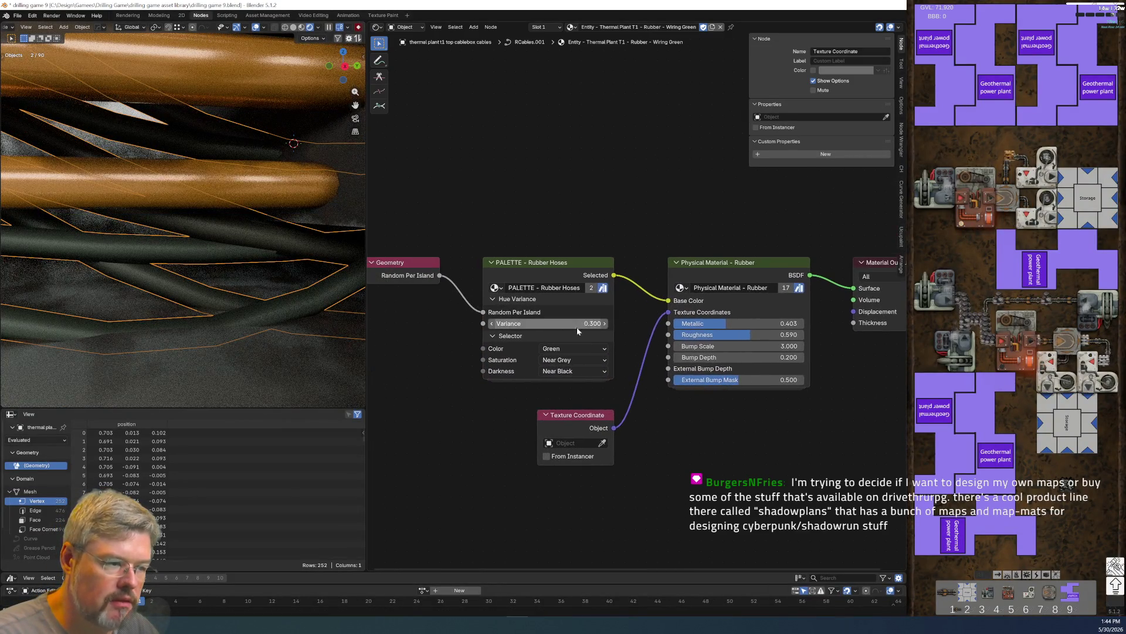
drag(549, 323, 581, 323)
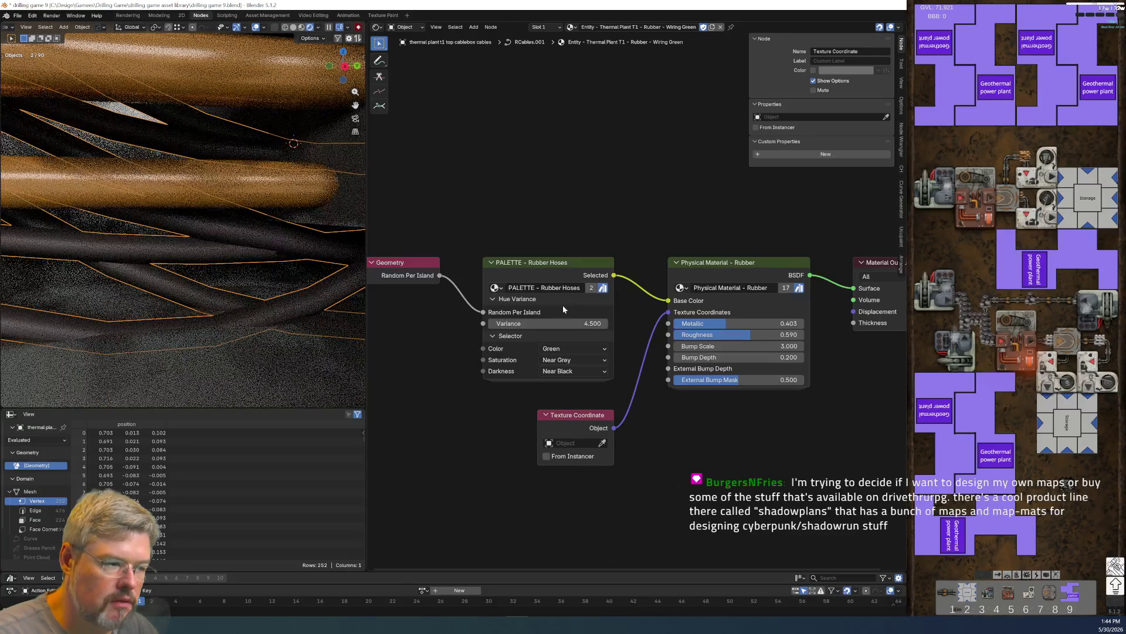
click(561, 323)
text(1)
key(Return)
- Increase the Physical Material - Rubber Bump Depth from 0.200 to 2.000
scroll(213, 227, down, 5)
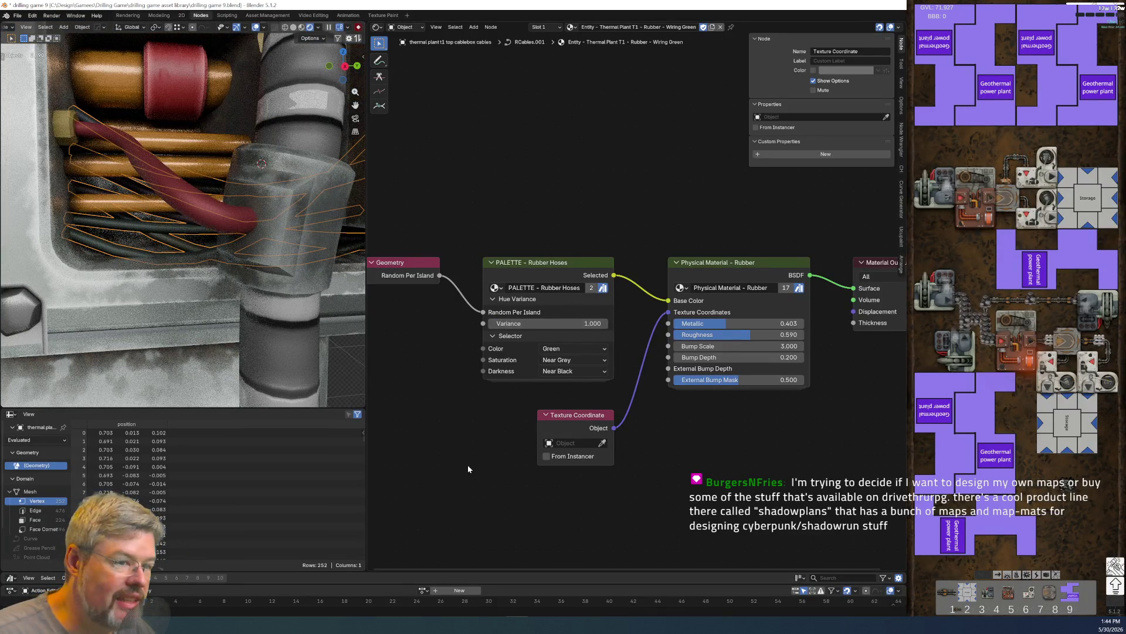
scroll(468, 468, down, 2)
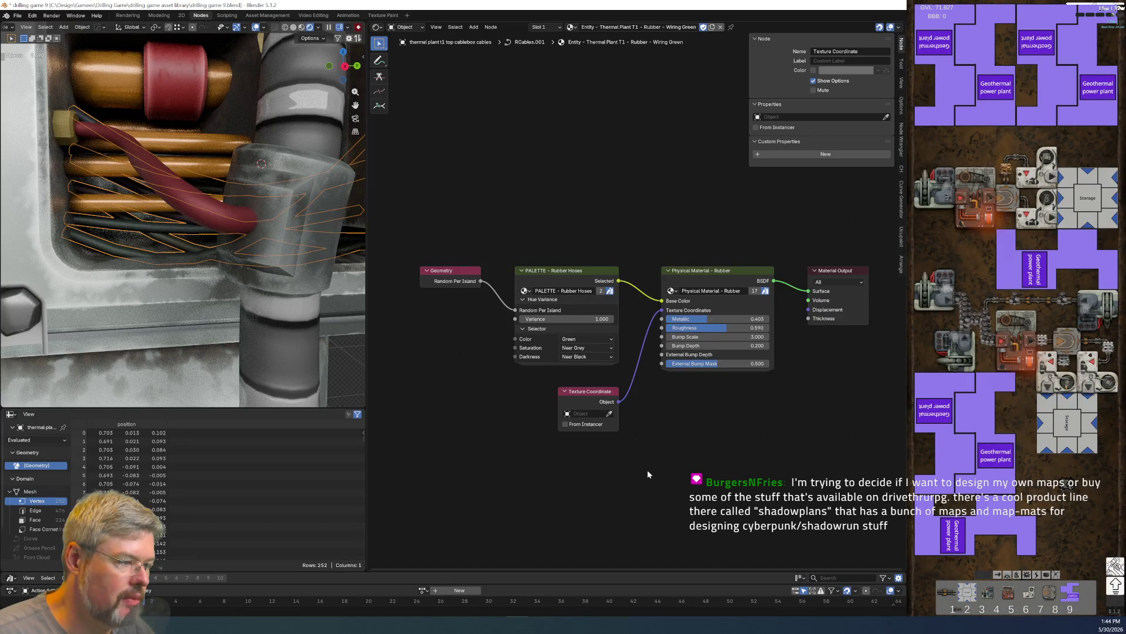
scroll(796, 396, up, 2)
scroll(622, 453, up, 2)
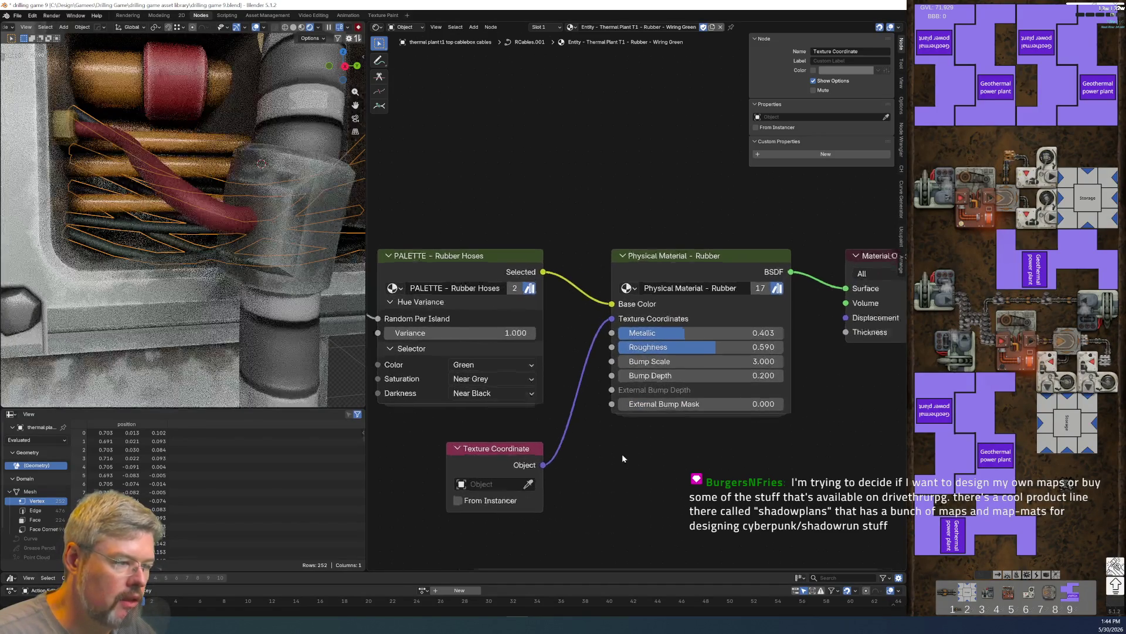
scroll(194, 211, up, 3)
click(752, 382)
text(1)
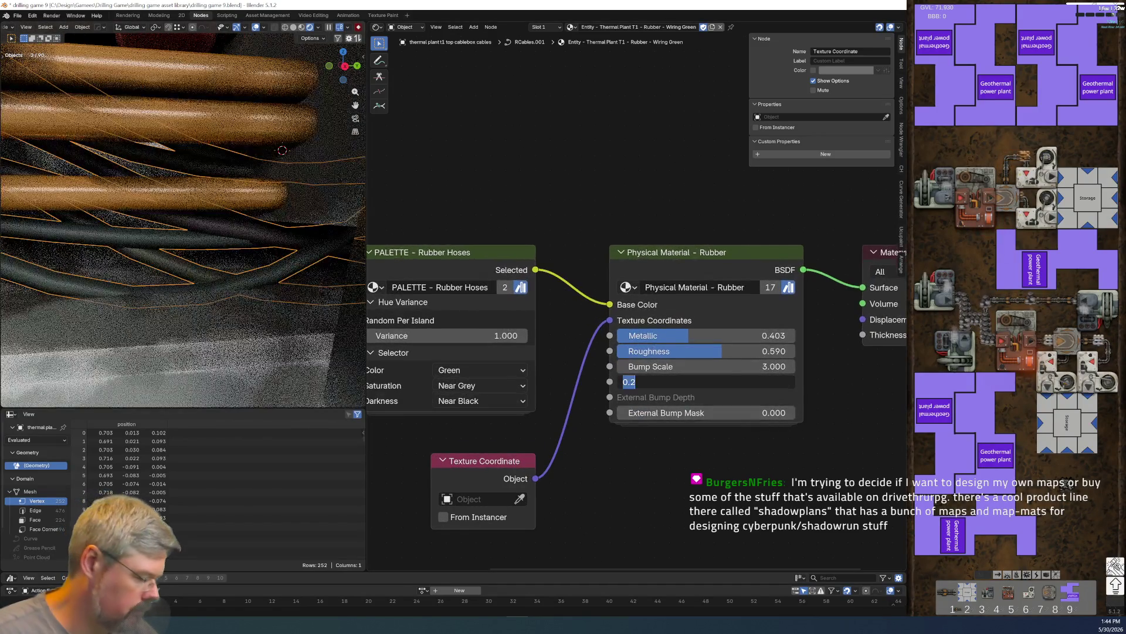
key(Return)
click(712, 382)
text(2)
key(Return)
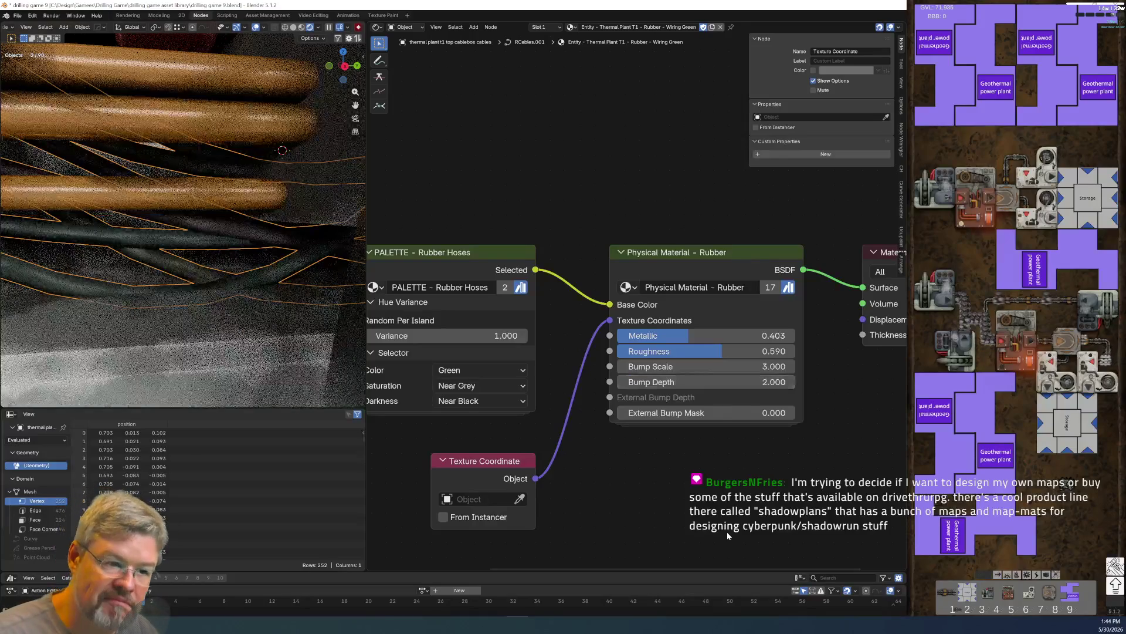
scroll(747, 532, down, 1)
scroll(163, 250, down, 4)
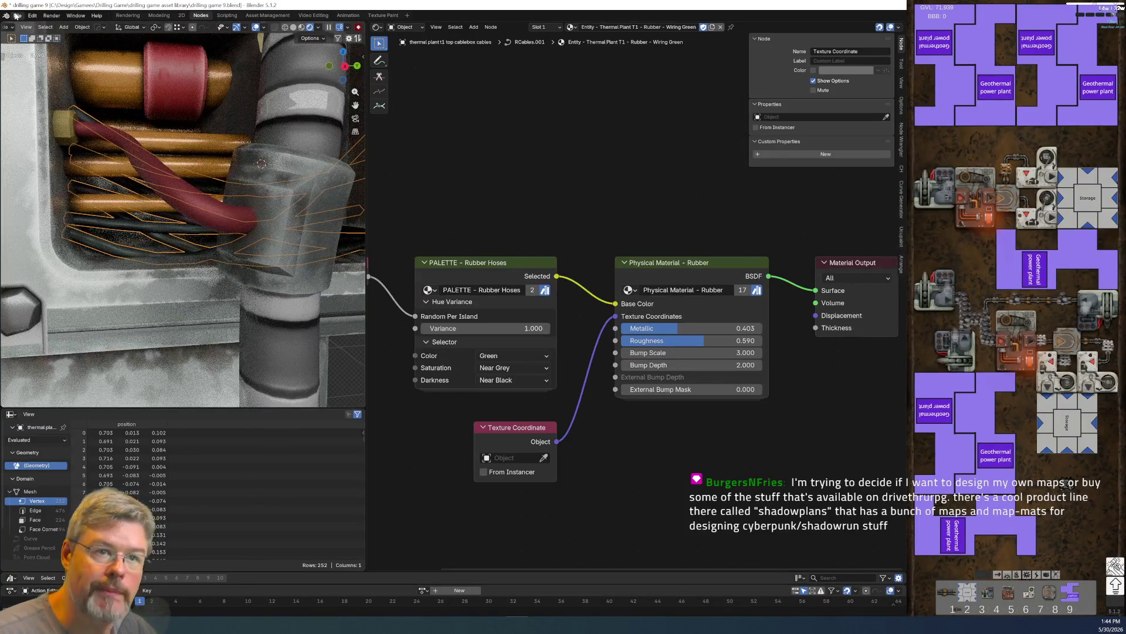
click(18, 15)
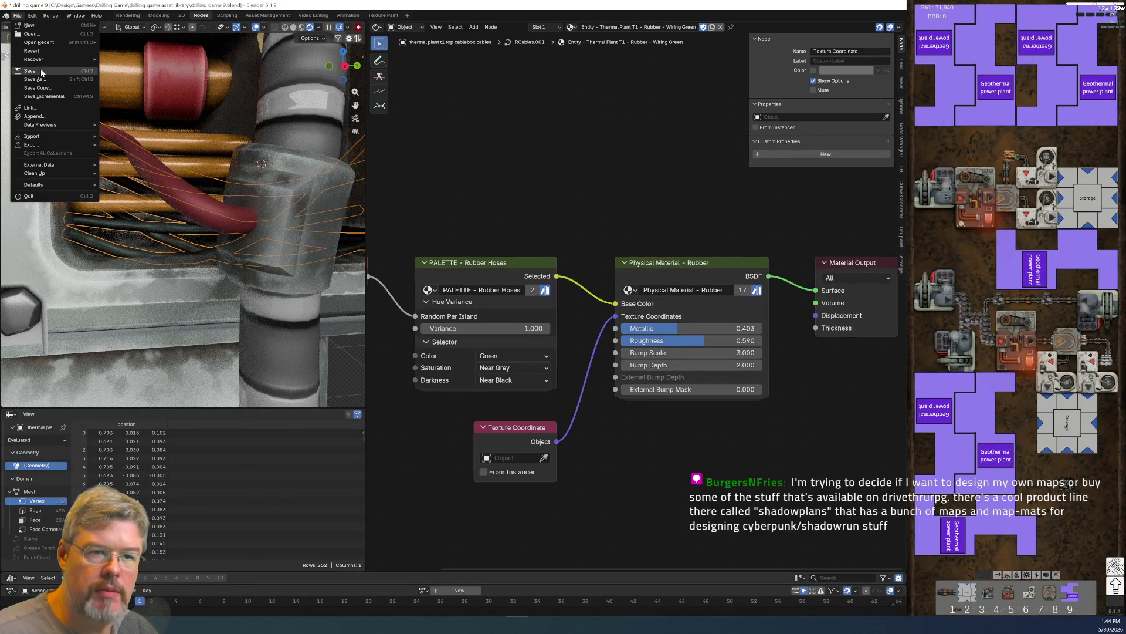
- Save the blend file and select the cables to inspect their materials
click(40, 70)
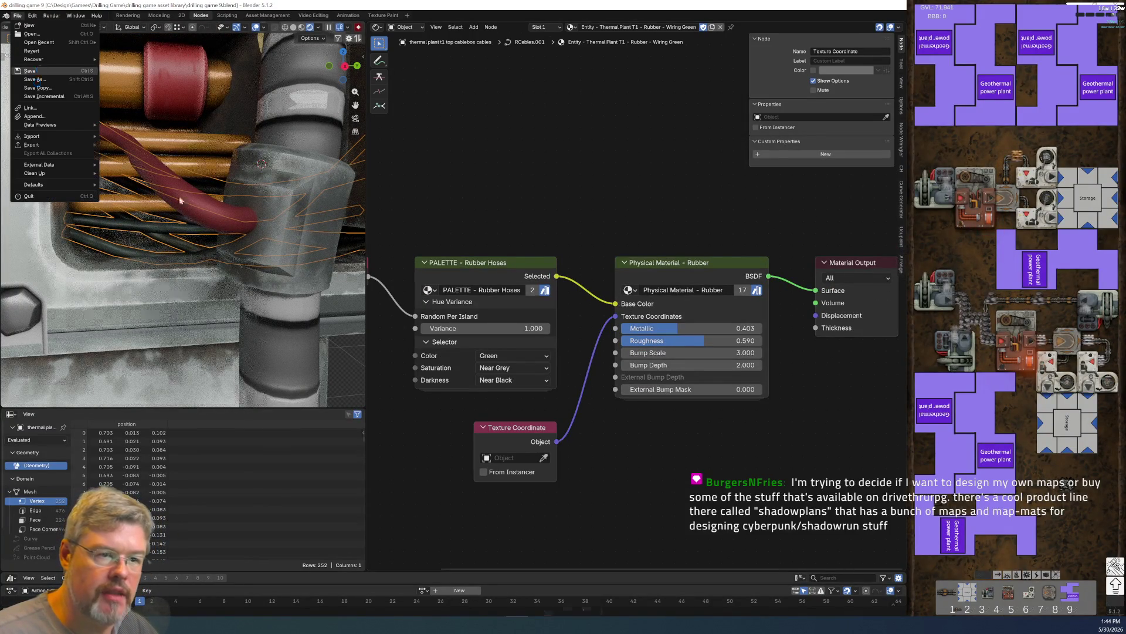
click(216, 223)
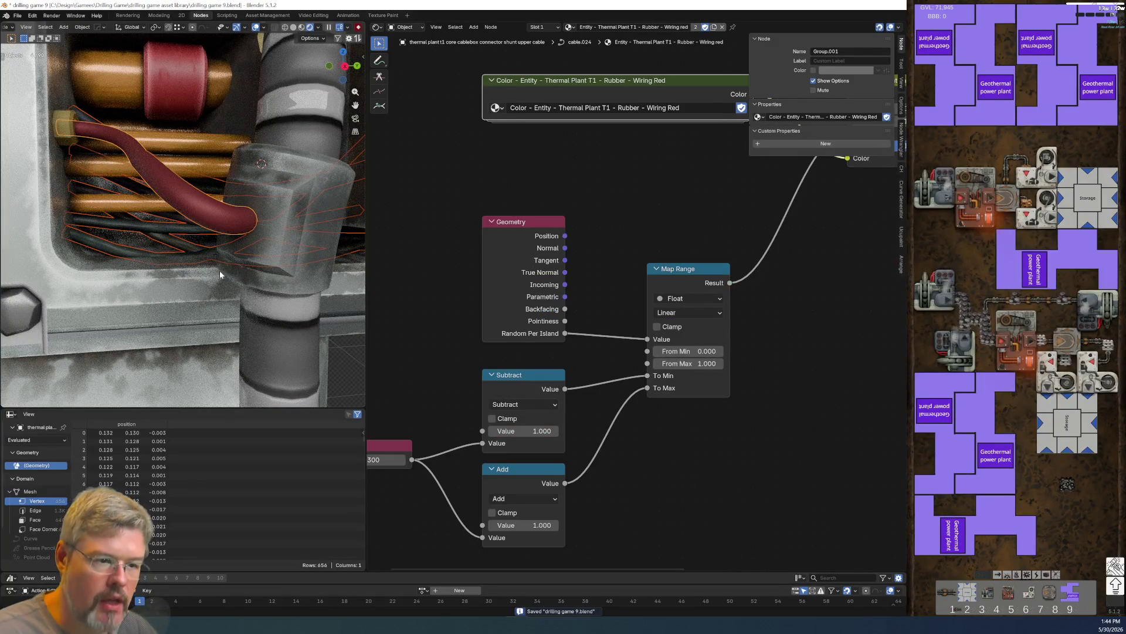
click(147, 231)
scroll(147, 230, down, 5)
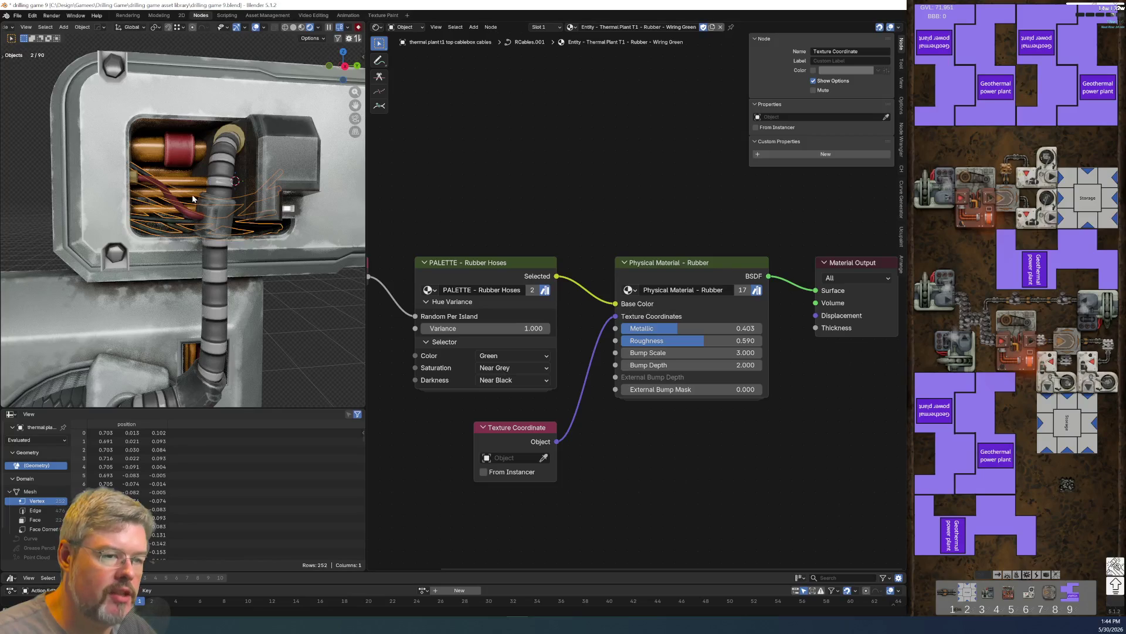
- Rename the material to 'Entity - Thermal Plant T1 - Rubber - Cablebox Cables'
click(643, 26)
click(671, 27)
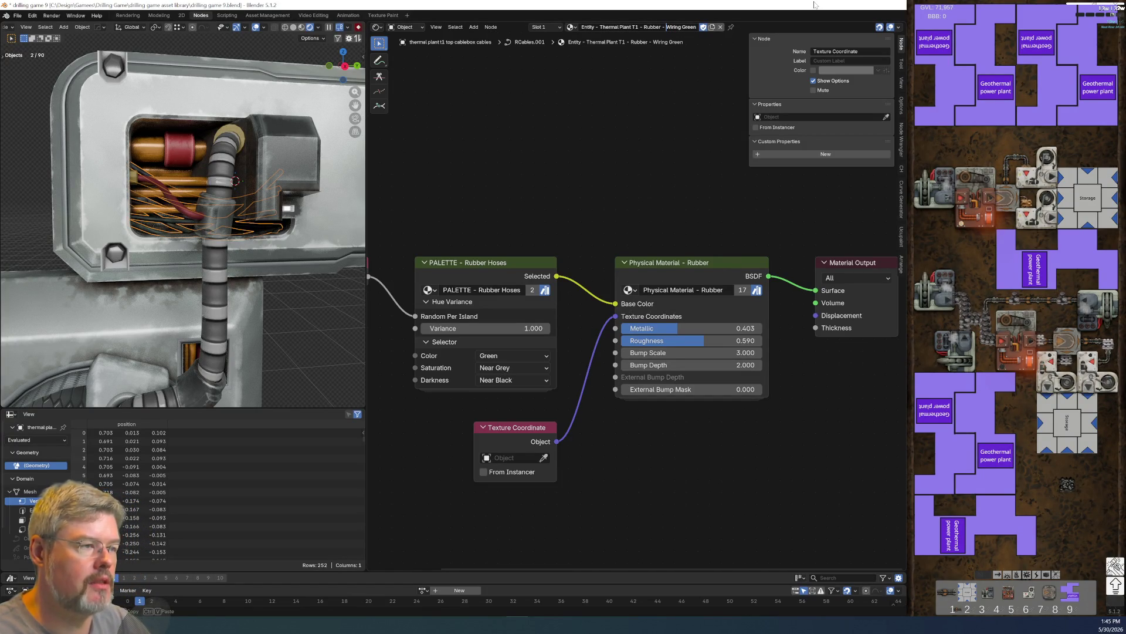
key(Return)
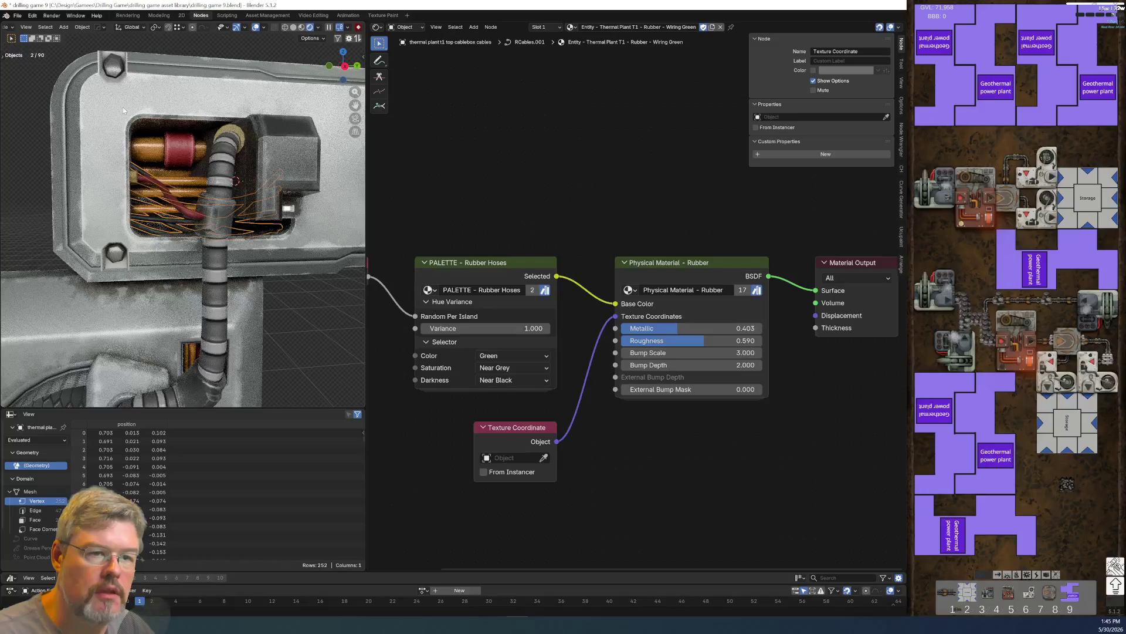
key(F2)
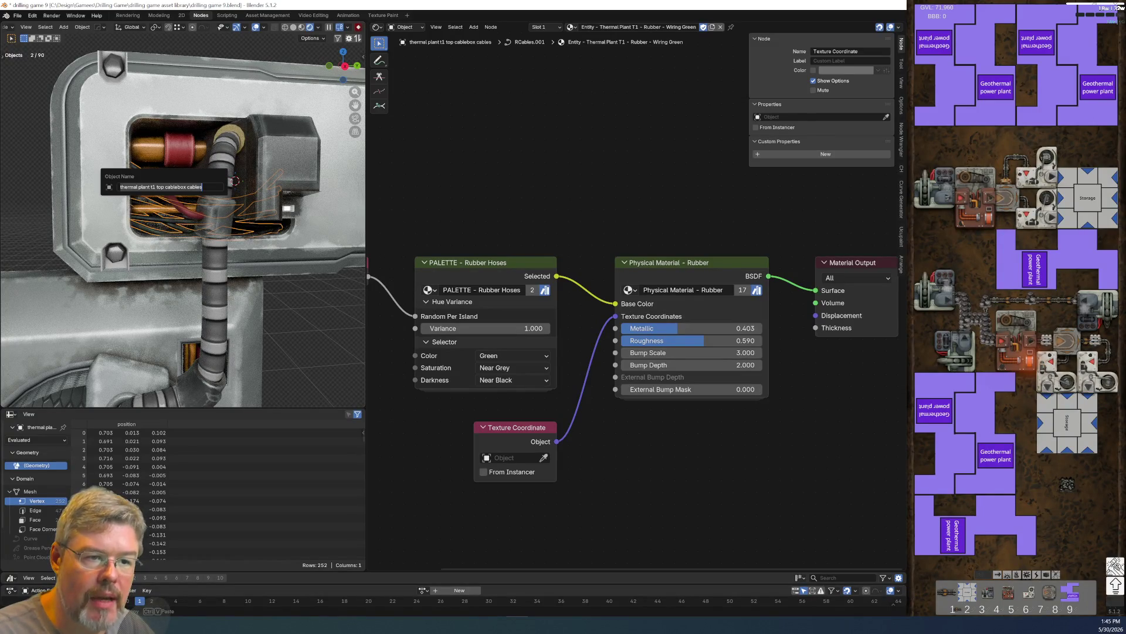
key(Return)
click(668, 28)
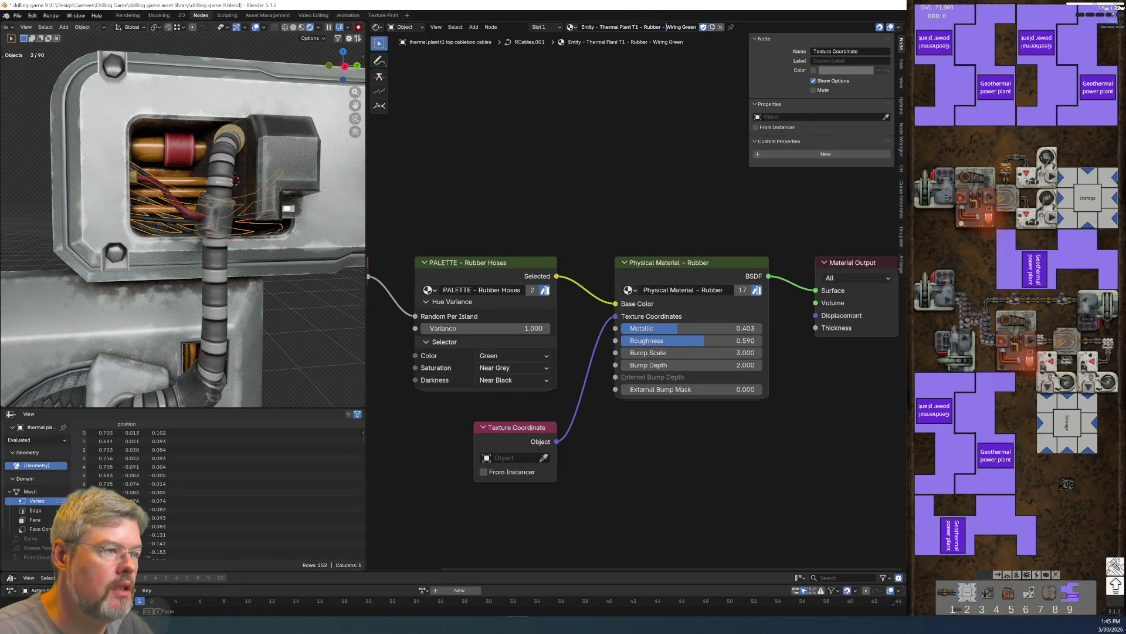
key(shift+End)
text(Cablebo)
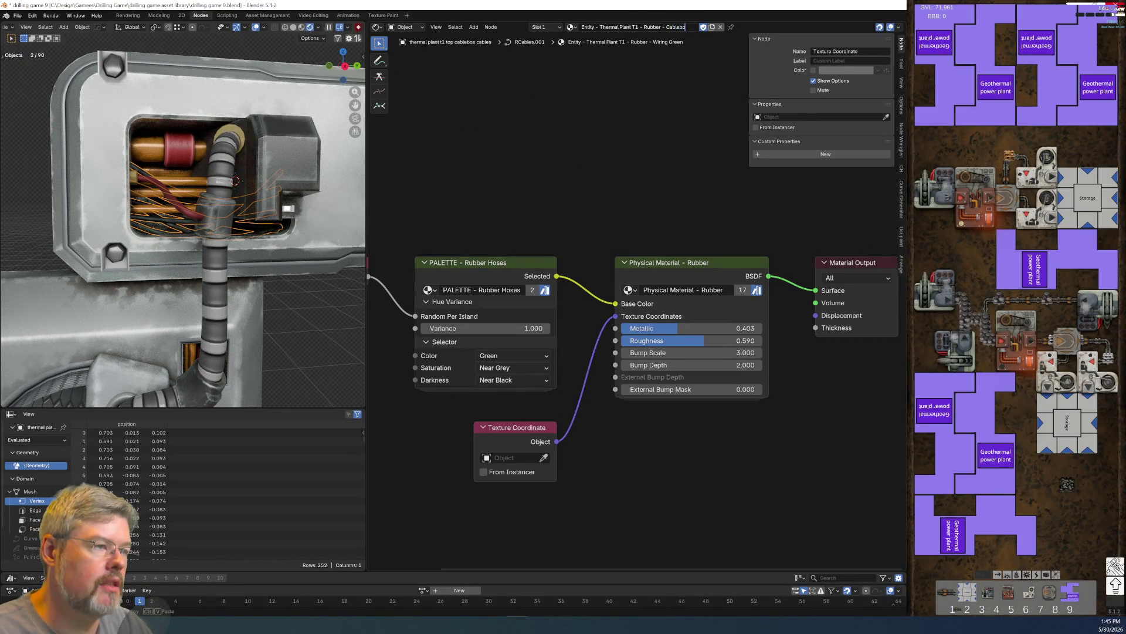
text(x Cables)
key(Return)
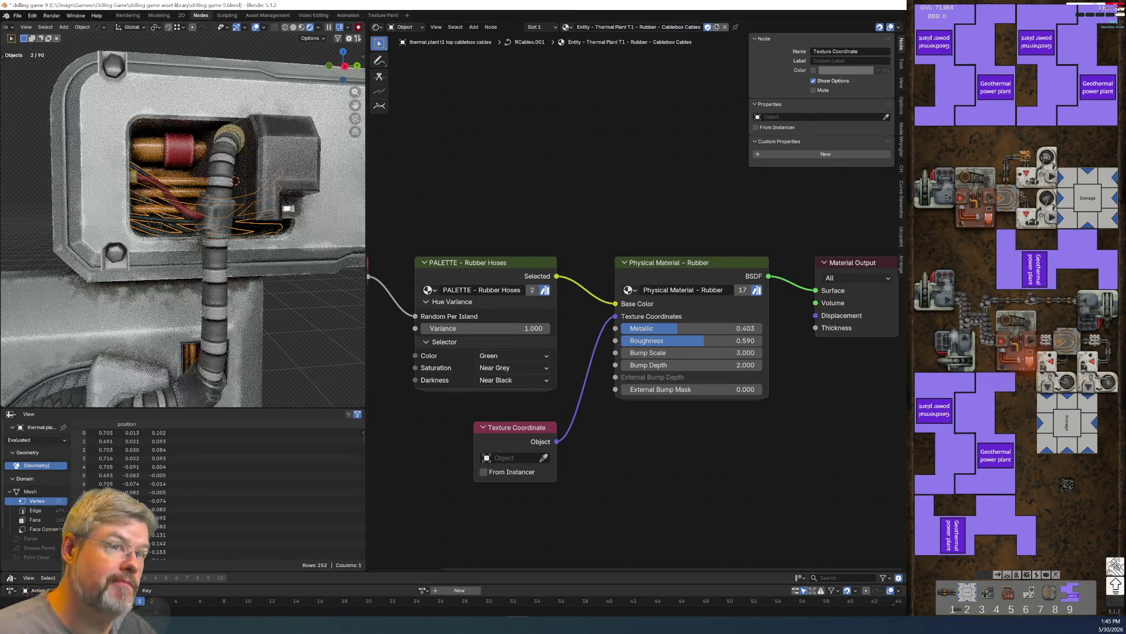
- Link the Cablebox Cables material to the other selected cablebox wires
shift+click(182, 217)
key(ctrl+l)
click(187, 216)
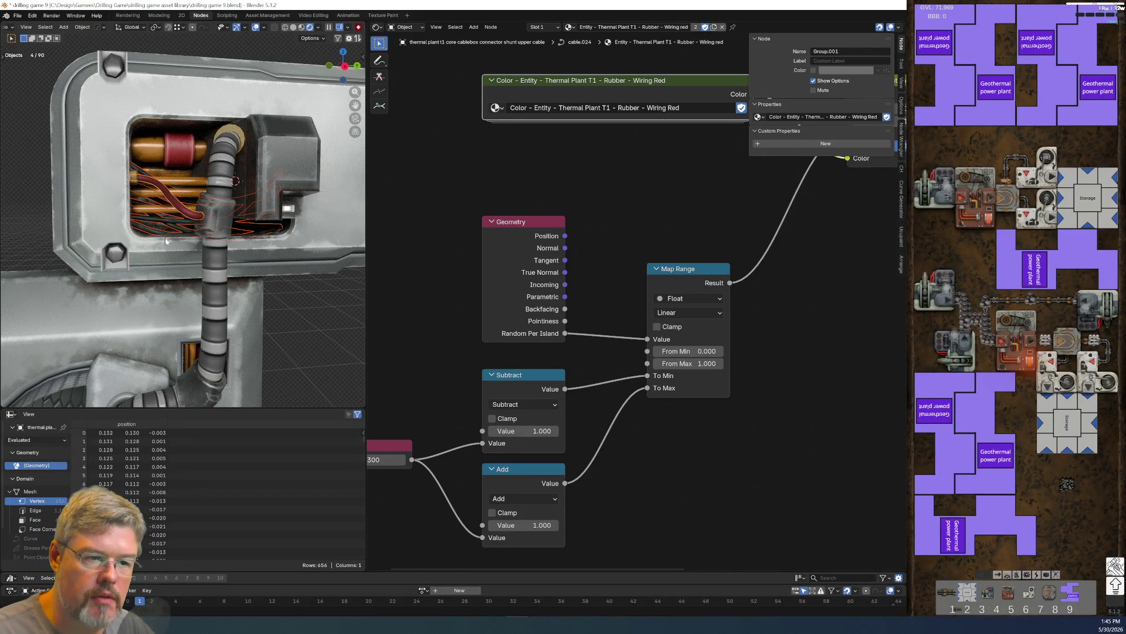
click(174, 217)
shift+click(169, 223)
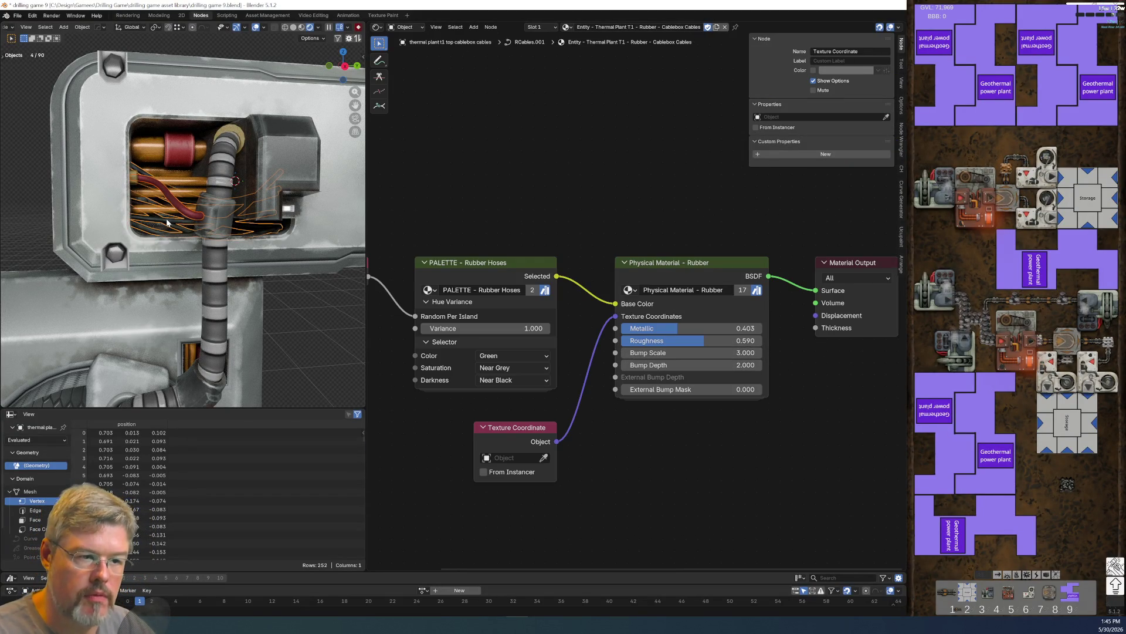
key(ctrl+l)
mouse_move(167, 221)
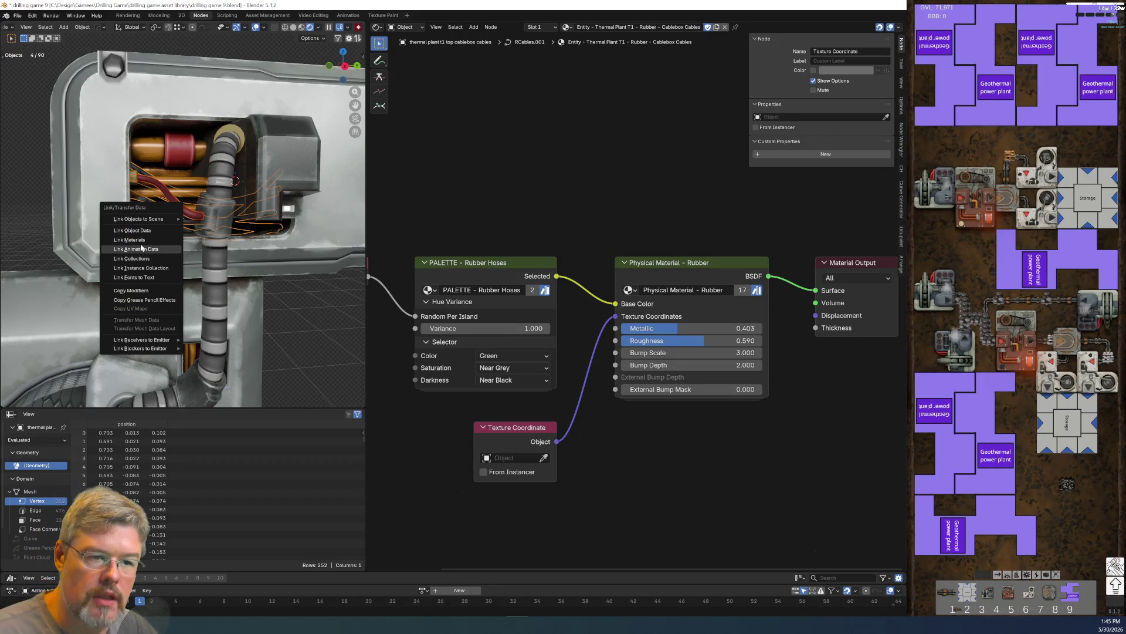
click(130, 239)
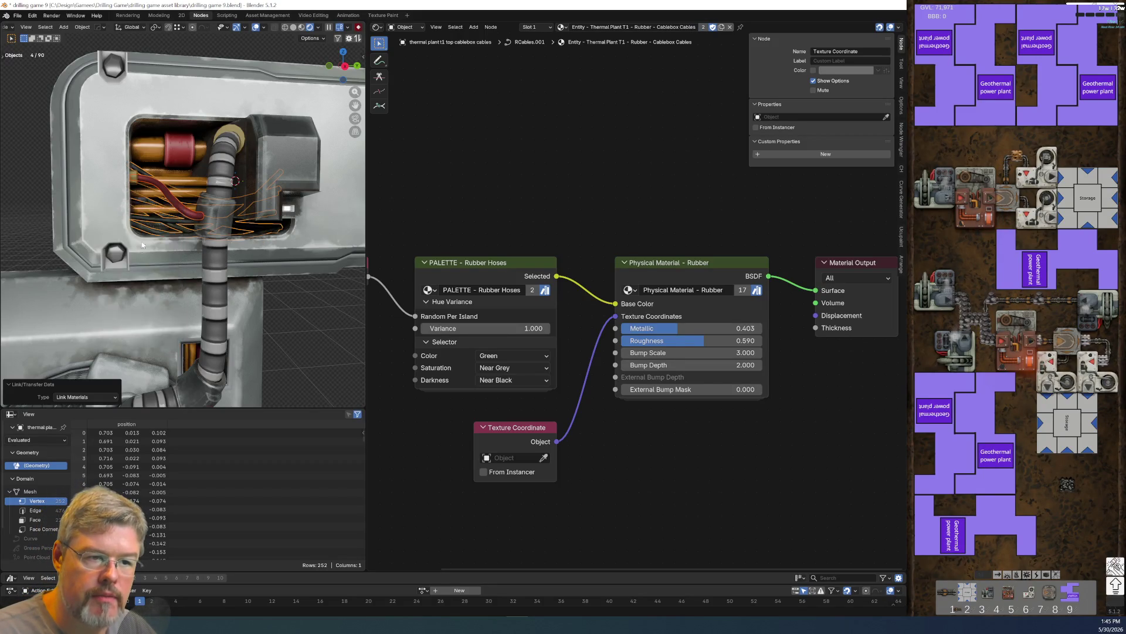
- Check the remaining cables' materials, making one single-user, and inspect the red wiring cable
click(192, 215)
click(721, 27)
shift+middle_drag(233, 242, 313, 197)
click(312, 197)
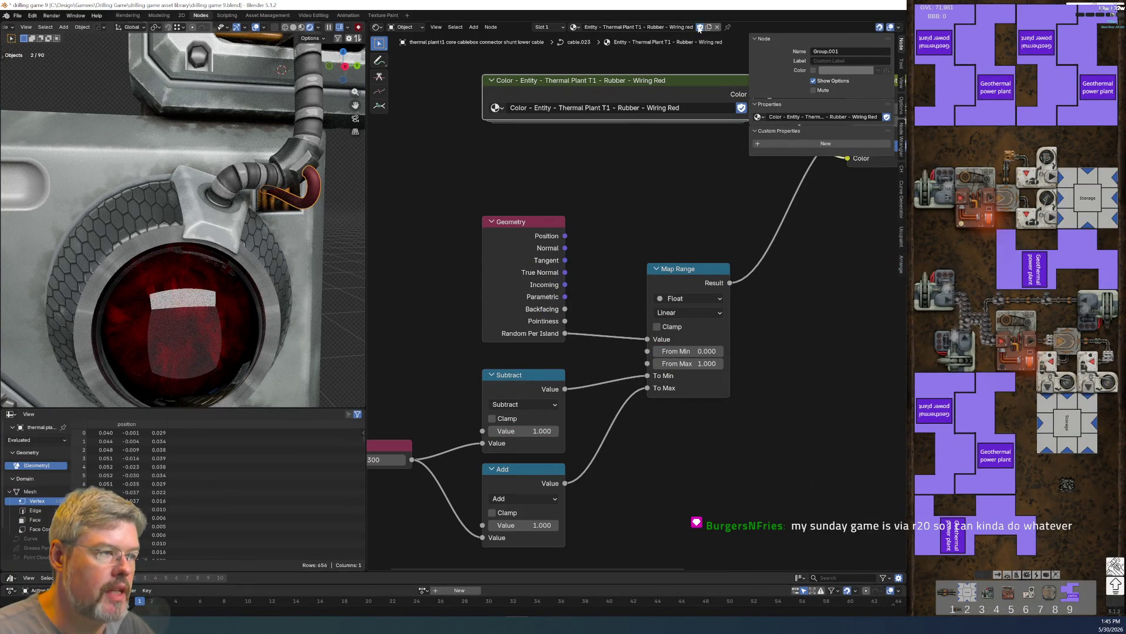
click(283, 254)
middle_drag(283, 254, 258, 290)
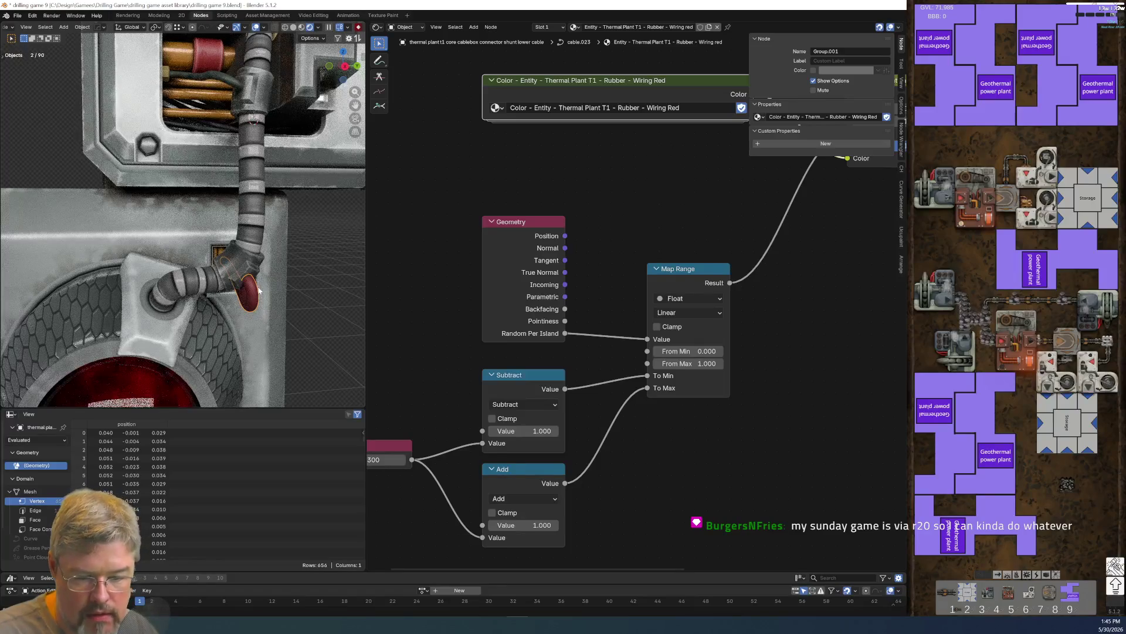
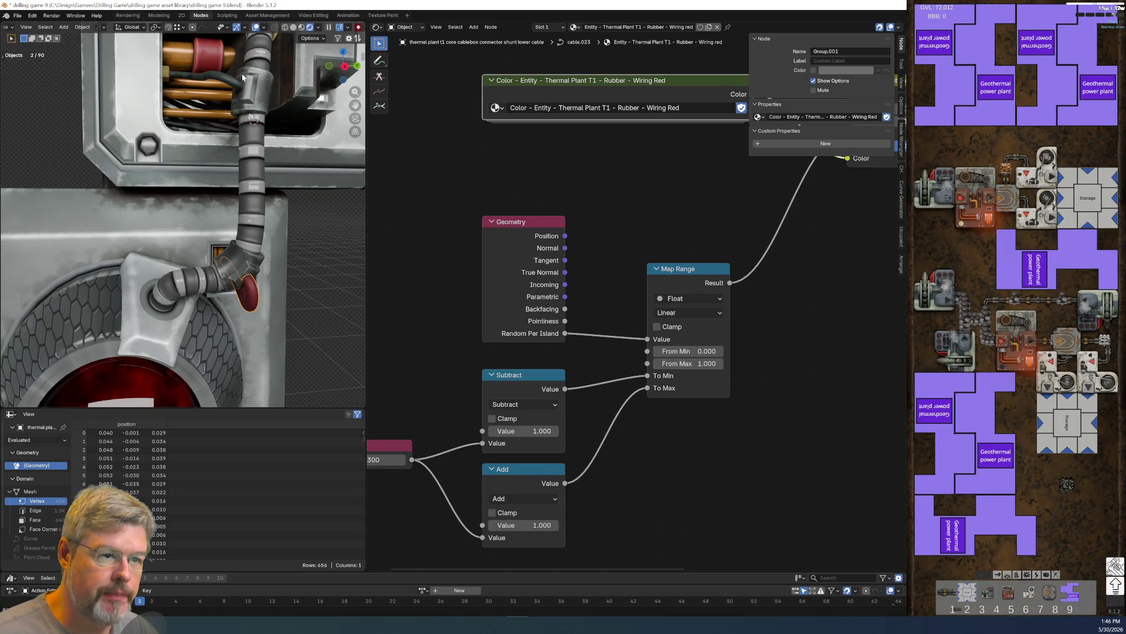
- Rename the upper cable's rubber material for the connector shunt and enable its Fake User
click(230, 82)
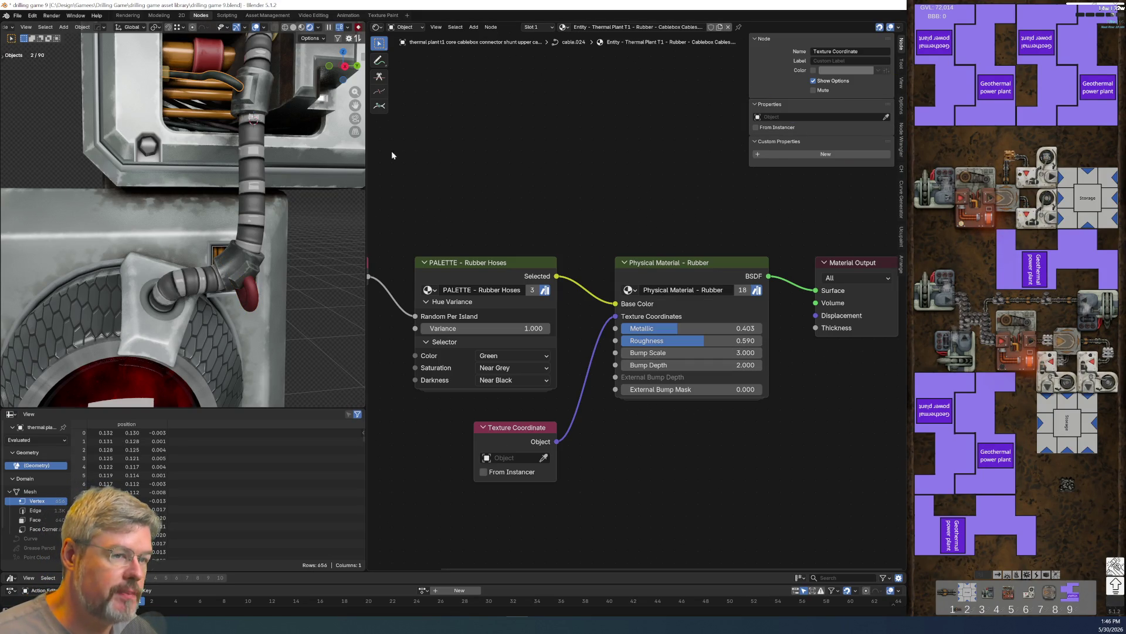
key(F2)
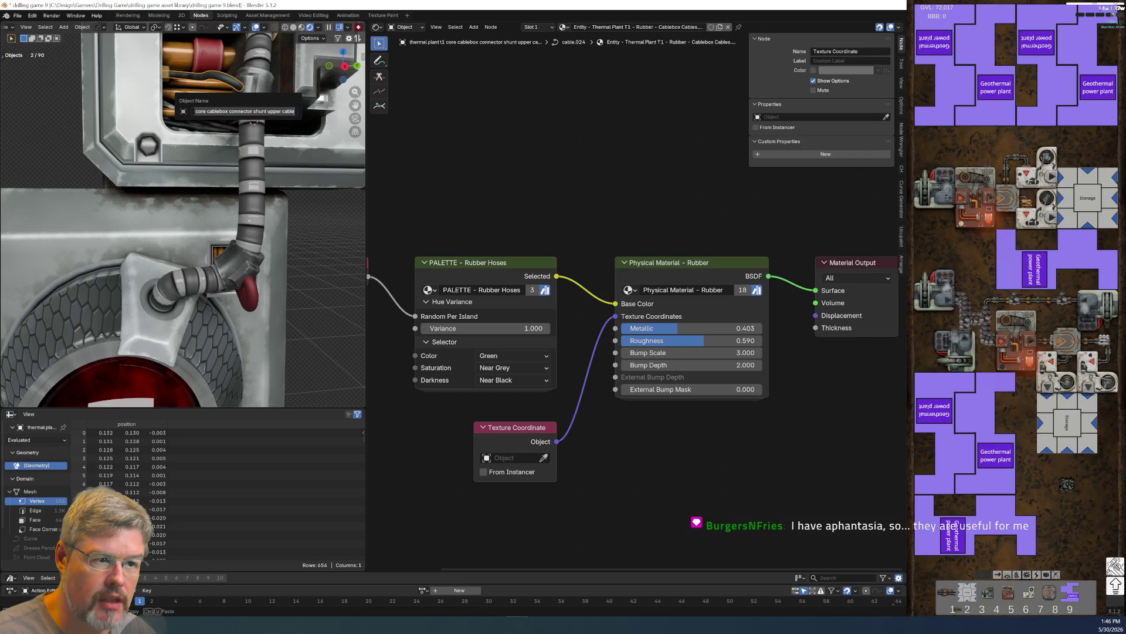
key(Return)
click(645, 27)
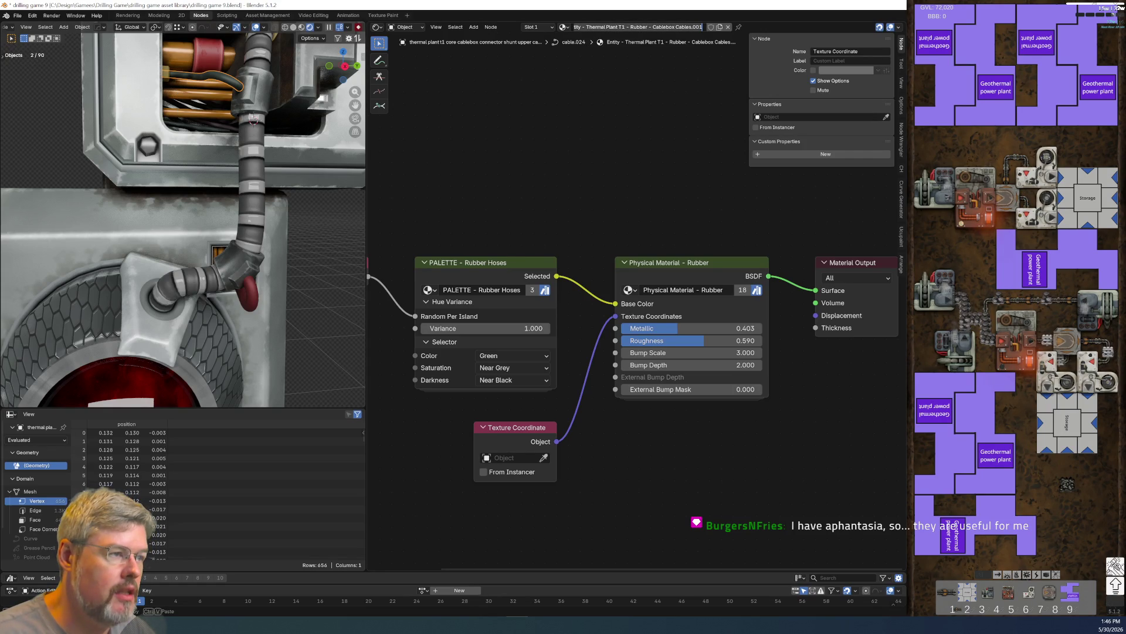
click(654, 27)
key(shift+End)
key(Delete)
text(Connec)
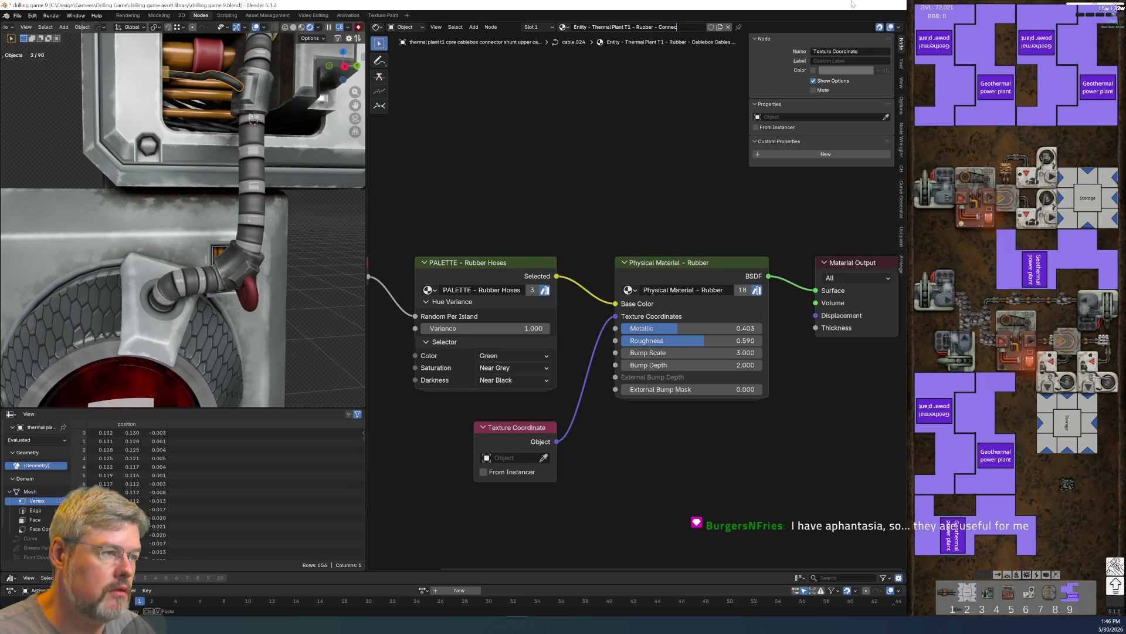
text(ables)
key(Return)
click(711, 27)
- Set the palette's Hue Variance to 0, delete the random-per-island input, and collapse Hue Variance
middle_drag(583, 283, 644, 258)
click(568, 307)
text(0)
key(Return)
drag(411, 218, 394, 327)
key(x)
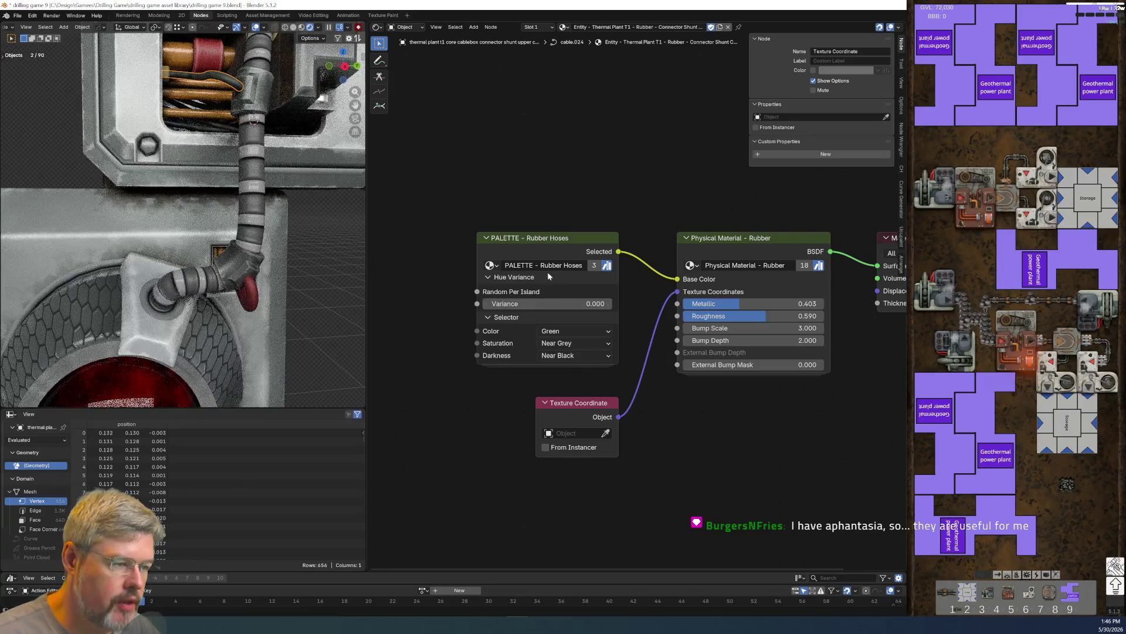
click(506, 277)
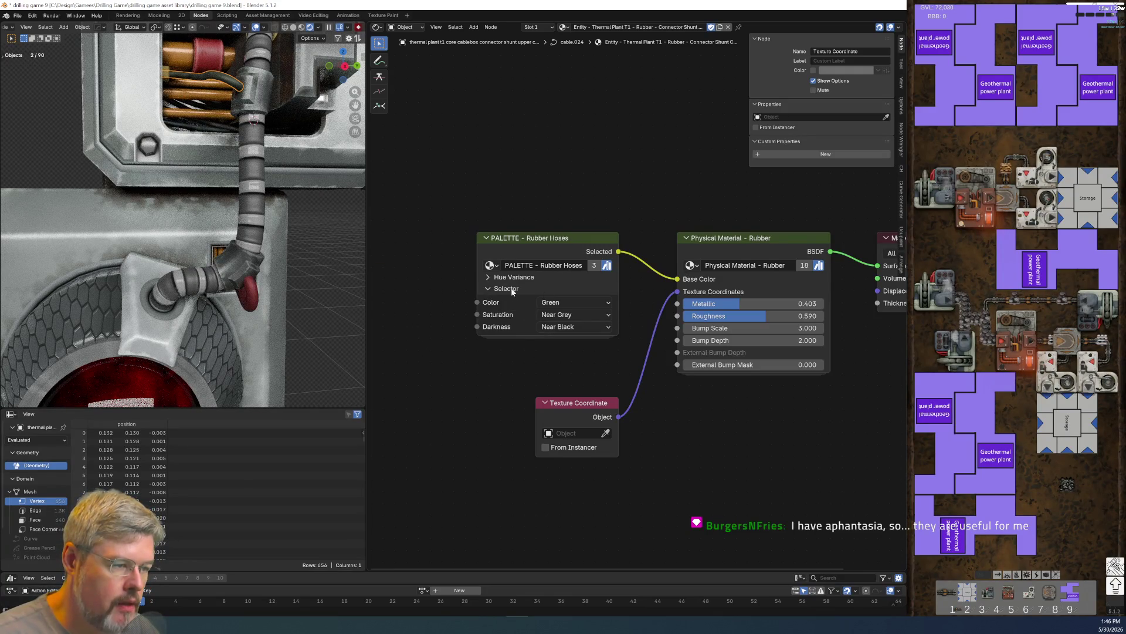
- Switch the rubber hose palette colour to Red, with Near Full saturation and Half darkness
click(562, 302)
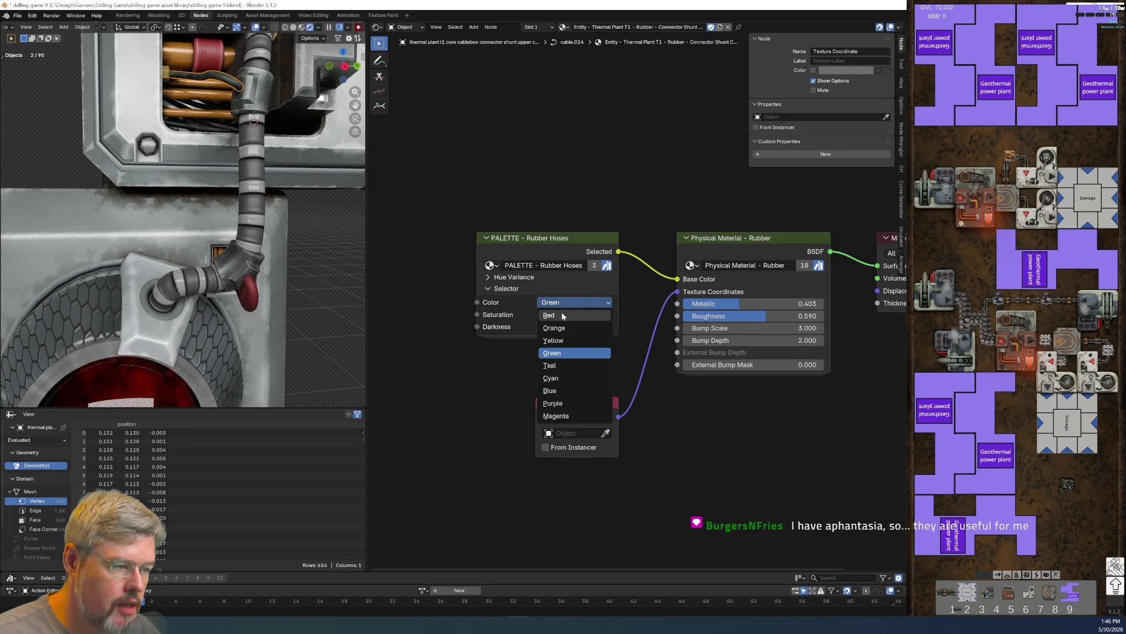
click(562, 312)
click(565, 315)
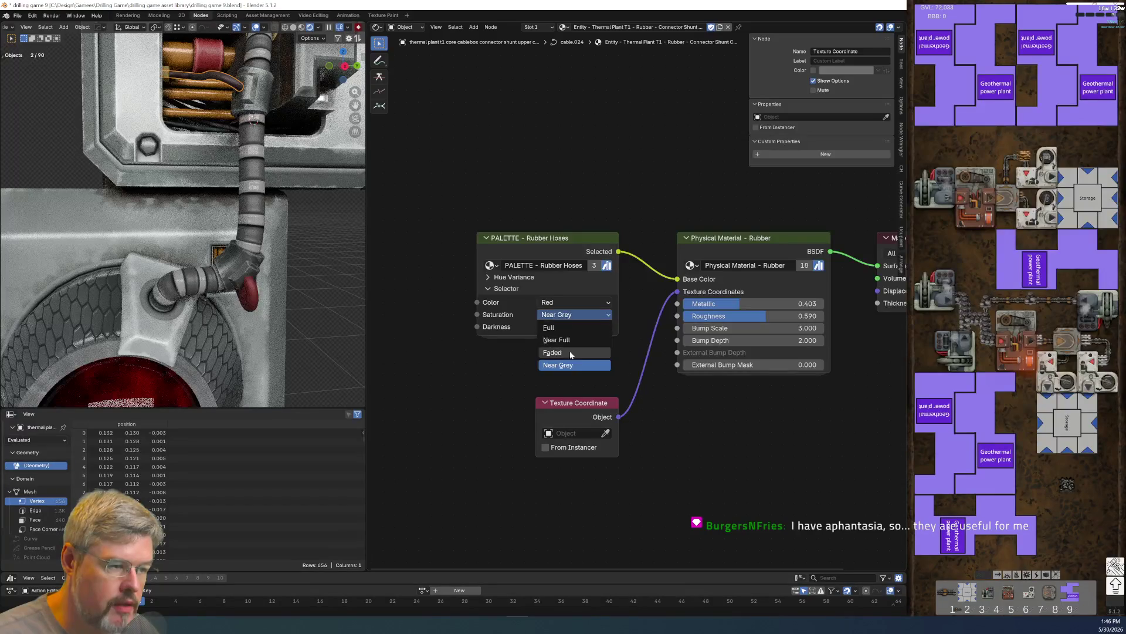
click(558, 339)
click(561, 327)
click(560, 364)
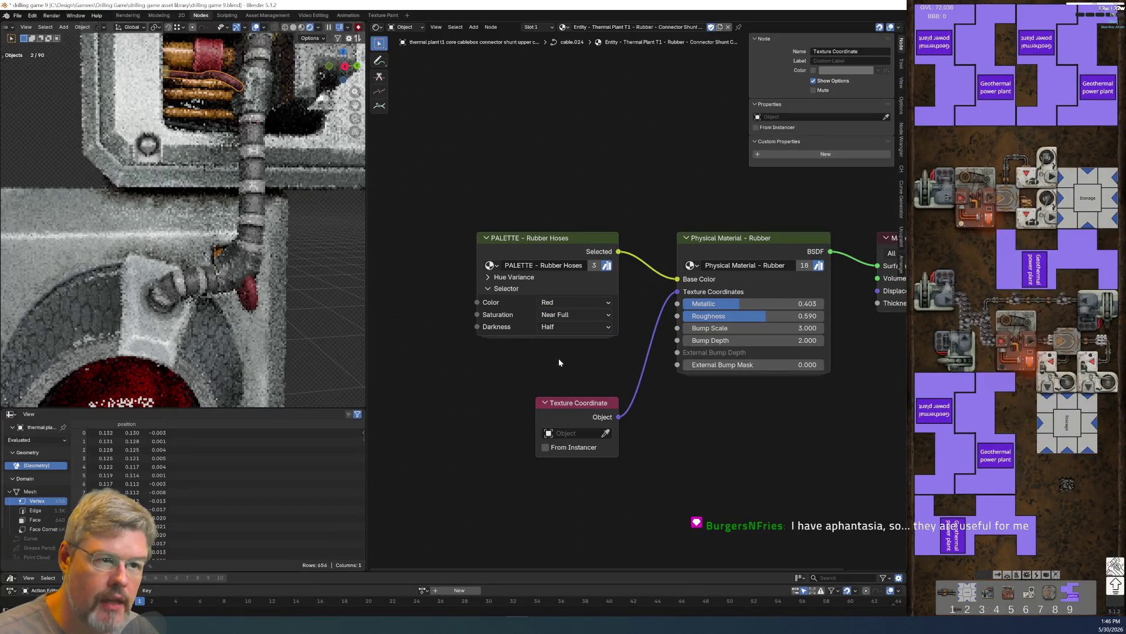
- Compare Full, Near Full and Faded saturation and darkness, settling on Near Full for both
click(567, 315)
click(563, 327)
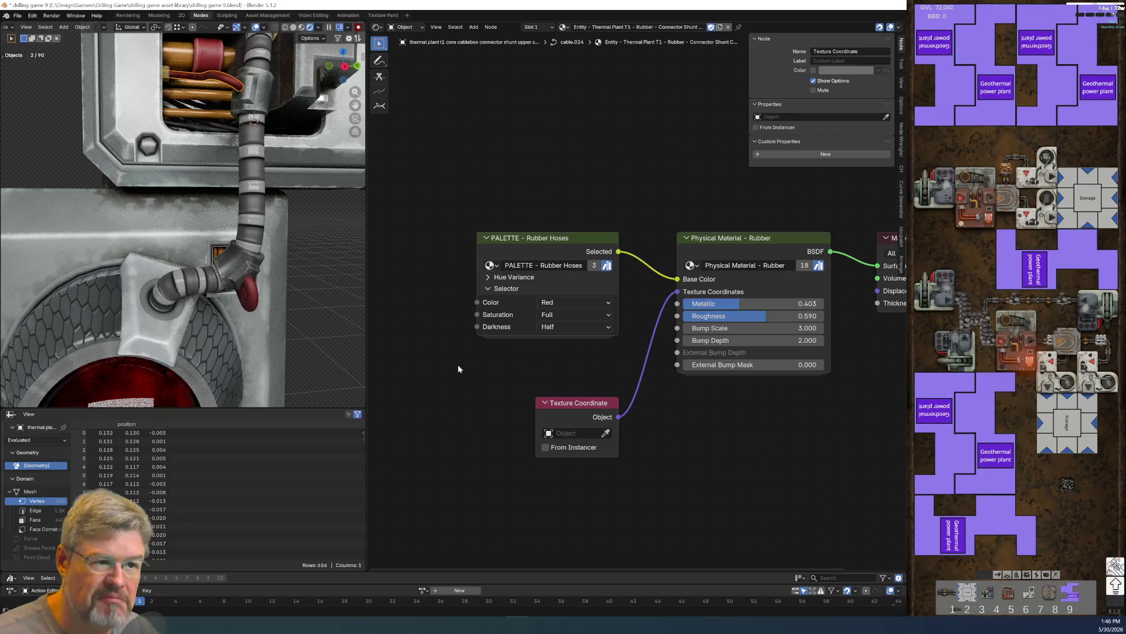
click(577, 315)
click(568, 340)
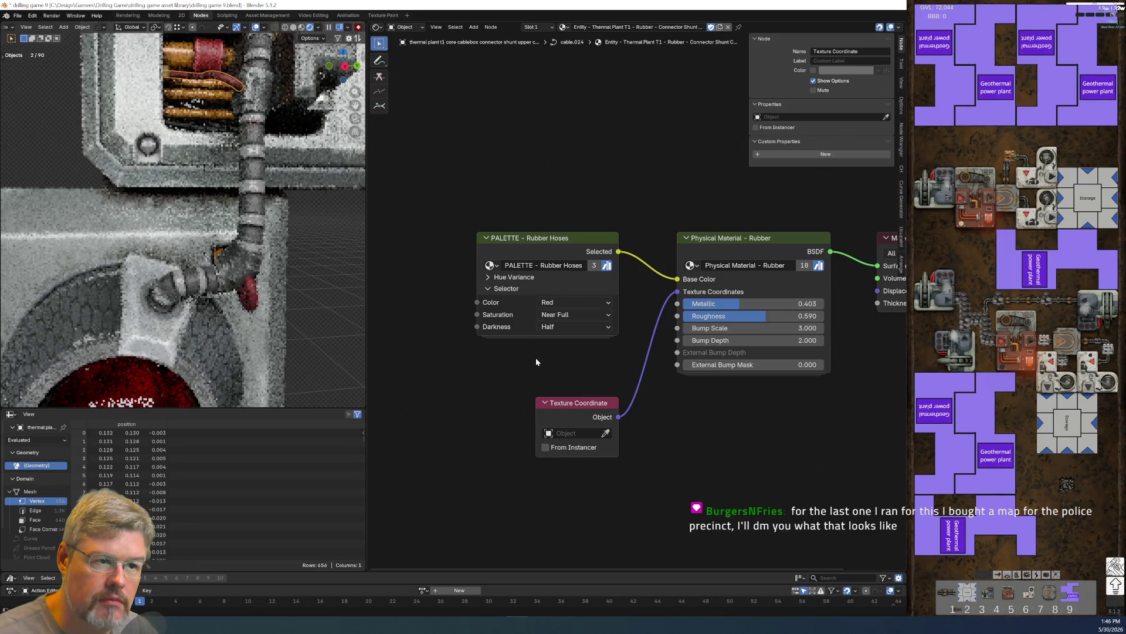
click(562, 326)
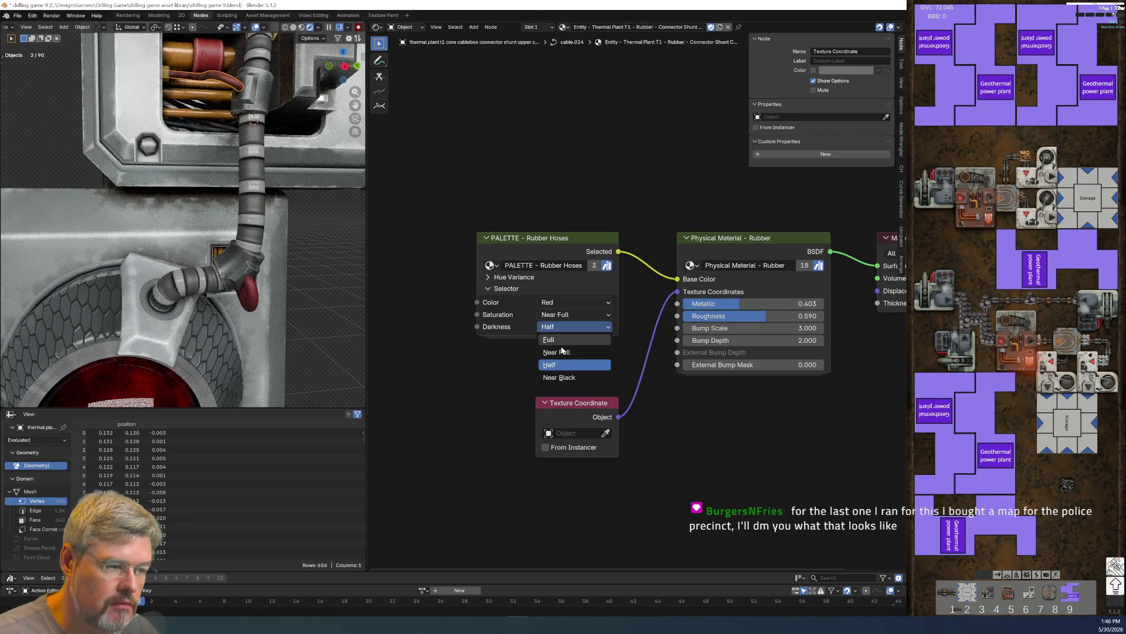
click(562, 353)
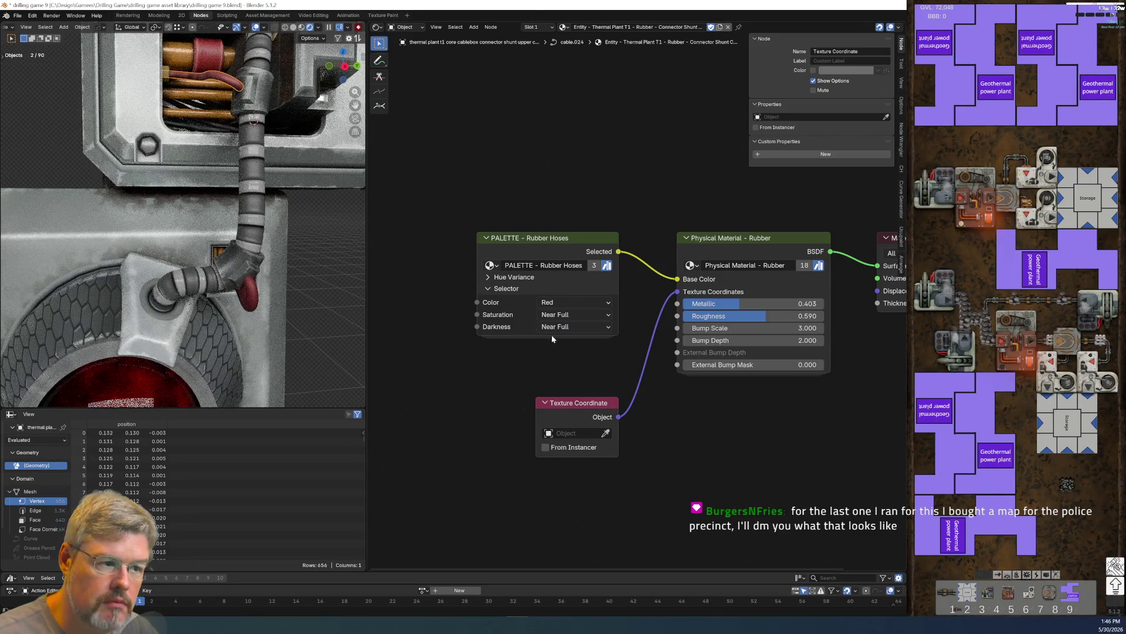
click(551, 332)
click(550, 339)
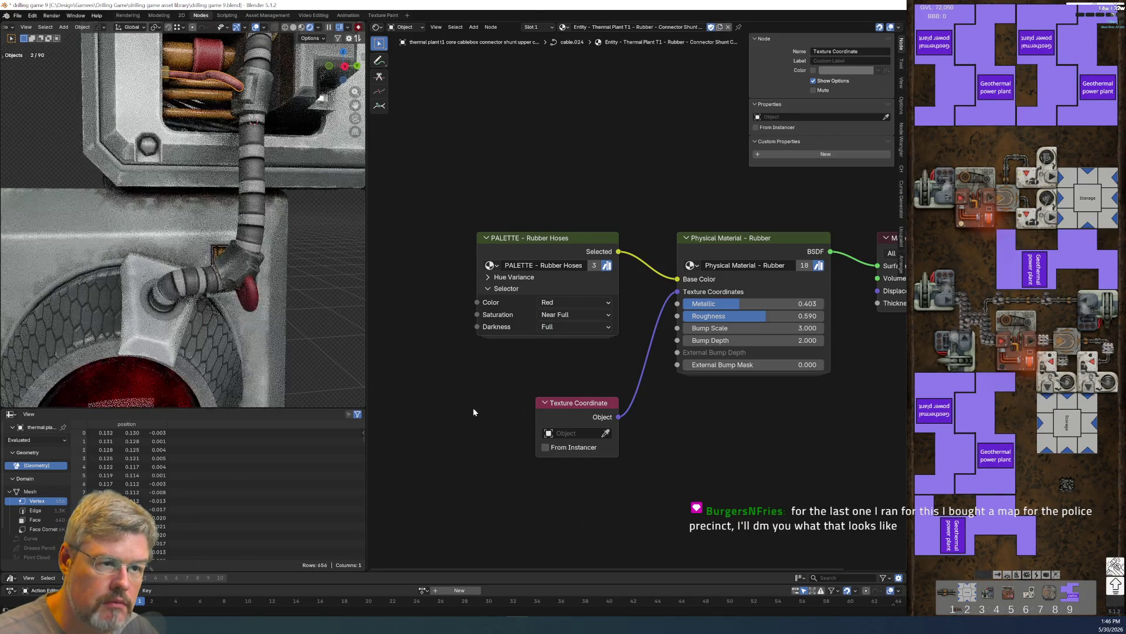
click(587, 326)
click(575, 339)
click(576, 314)
click(575, 351)
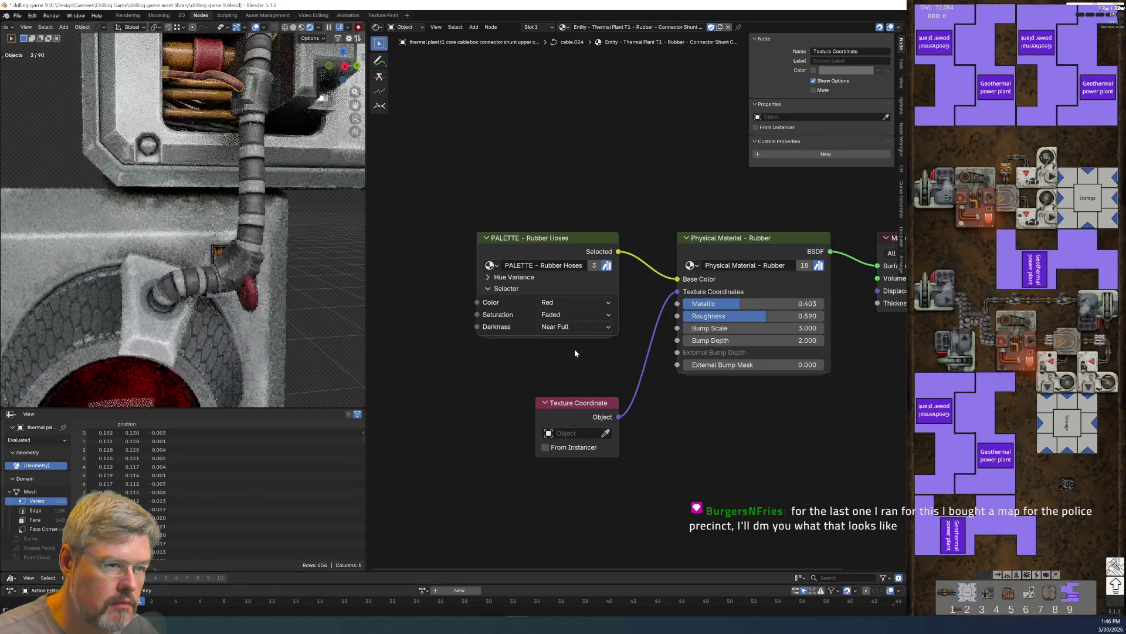
click(574, 326)
click(572, 339)
click(575, 314)
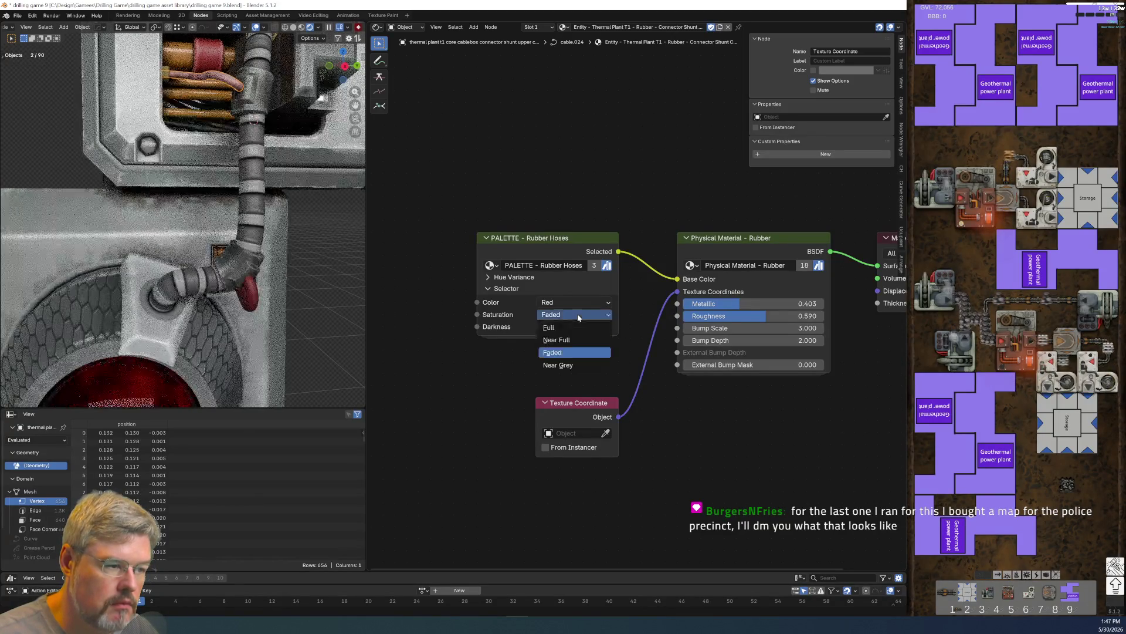
click(575, 329)
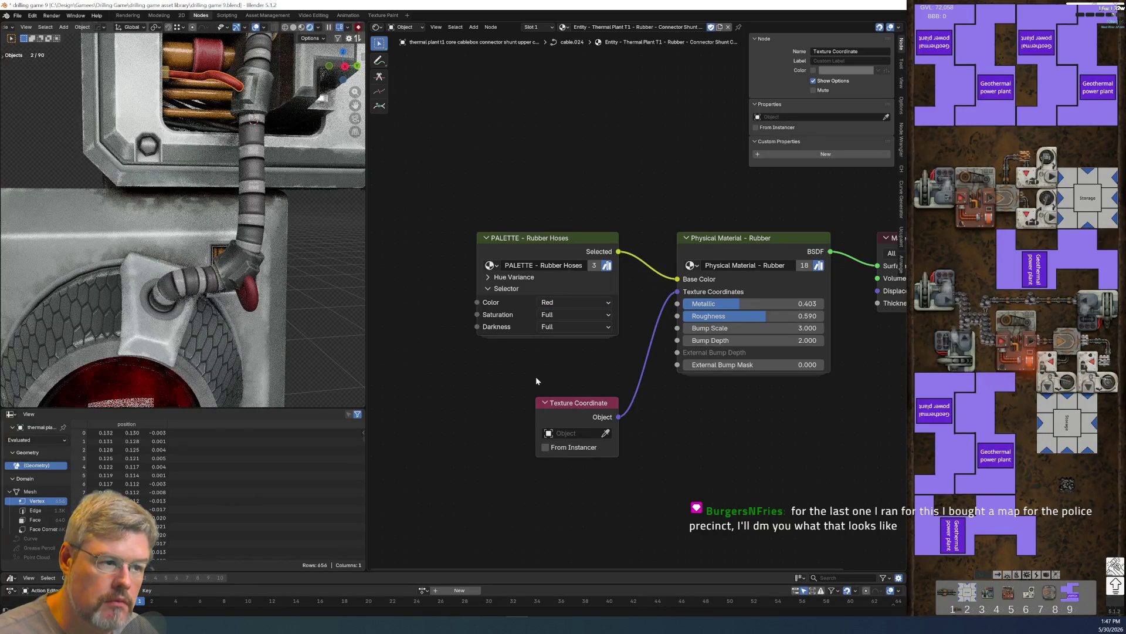
click(561, 327)
click(553, 357)
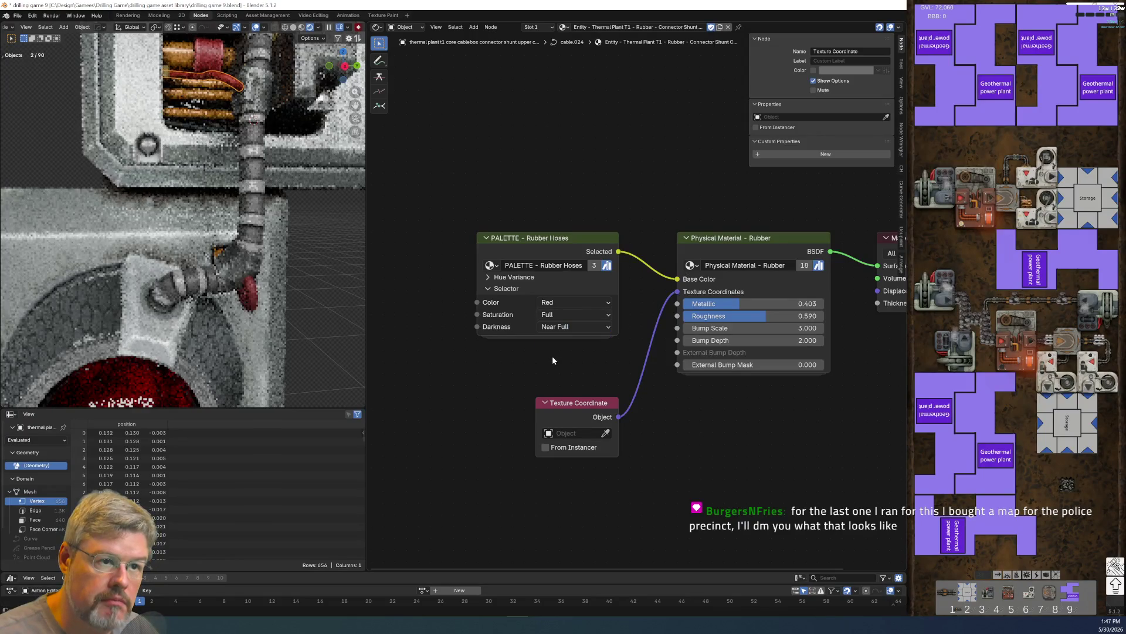
click(558, 315)
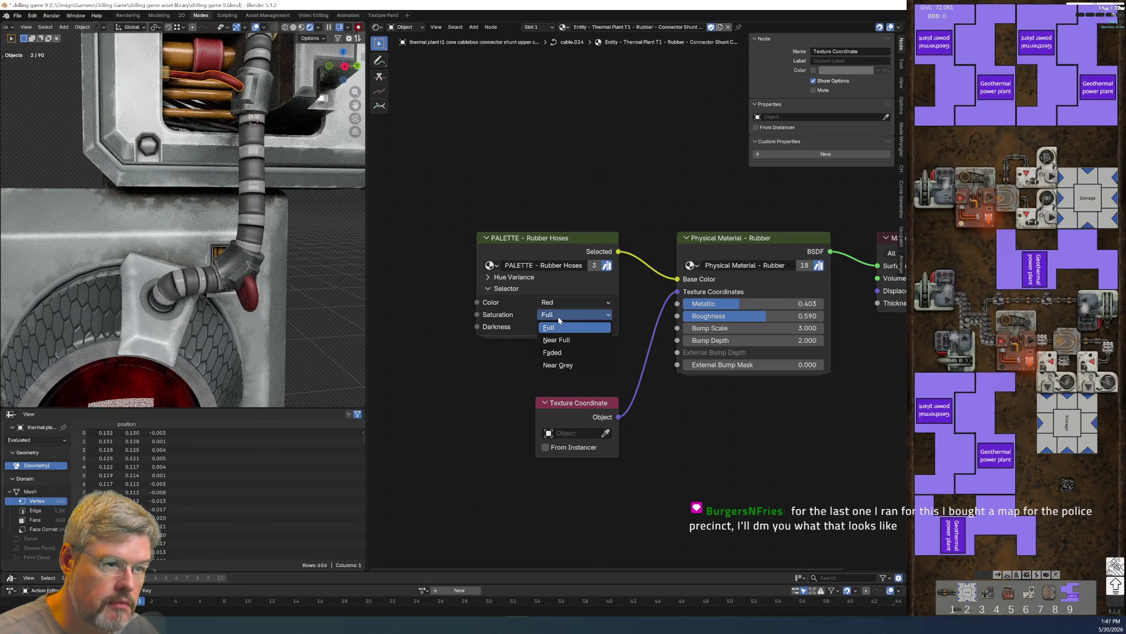
click(554, 340)
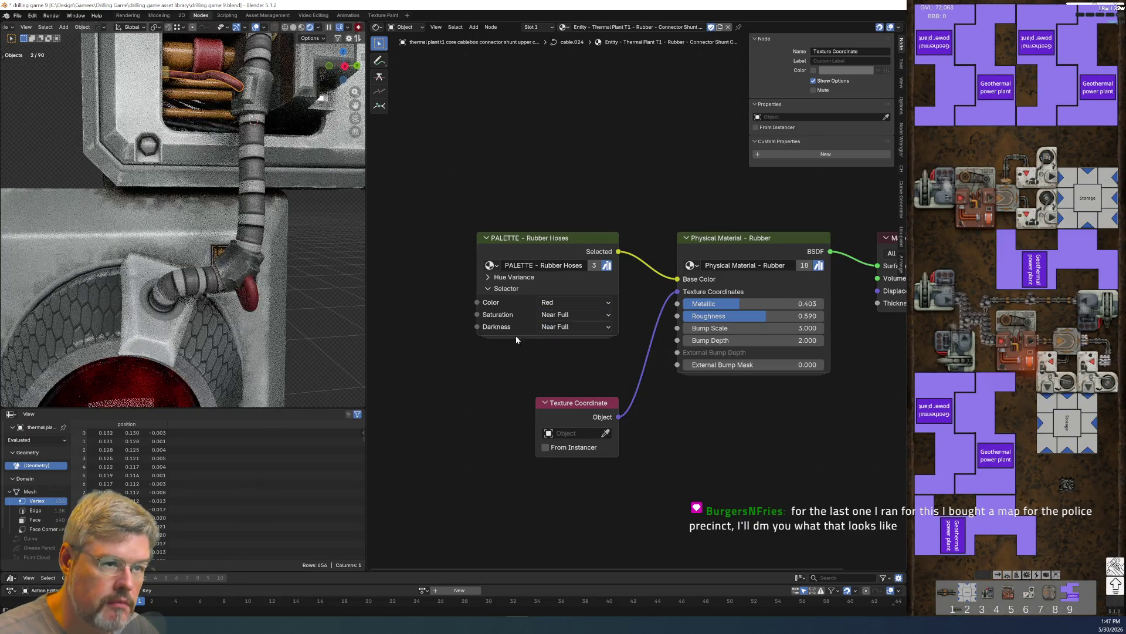
- Save drilling game 9.blend
middle_drag(308, 239, 285, 250)
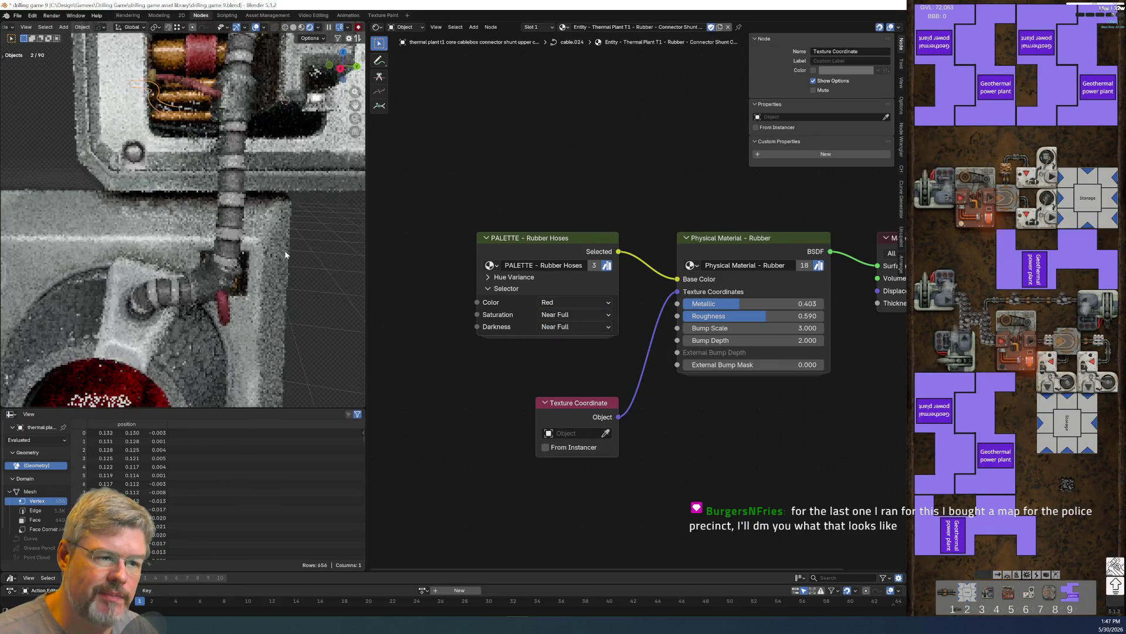
click(18, 15)
click(32, 70)
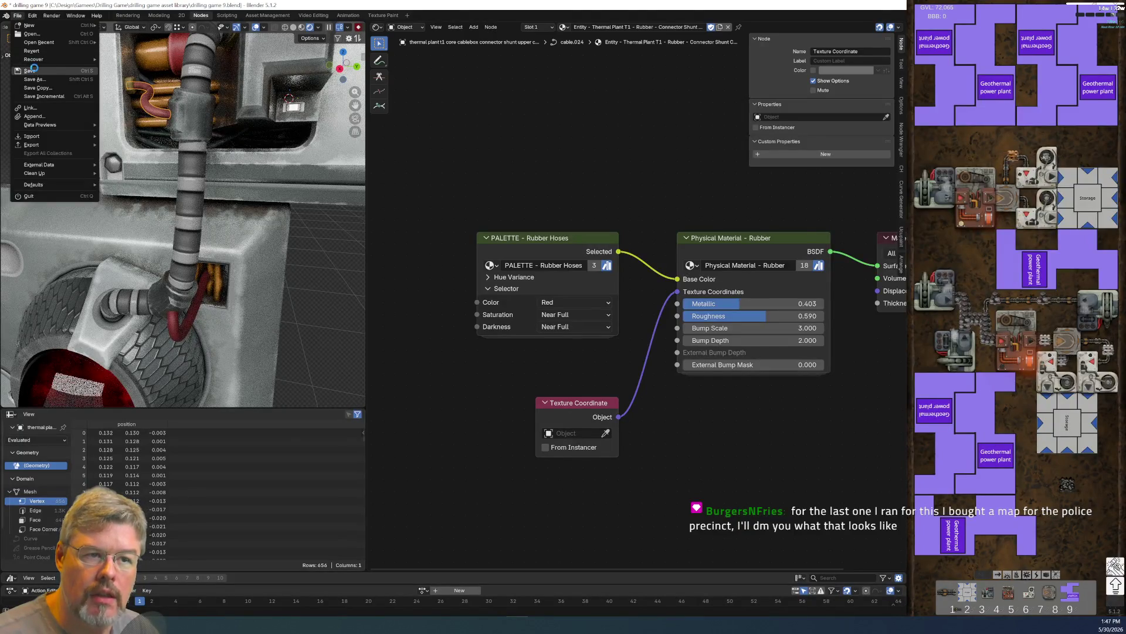
- Use Ctrl+L Link Materials to copy the upper cable's Connector Shunt rubber onto the lower wiring cable
click(173, 330)
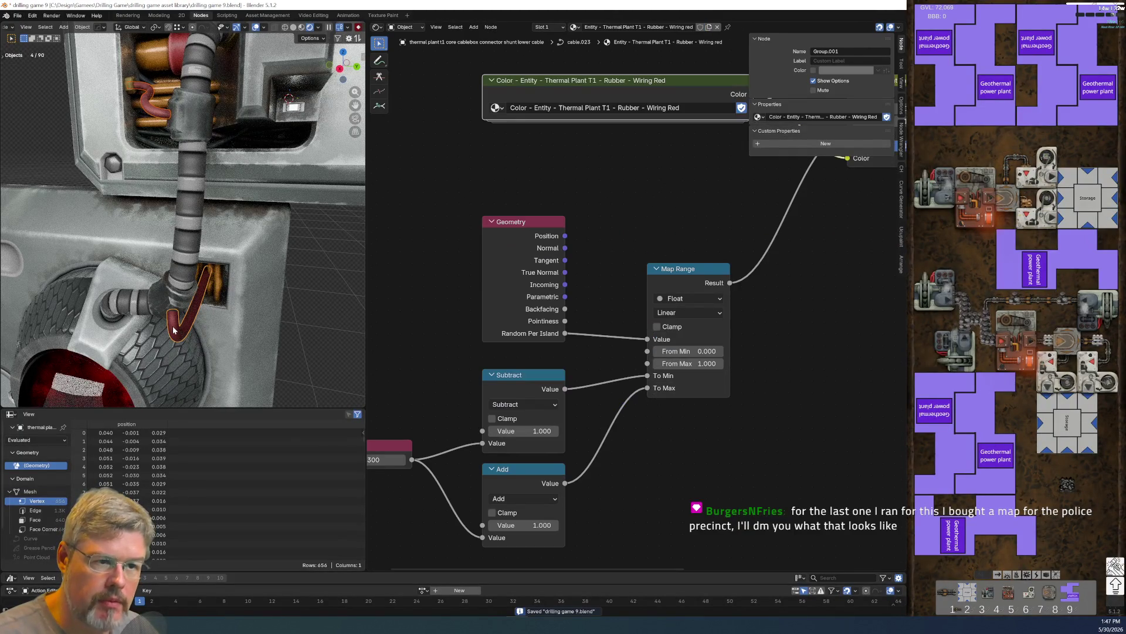
shift+click(146, 115)
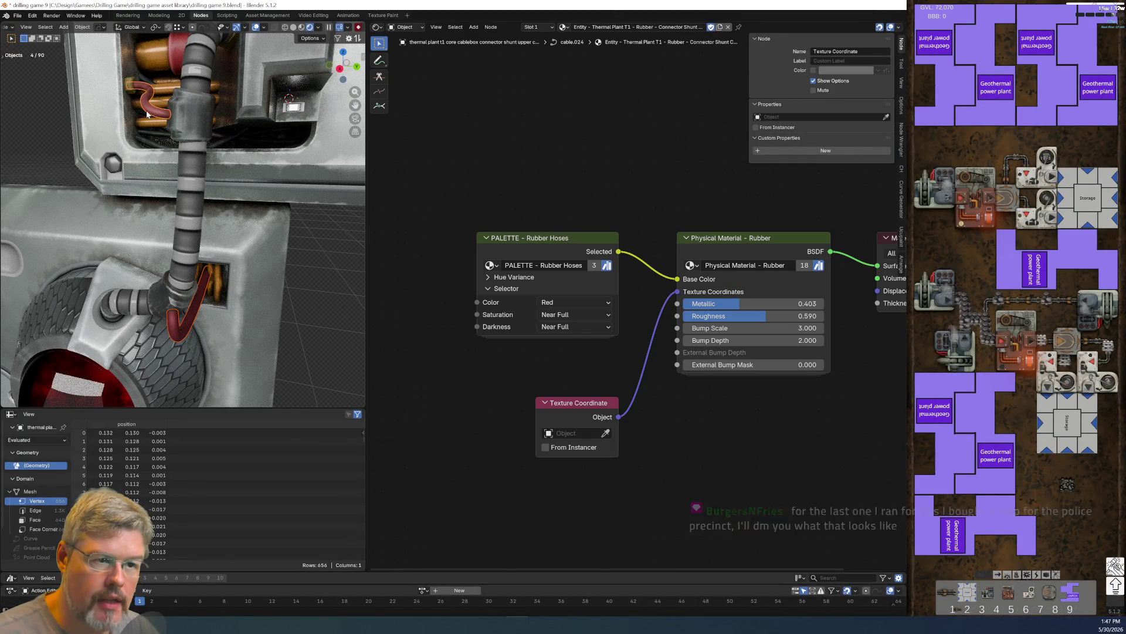
key(ctrl+l)
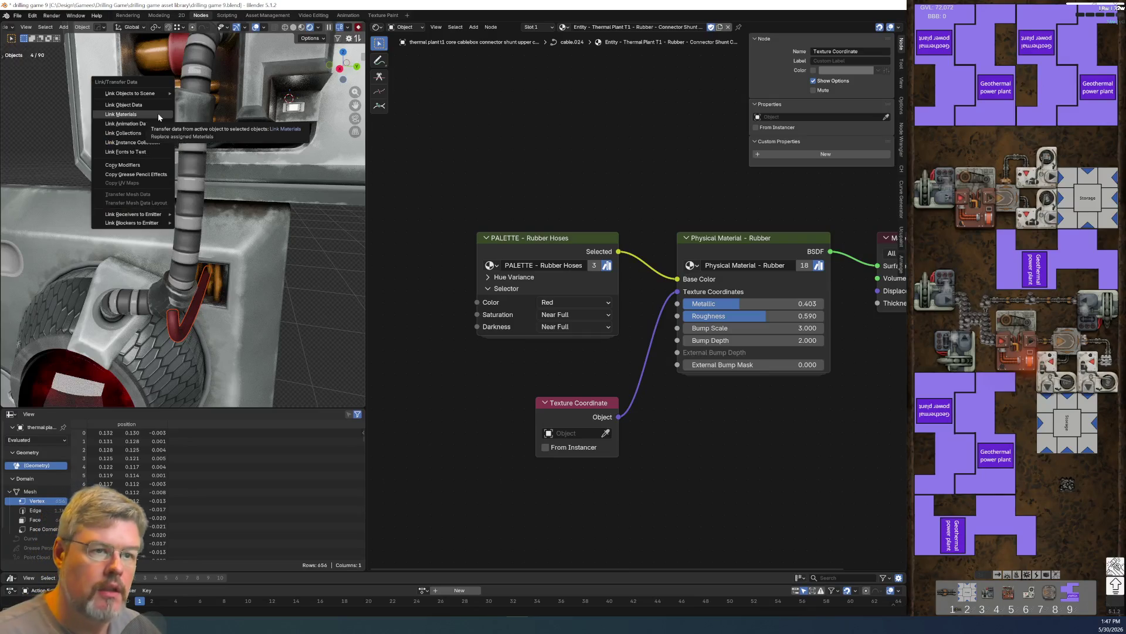
click(157, 114)
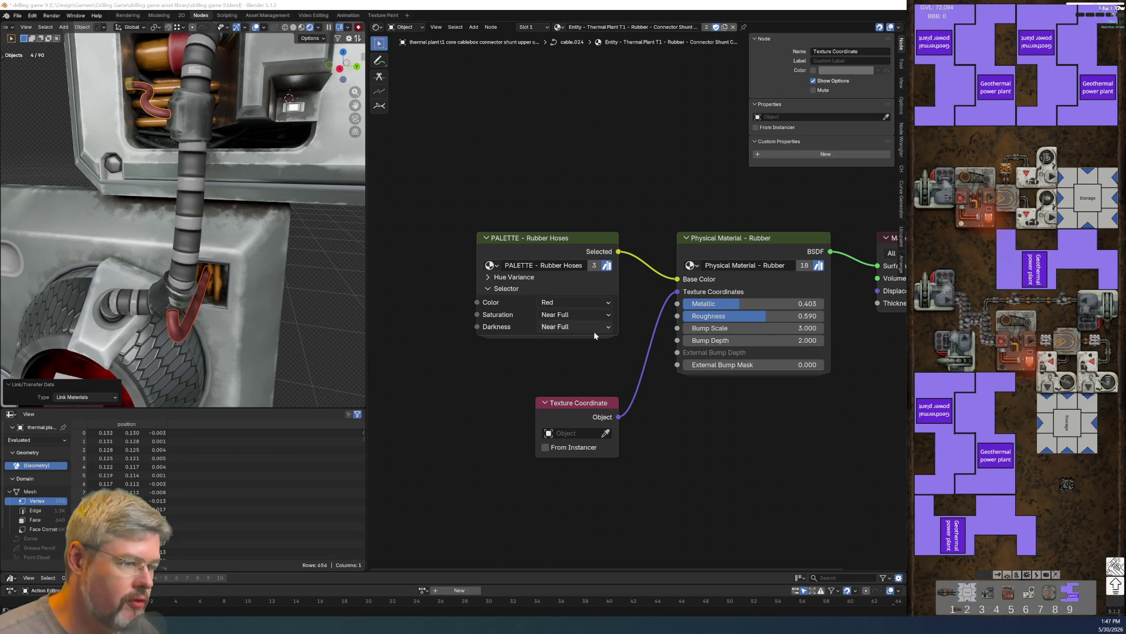
- Save drilling game 9.blend, then orbit and zoom in to inspect the cablebox hose
click(18, 15)
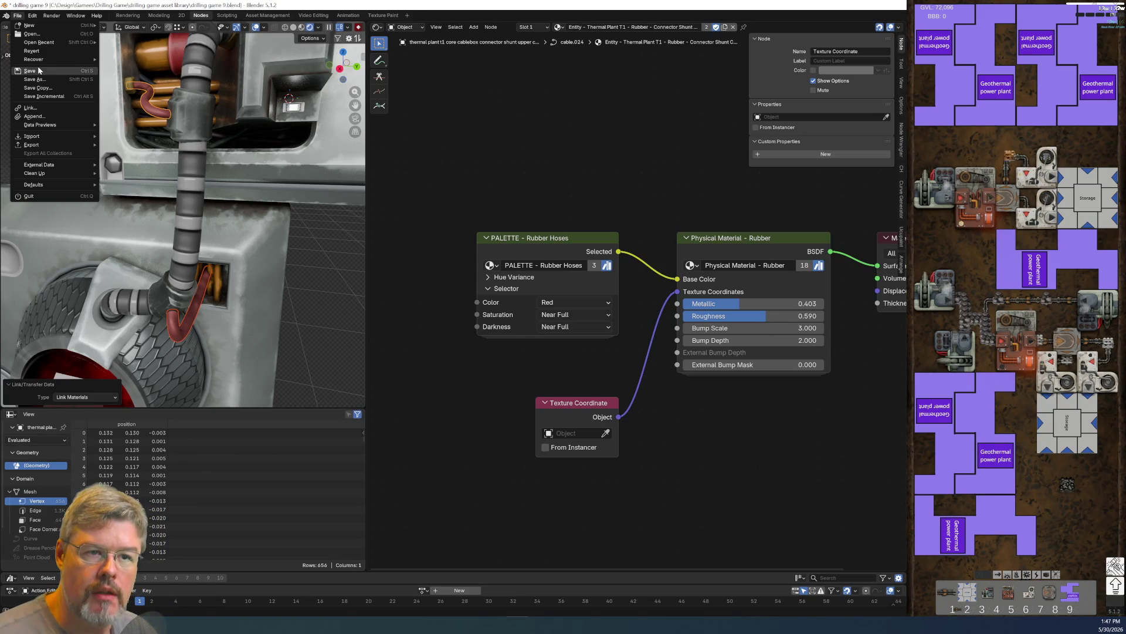
click(35, 69)
mouse_move(88, 117)
middle_down()
mouse_move(172, 180)
mouse_move(264, 350)
mouse_move(211, 245)
mouse_move(200, 249)
middle_up()
scroll(200, 248, up, 5)
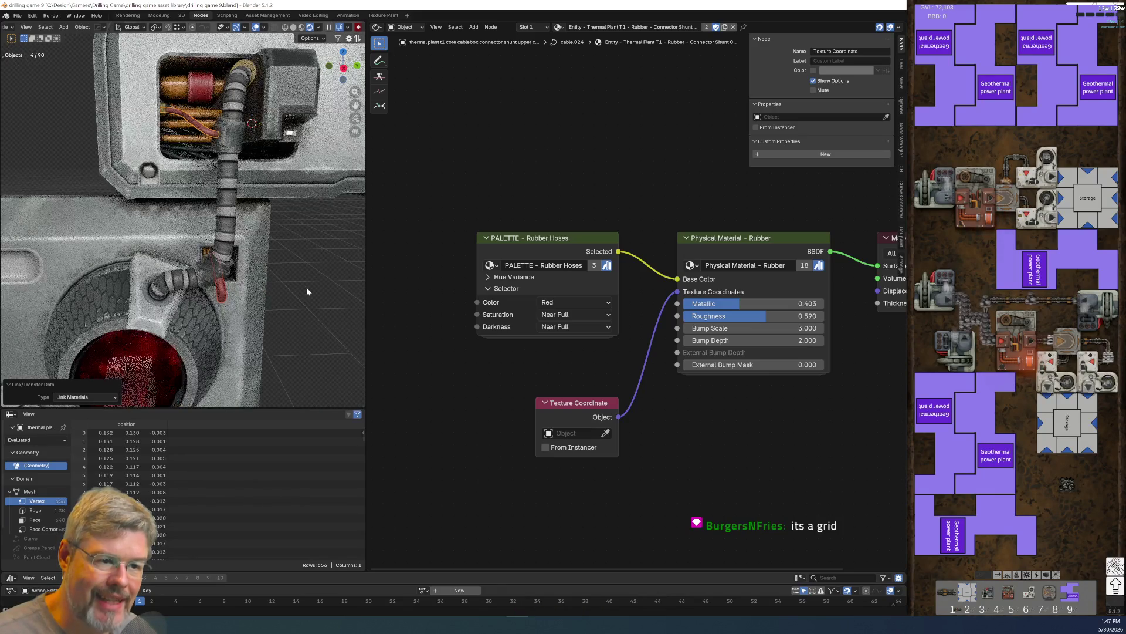
mouse_move(287, 283)
middle_down()
mouse_move(189, 282)
mouse_move(229, 273)
middle_up()
- Remove 'T3' from the hose's slim cable material name to get 'Entity - Thermal Plant - Slim Cables From Hose'
click(233, 254)
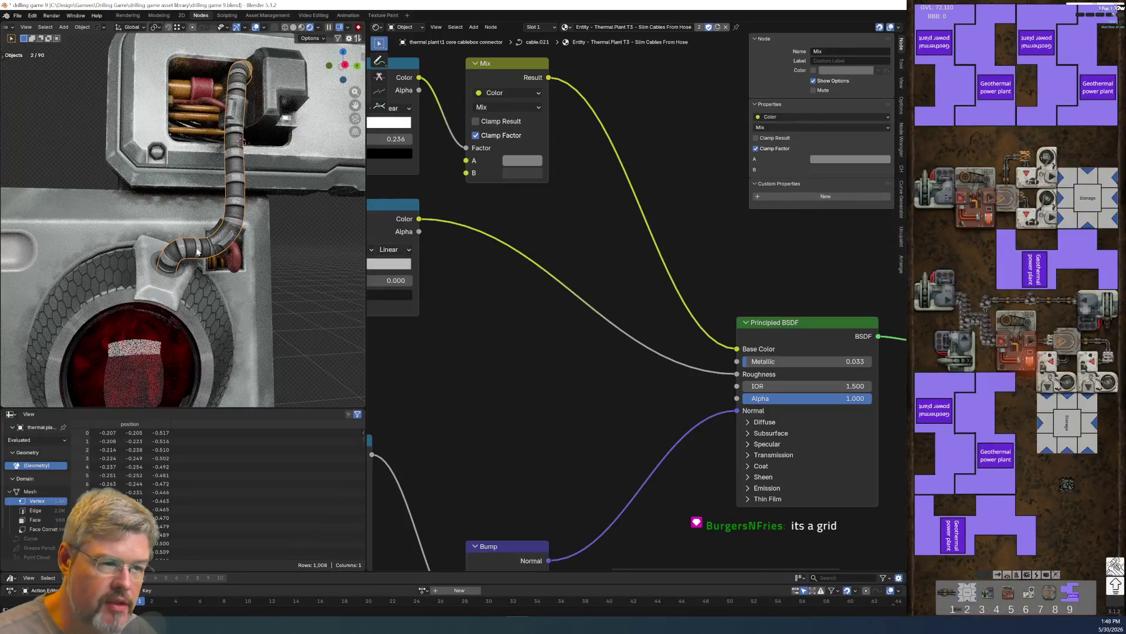
double_click(632, 27)
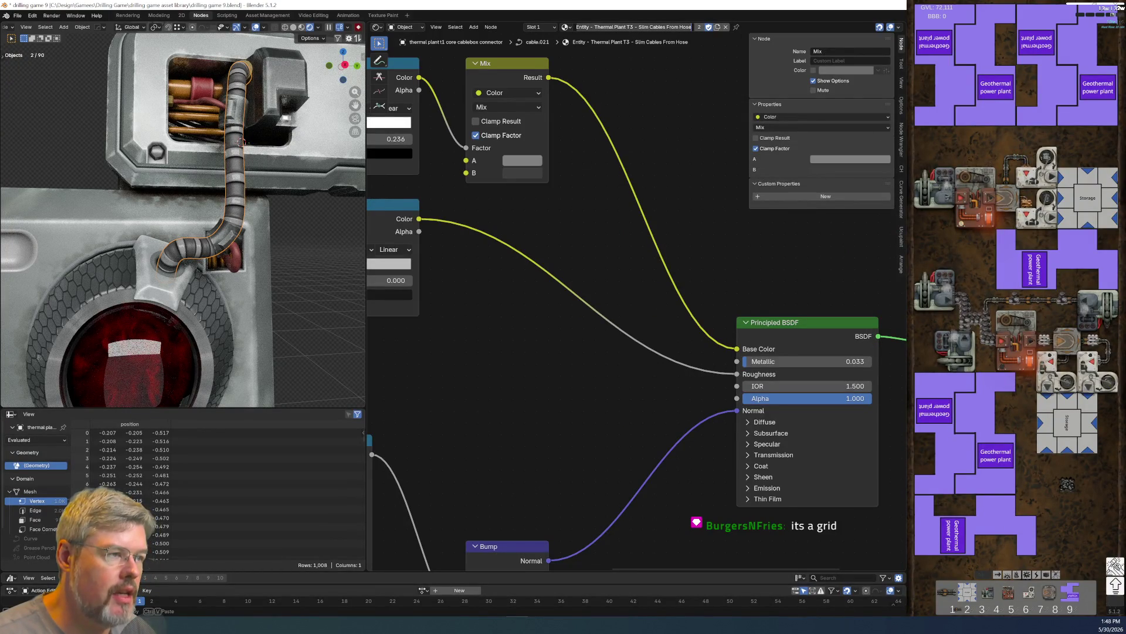
click(631, 27)
key(BackSpace)
key(Delete)
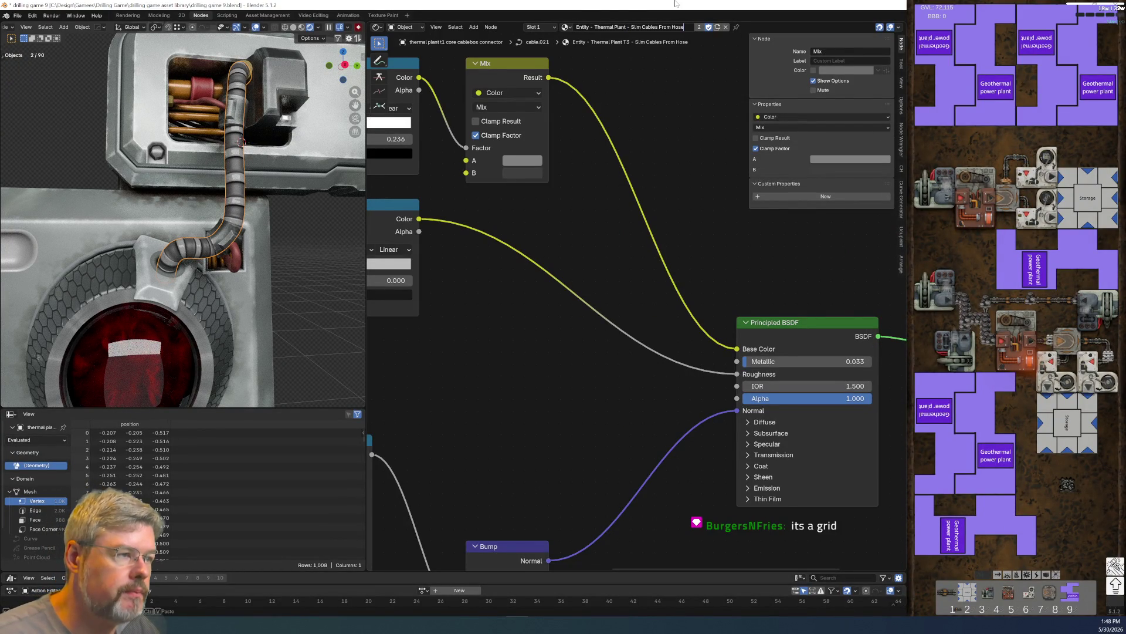
key(Return)
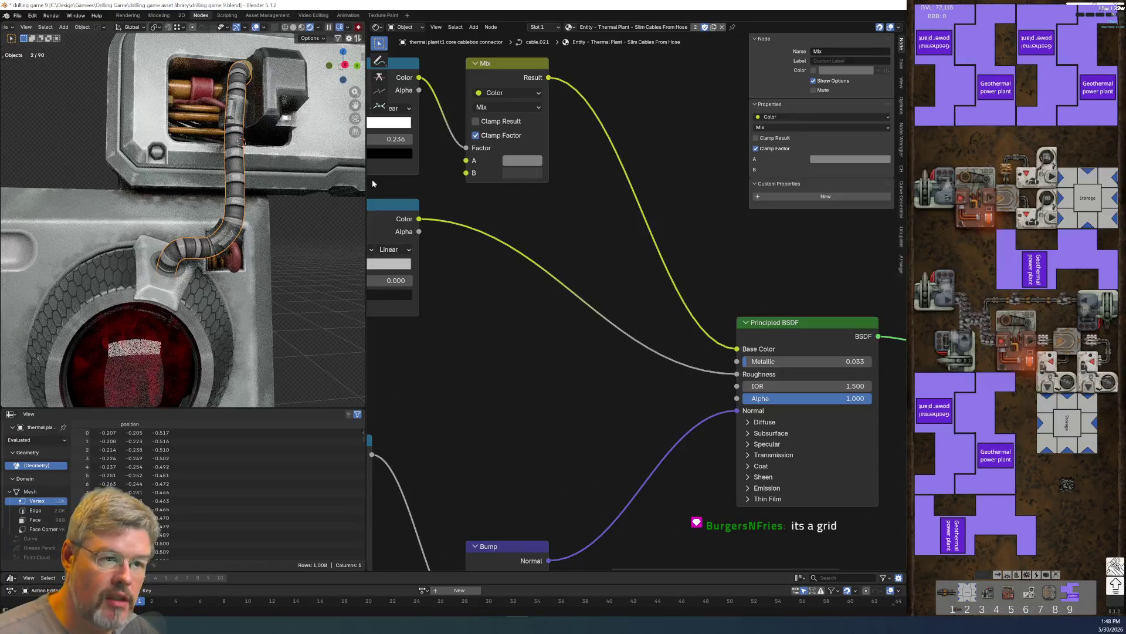
- Reposition both Color Ramp nodes and place the Bump node beside the Float Curve
scroll(539, 263, down, 4)
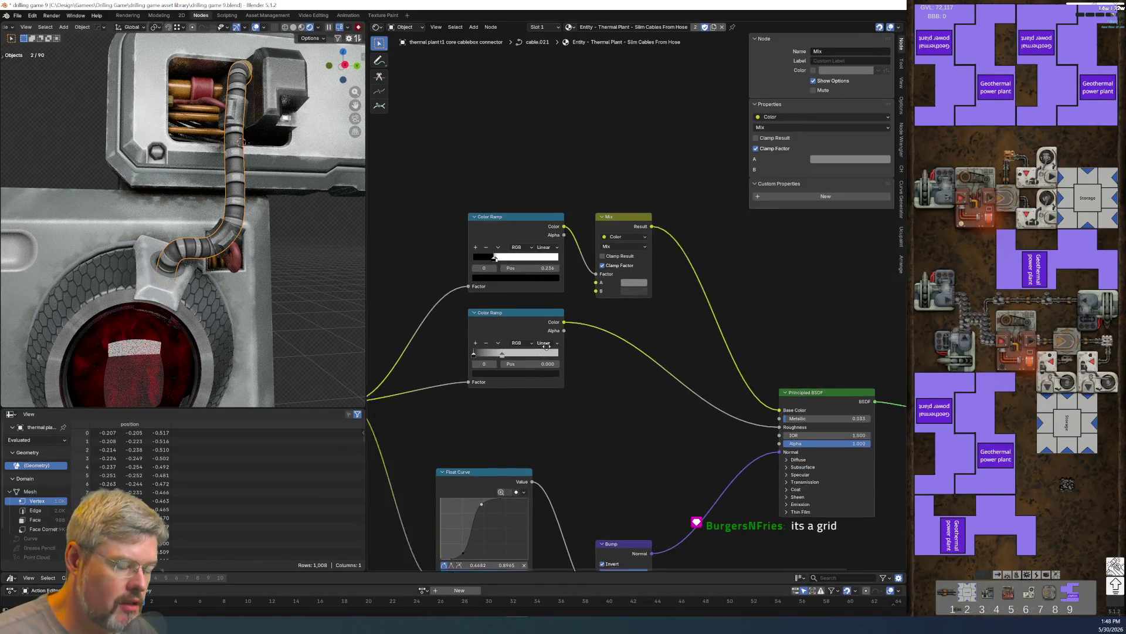
middle_drag(539, 222, 527, 127)
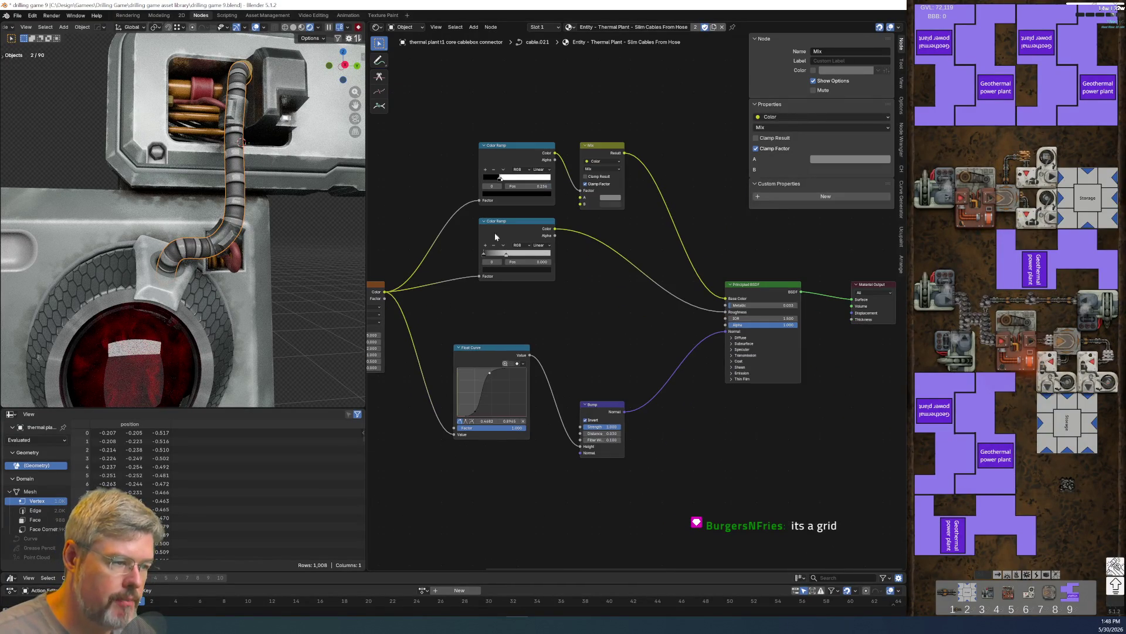
drag(481, 237, 463, 286)
mouse_move(625, 451)
mouse_down()
mouse_move(574, 396)
mouse_move(593, 393)
mouse_move(460, 382)
mouse_move(458, 395)
mouse_up()
mouse_move(481, 336)
middle_down()
mouse_move(481, 372)
mouse_move(506, 429)
middle_up()
drag(529, 256, 508, 256)
mouse_move(536, 322)
middle_down()
mouse_move(579, 320)
mouse_move(548, 332)
middle_up()
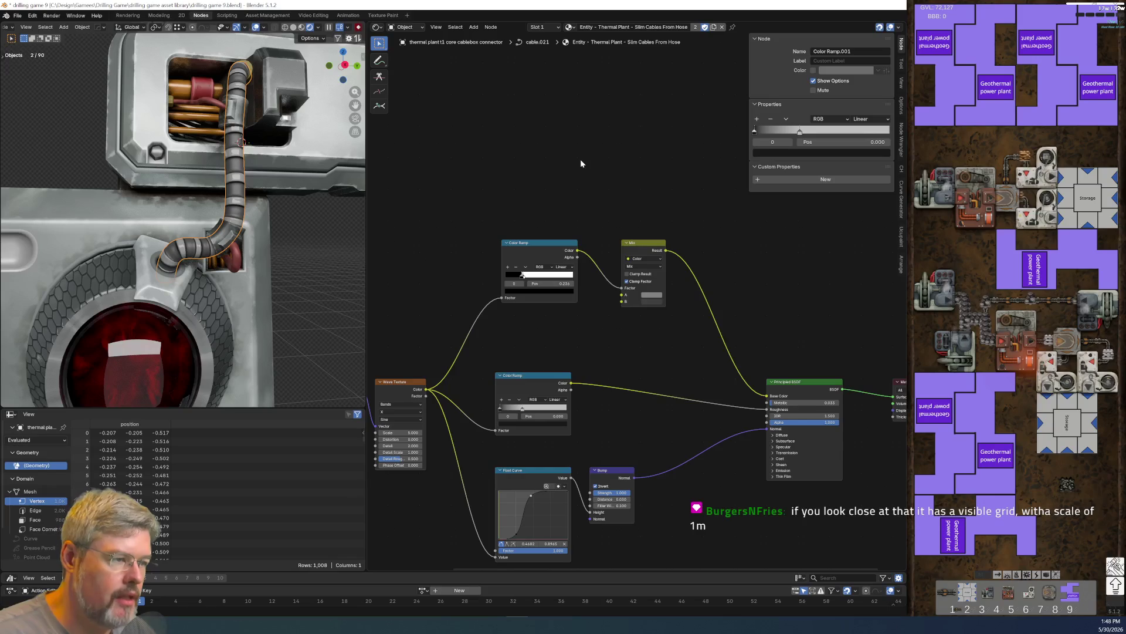
- Add a PALETTE - Thermal Plant Family node via search 'pal -th' and widen it to show labels
key(shift+a)
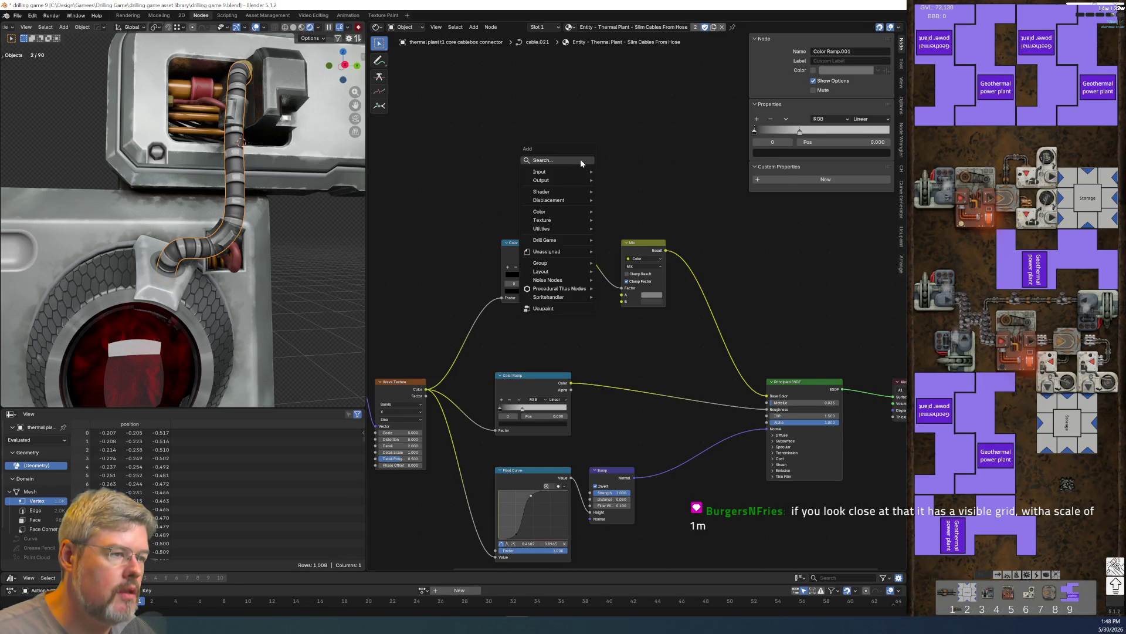
text(palette)
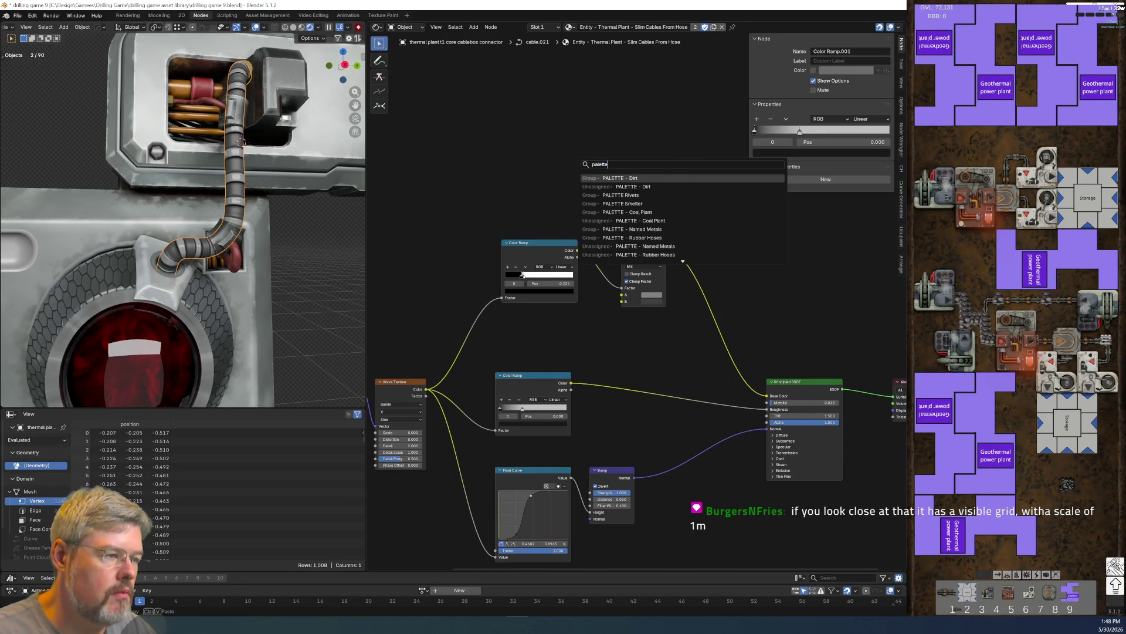
text( -)
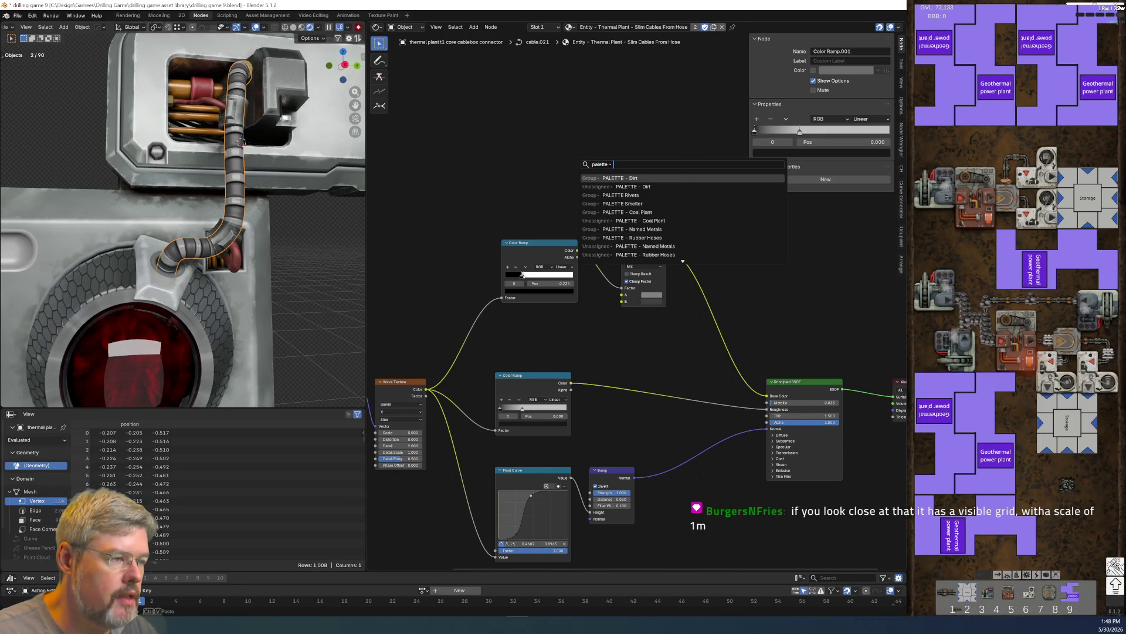
text(therma)
key(Return)
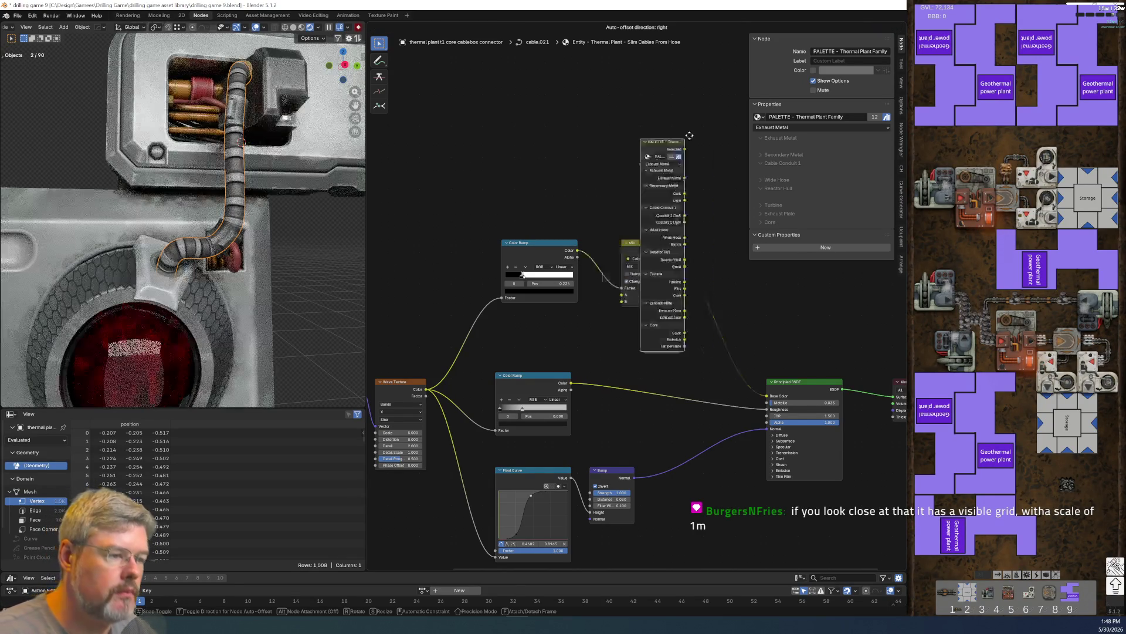
click(406, 107)
scroll(452, 166, up, 3)
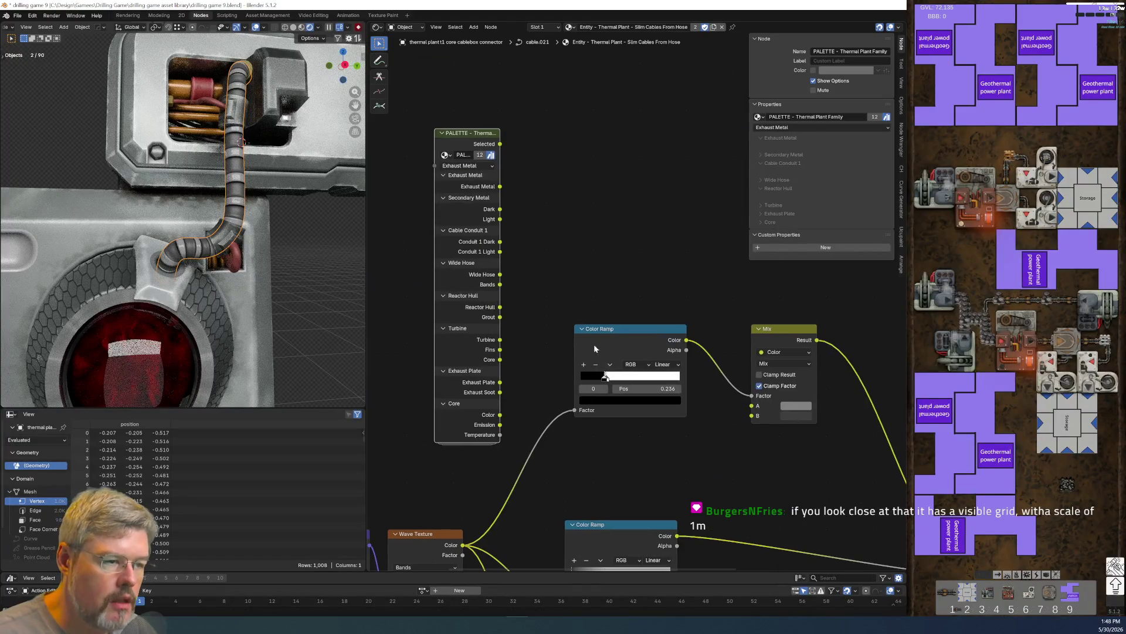
drag(435, 293, 403, 281)
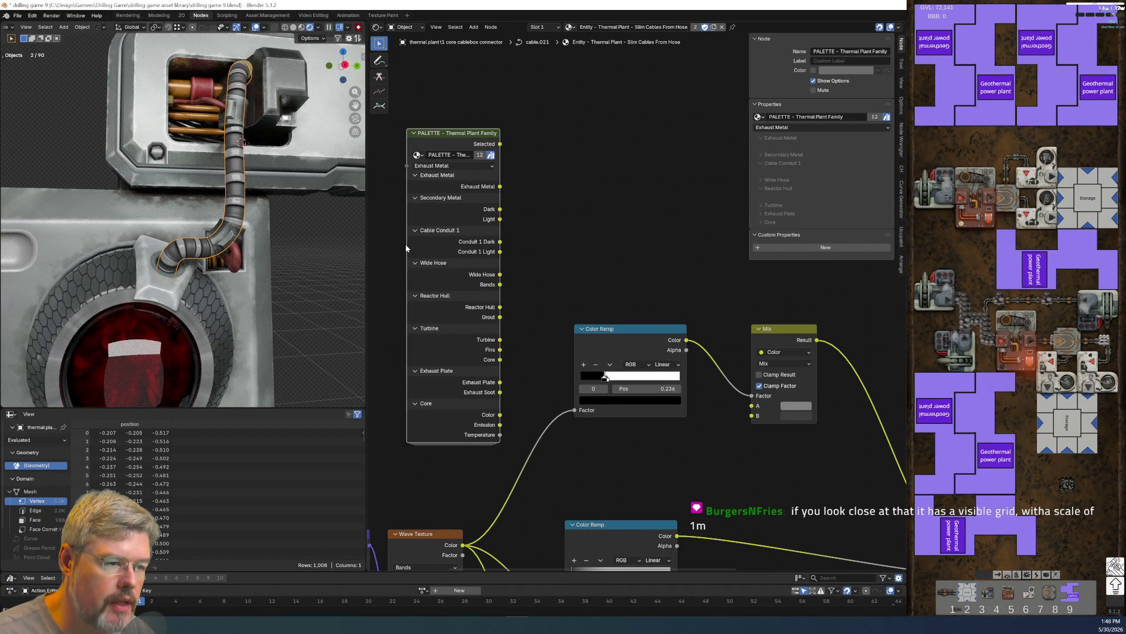
drag(407, 244, 366, 246)
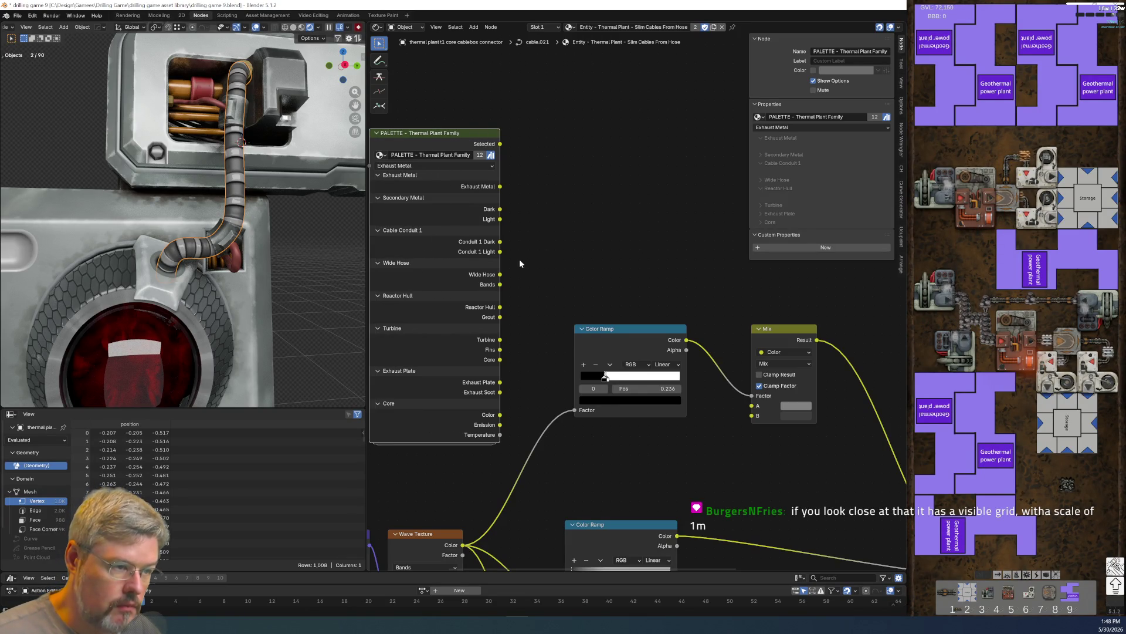
- Wire Conduit 1 Dark to Mix B and Conduit 1 Light to Mix A, collapsing the palette node beneath the Color Ramp
drag(500, 242, 751, 415)
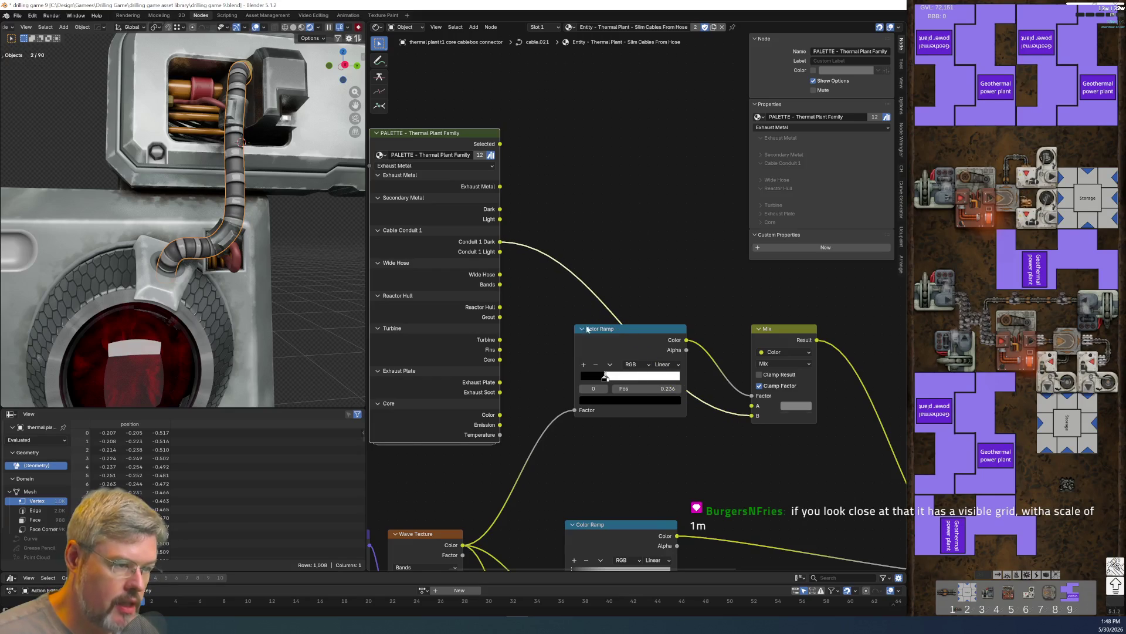
drag(499, 252, 752, 406)
key(ctrl+h)
key(g)
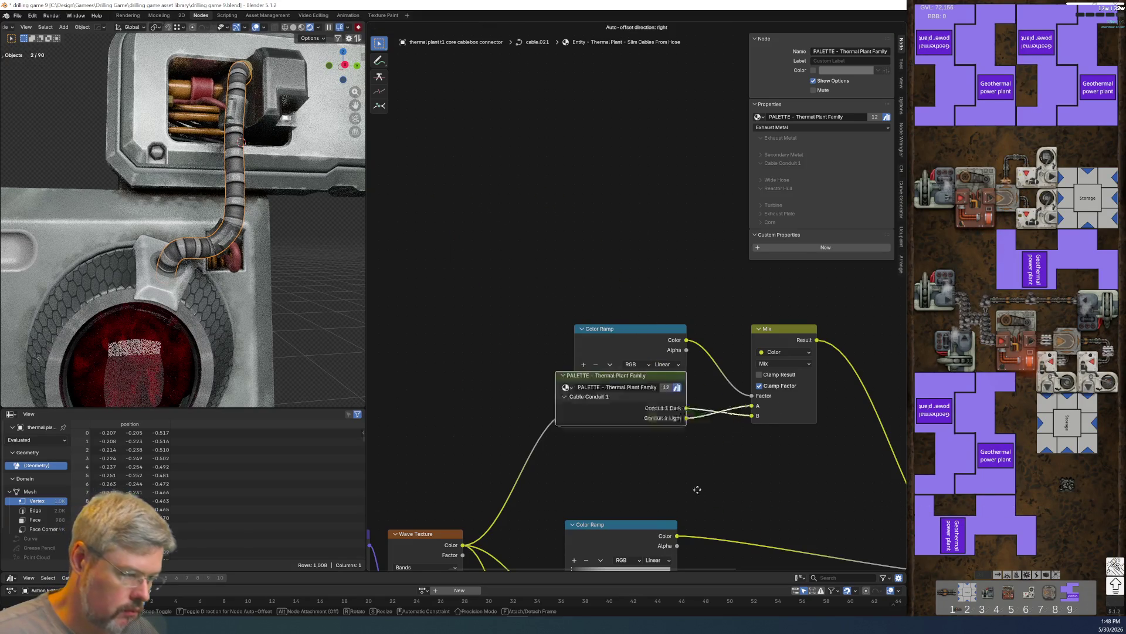
click(678, 513)
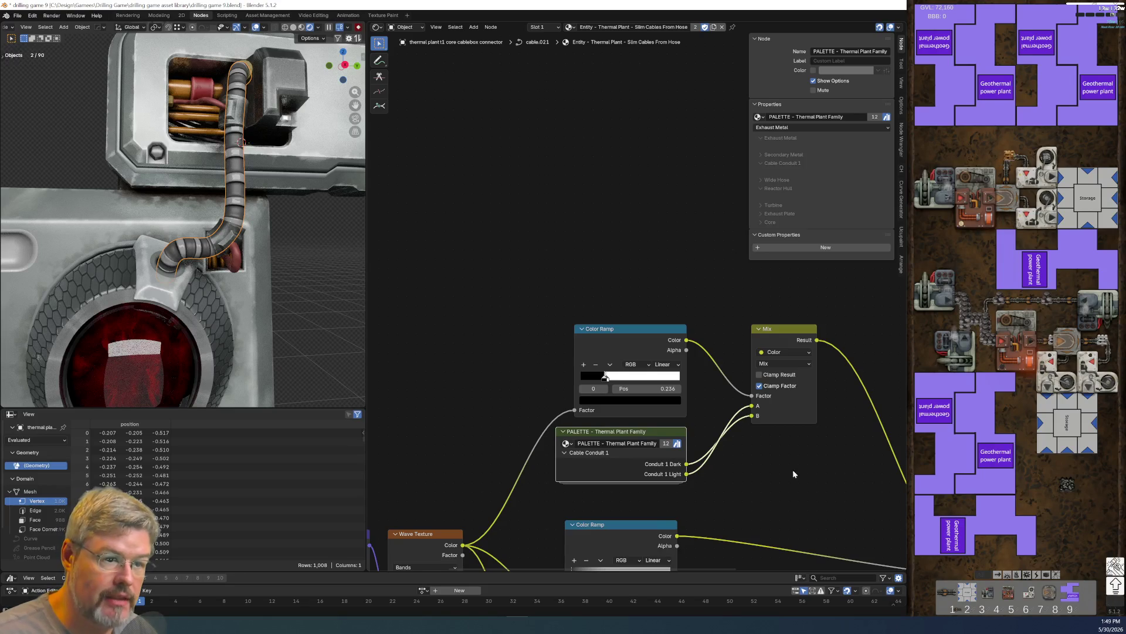
- Review the full slim cable node graph, including Mapping and Wave Texture, then save drilling game 9.blend
mouse_move(775, 459)
middle_down()
mouse_move(614, 407)
mouse_move(668, 356)
middle_up()
scroll(612, 456, down, 3)
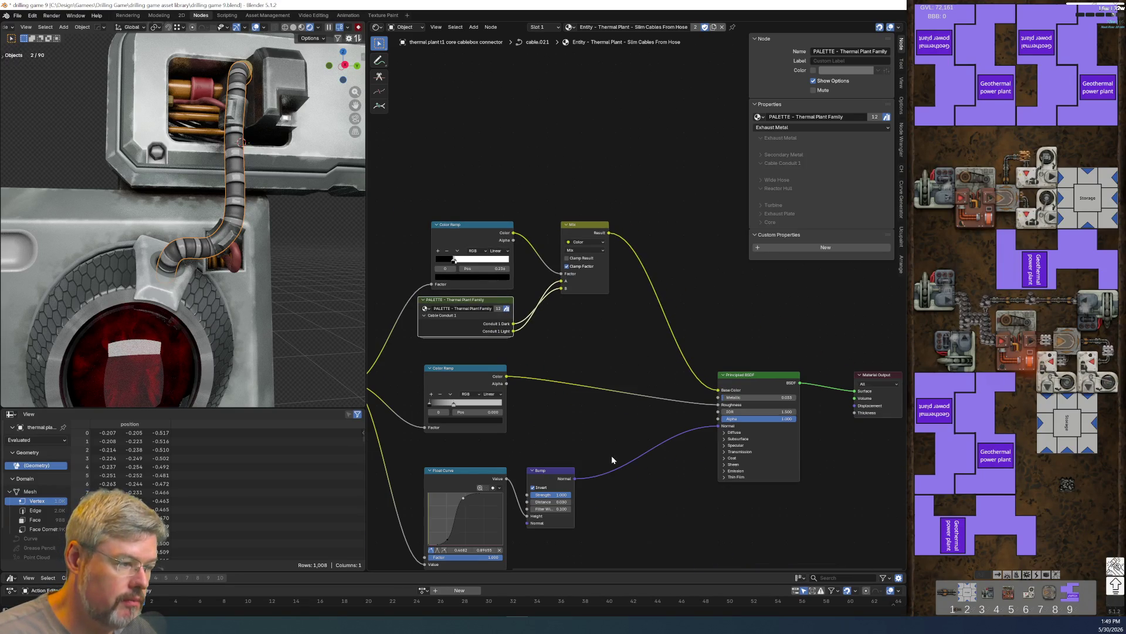
middle_drag(631, 507, 576, 428)
scroll(603, 488, down, 2)
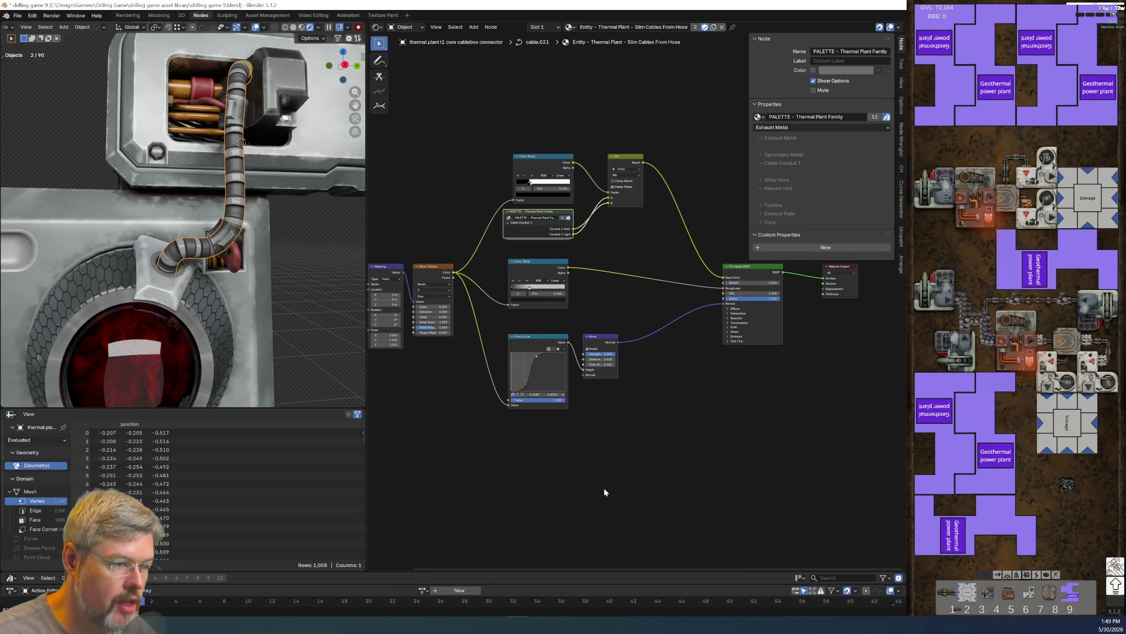
scroll(219, 220, up, 4)
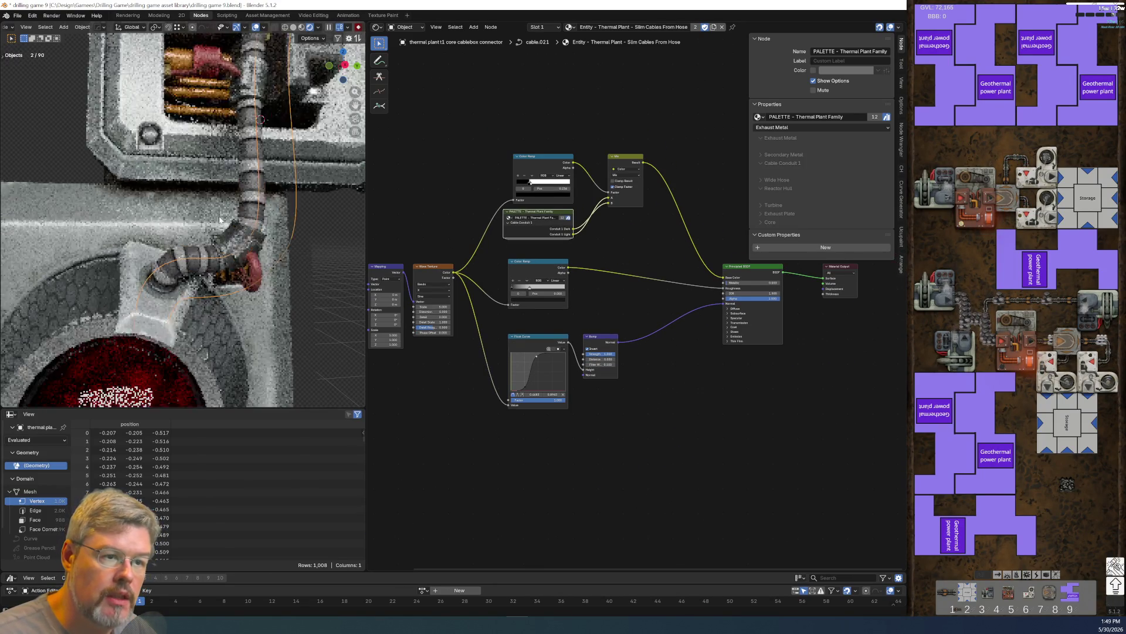
scroll(220, 337, down, 6)
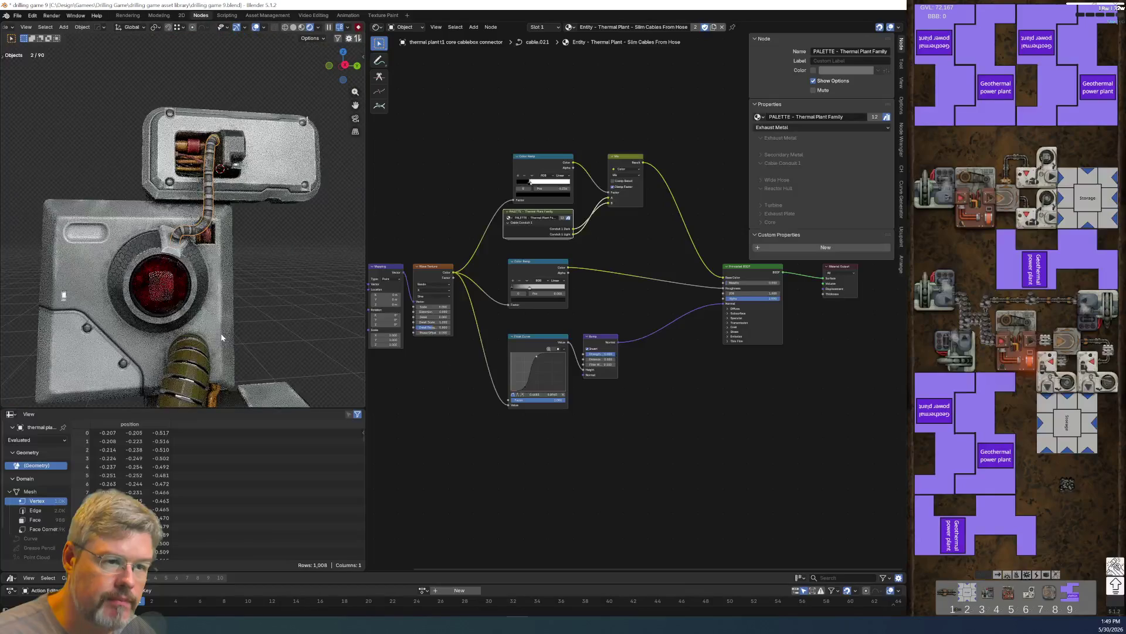
middle_drag(606, 448, 498, 402)
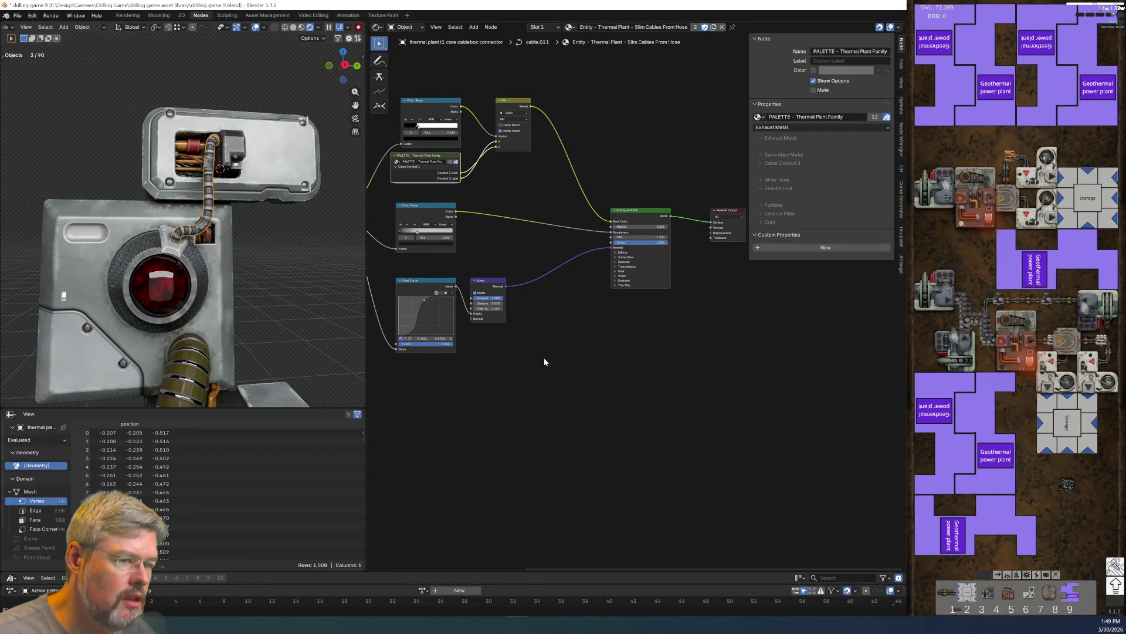
click(17, 15)
click(24, 72)
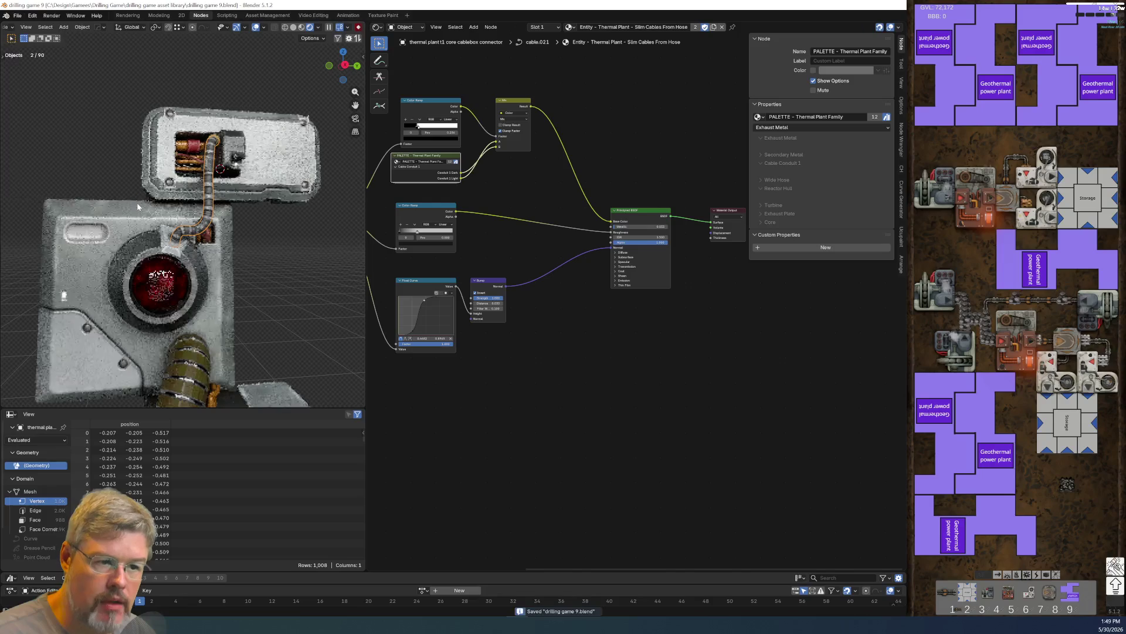